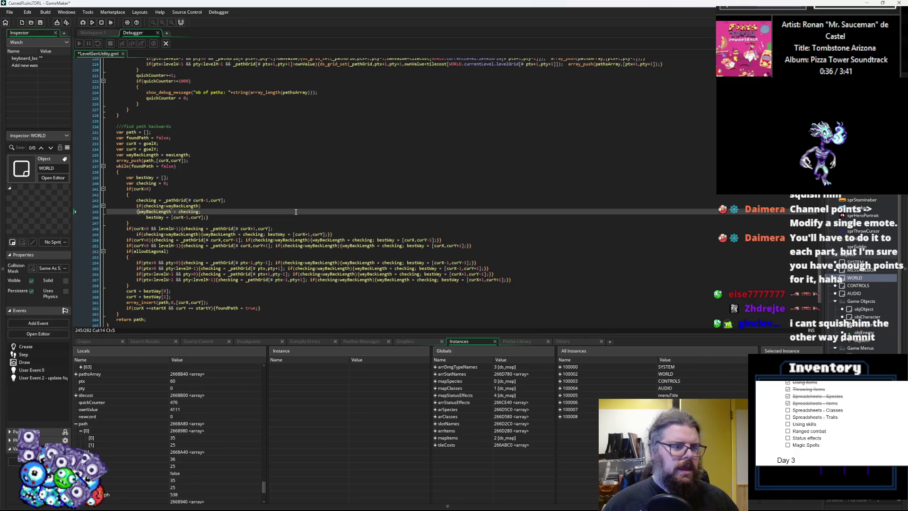
- Put the wayBackLength and bestWay assignments and the inner closing brace on separate lines
key("Down")
key("Down")
key("Up")
key("End")
key("Left")
key("Return")
type("}")
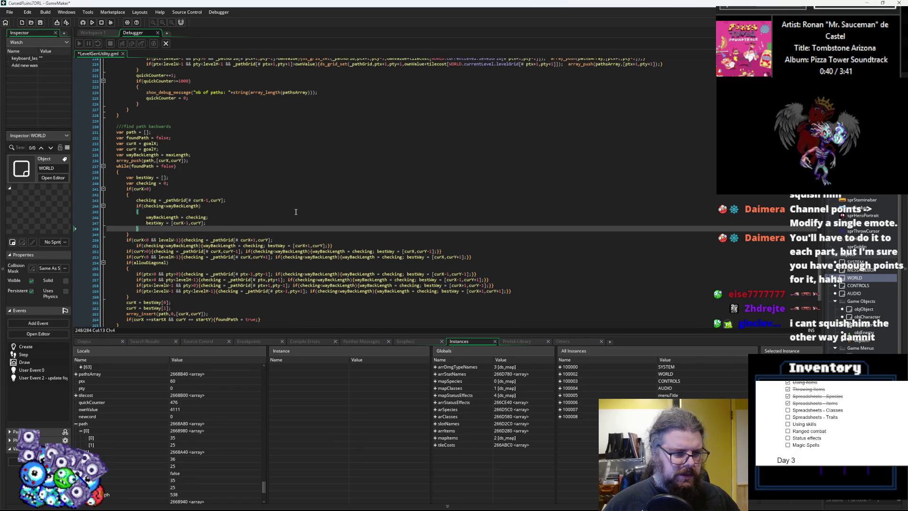
key("Down")
key("Return")
- Expand the curX+1 neighbour check into multi-line braced blocks, each brace on its own line
key("Down")
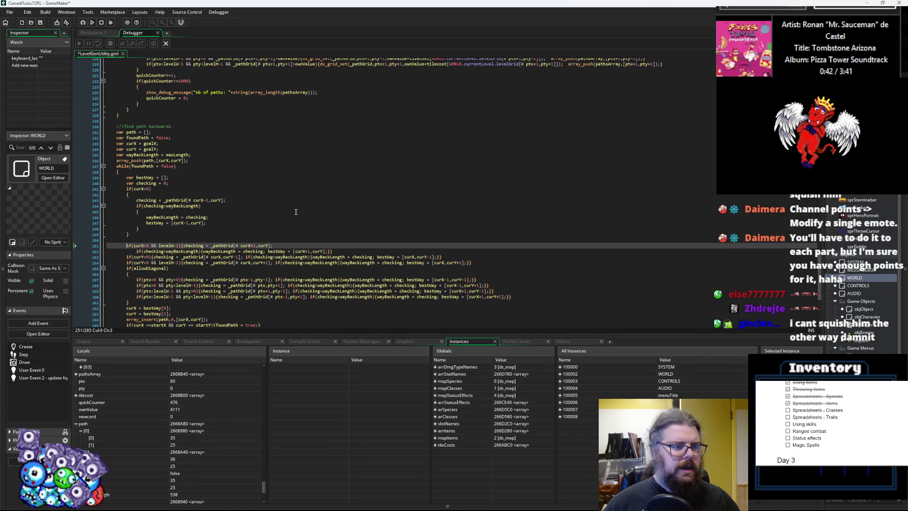
key("Return")
key("Right")
key("Return")
key("Down")
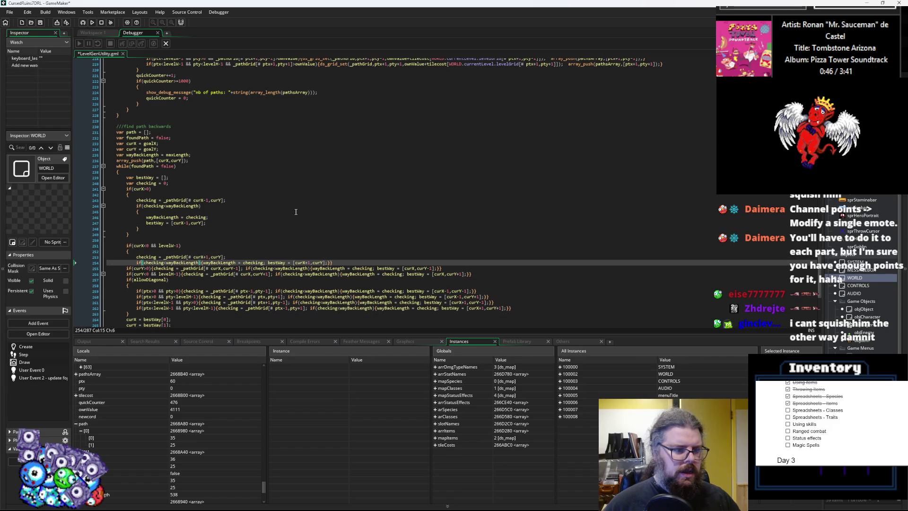
key("Return")
key("Right")
key("Return")
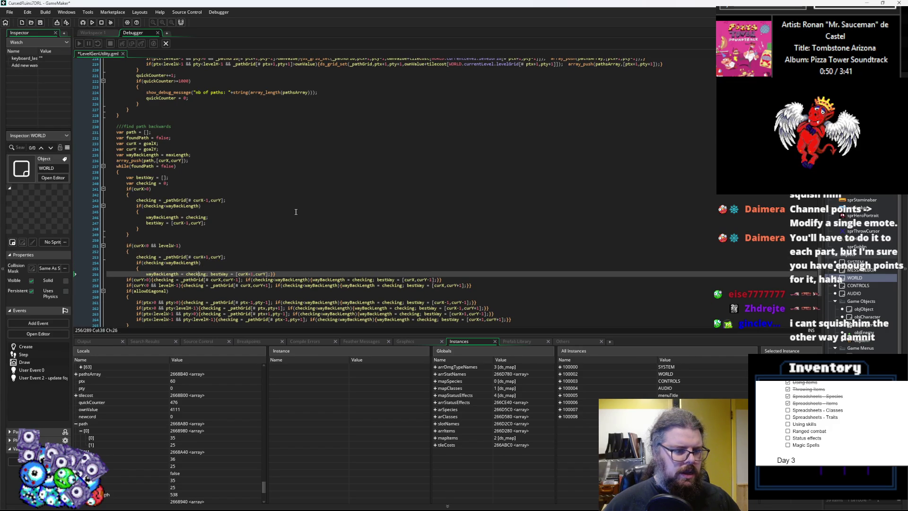
key("Return")
key("End")
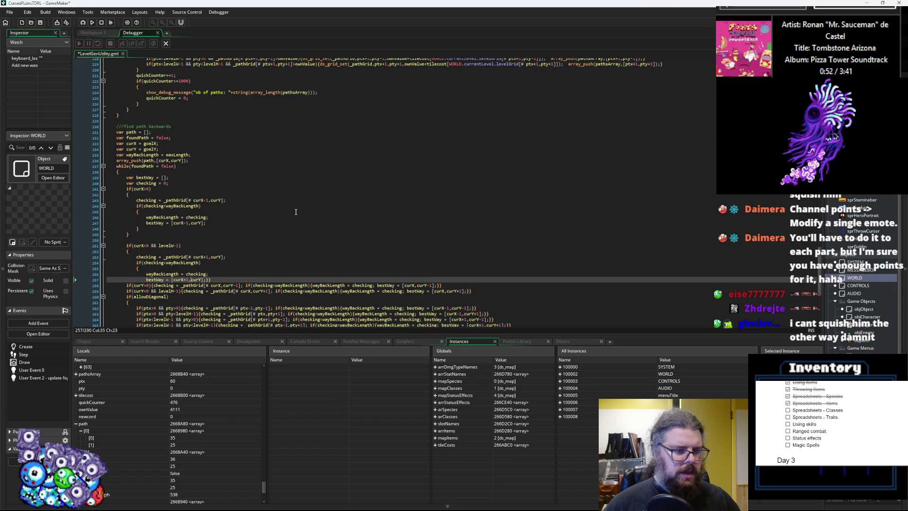
key("Return")
key("Return")
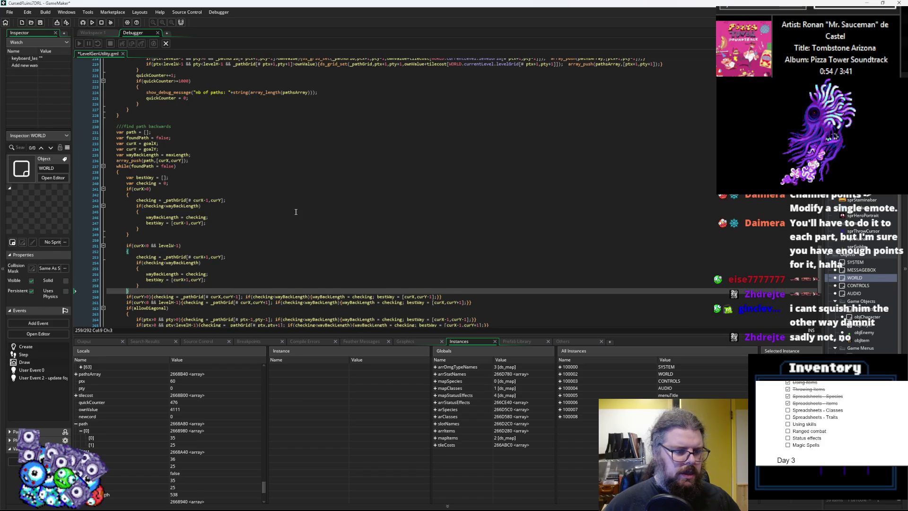
- Add a blank line after the curX+1 block and open a braced block for the curY>0 check
scroll(296, 212, "down", 2)
left_click(166, 261)
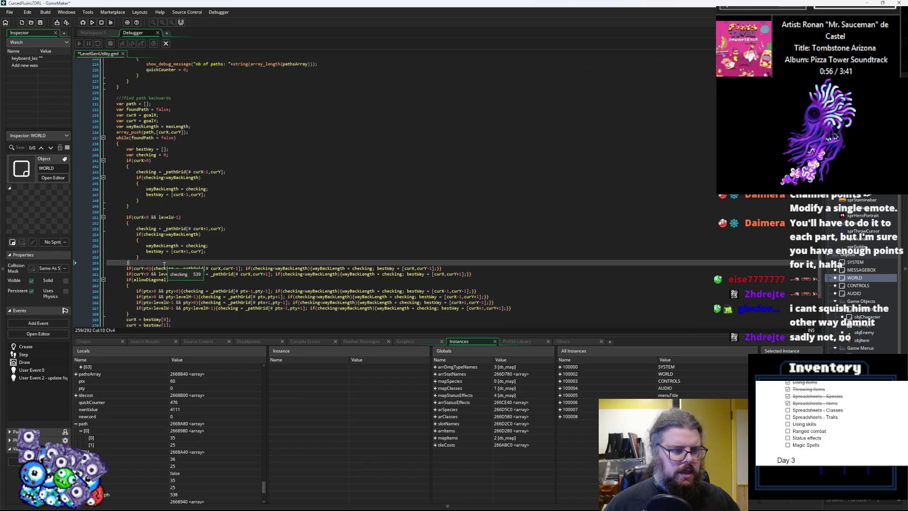
key("Return")
left_click(151, 273)
key("Return")
type("{")
key("Return")
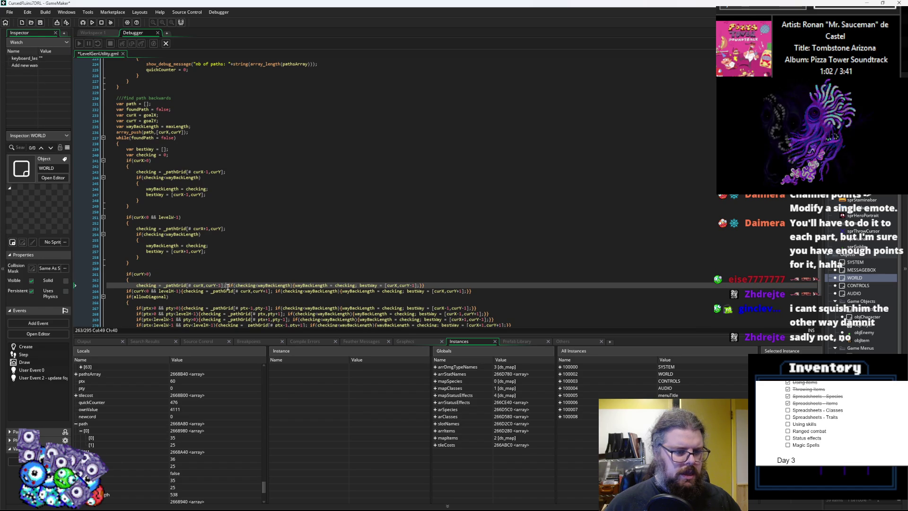
- Move the curY>0 inner comparison, inner block, assignment and both closing braces onto separate lines
left_click(230, 285)
key("Return")
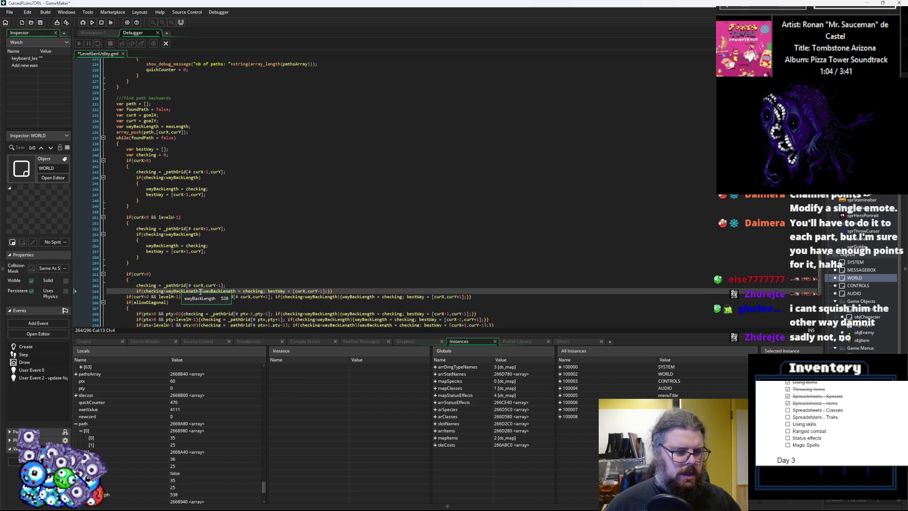
left_click(200, 291)
key("Return")
left_click(139, 296)
key("Return")
scroll(275, 277, "down", 2)
key("Return")
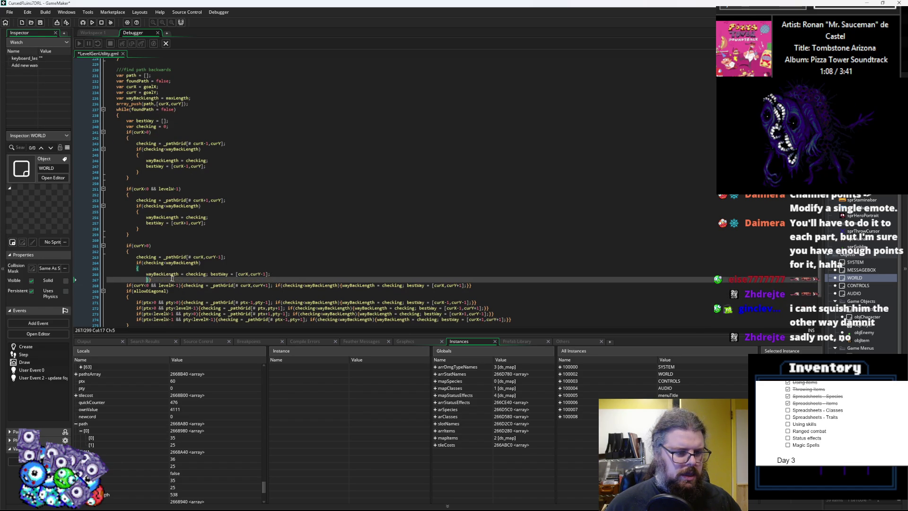
key("Right")
key("Return")
scroll(163, 287, "down", 2)
- Split the curY+1 (levelH-1) check's body, checking assignment, inner comparison and bestWay onto separate lines
left_click(182, 263)
key("Return")
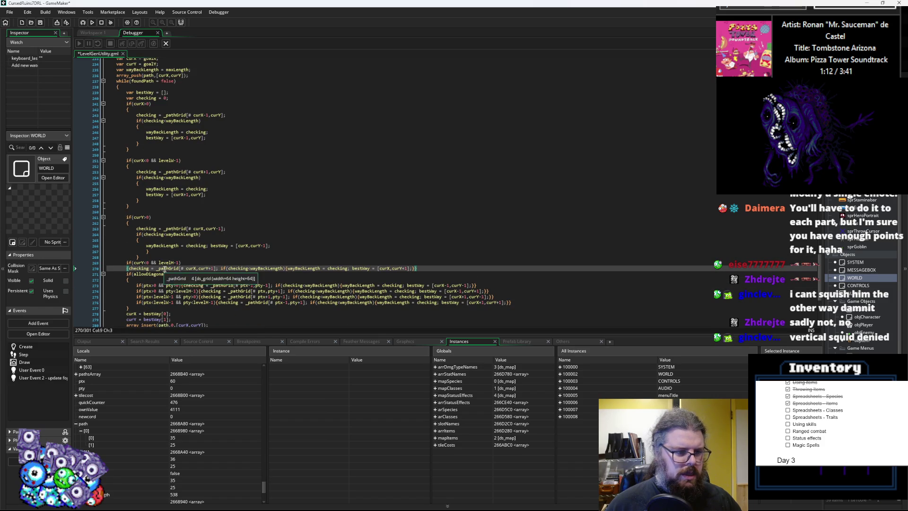
left_click(131, 268)
key("Return")
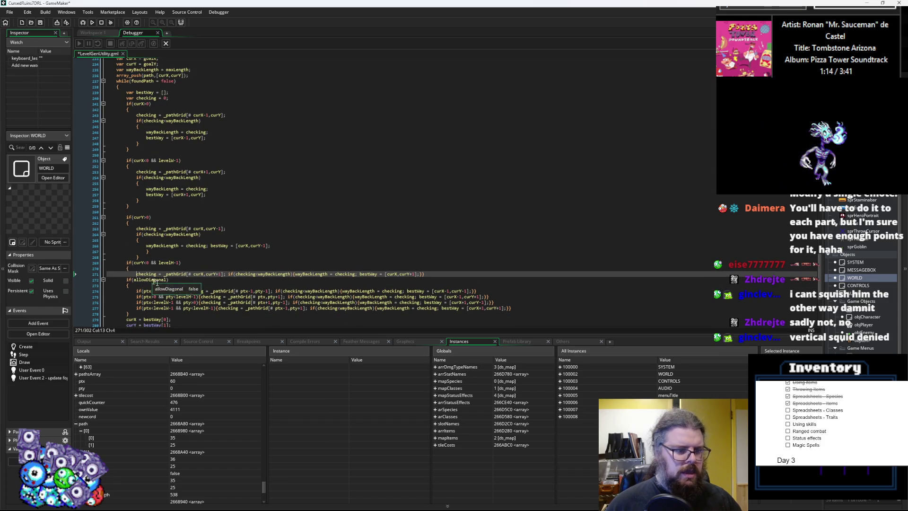
left_click(226, 274)
key("Return")
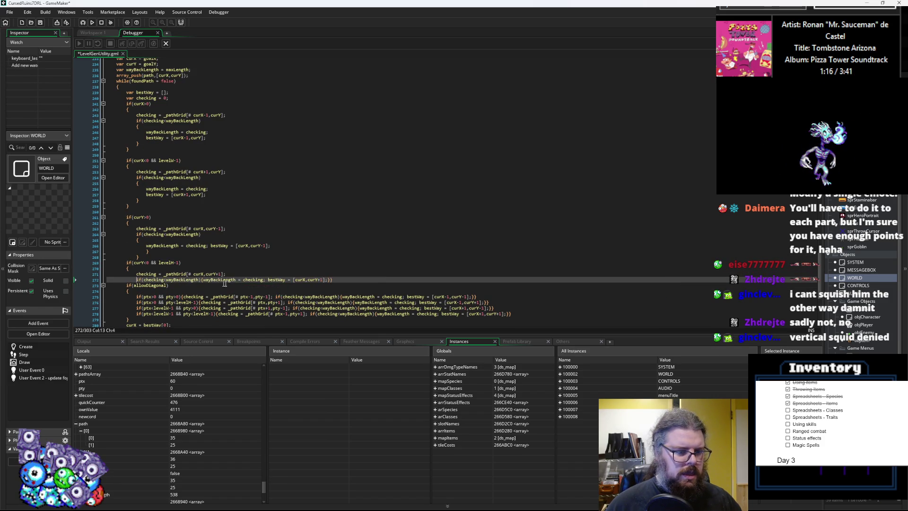
left_click(200, 279)
key("Return")
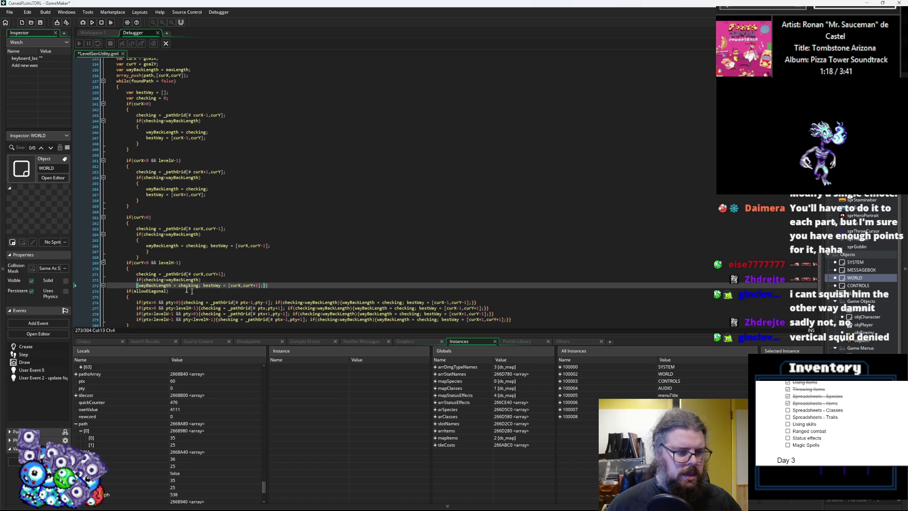
left_click(203, 286)
key("Return")
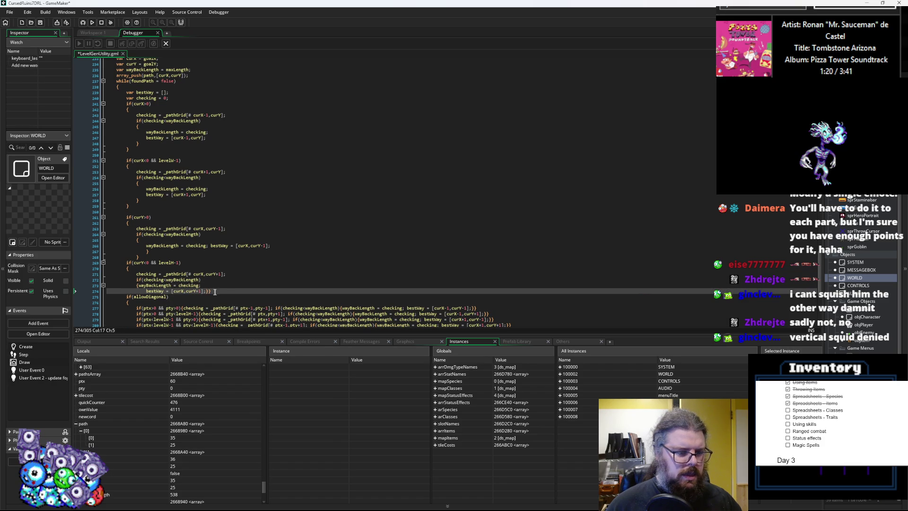
- Give each curY+1 brace its own line and add a blank line after the block
left_click(209, 292)
key("Return")
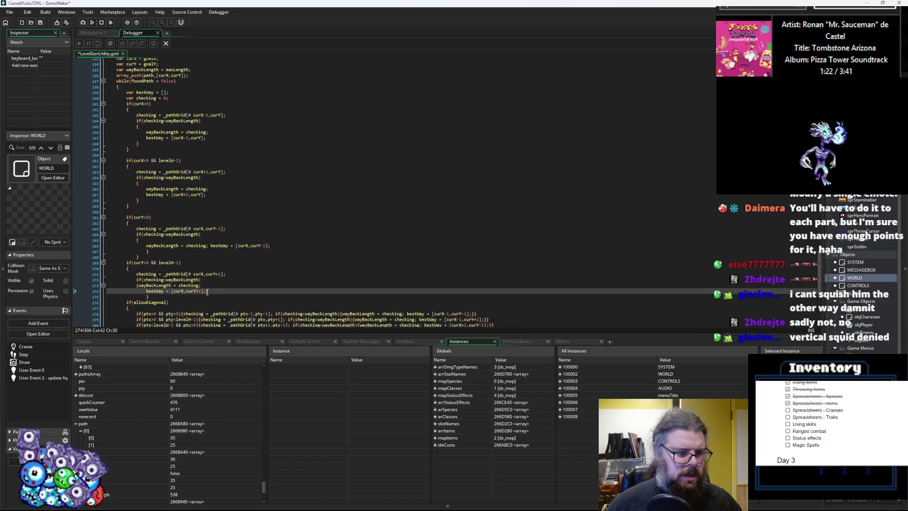
key("Return")
key("Down")
left_click(136, 286)
key("Return")
left_click(135, 307)
key("Return")
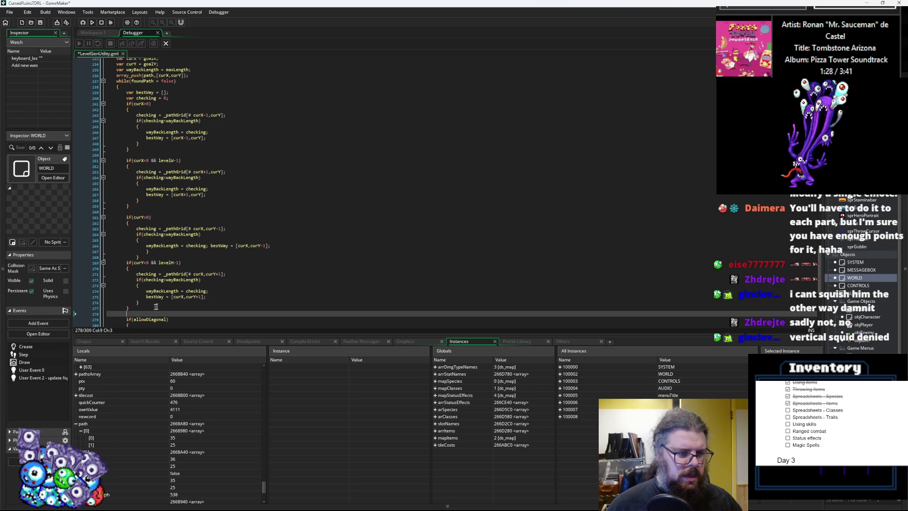
left_click(98, 98)
- Set a breakpoint on the checking-reset line and restart the game in debug mode
left_click(89, 98)
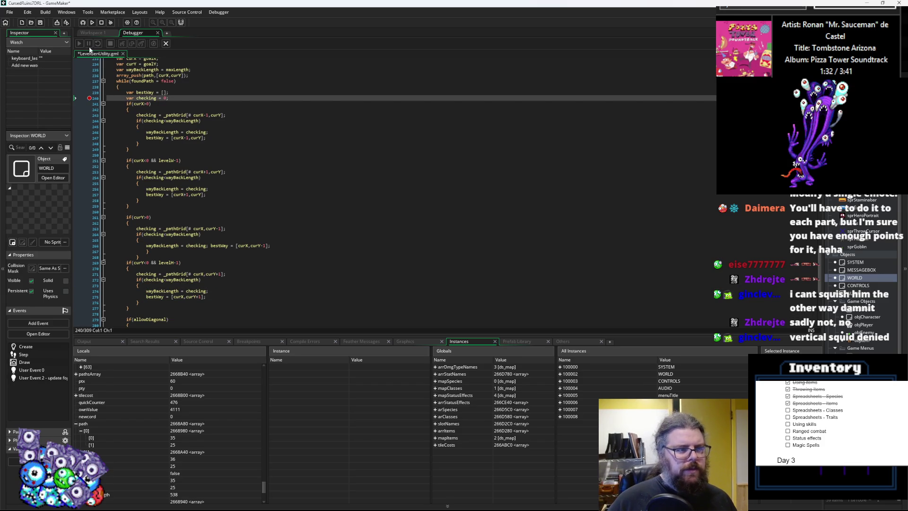
left_click(166, 44)
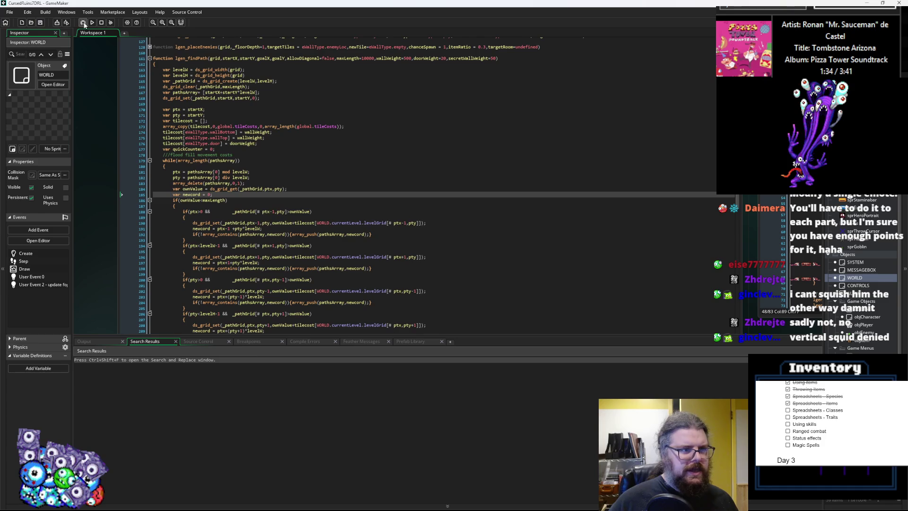
left_click(83, 22)
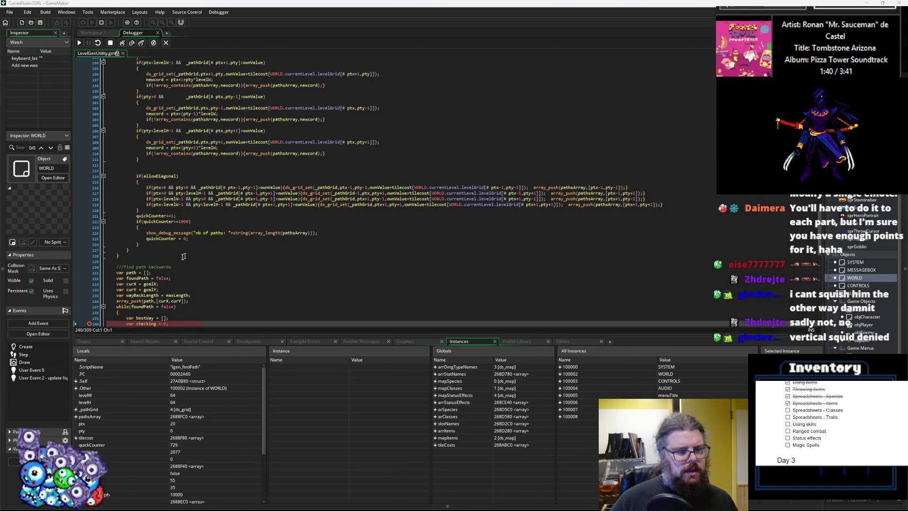
- Step into the backward path search and check that wayBackLength and maxLength both read 10000
mouse_move(200, 336)
left_mouse_down()
mouse_move(200, 274)
mouse_move(200, 325)
left_mouse_up()
scroll(189, 255, "down", 3)
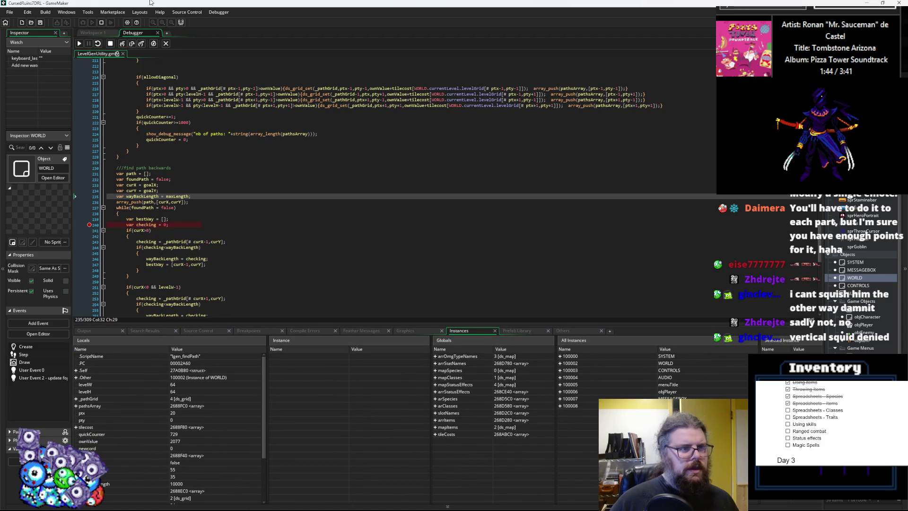
left_click(132, 44)
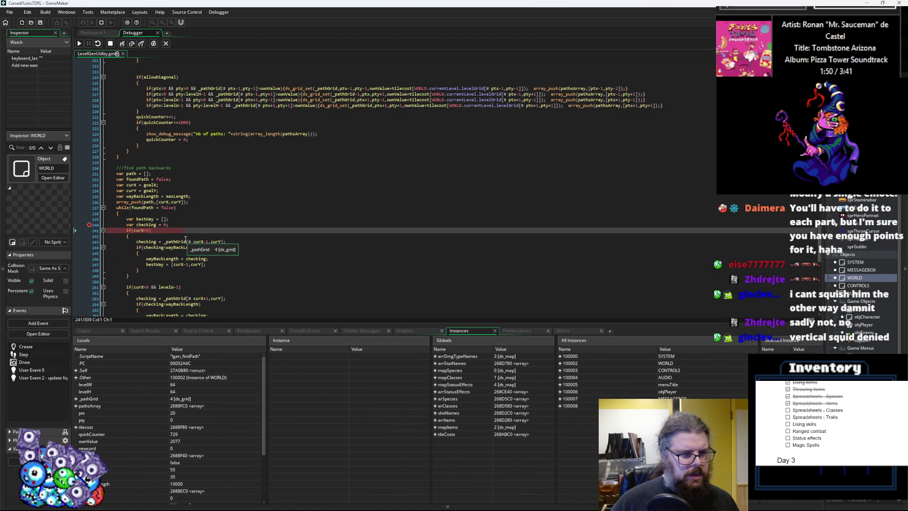
mouse_move(221, 241)
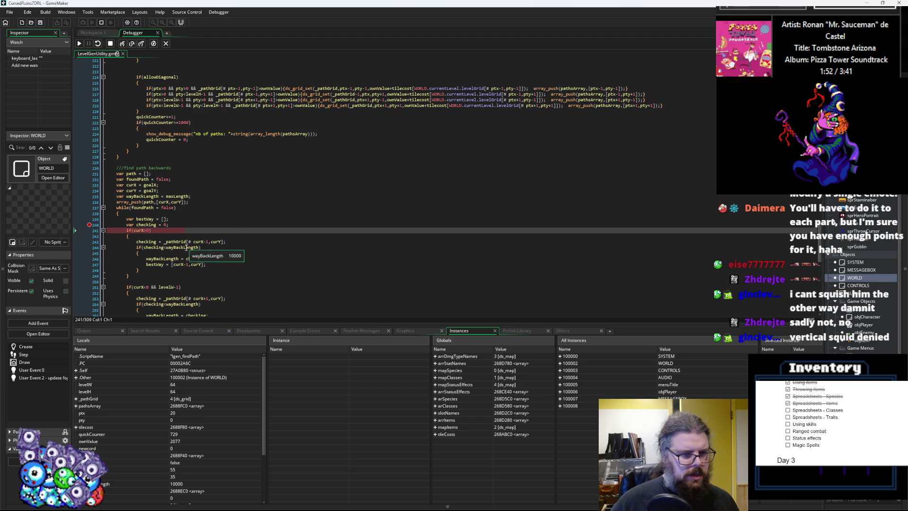
mouse_move(176, 251)
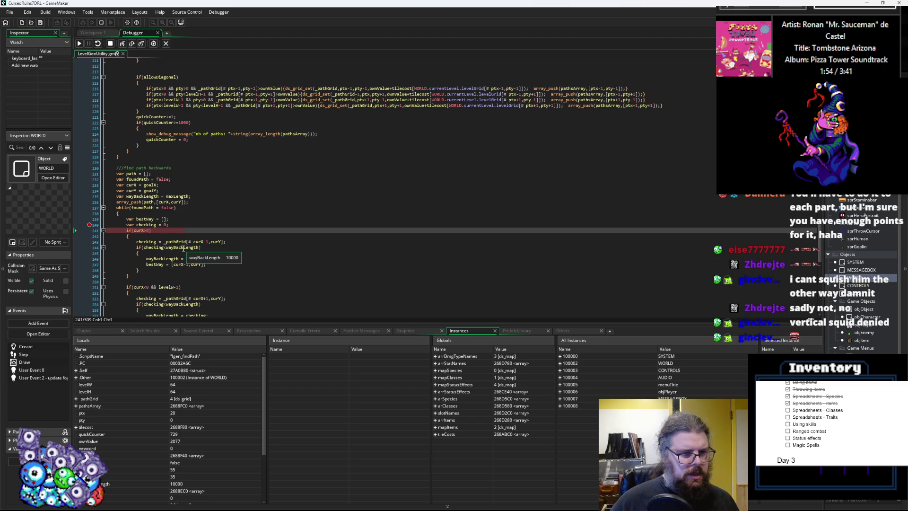
scroll(186, 222, "down", 2)
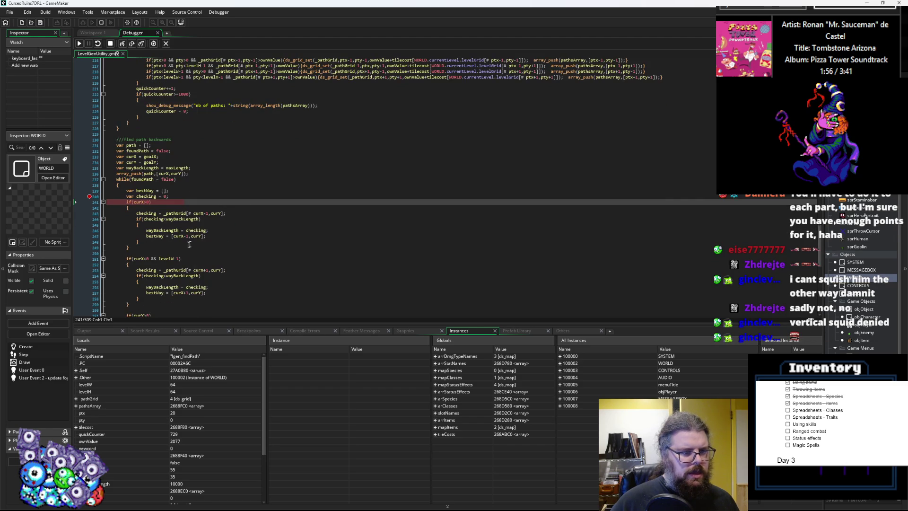
mouse_move(178, 167)
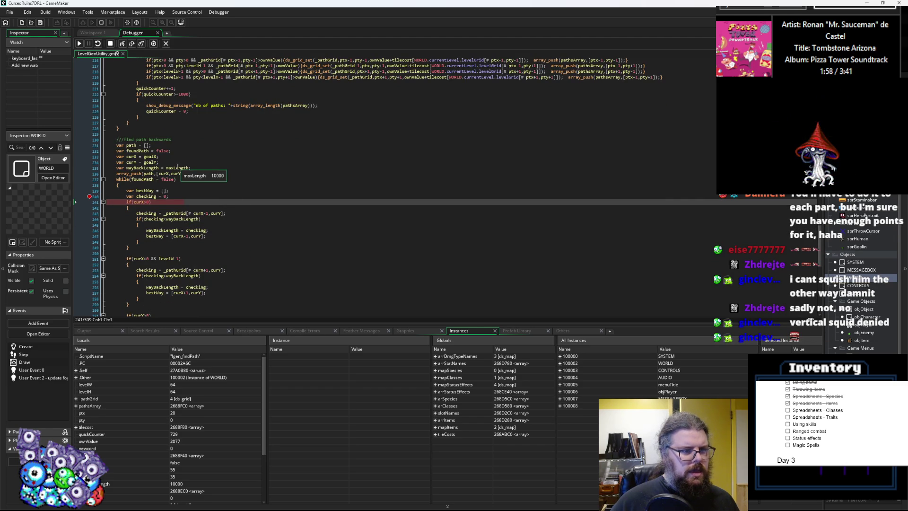
mouse_move(146, 169)
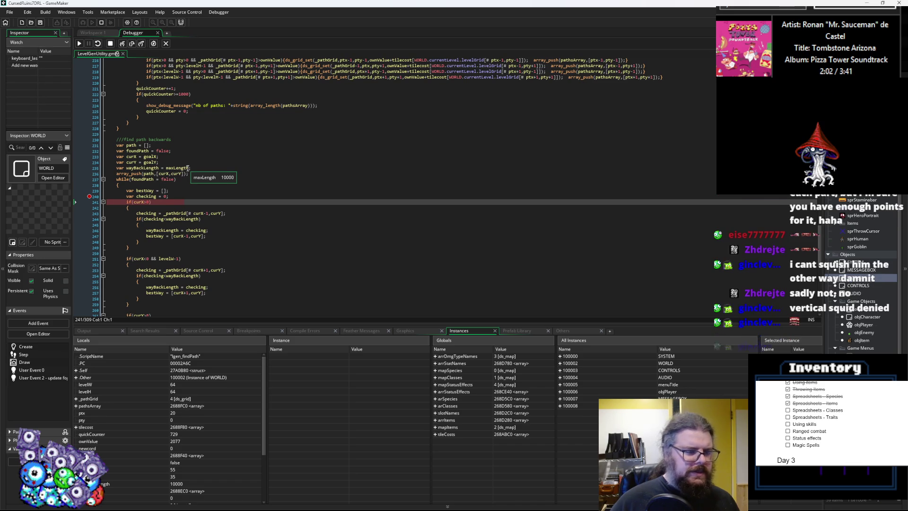
mouse_move(160, 218)
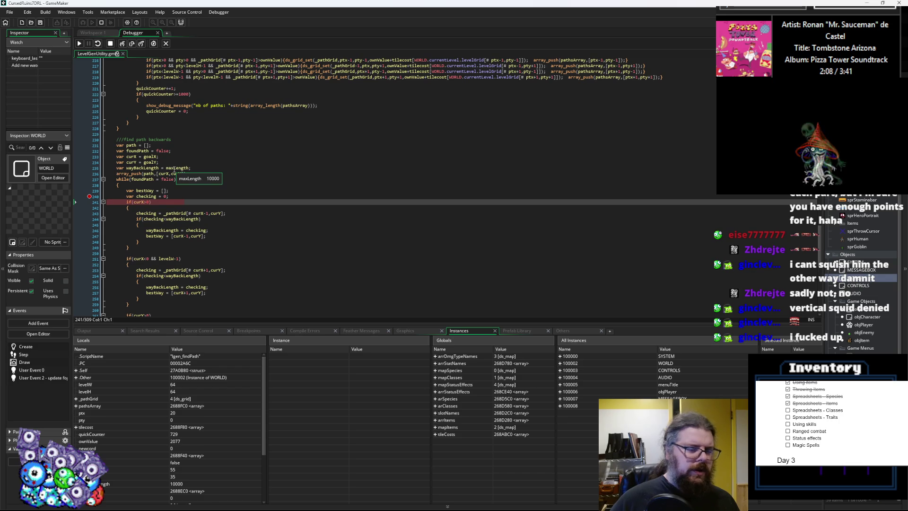
left_click(90, 195)
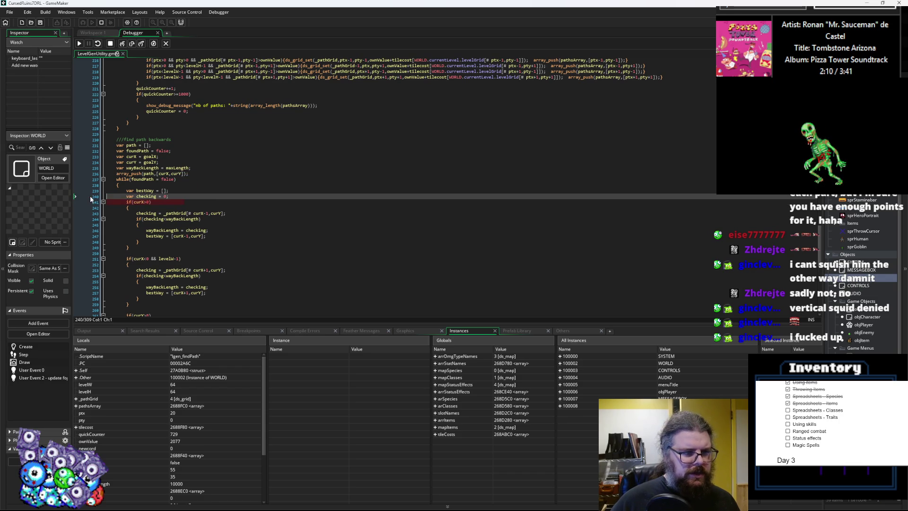
- Replace maxLength on line 235 with _pathGrid[# curX,curY], then save and debug-run the game
left_click(203, 168)
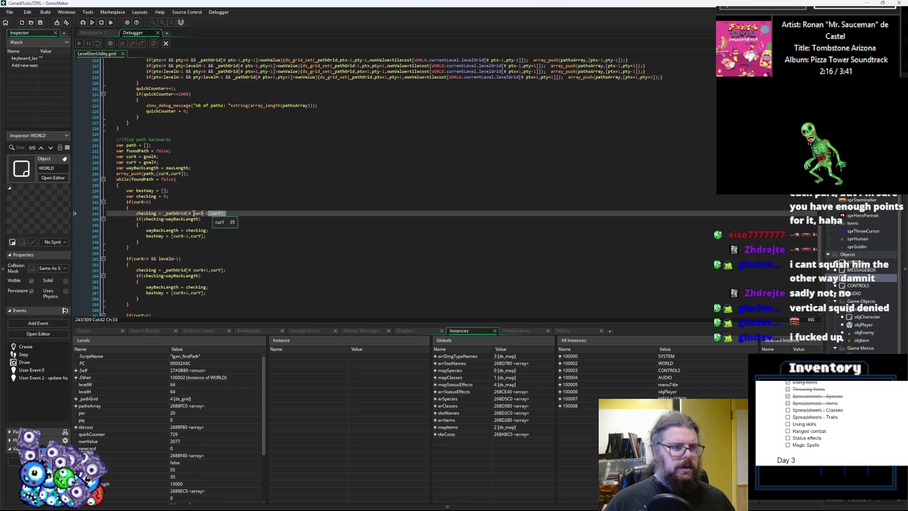
left_click_drag(226, 213, 166, 214)
key("ctrl+c")
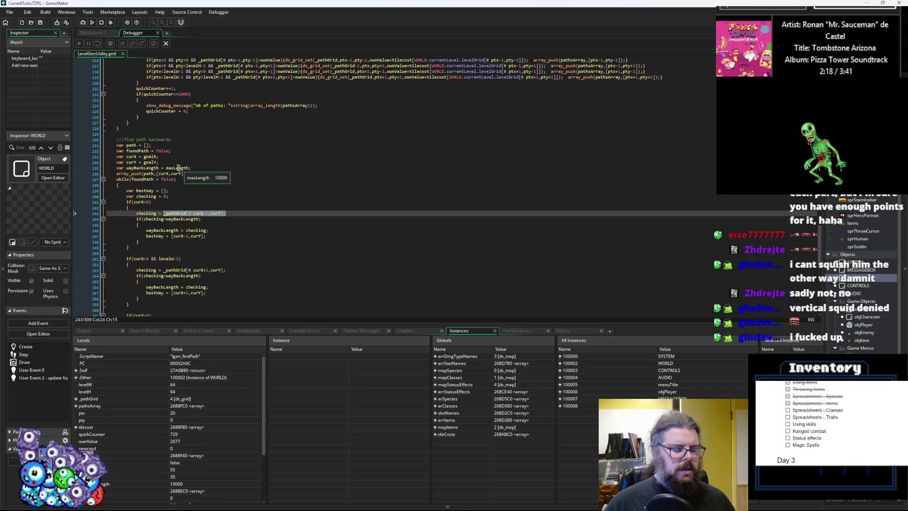
double_click(177, 168)
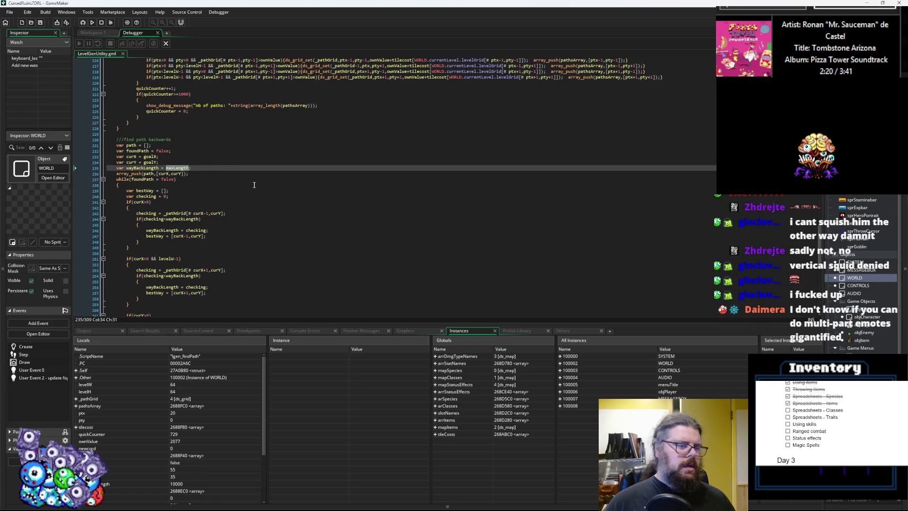
key("ctrl+v")
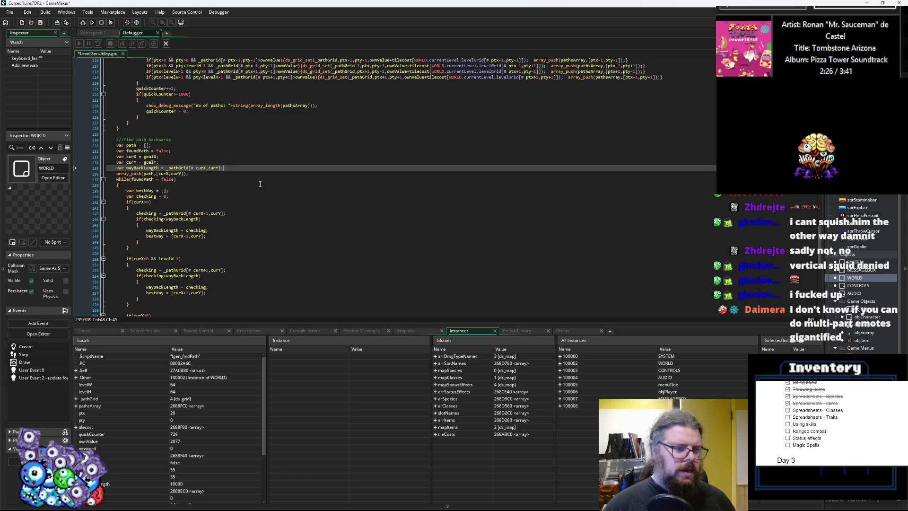
left_click(211, 176)
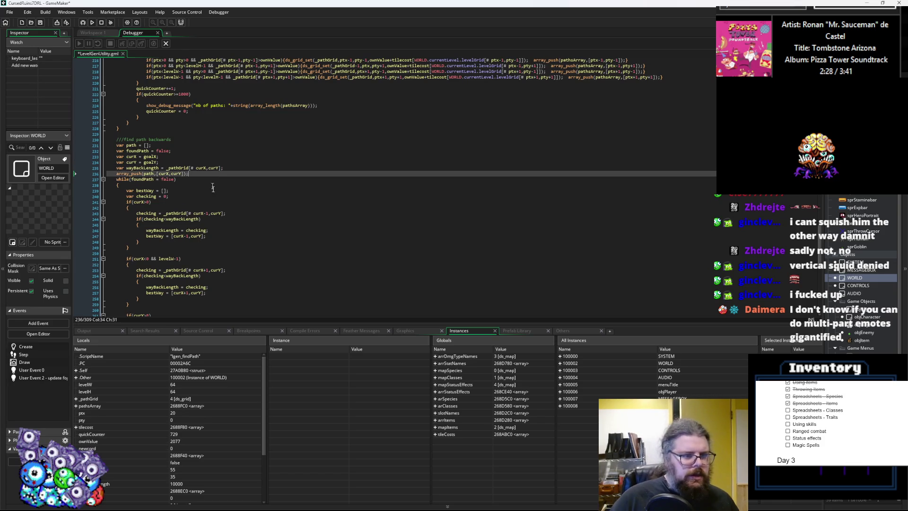
left_click(228, 214)
left_click(40, 22)
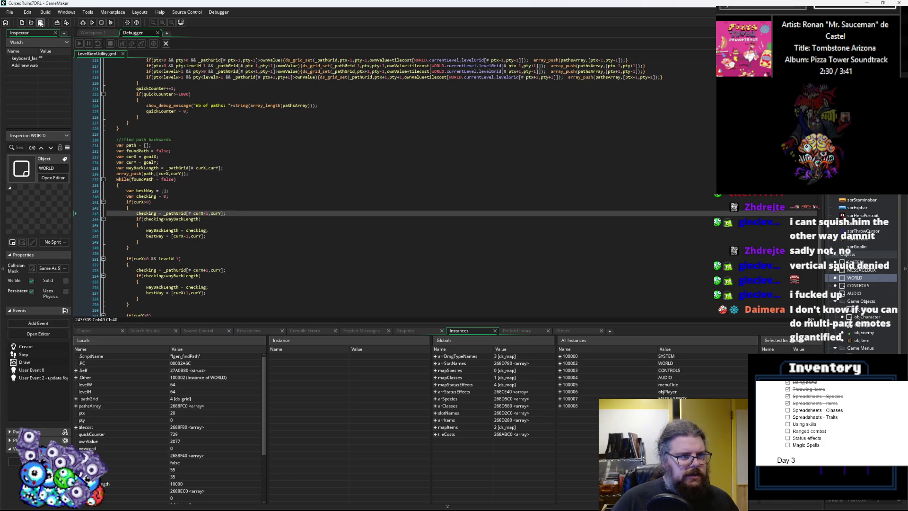
left_click(83, 22)
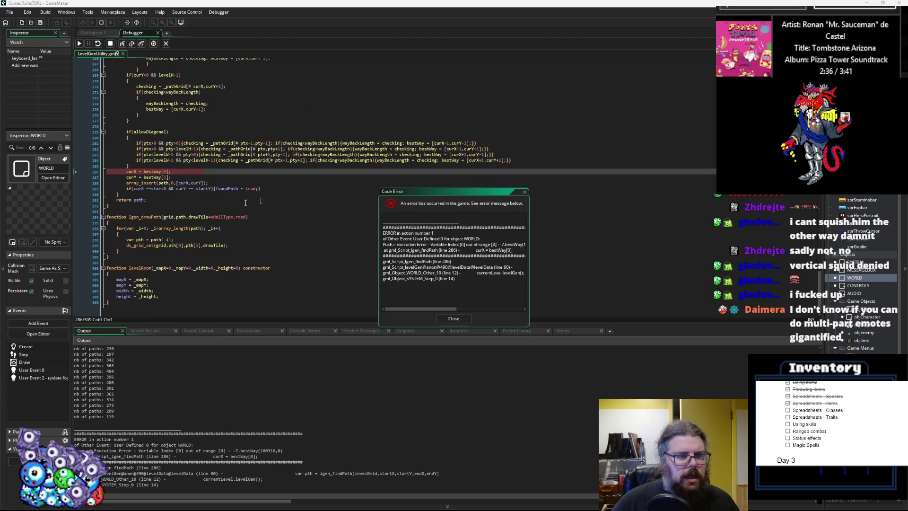
- Dismiss the out-of-range code error, stop the crashed session, and inspect the line 283 neighbour check
left_click(448, 318)
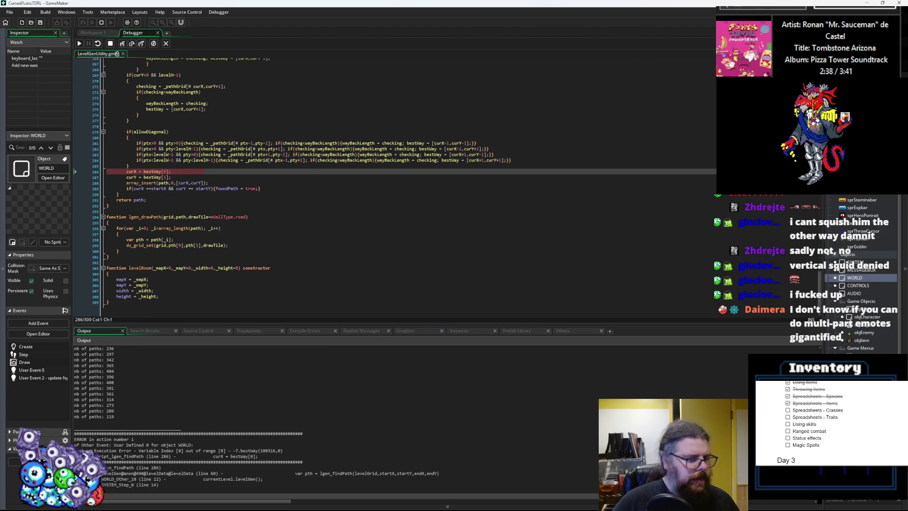
left_click(142, 194)
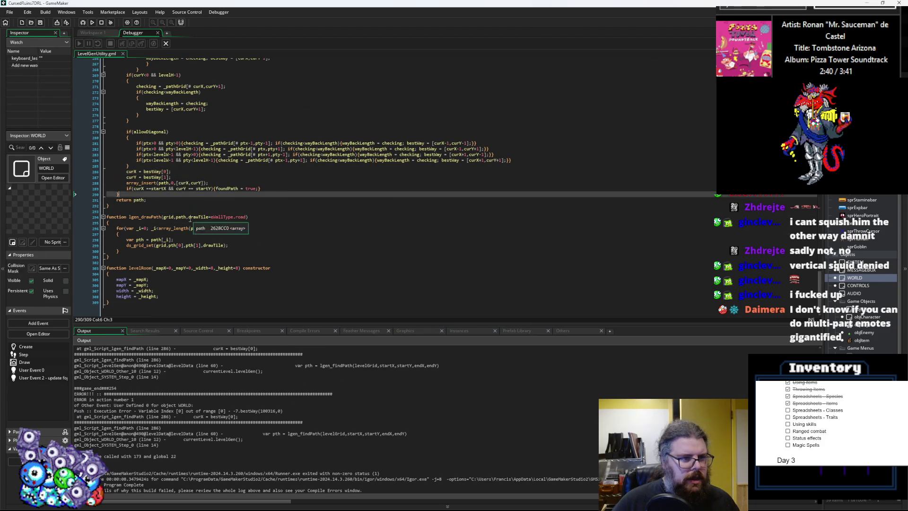
scroll(166, 219, "up", 3)
scroll(223, 416, "down", 1)
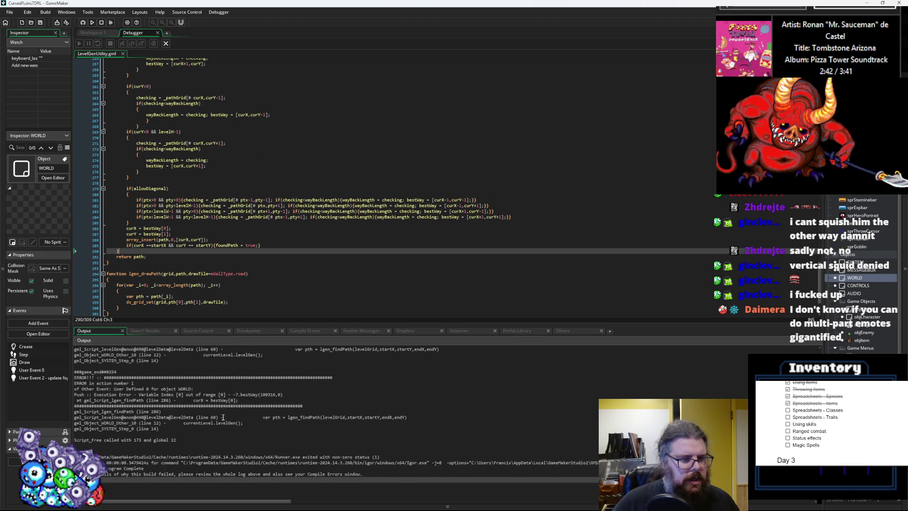
left_click(173, 210)
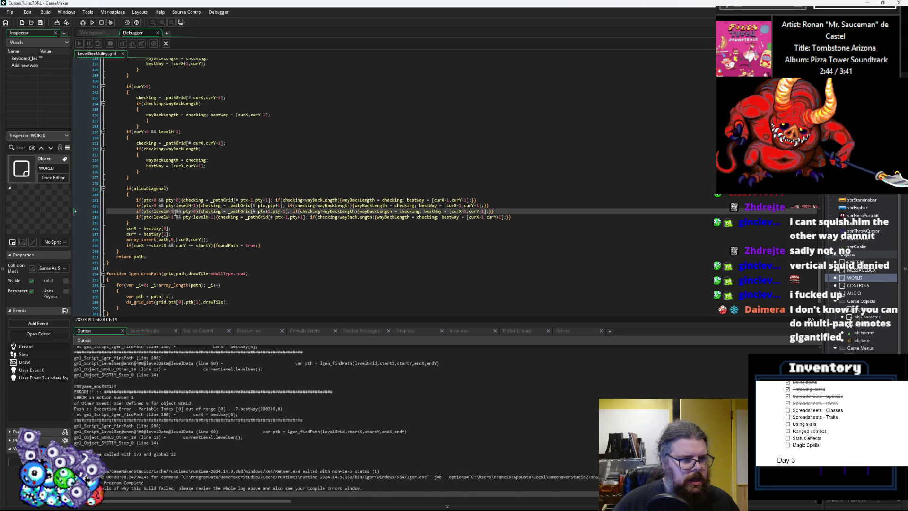
scroll(179, 227, "up", 4)
scroll(179, 232, "down", 4)
scroll(179, 231, "up", 10)
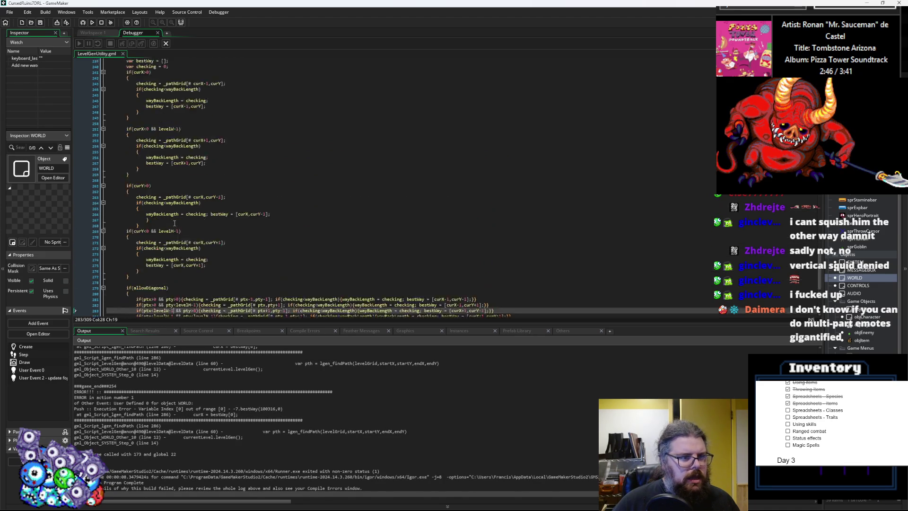
- Add a breakpoint on line 240 and relaunch the game in debug mode
left_click(101, 137)
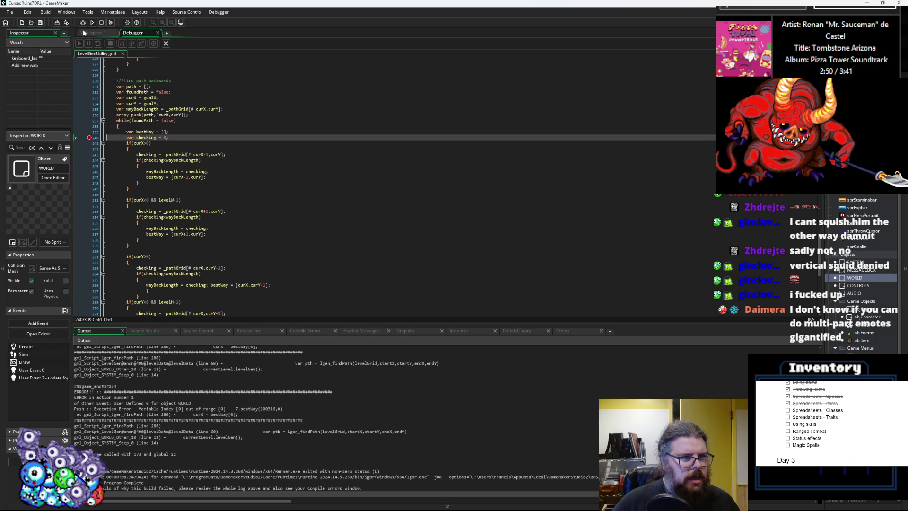
left_click(166, 43)
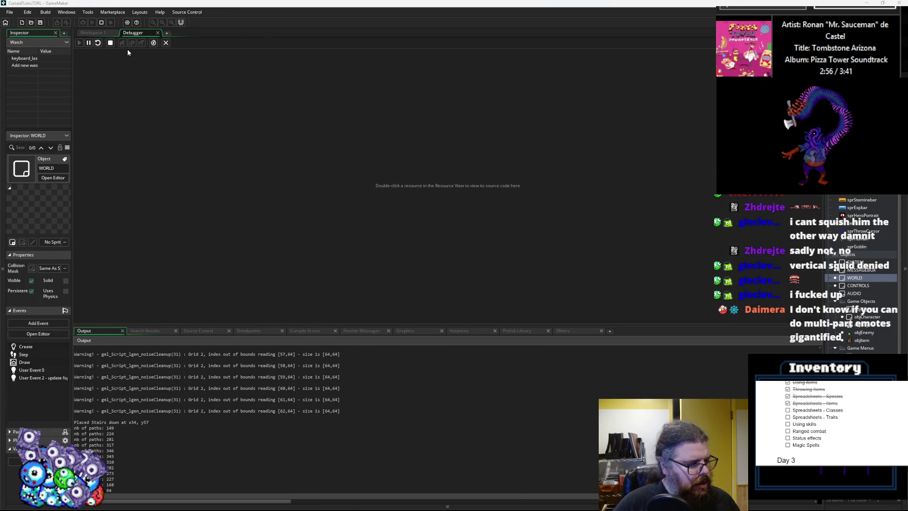
left_click(170, 171)
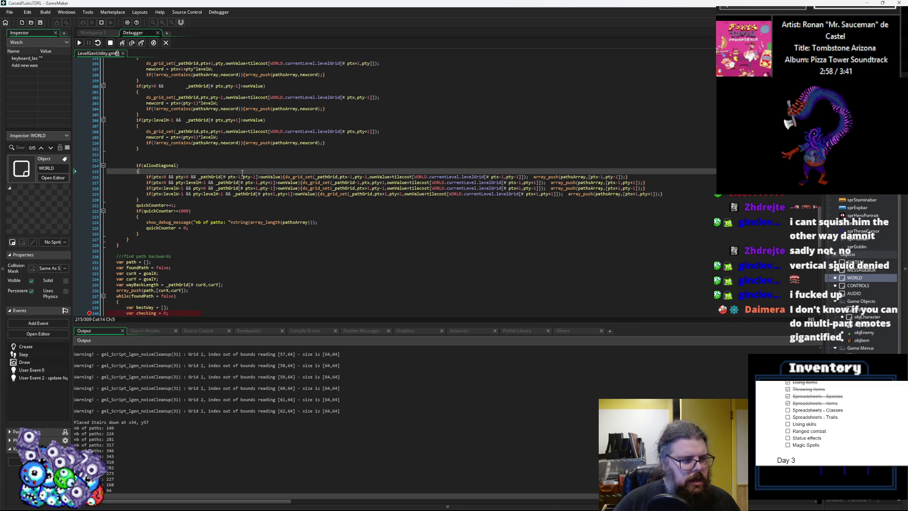
- Read wayBackLength and _pathGrid values, then enlarge the debugger panel showing lgen_findPath's locals
scroll(171, 258, "down", 2)
scroll(170, 258, "down", 1)
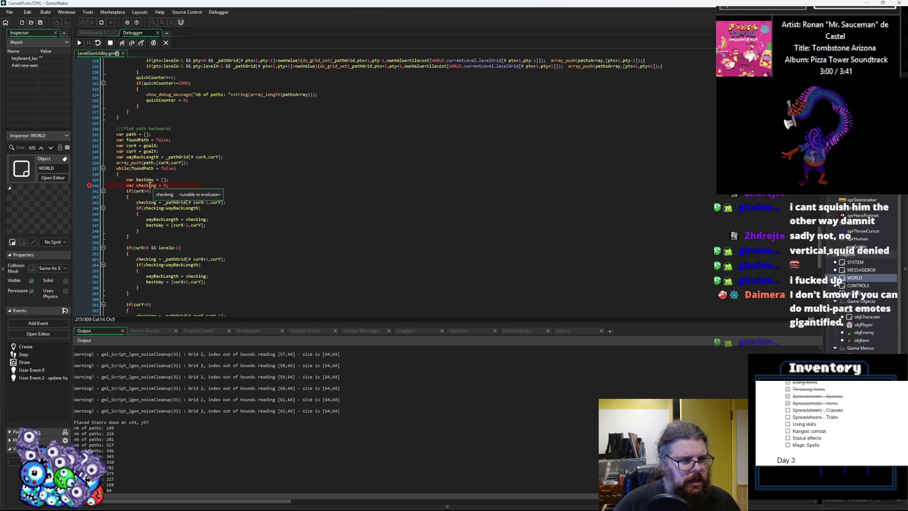
mouse_move(148, 158)
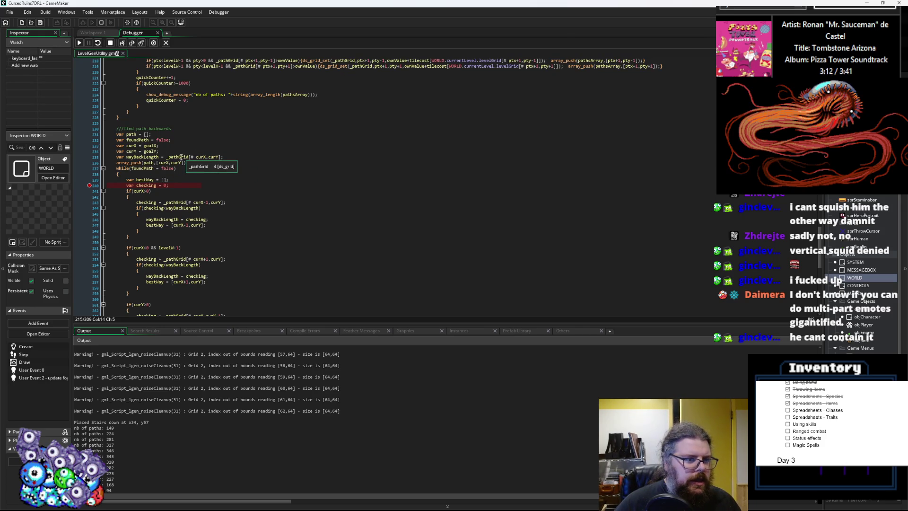
mouse_move(173, 201)
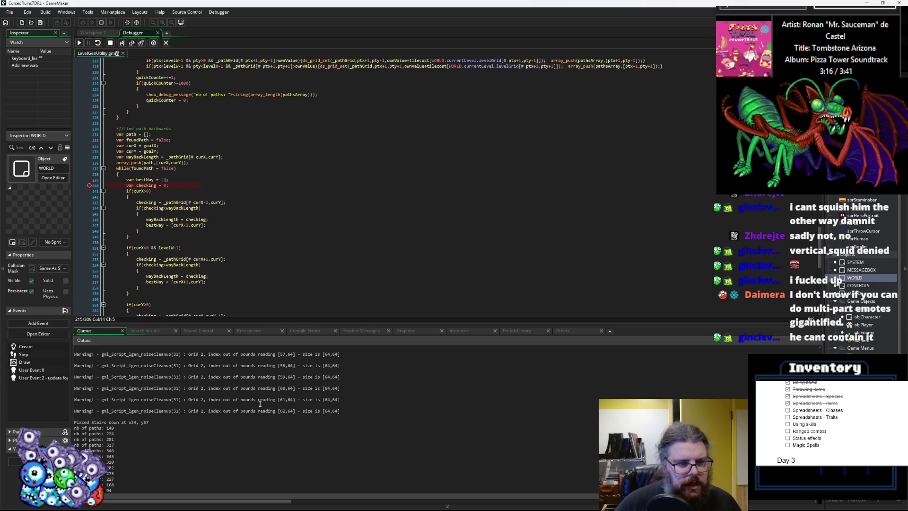
scroll(239, 394, "down", 1)
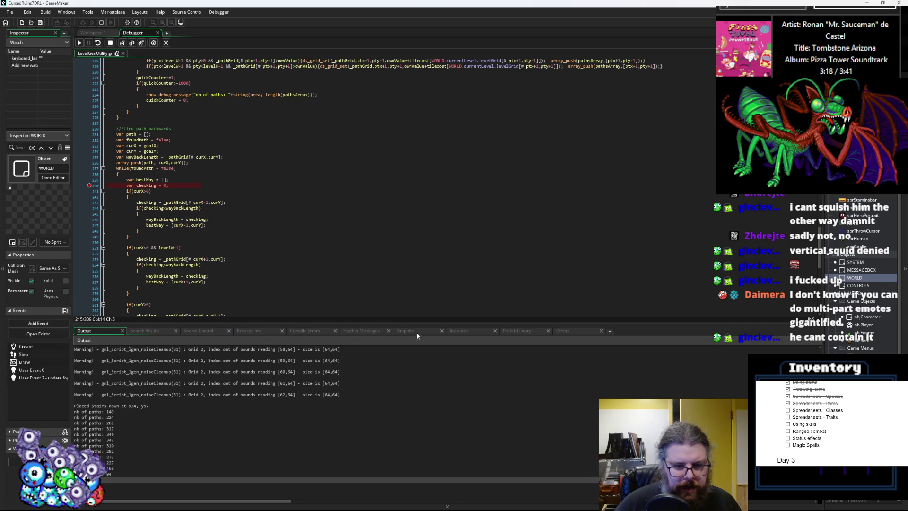
left_click(454, 332)
left_click_drag(428, 324, 427, 283)
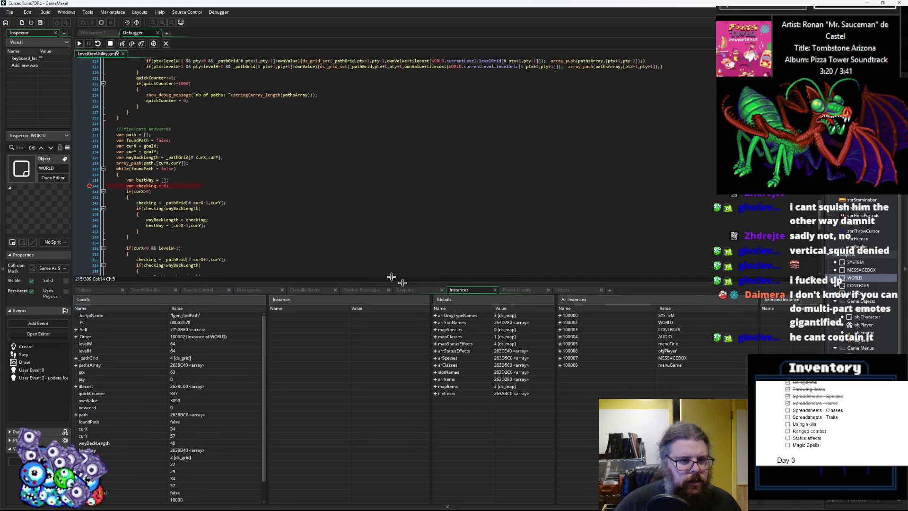
- Expand the 64×64 grid local and one of its columns in the Locals pane
scroll(245, 160, "down", 2)
scroll(152, 392, "down", 1)
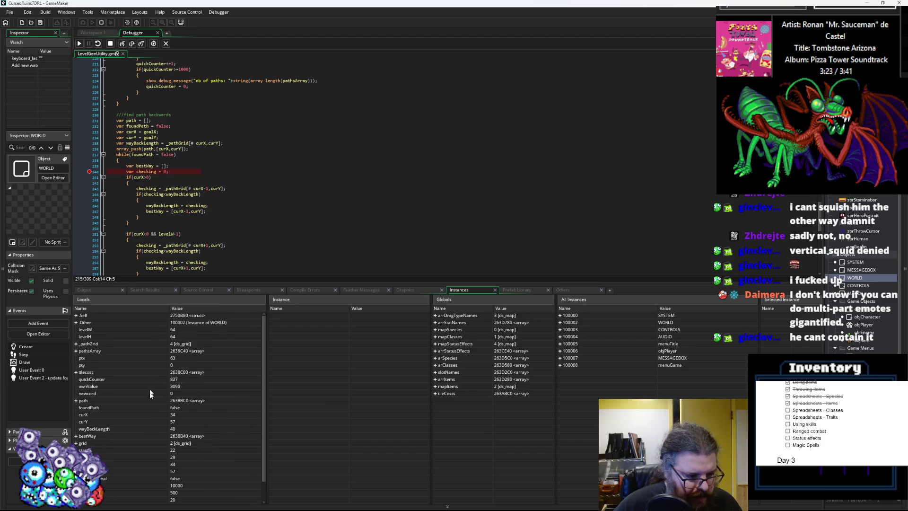
left_click(76, 436)
scroll(109, 427, "down", 6)
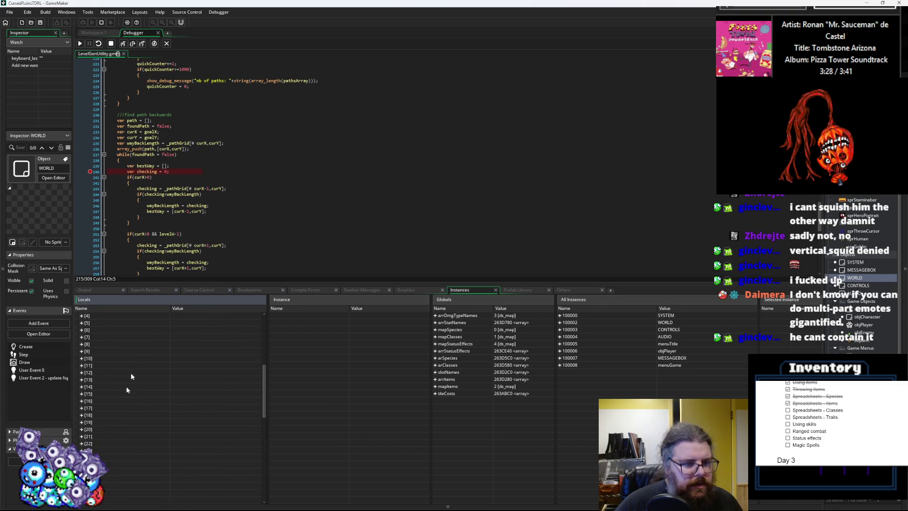
scroll(103, 418, "down", 2)
scroll(103, 418, "down", 2)
left_click(81, 450)
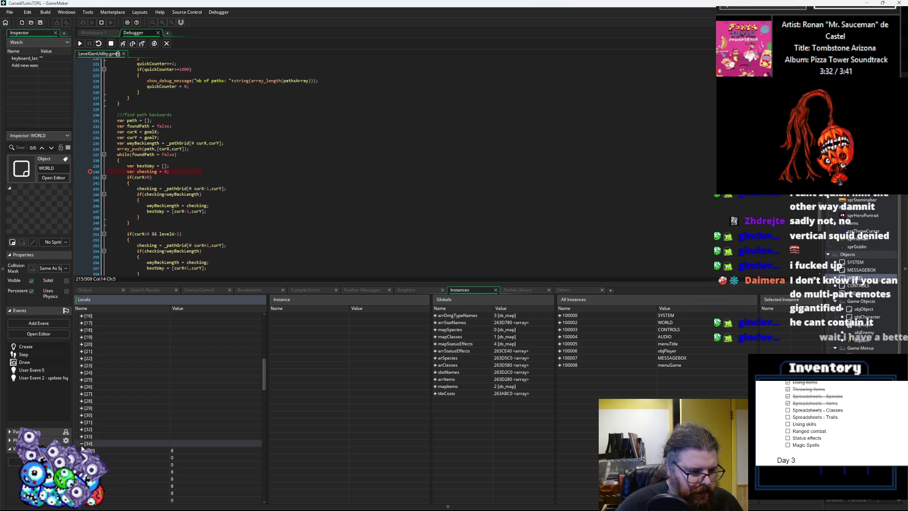
scroll(103, 453, "down", 6)
scroll(102, 453, "down", 3)
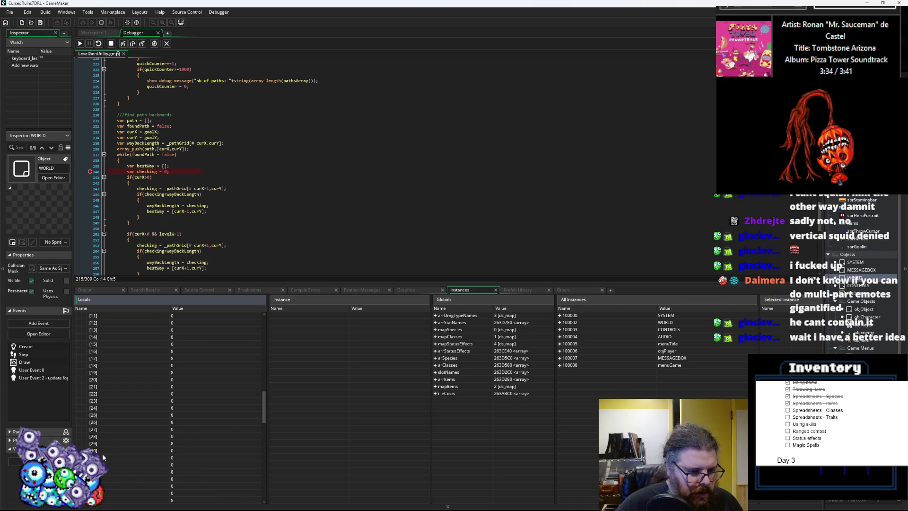
scroll(102, 453, "down", 4)
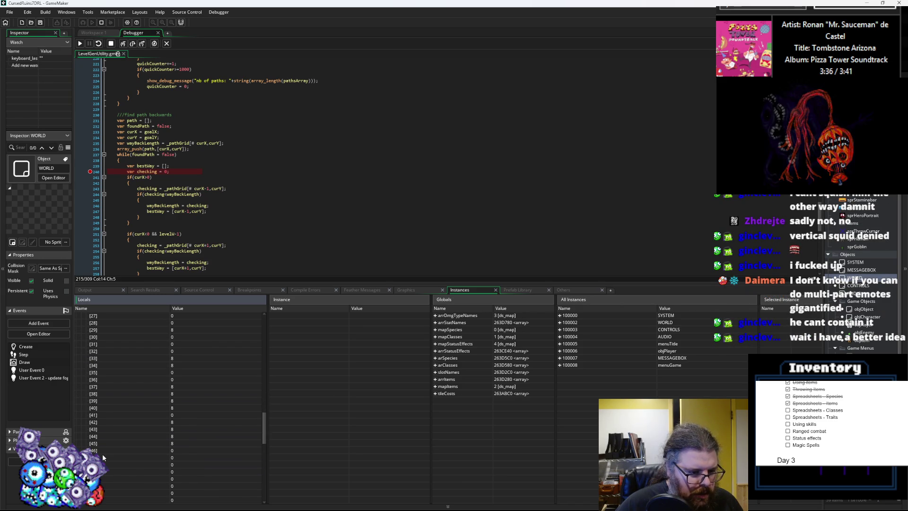
scroll(125, 439, "up", 12)
scroll(140, 440, "up", 3)
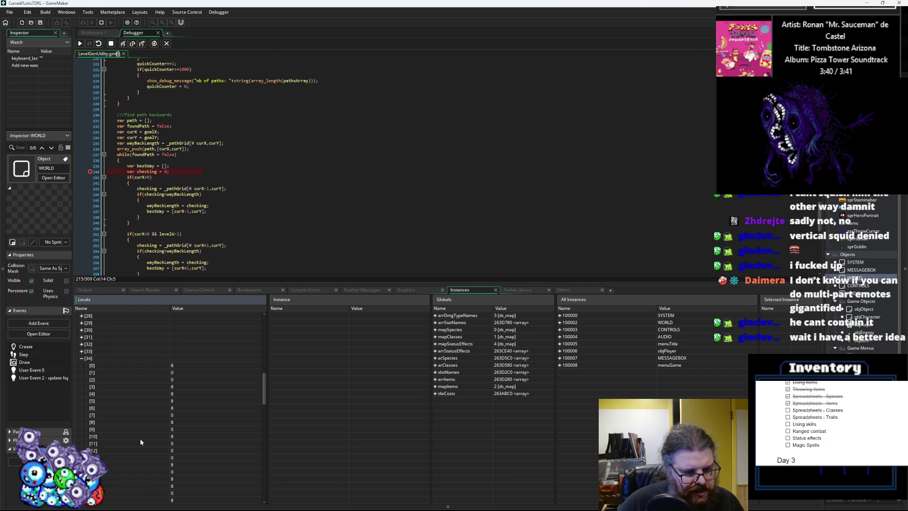
- Expand grid entries [33], [28], [21], [17] and [12] to read their cost values
left_click(81, 351)
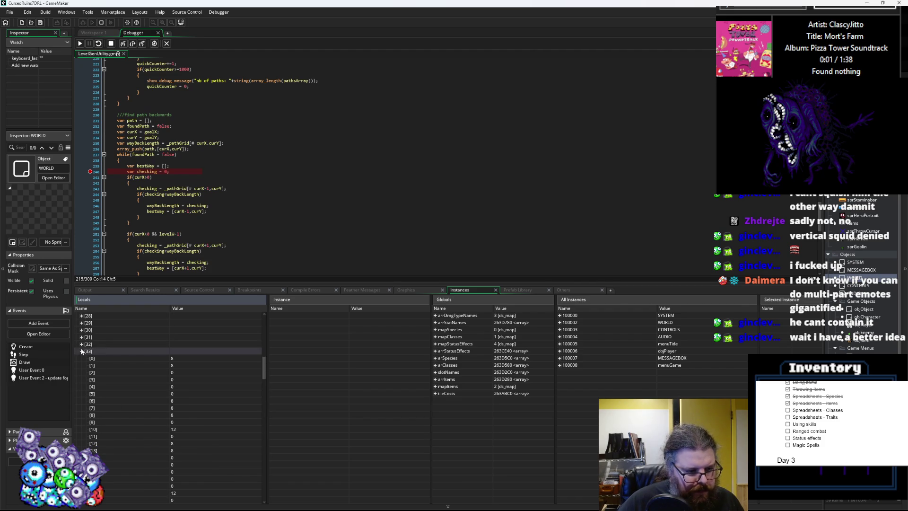
scroll(81, 351, "up", 3)
left_click(81, 372)
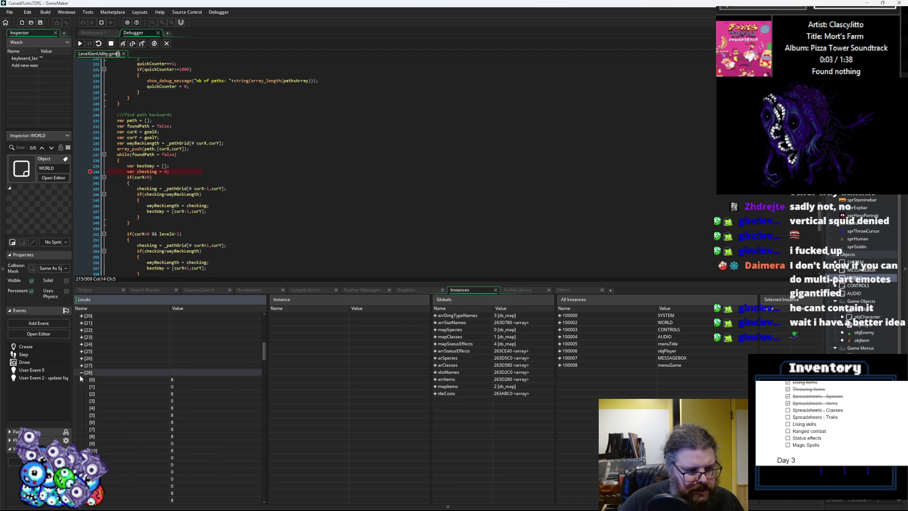
scroll(109, 401, "up", 2)
left_click(81, 366)
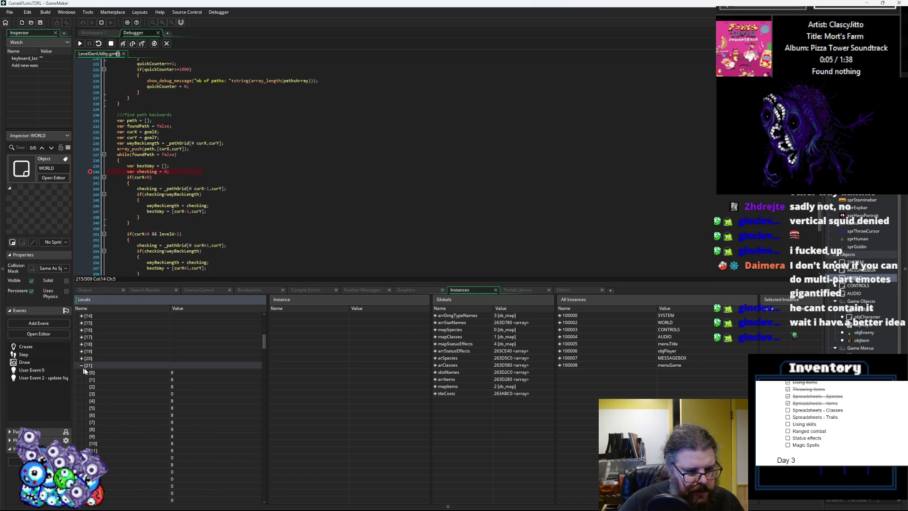
scroll(117, 390, "down", 7)
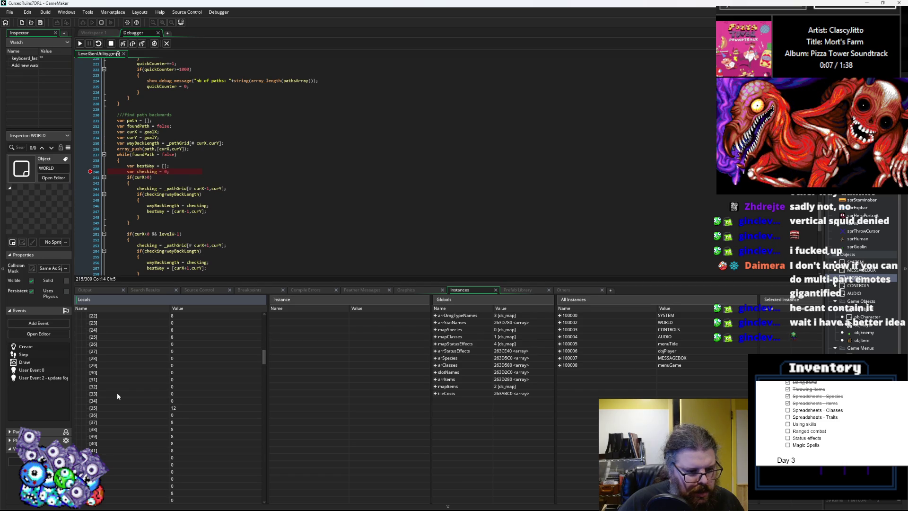
scroll(117, 393, "up", 8)
left_click(81, 366)
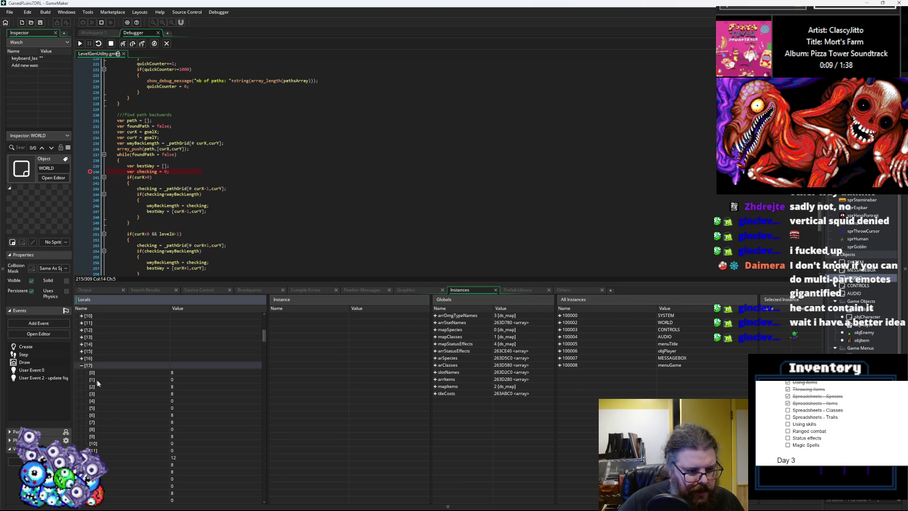
scroll(124, 407, "down", 7)
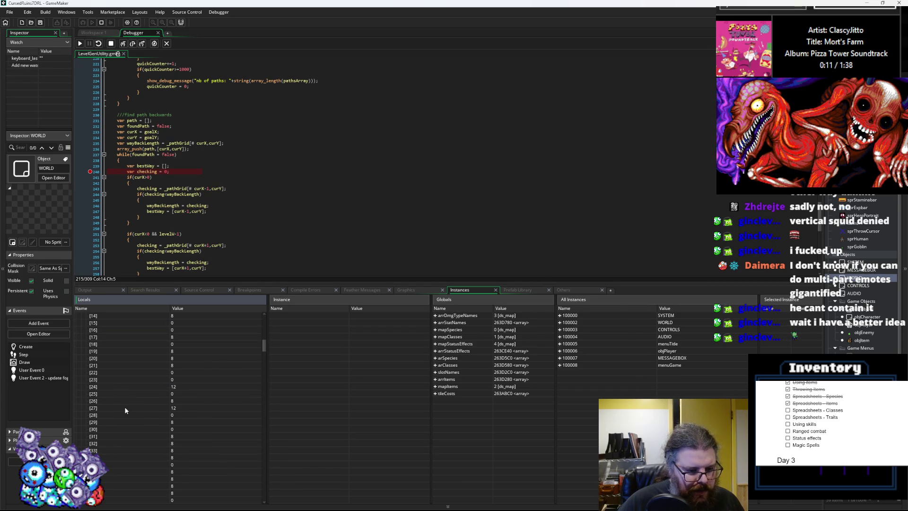
scroll(126, 410, "up", 8)
left_click(82, 359)
scroll(140, 416, "up", 4)
- Expand grid row [5], collapse rows [5], [17] and [21], then return to line 240
left_click(85, 430)
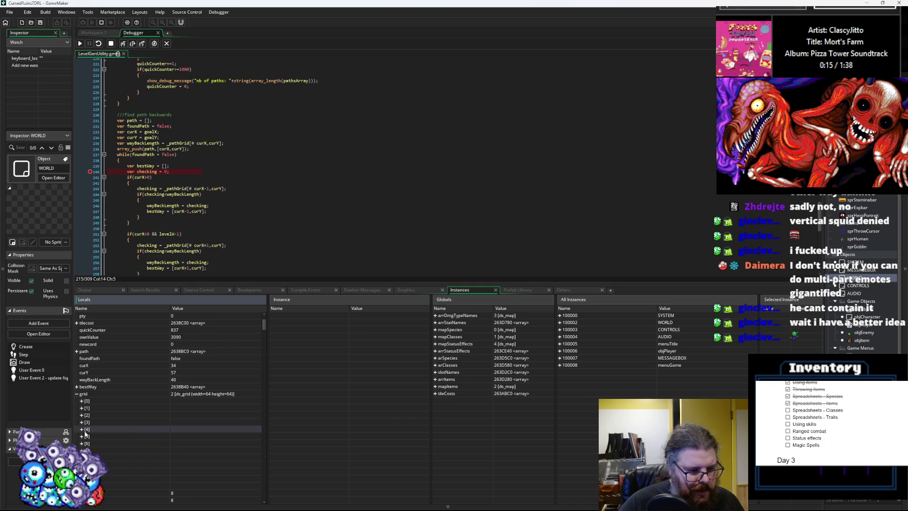
left_click(82, 436)
scroll(129, 441, "down", 5)
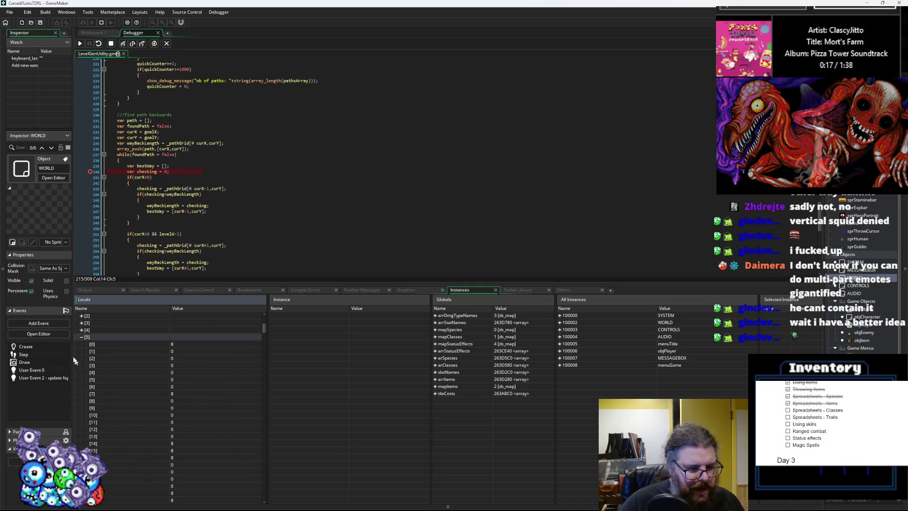
left_click(82, 337)
scroll(128, 378, "down", 1)
left_click(81, 372)
scroll(118, 402, "down", 2)
left_click(82, 365)
scroll(127, 418, "down", 1)
left_click(81, 380)
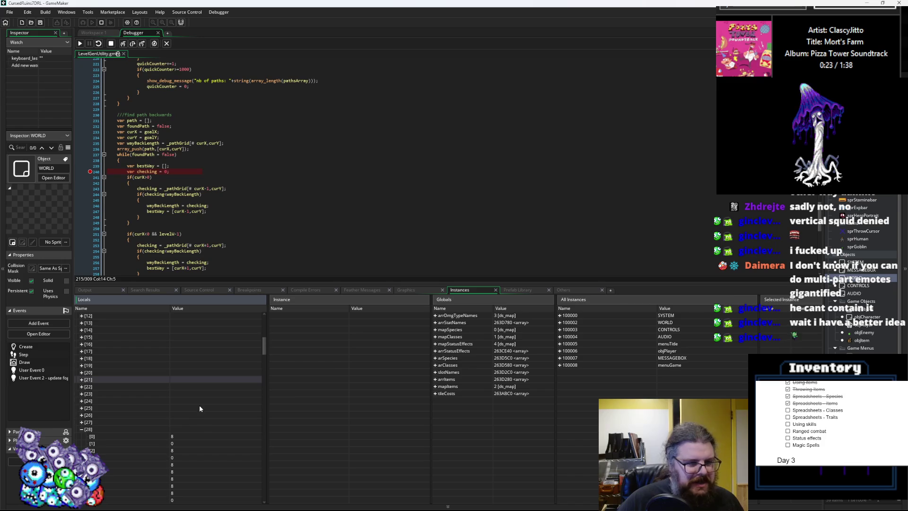
left_click(94, 174)
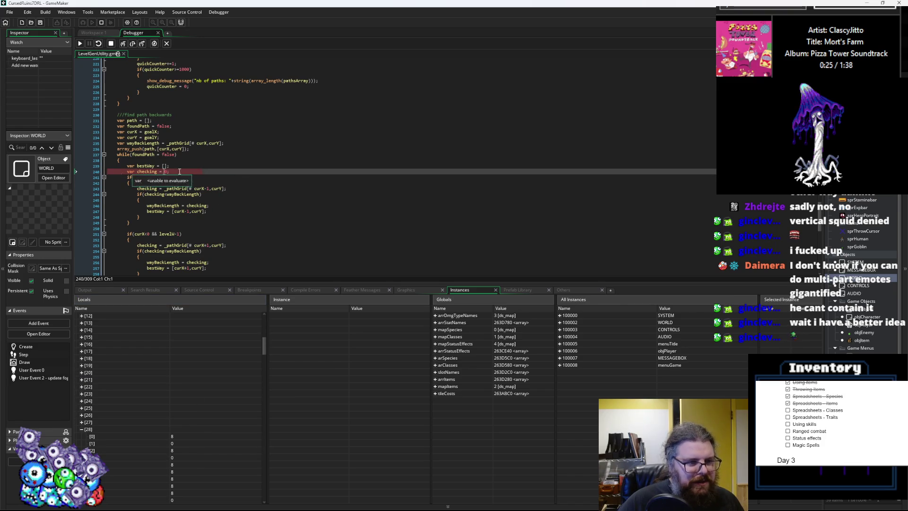
- Enlarge the code editor, set a breakpoint on line 224, and restart the game in debug mode
scroll(118, 171, "up", 11)
left_click_drag(287, 282, 287, 313)
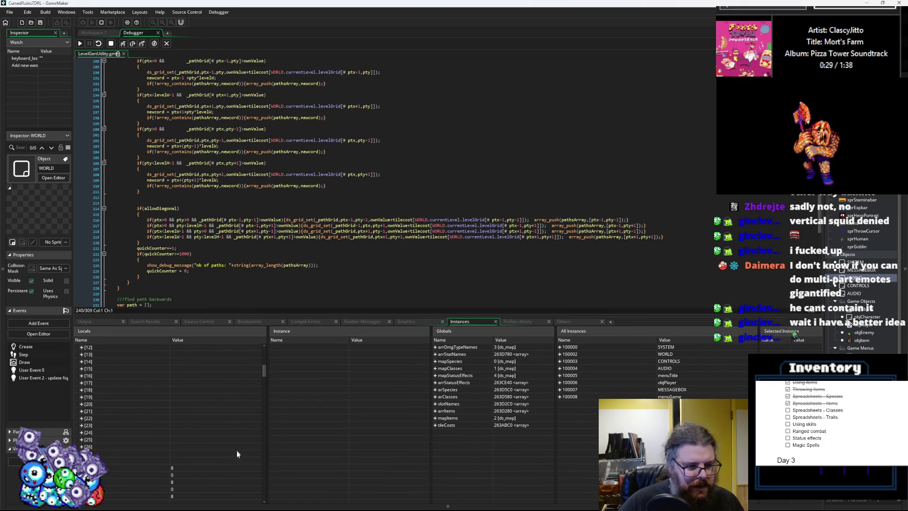
left_click(93, 266)
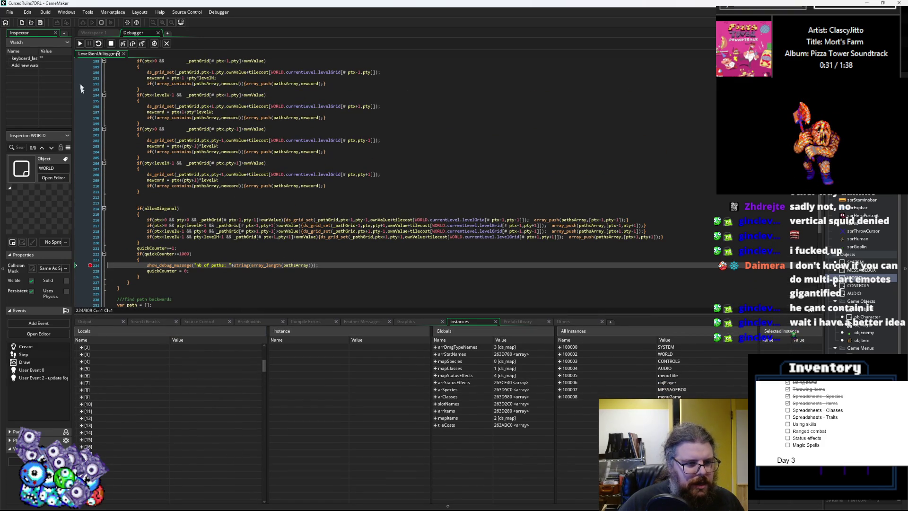
left_click(166, 43)
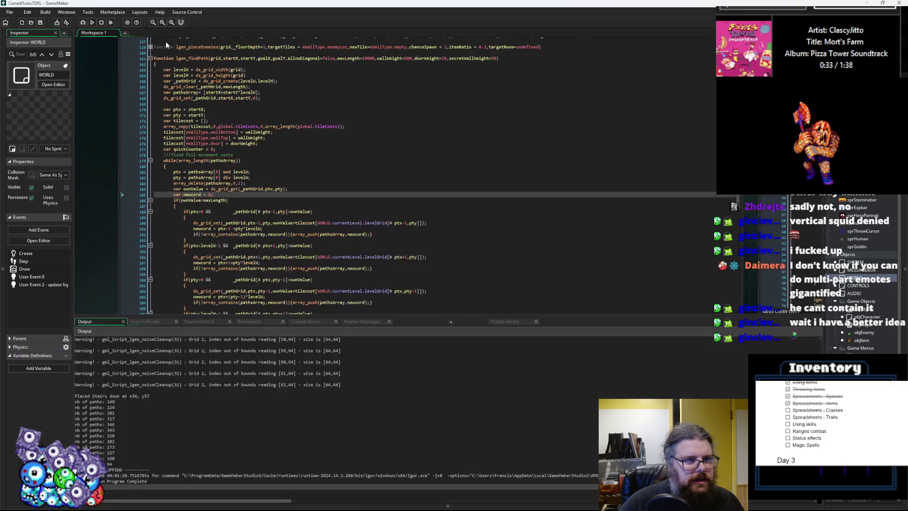
left_click(83, 23)
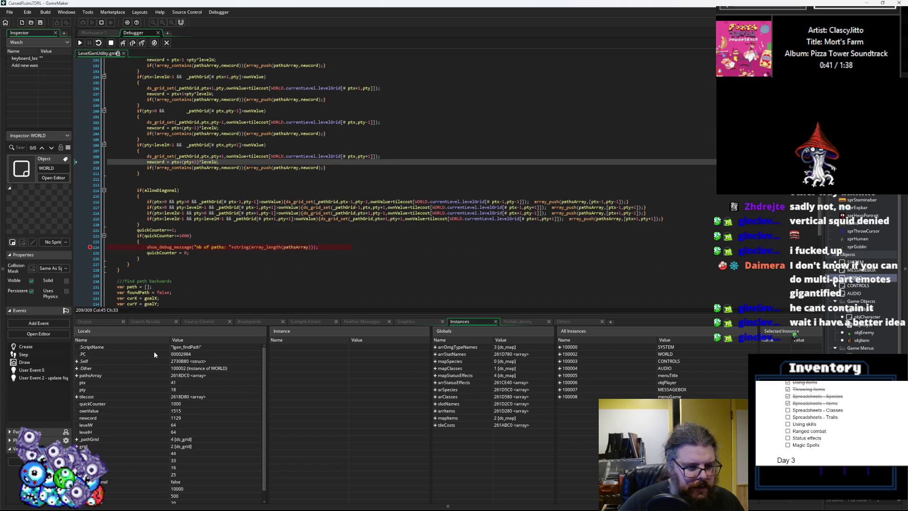
- Expand _pathGrid and its row [7], continue past the breakpoint twice, then show the output log
scroll(166, 399, "down", 1)
left_click(82, 430)
scroll(142, 416, "down", 3)
left_click(81, 414)
scroll(88, 412, "down", 7)
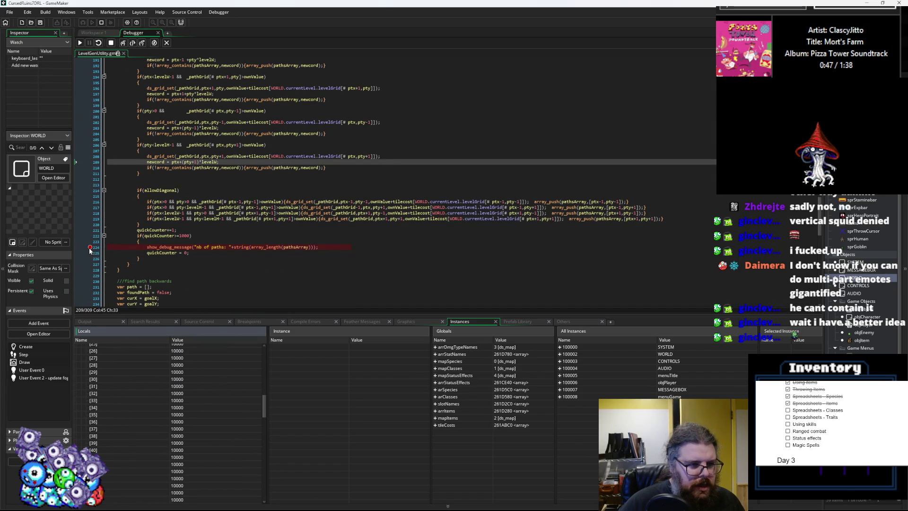
key("F5")
key("F5")
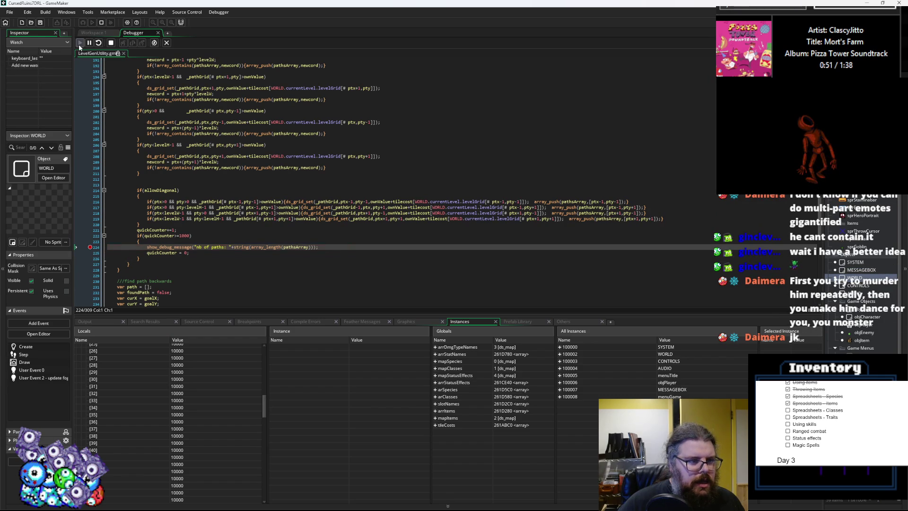
key("F5")
left_click(97, 321)
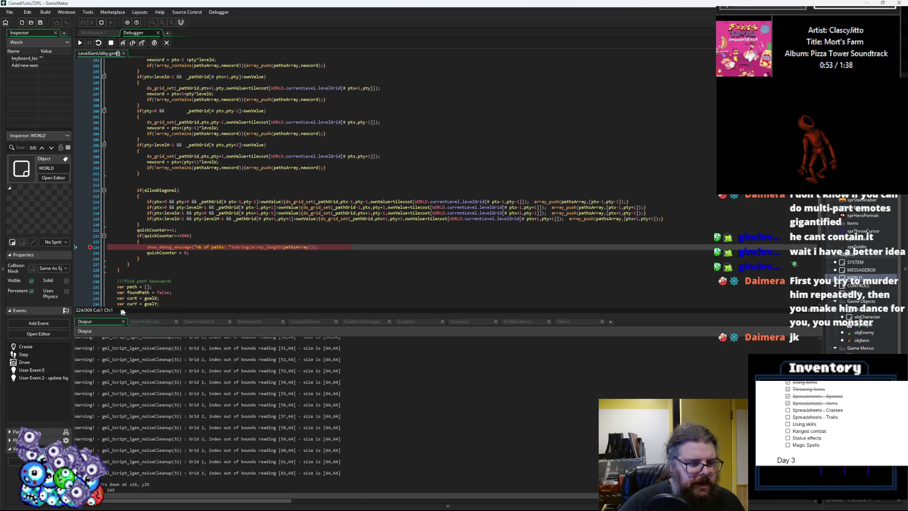
- Resume past the line 224 breakpoint eleven times to log more path counts
left_click(79, 43)
left_click(80, 44)
left_click(80, 44)
left_click(81, 45)
left_click(80, 45)
left_click(80, 44)
left_click(80, 43)
left_click(80, 45)
left_click(80, 44)
left_click(80, 44)
left_click(79, 44)
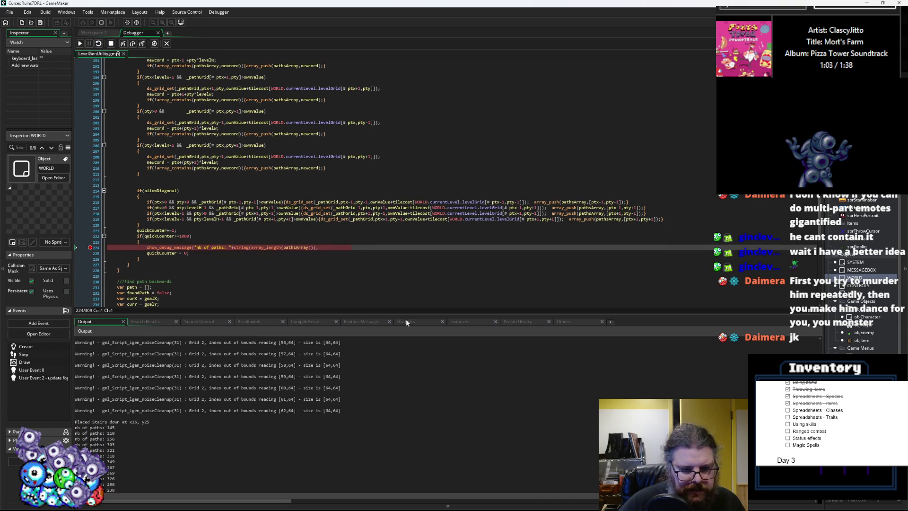
- Return to the variable panes and scroll through the local variables list
left_click(454, 325)
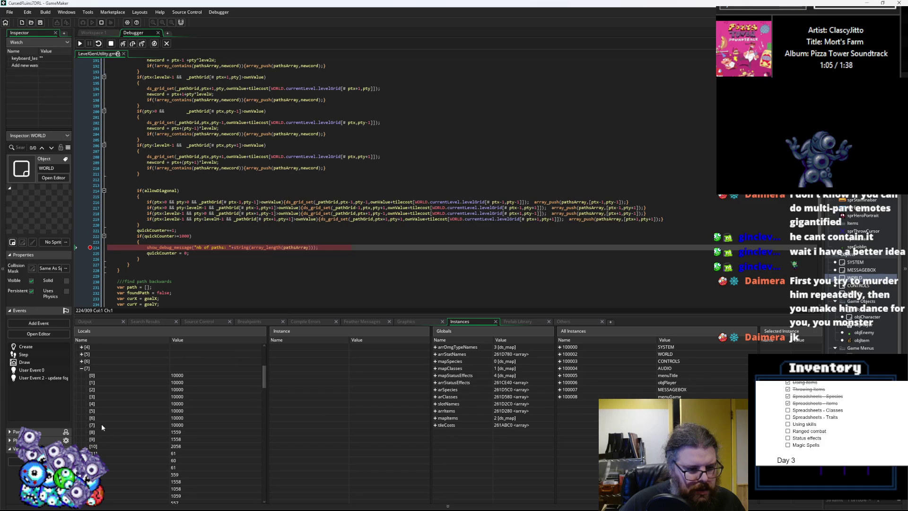
scroll(130, 435, "down", 15)
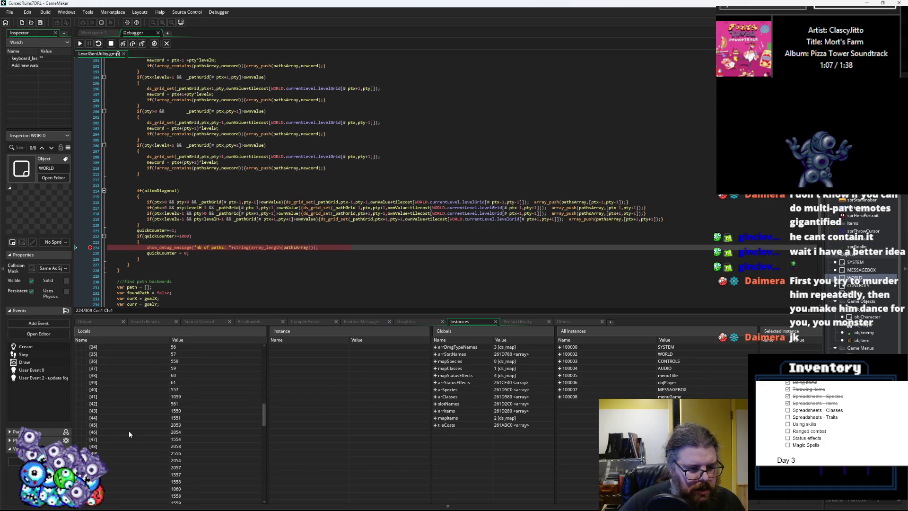
scroll(132, 426, "down", 2)
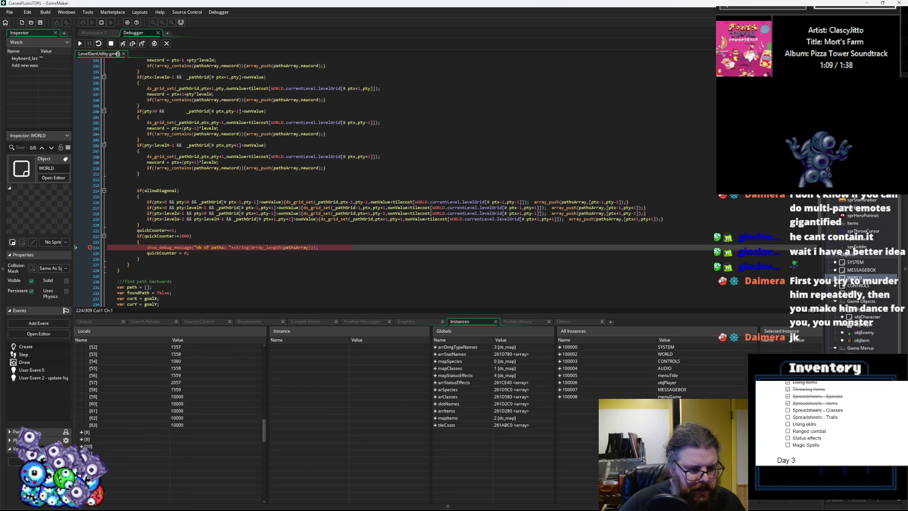
scroll(90, 436, "down", 10)
scroll(90, 436, "down", 10)
scroll(85, 425, "down", 10)
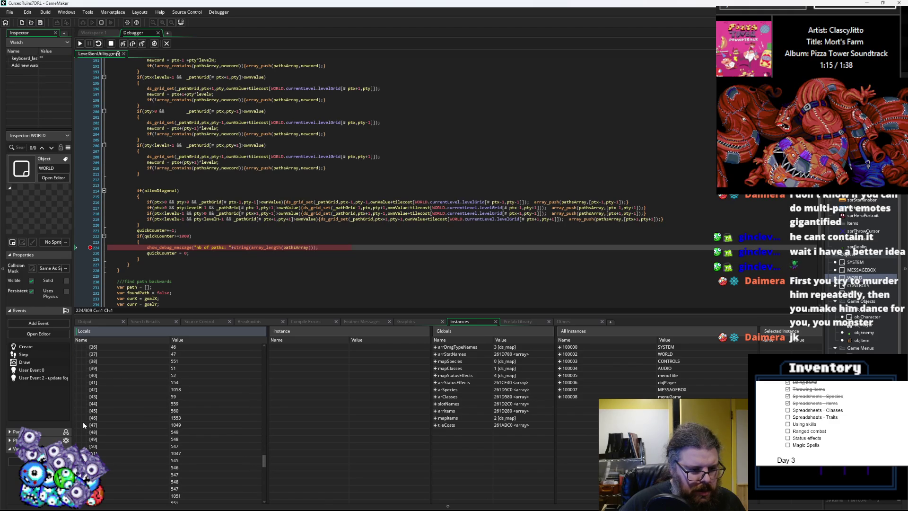
scroll(83, 424, "down", 7)
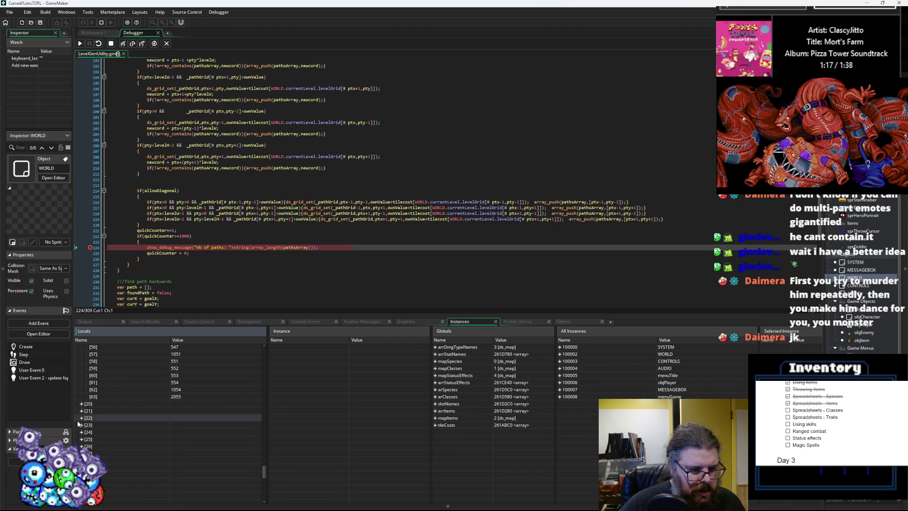
scroll(83, 423, "down", 15)
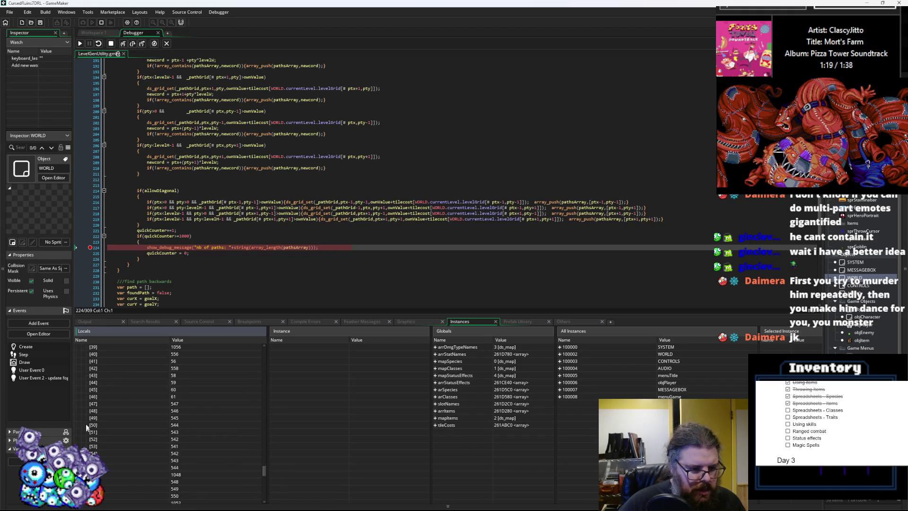
scroll(87, 435, "up", 12)
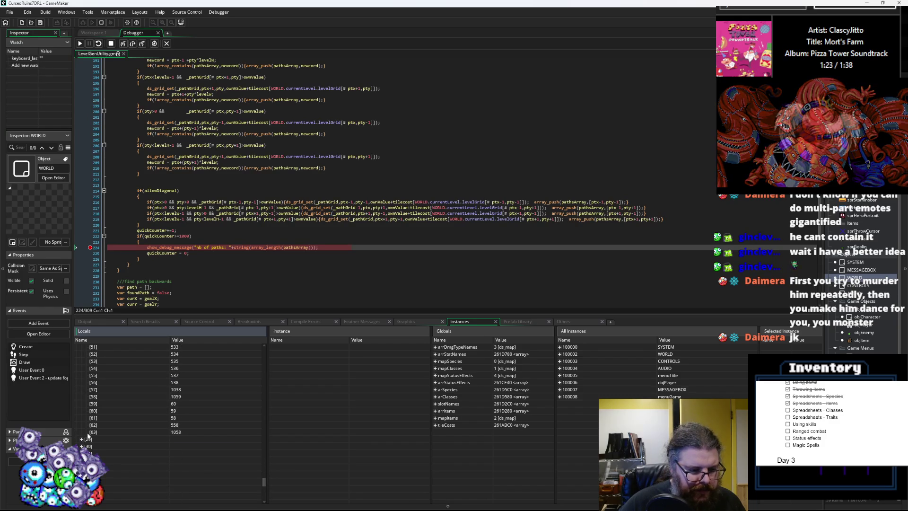
scroll(86, 436, "down", 3)
scroll(261, 216, "up", 1)
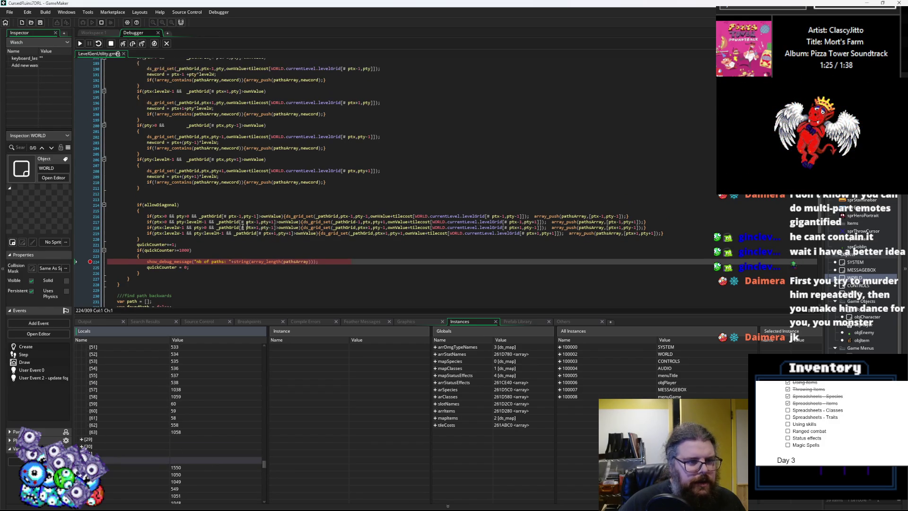
- Check the current value of pty and resize the code and variable panes
left_click(166, 249)
scroll(178, 220, "up", 2)
scroll(177, 221, "up", 3)
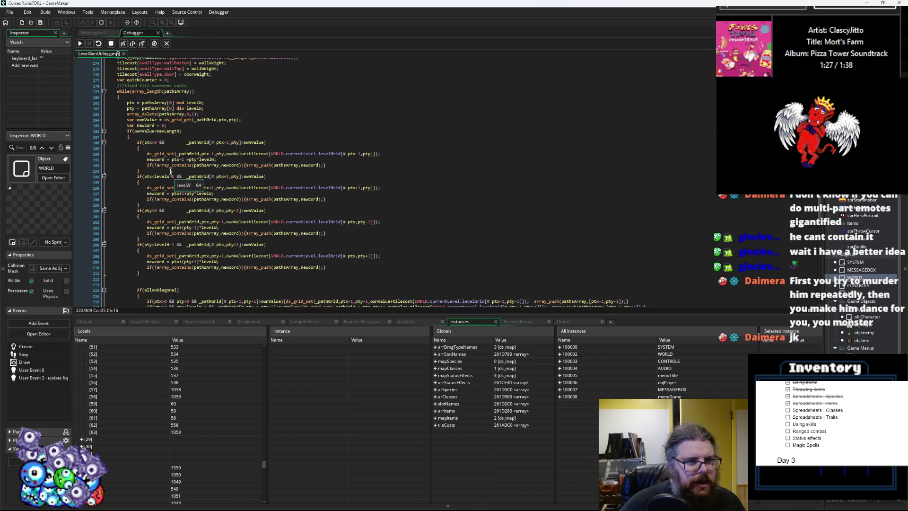
scroll(195, 457, "up", 3)
scroll(194, 459, "up", 5)
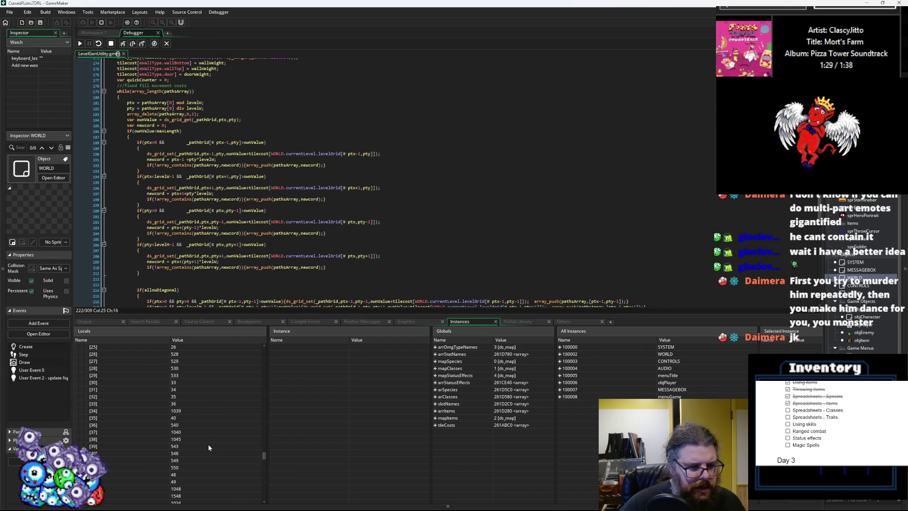
left_click_drag(264, 439, 257, 348)
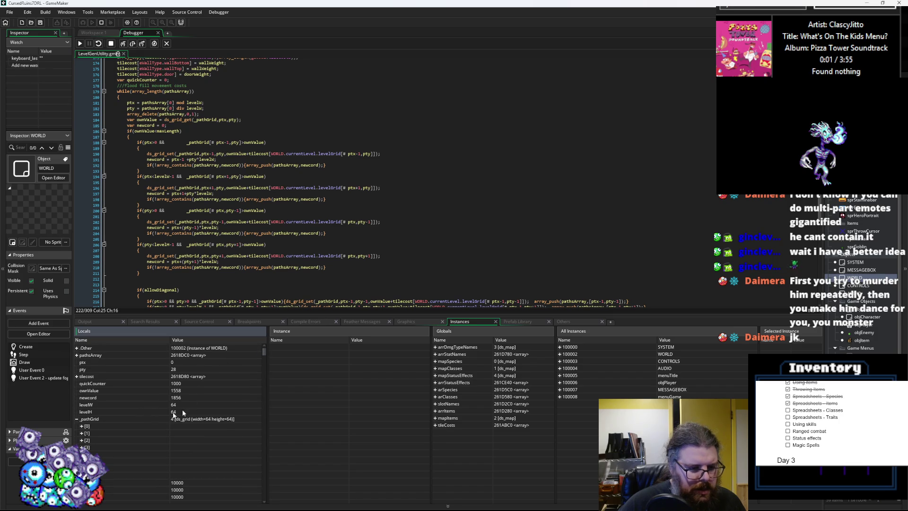
- Check ownValue on line 194, resume to the line 224 breakpoint, and select _pathGrid column [7]'s first value
left_click(265, 177)
scroll(263, 208, "down", 7)
left_click(246, 233)
scroll(246, 229, "down", 4)
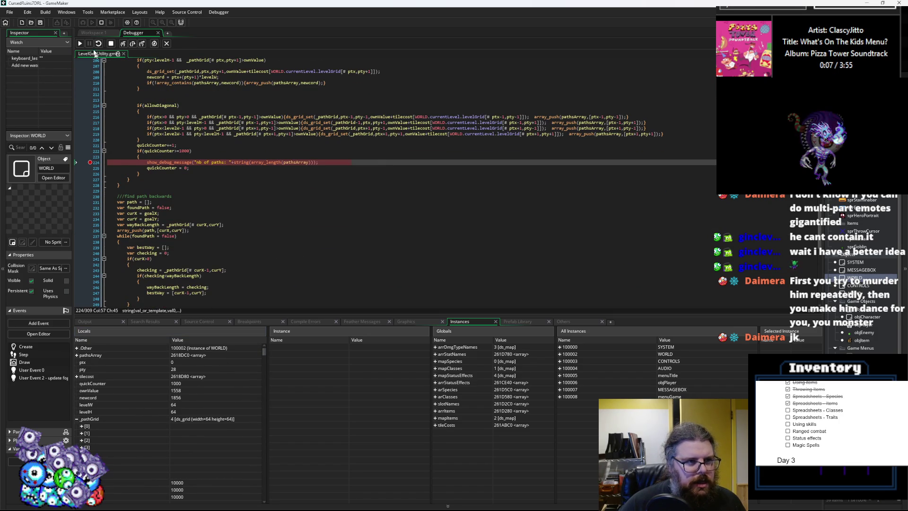
left_click(80, 43)
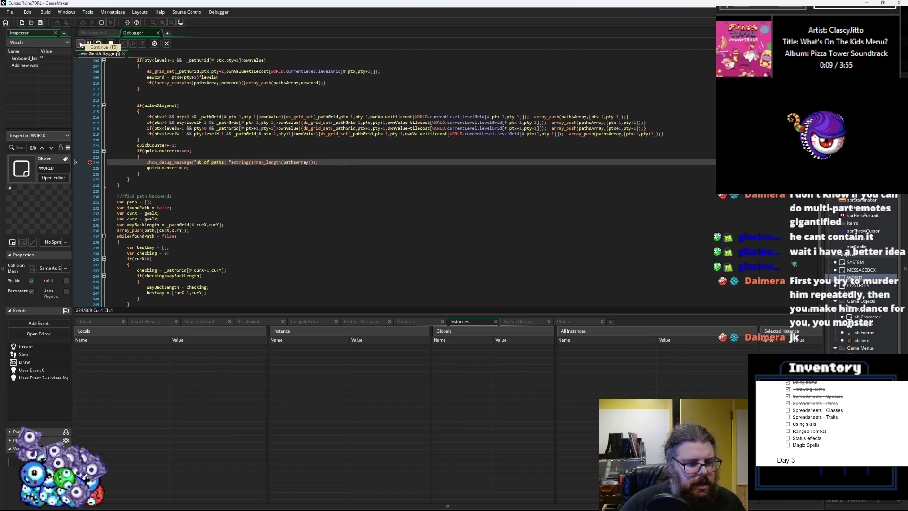
scroll(134, 374, "down", 3)
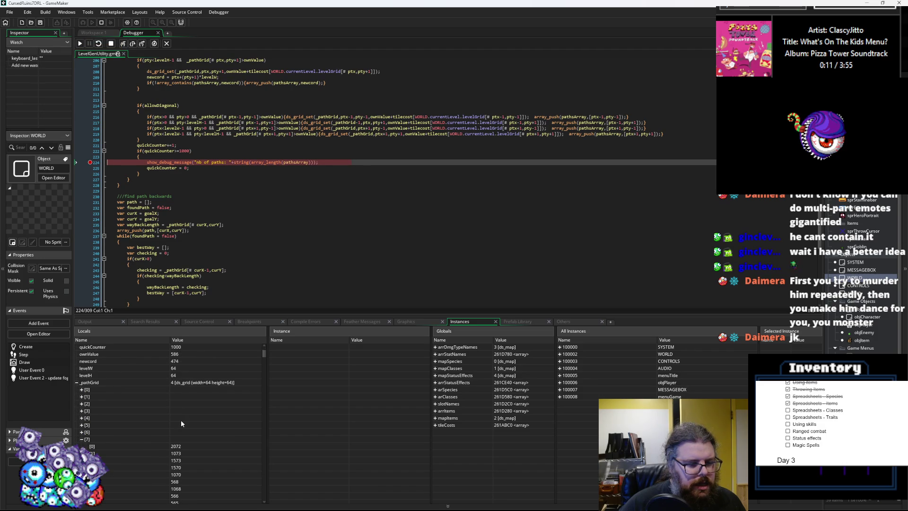
left_click(180, 446)
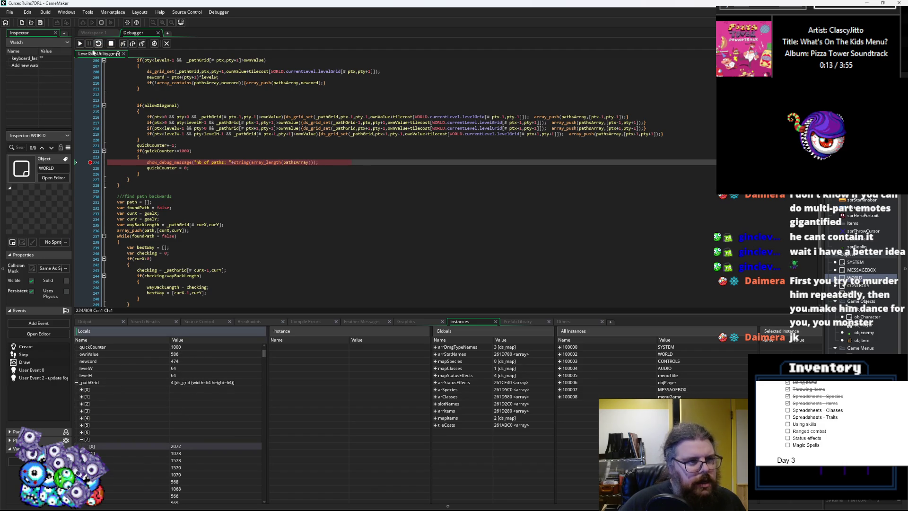
- Resume until the bestWay out-of-range error, then browse _pathGrid columns 7, 11 and 14 in Locals
left_click(80, 44)
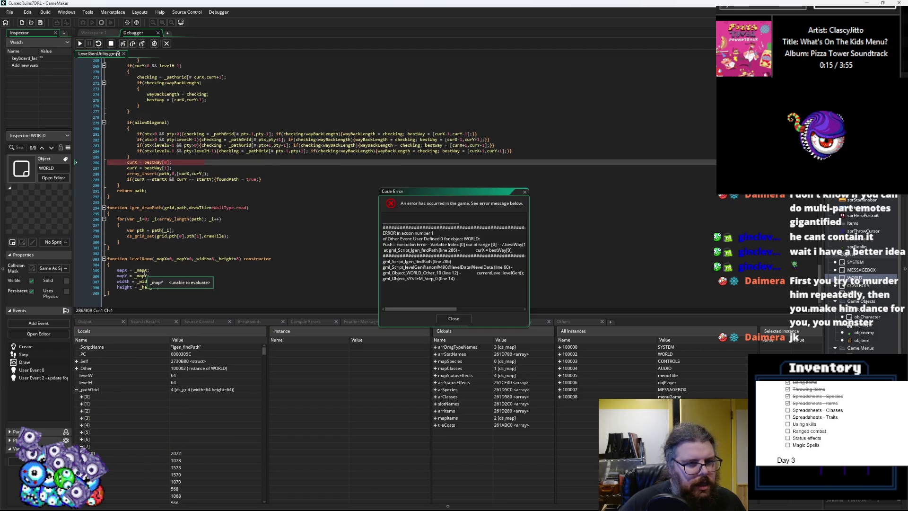
left_click(181, 208)
scroll(211, 221, "up", 10)
scroll(211, 221, "down", 3)
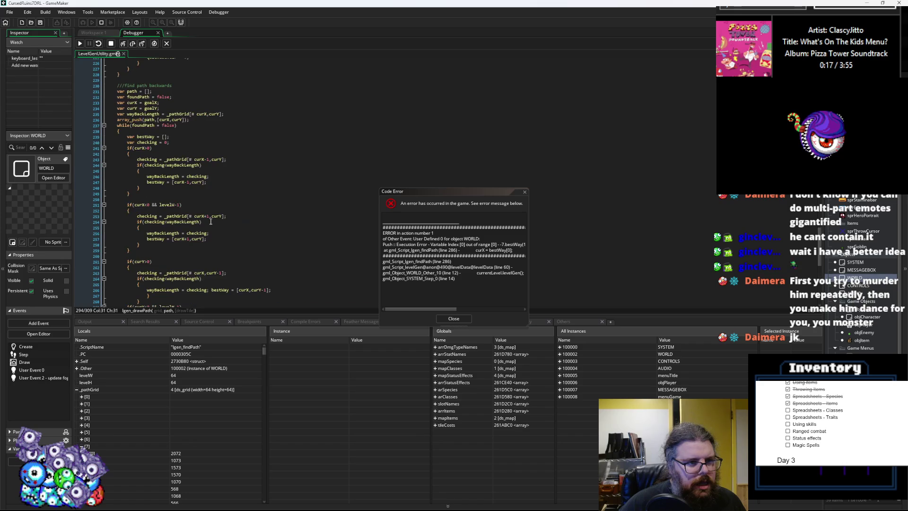
scroll(81, 416, "down", 3)
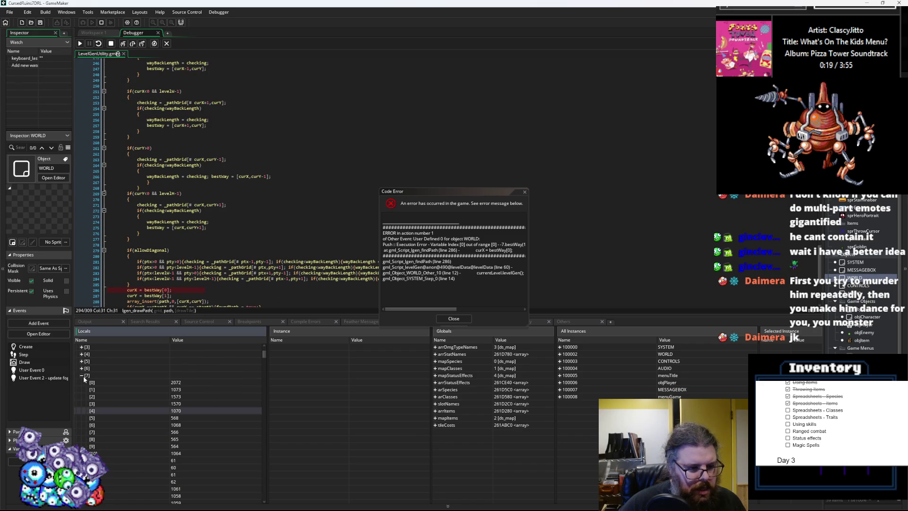
left_click(81, 375)
left_click(80, 404)
scroll(81, 404, "down", 15)
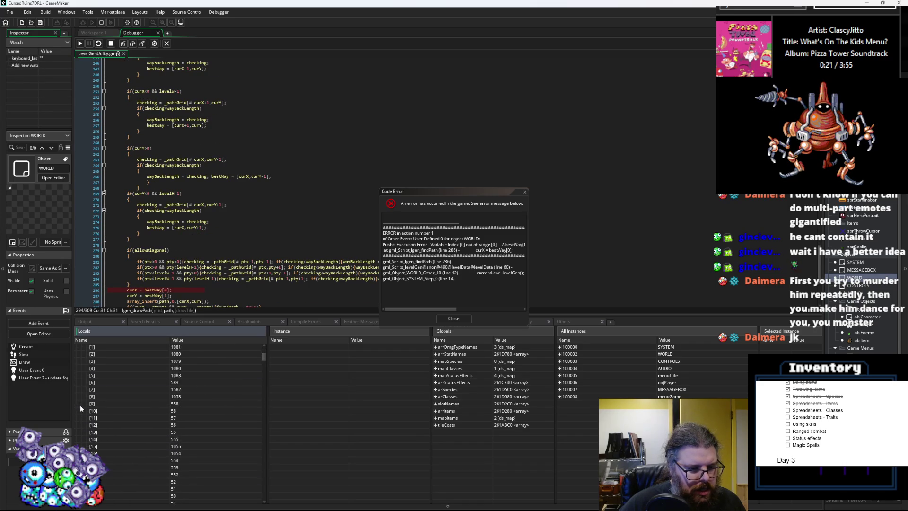
scroll(105, 400, "down", 5)
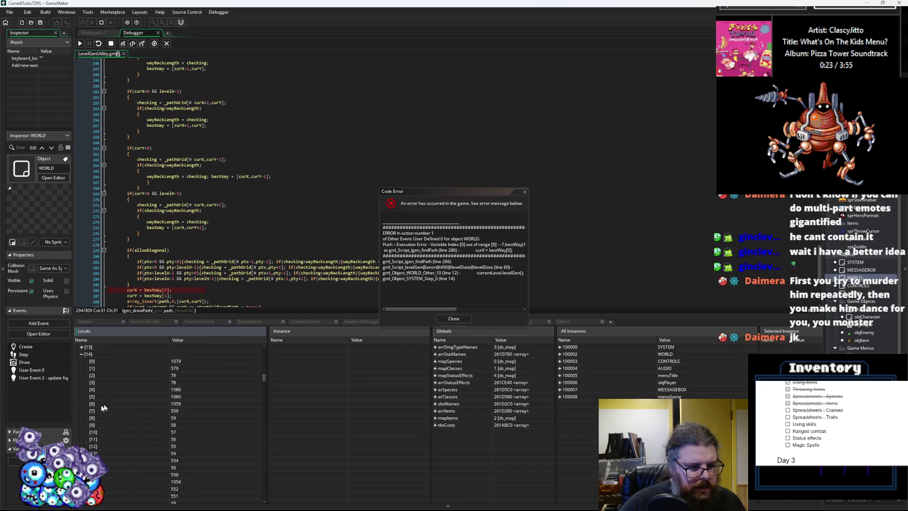
left_click(82, 396)
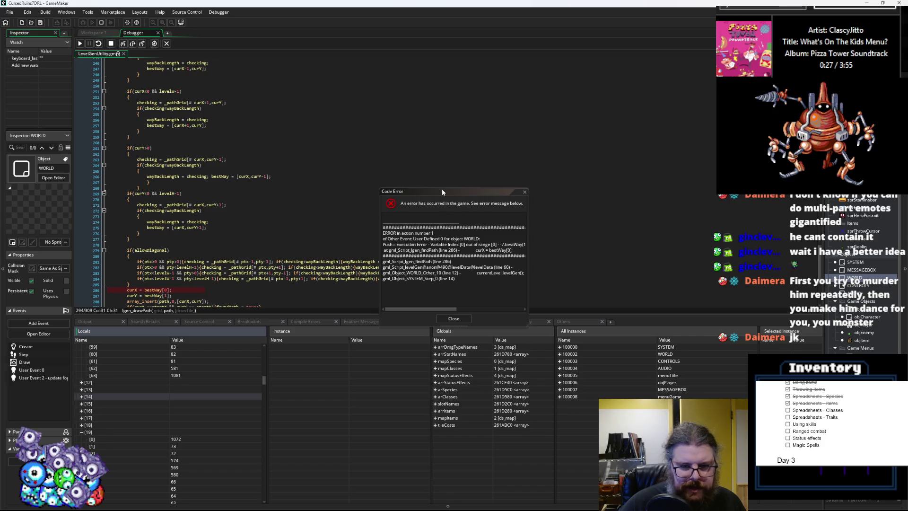
- Move the error dialog off the code and inspect the diagonal checks around lines 281 and 294
left_click_drag(438, 191, 555, 135)
left_click(421, 261)
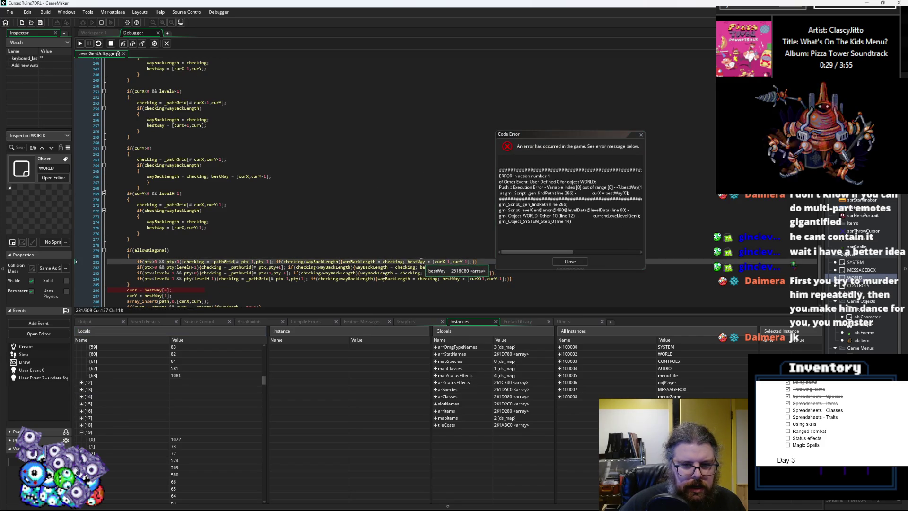
scroll(283, 246, "down", 3)
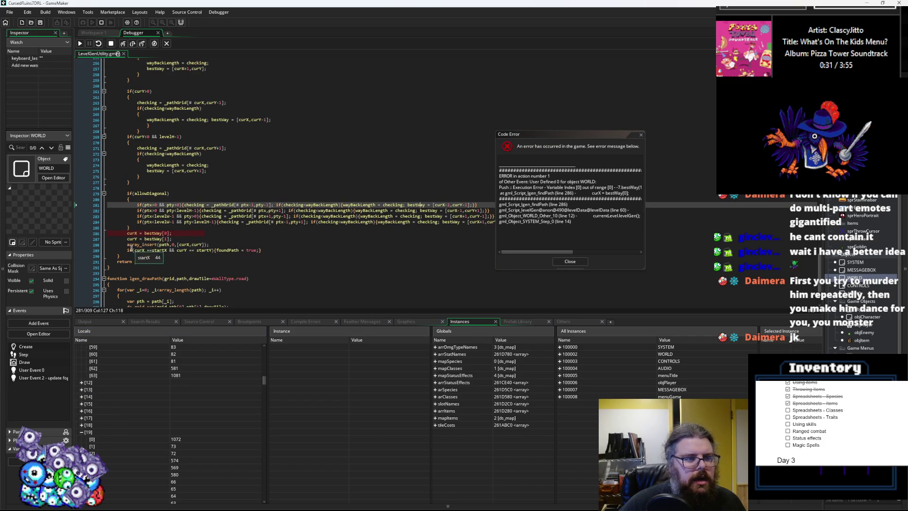
scroll(173, 250, "up", 3)
scroll(173, 250, "down", 4)
left_click(227, 251)
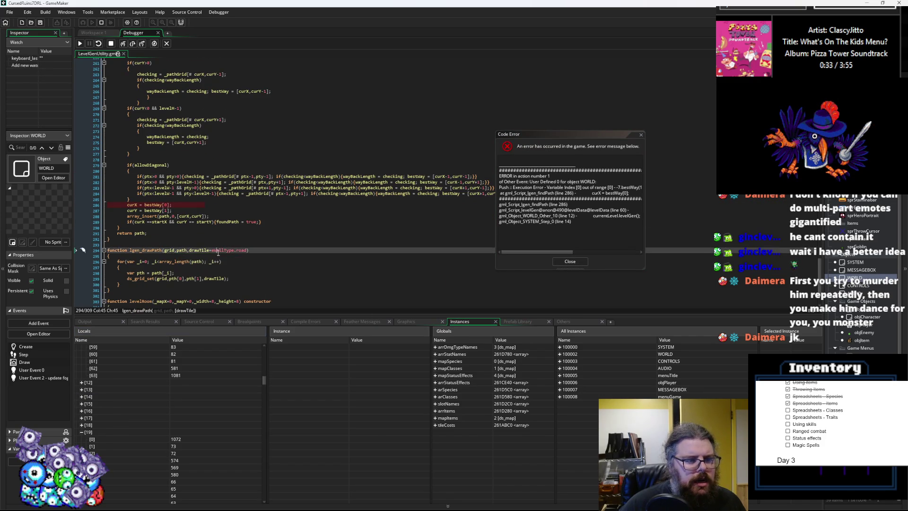
scroll(228, 253, "up", 5)
scroll(229, 253, "up", 8)
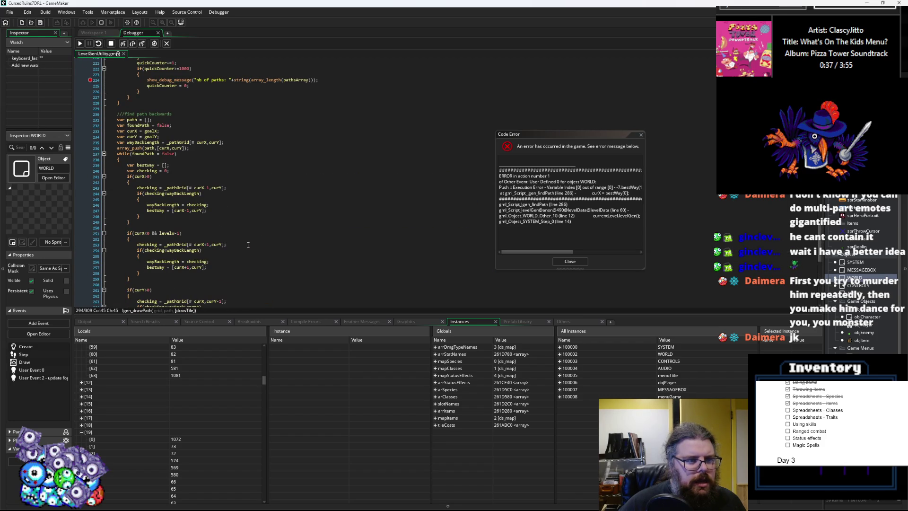
scroll(248, 245, "down", 5)
- Give the code editor more room and set a breakpoint on line 240
left_click_drag(219, 312, 211, 405)
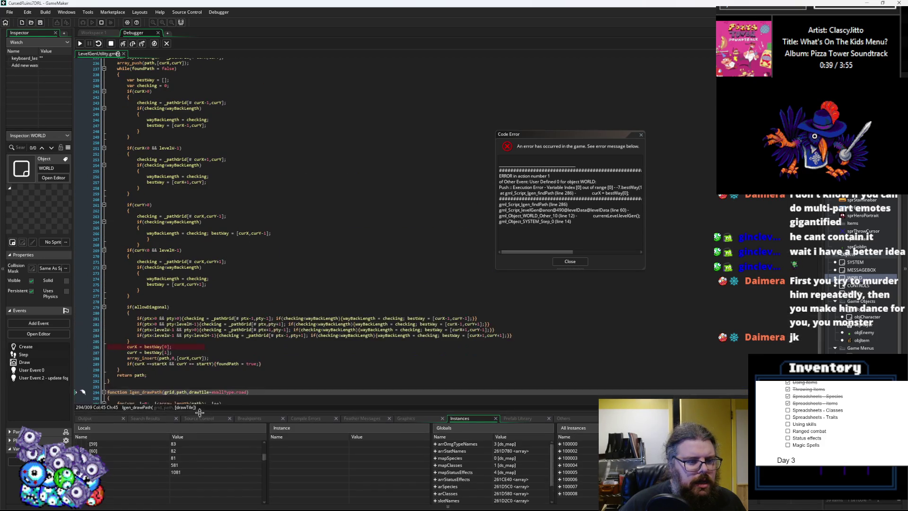
mouse_move(180, 256)
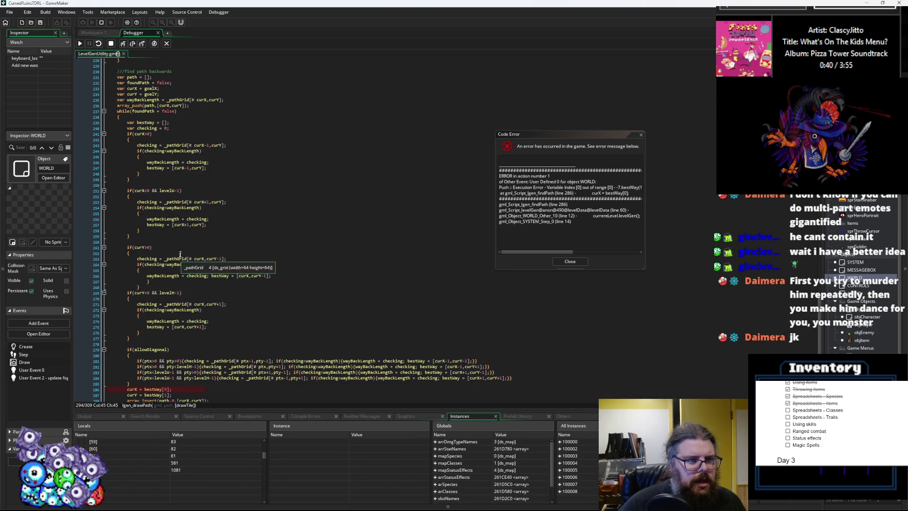
left_click(178, 145)
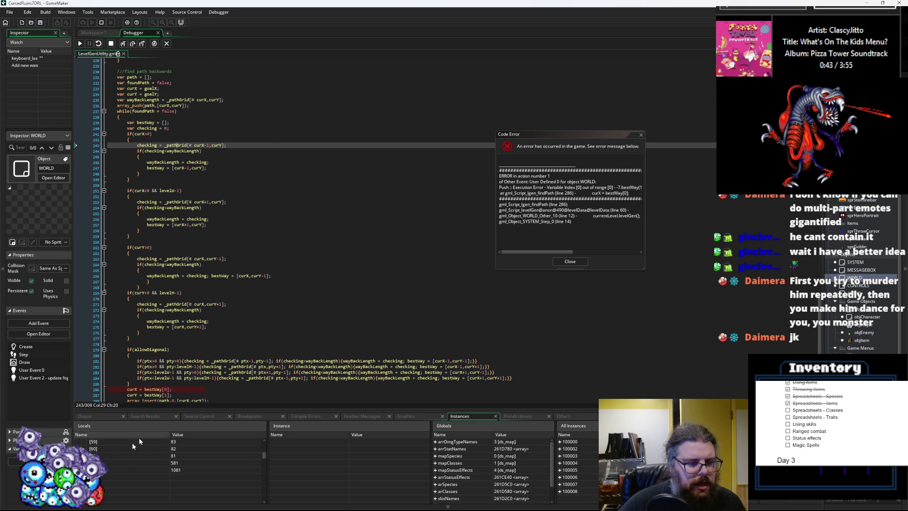
scroll(151, 468, "up", 5)
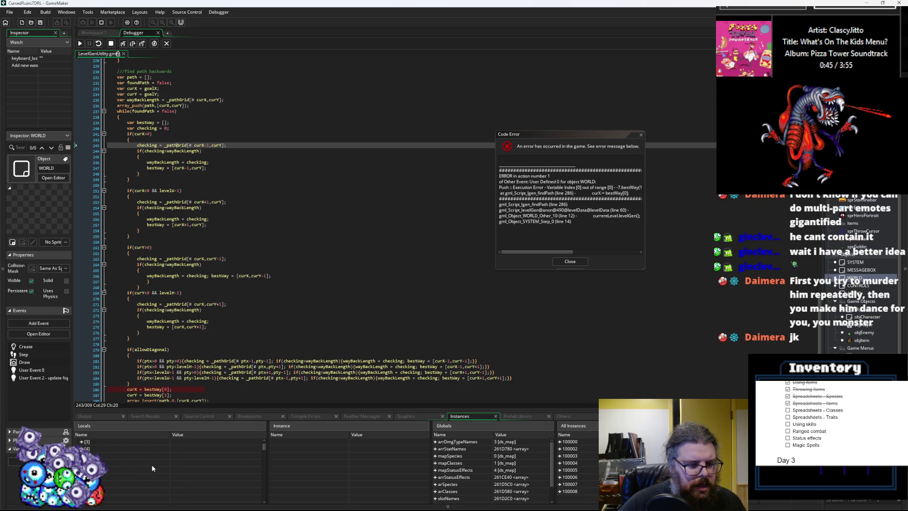
scroll(152, 468, "up", 3)
mouse_move(146, 147)
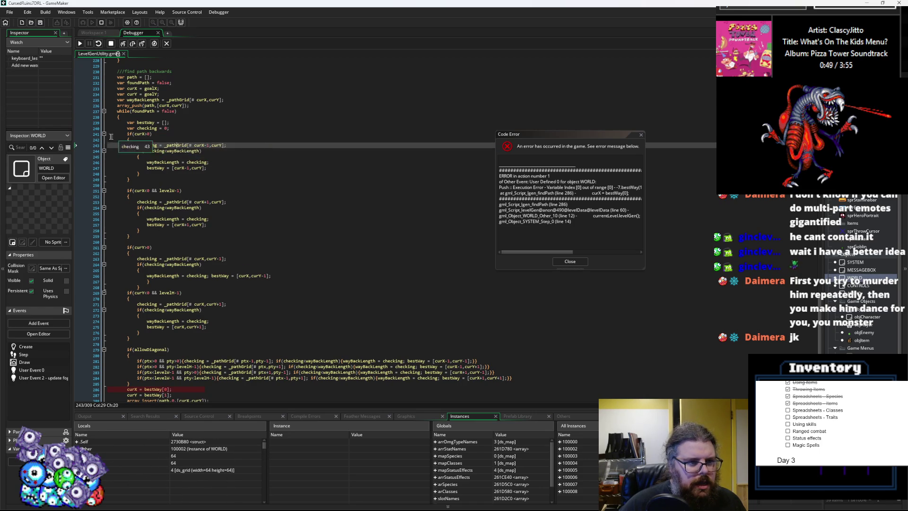
left_click(92, 128)
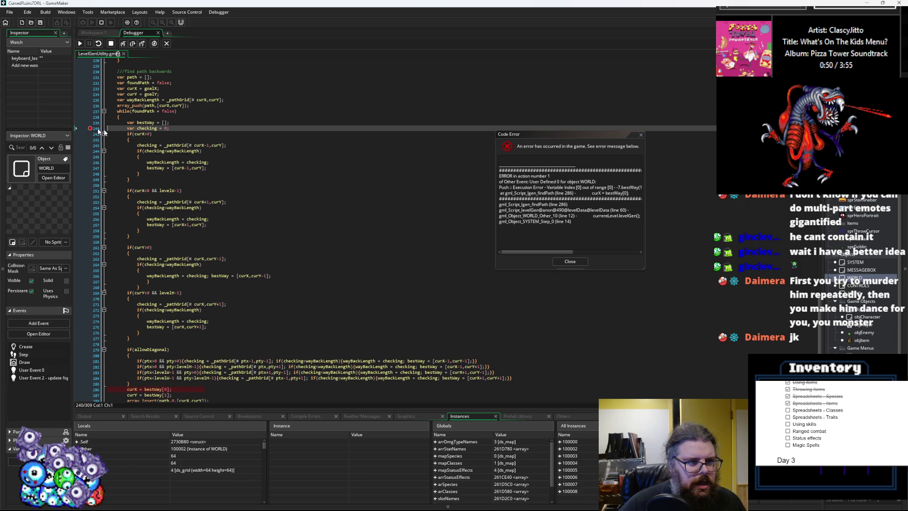
- Close the Code Error dialog, stop the game, leave the debugger, and relaunch in debug mode
left_click(569, 262)
left_click(110, 44)
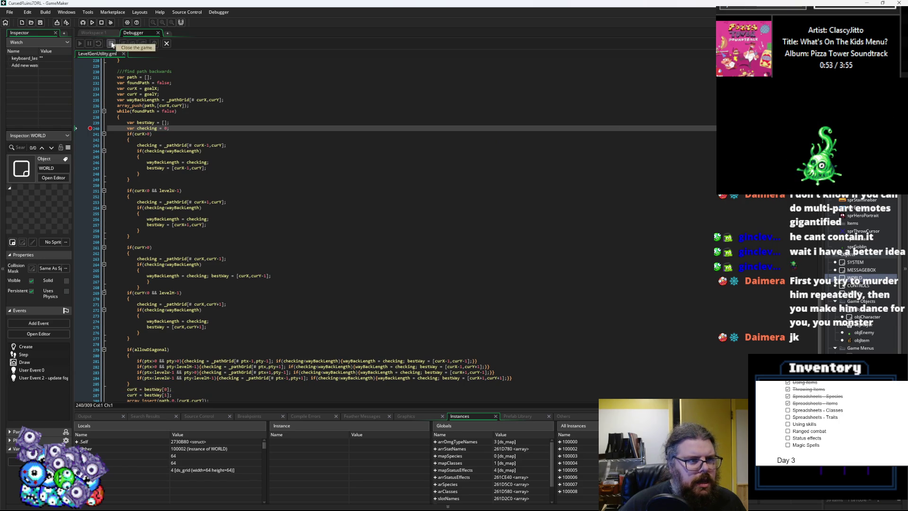
left_click(166, 44)
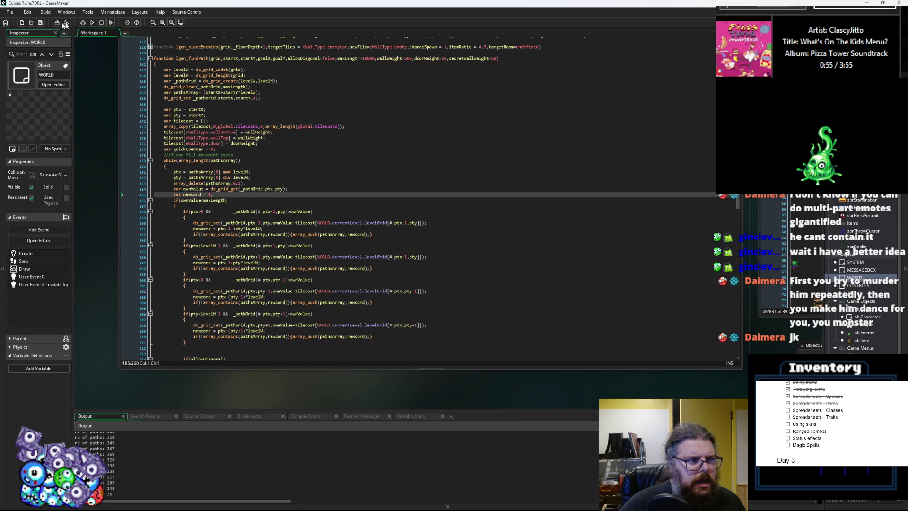
left_click(83, 22)
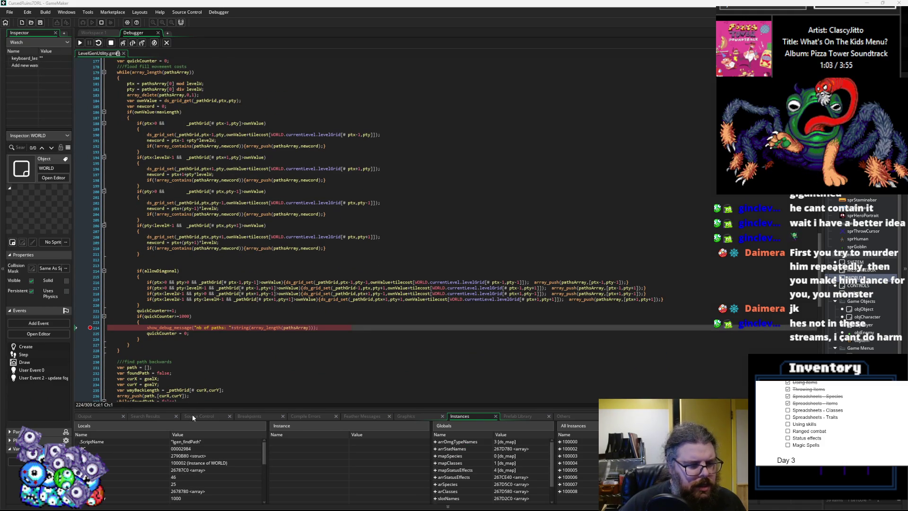
- Continue to the line 224 breakpoint, enlarge the variables area, and expand _pathGrid column [6]
scroll(204, 354, "down", 3)
left_click(204, 354)
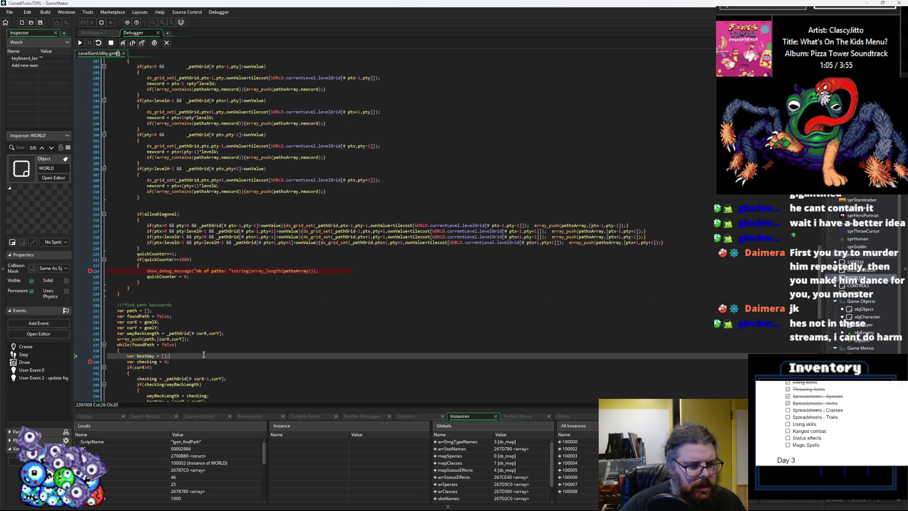
left_click(81, 43)
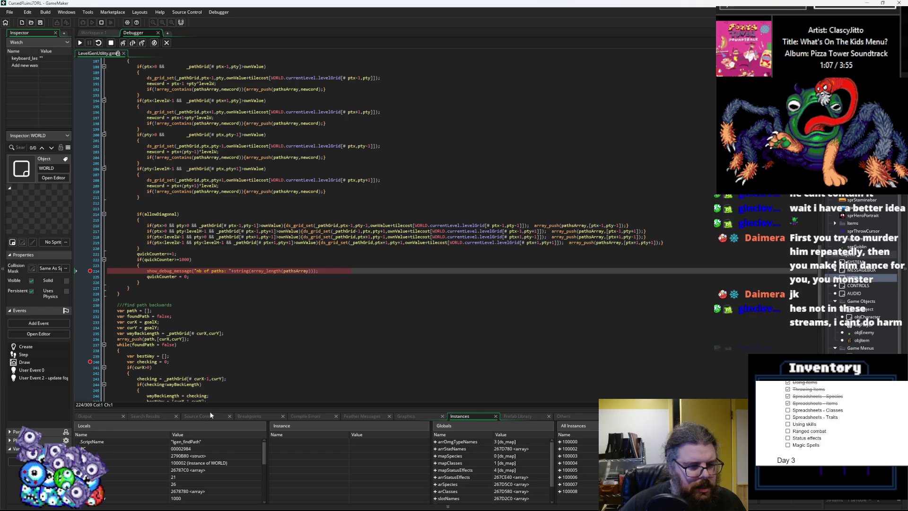
left_click_drag(209, 409, 206, 297)
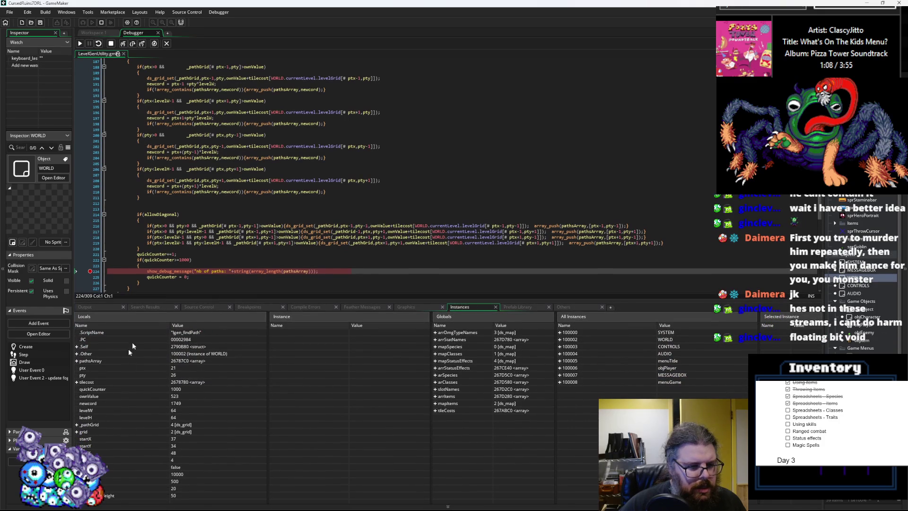
left_click(76, 424)
left_click(81, 431)
- Expand _pathGrid column [20], step over twice with F10, then continue to the line 240 breakpoint
scroll(84, 432, "down", 8)
scroll(87, 430, "down", 7)
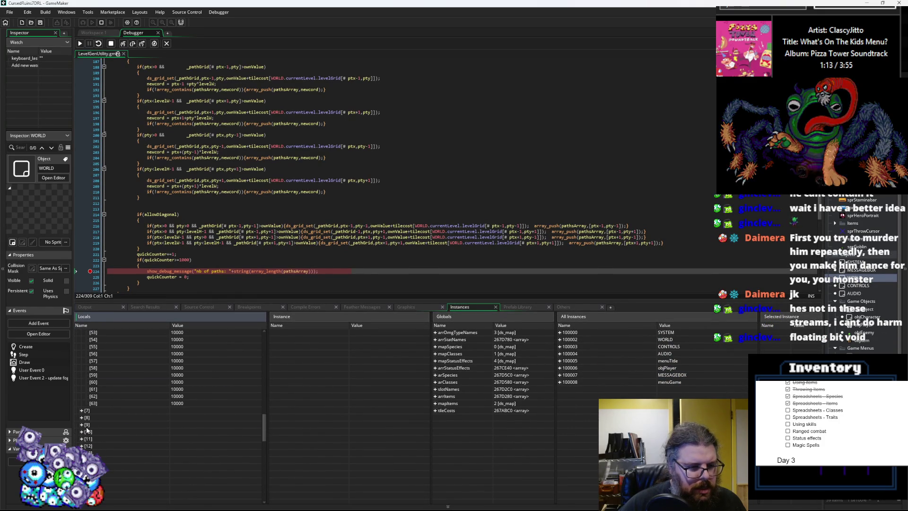
scroll(84, 442, "down", 3)
left_click(85, 436)
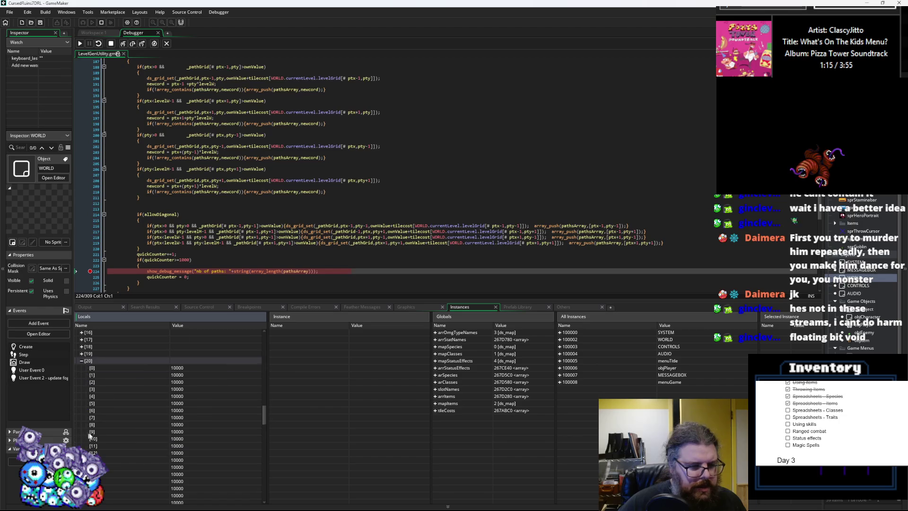
key("F10")
scroll(169, 390, "down", 5)
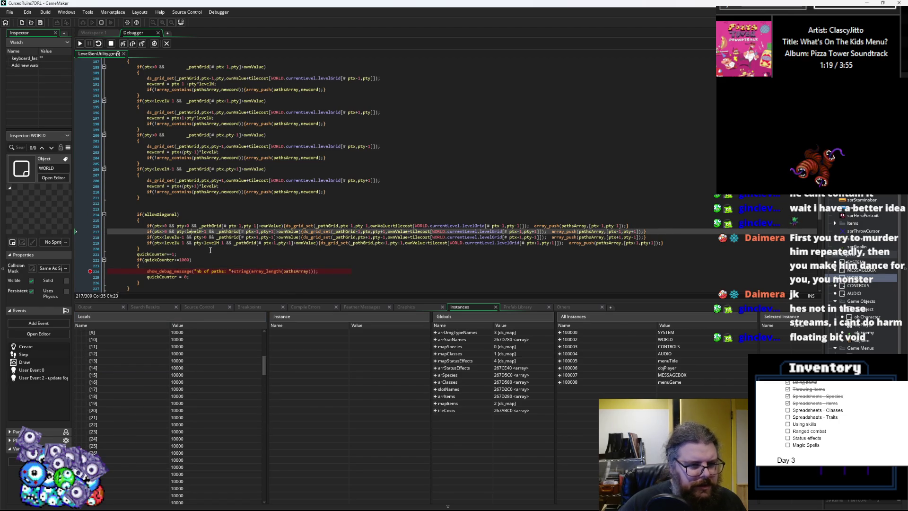
key("F10")
key("F10")
key("F10")
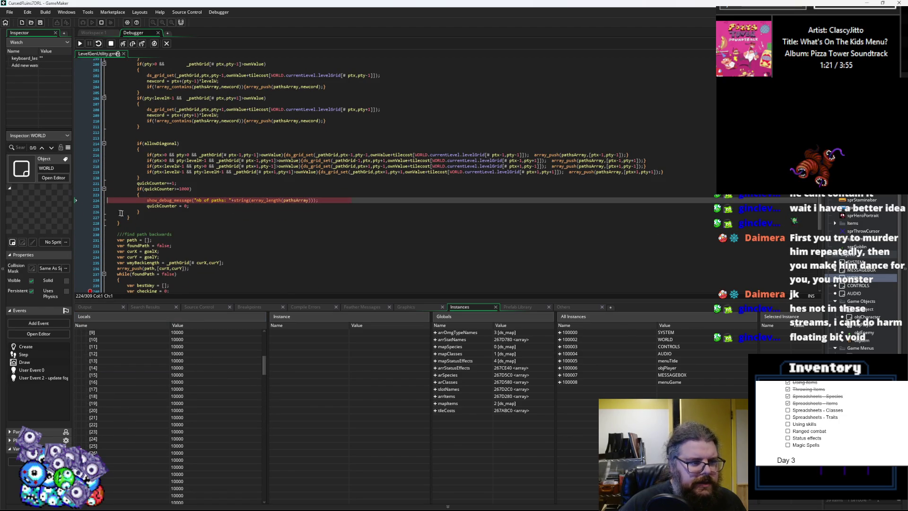
scroll(105, 211, "down", 3)
left_click(80, 44)
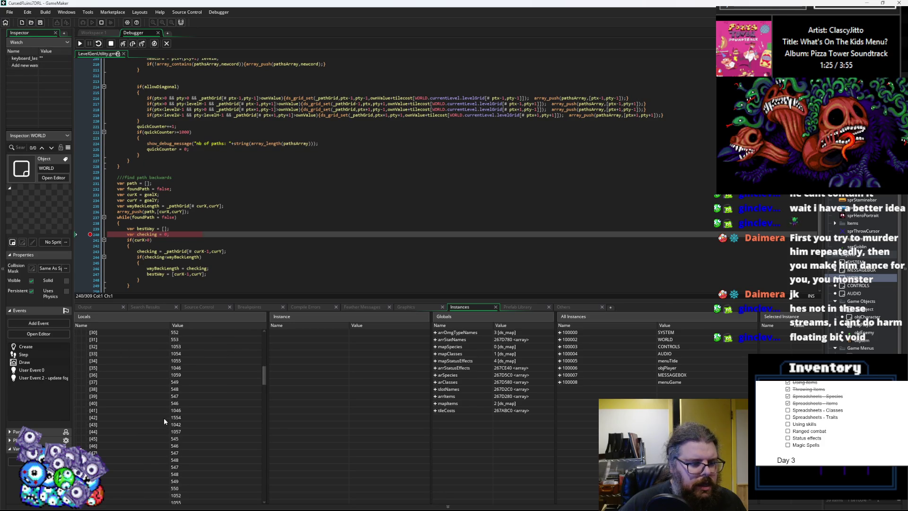
- Scroll through the locals and expand path array entry [21] to read its values
scroll(164, 418, "down", 15)
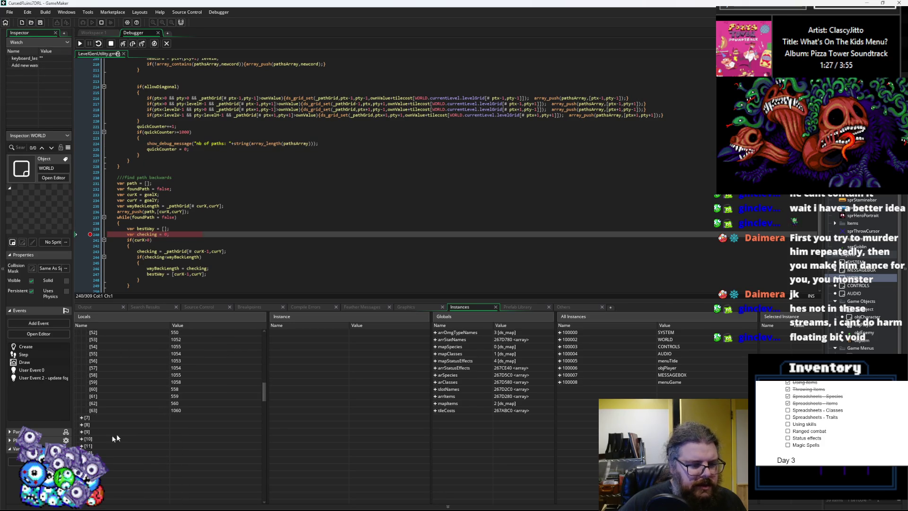
left_click(100, 453)
scroll(123, 418, "down", 5)
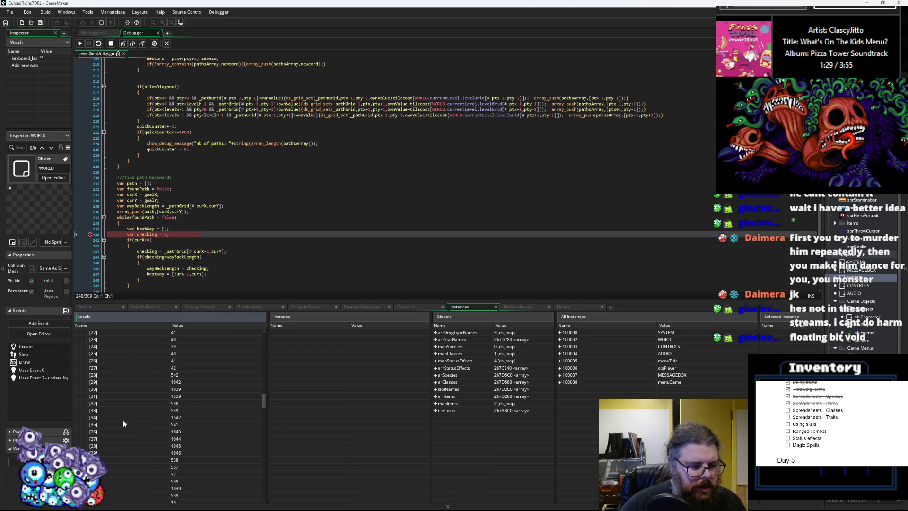
scroll(118, 388, "down", 16)
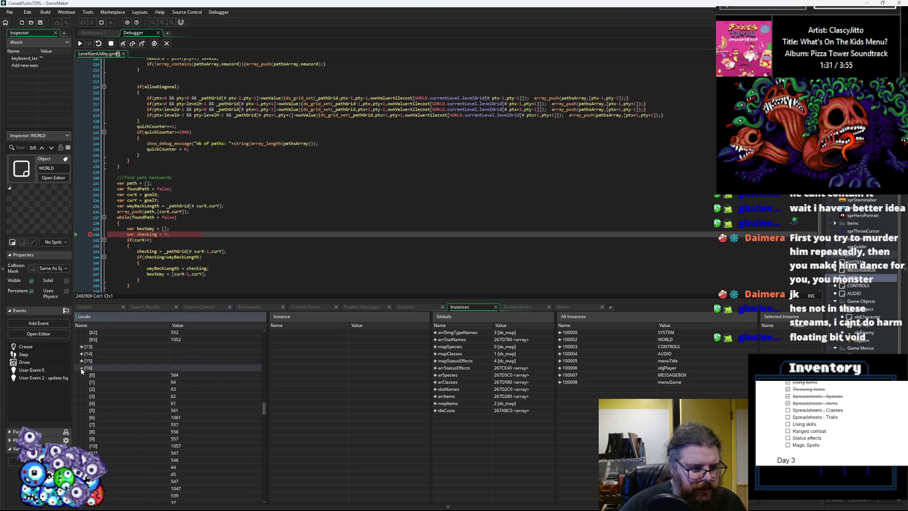
scroll(110, 396, "down", 10)
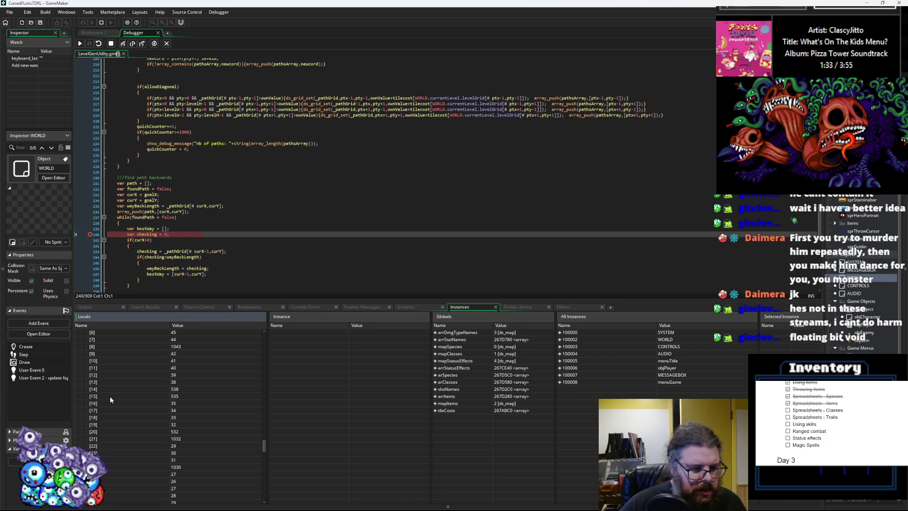
scroll(110, 395, "down", 15)
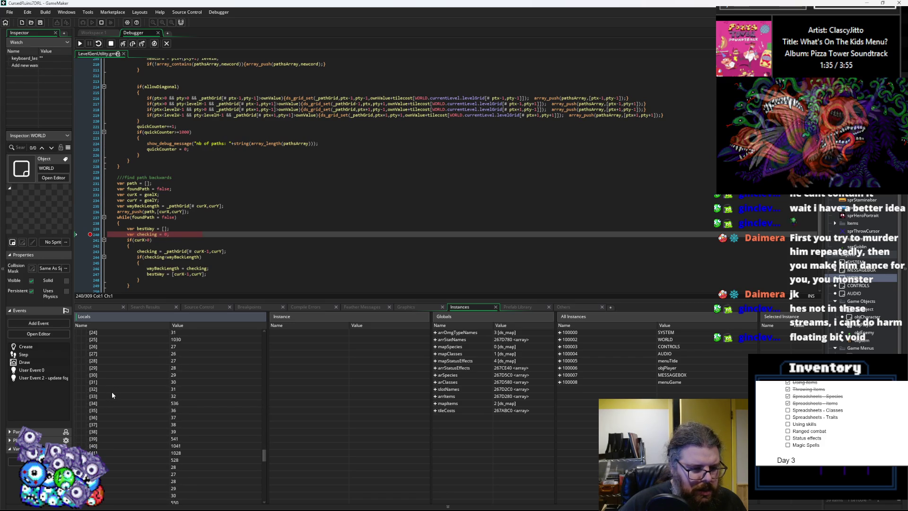
double_click(112, 391)
- Scroll further down the locals and drag the splitter down to enlarge the code editor
scroll(104, 407, "down", 11)
scroll(101, 417, "down", 8)
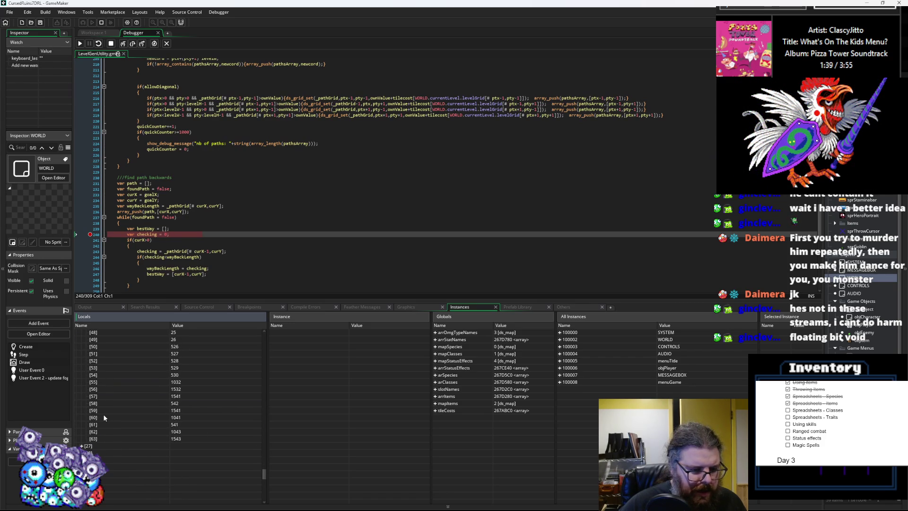
scroll(91, 451, "down", 5)
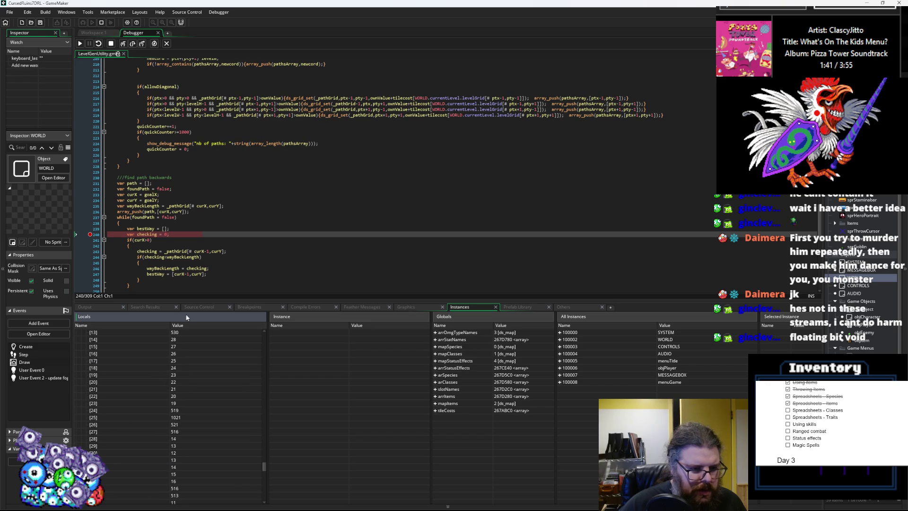
left_click_drag(183, 305, 183, 380)
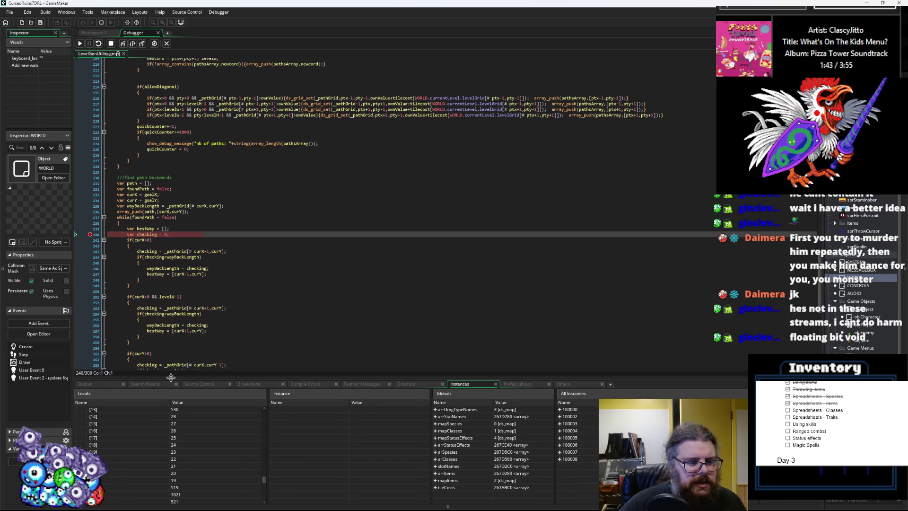
- Step on to line 255, enlarge the variable panels, and collapse array entry [26]
scroll(160, 296, "down", 3)
key("F10")
key("F10")
key("F10")
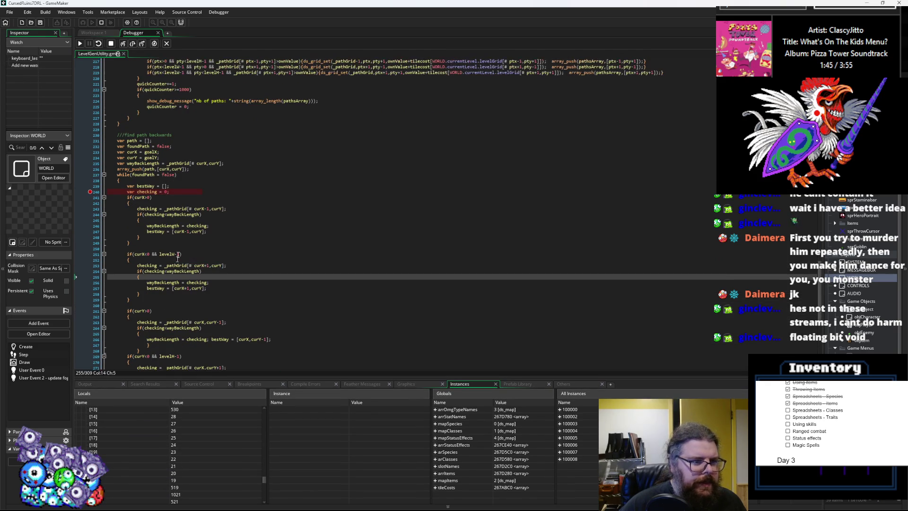
mouse_move(199, 207)
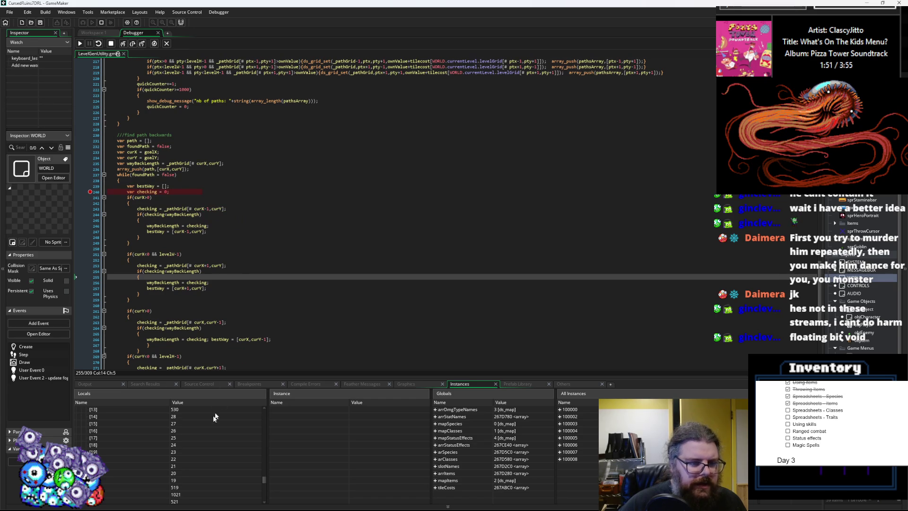
left_click_drag(213, 378, 213, 308)
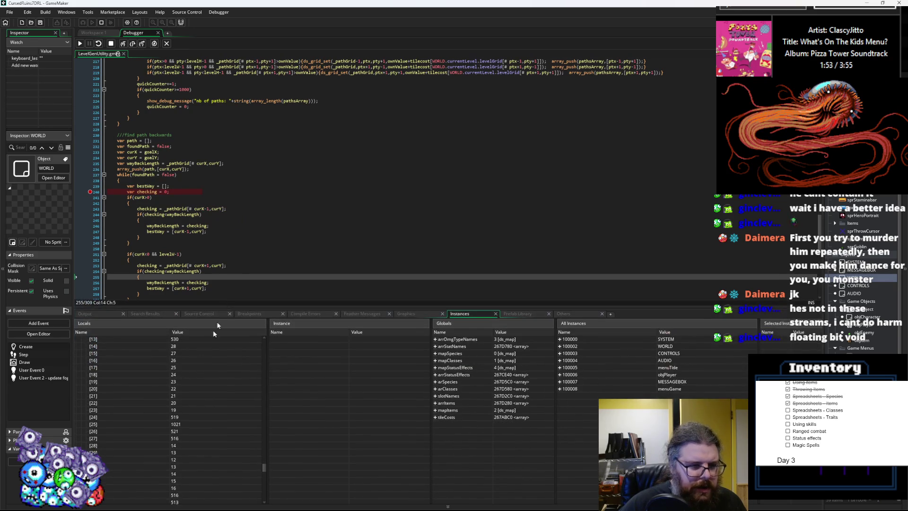
scroll(163, 401, "down", 12)
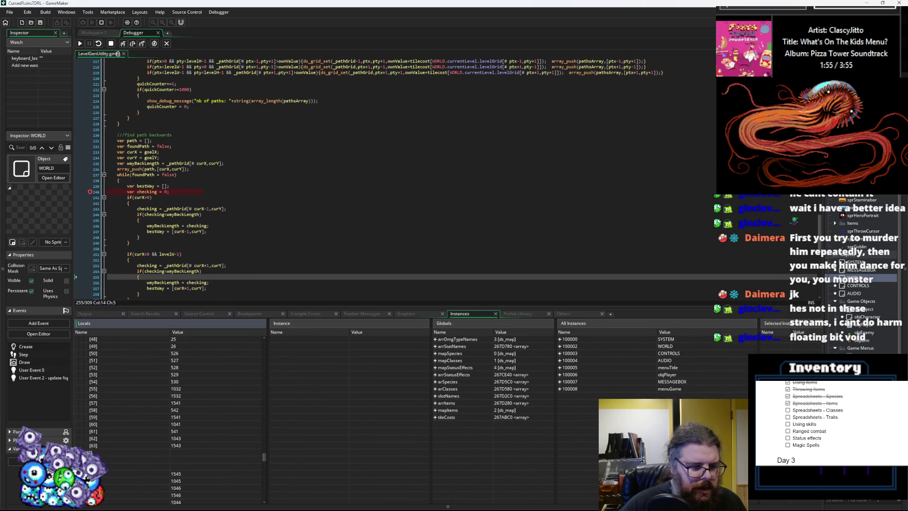
scroll(116, 431, "down", 3)
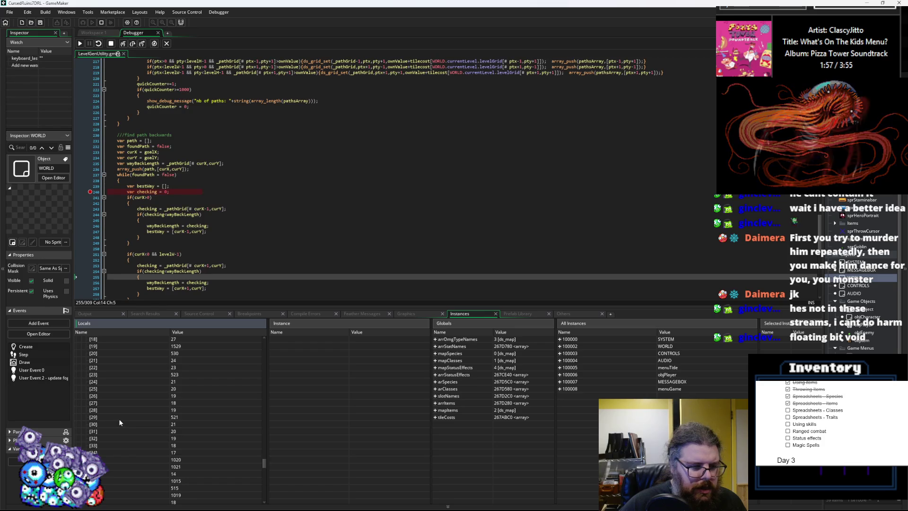
scroll(121, 418, "up", 9)
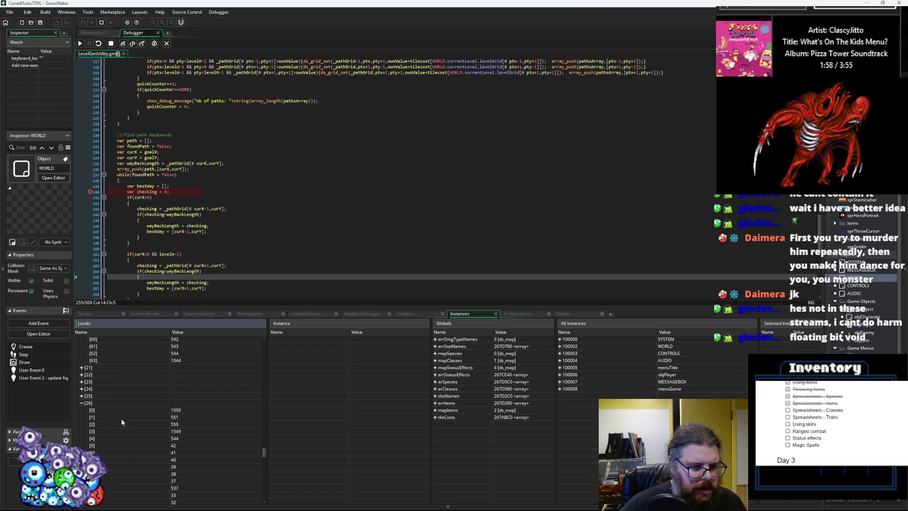
left_click(81, 403)
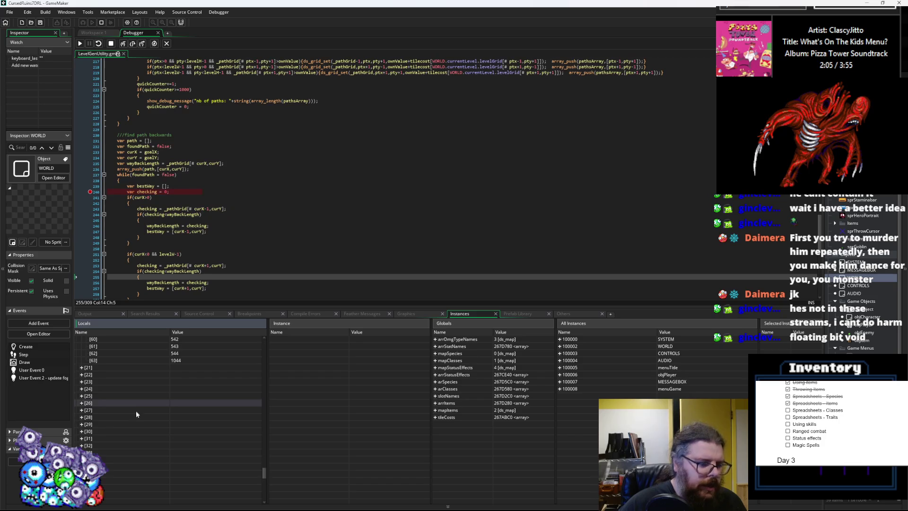
- Expand array entry [48] and select its entry [4], value 79
scroll(135, 416, "down", 3)
scroll(135, 425, "down", 3)
left_click(81, 417)
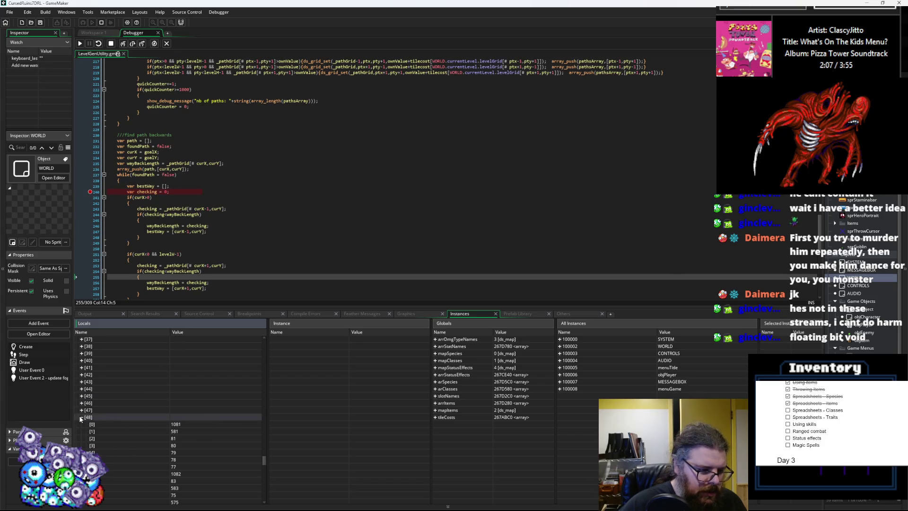
scroll(149, 456, "down", 4)
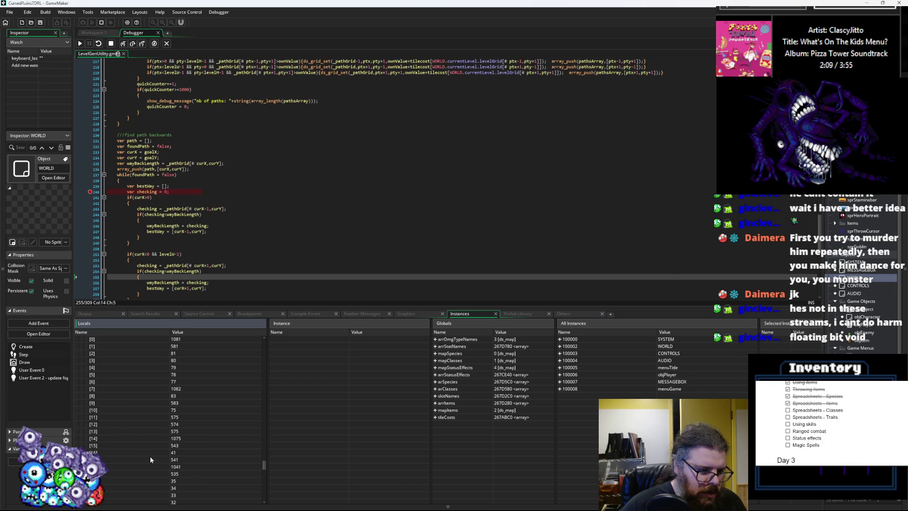
left_click(124, 366)
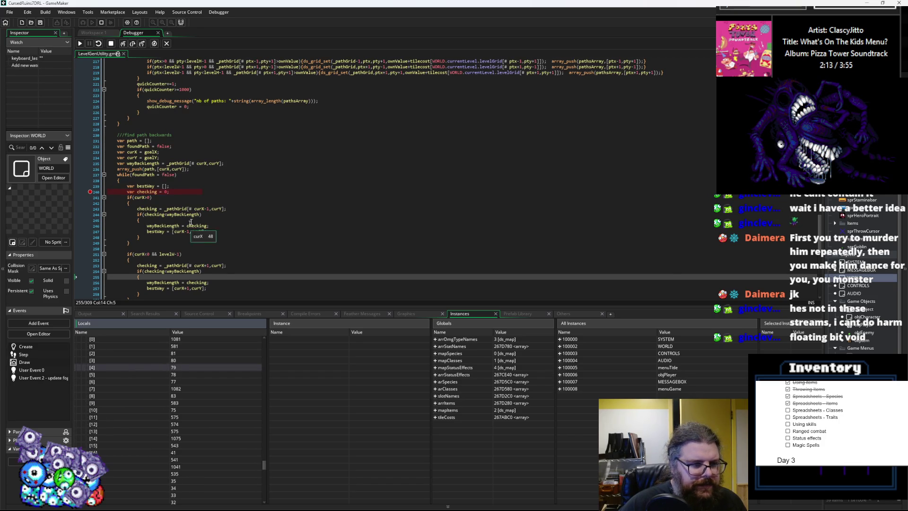
- Step over one line so execution loops back to line 241
mouse_move(152, 163)
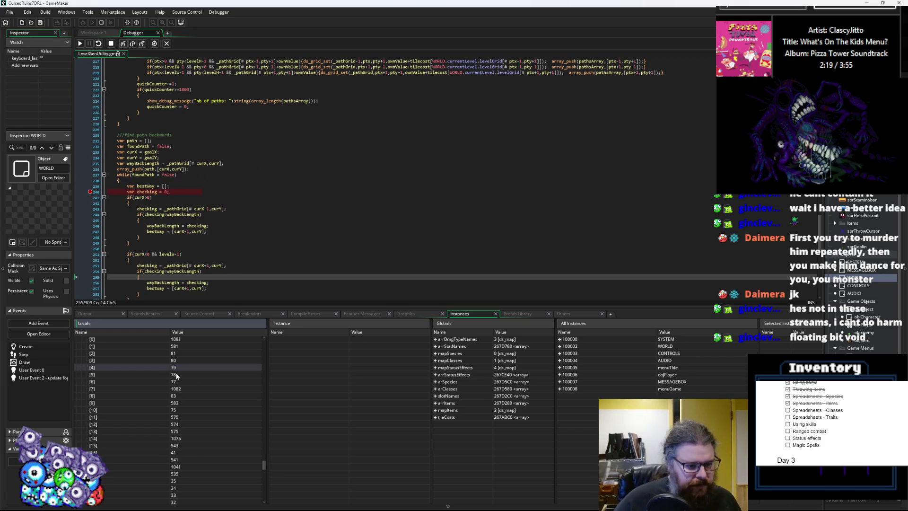
scroll(185, 367, "up", 1)
scroll(229, 209, "down", 1)
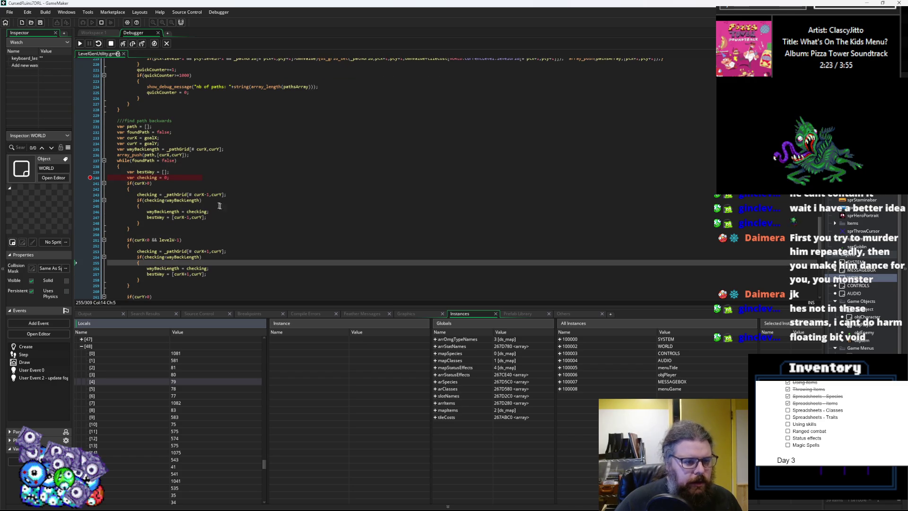
mouse_move(150, 194)
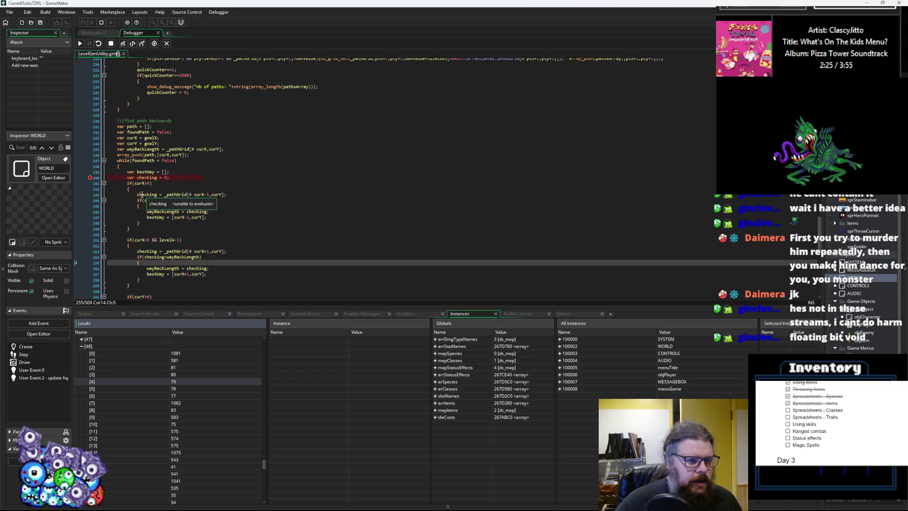
left_click(133, 43)
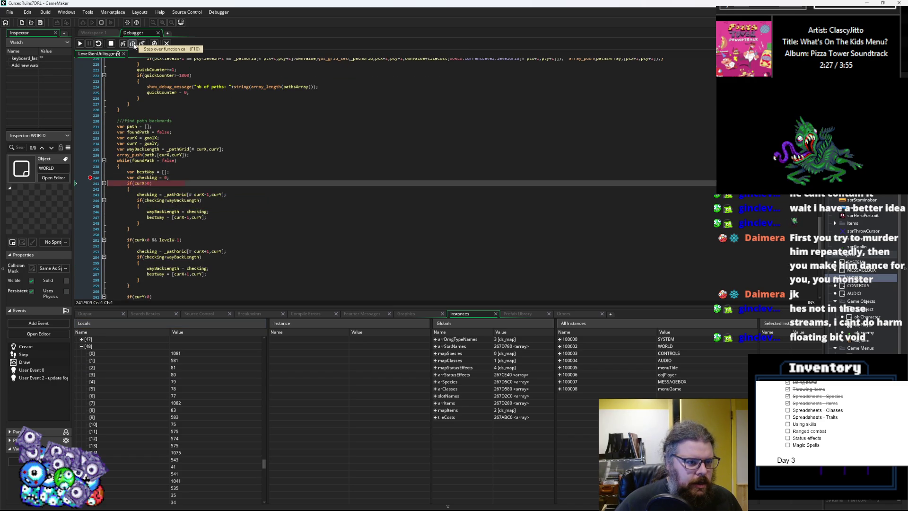
- Step through lines 243, 244, 251 and 261 reading variable values, then stop debugging
left_click(133, 44)
left_click(134, 44)
mouse_move(147, 195)
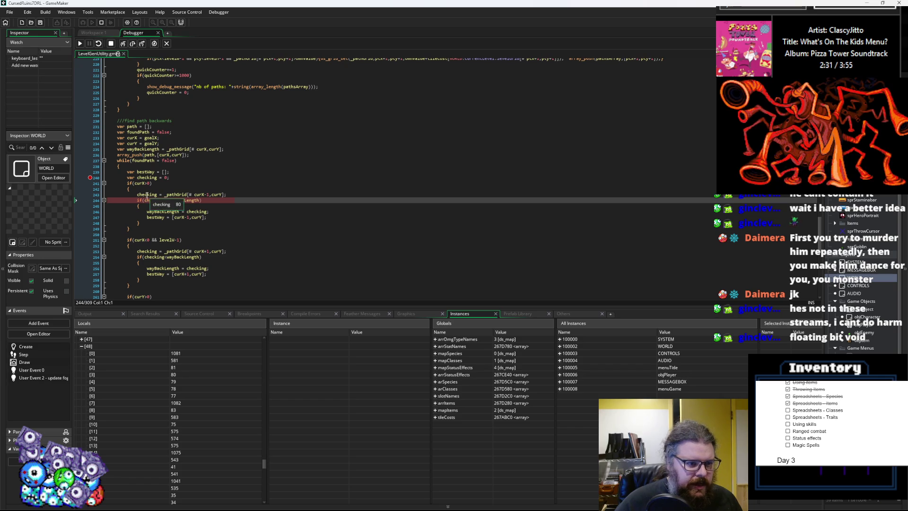
left_click(132, 44)
scroll(156, 213, "down", 3)
mouse_move(143, 182)
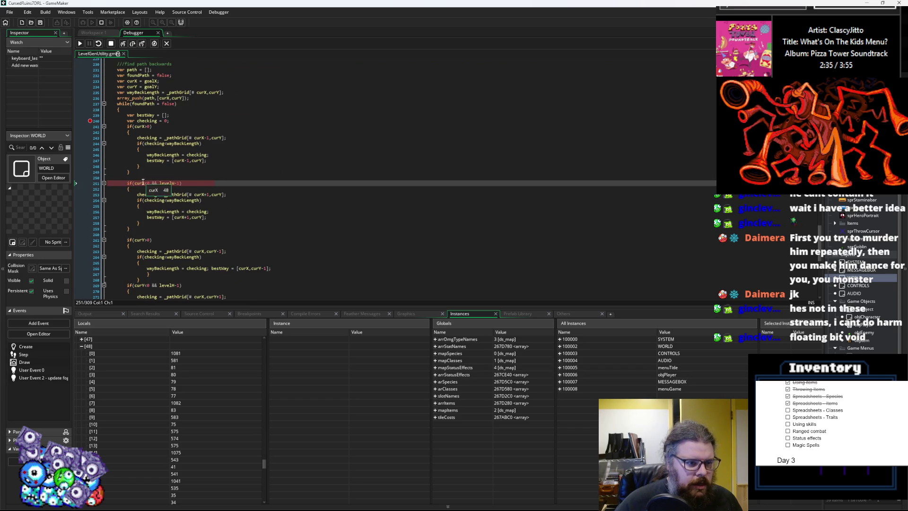
left_click(133, 44)
mouse_move(142, 181)
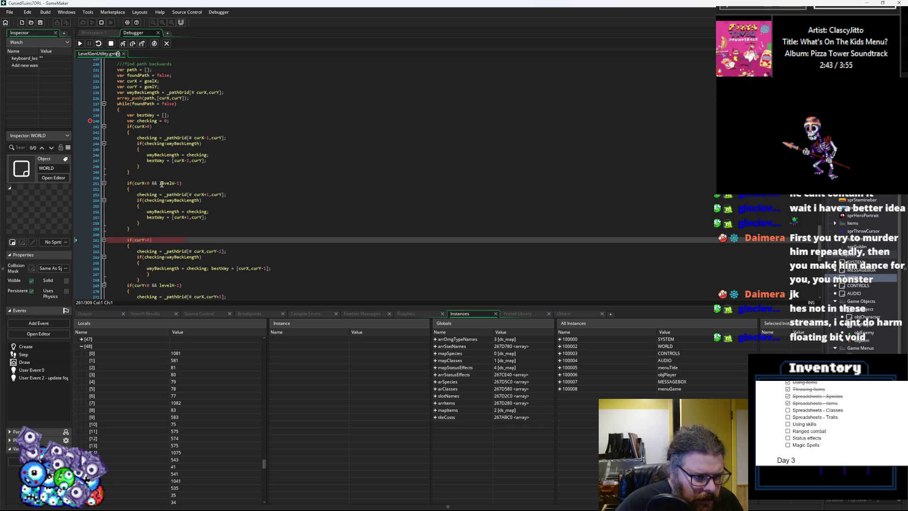
mouse_move(172, 200)
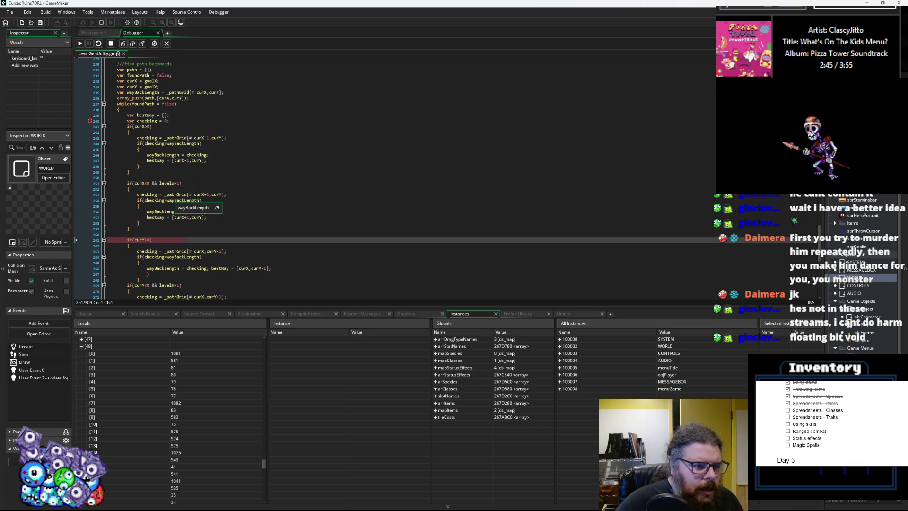
left_click(110, 43)
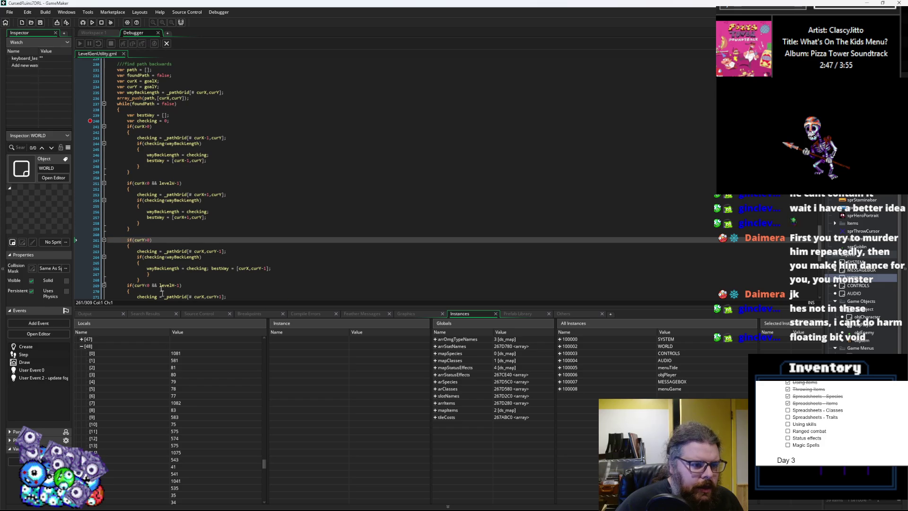
- Enlarge the code area and fix line 251's condition to read if(curX< levelW-1)
left_click_drag(178, 308, 178, 401)
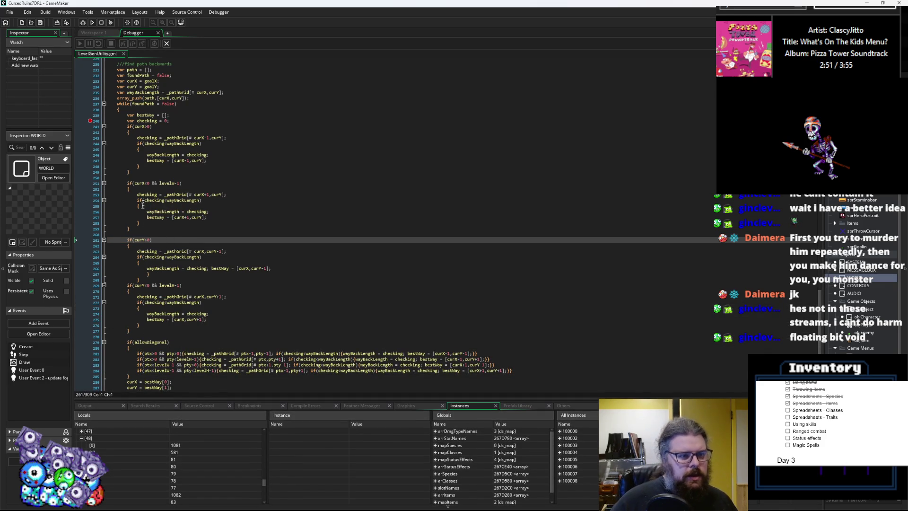
left_click(156, 183)
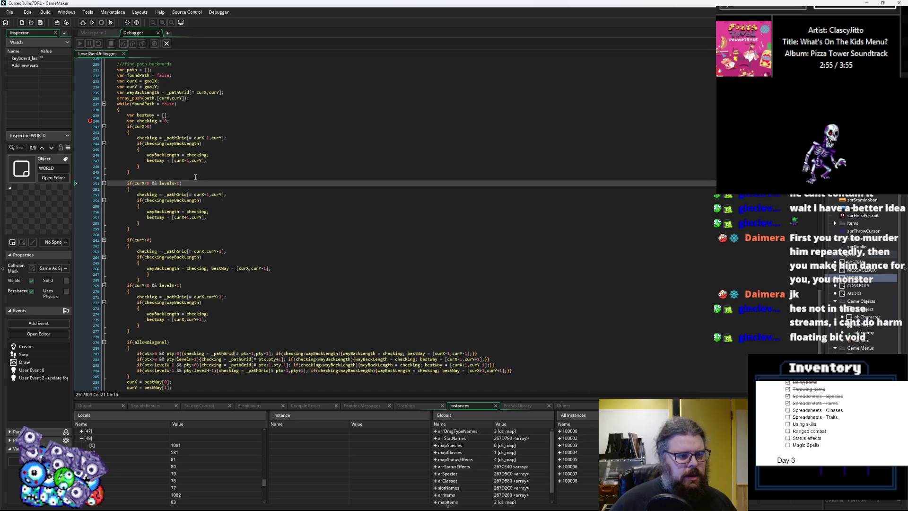
key("BackSpace")
key("BackSpace")
key("Down")
key("Down")
key("Down")
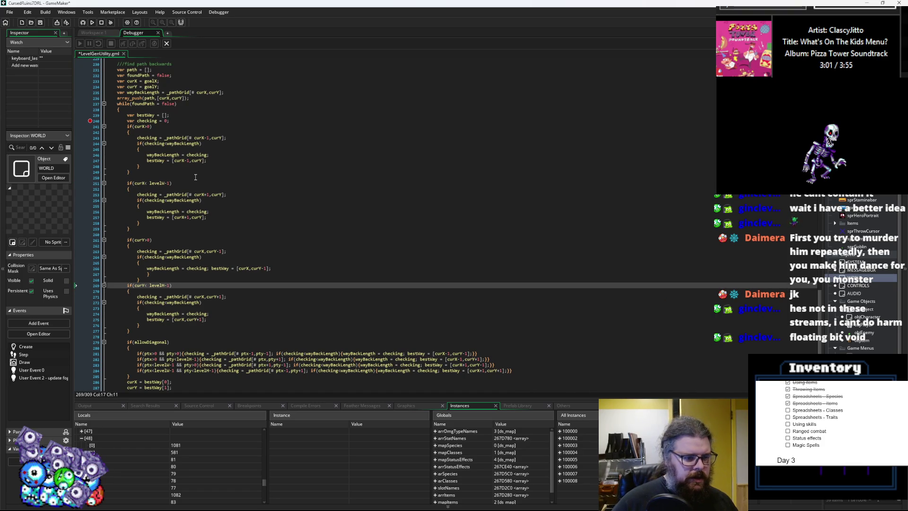
- Resume execution to the line 240 breakpoint and save LevelGenUtility.gml
left_click(194, 177)
left_click(79, 44)
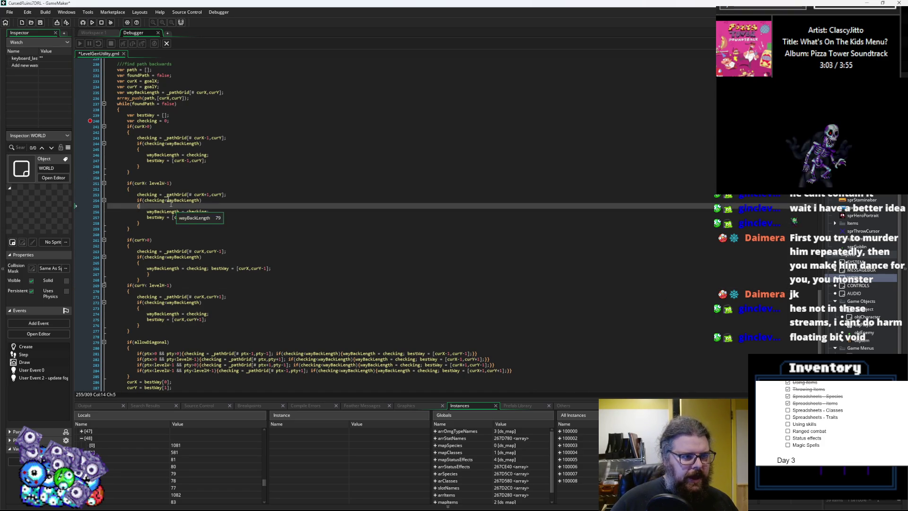
left_click(40, 22)
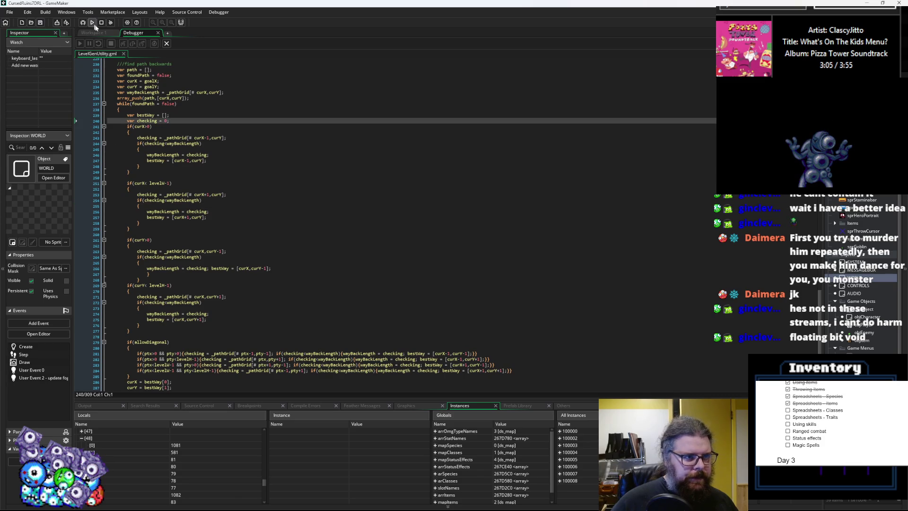
- Start a debug run, maximise the game window and walk the player up into the cave corridor
left_click(85, 21)
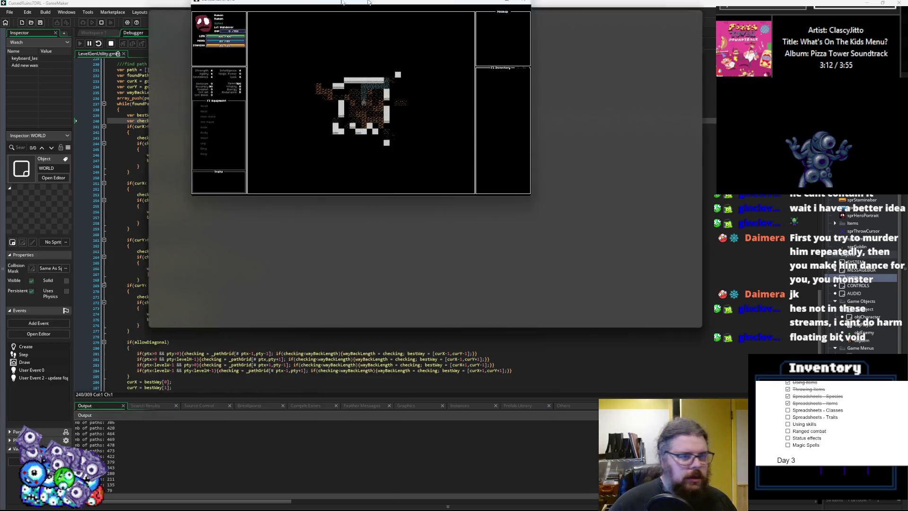
double_click(298, 3)
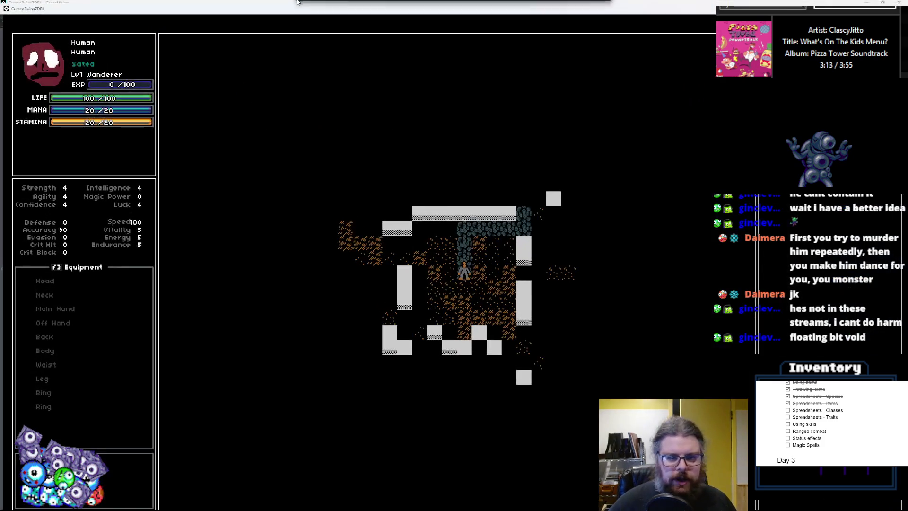
key("Right")
key("Right")
key("Right")
key("Up")
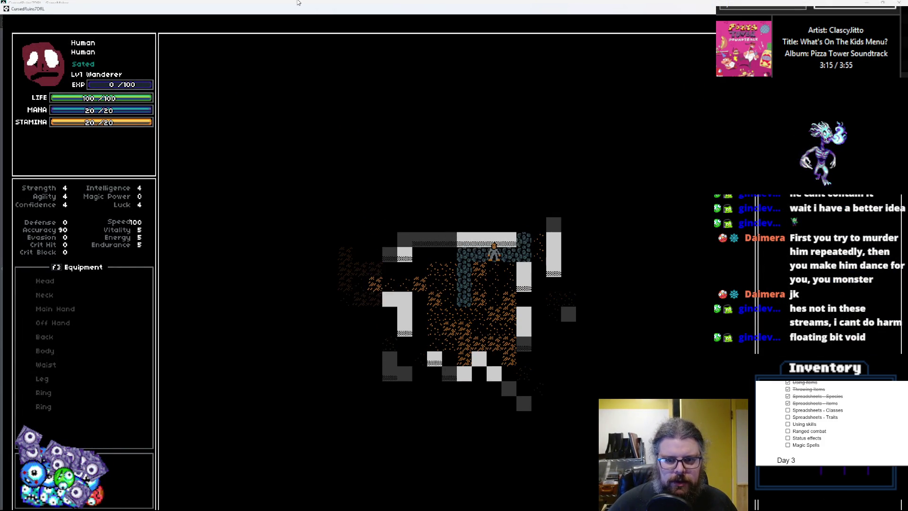
key("Up")
key("Up")
key("Up")
key("Right")
key("Right")
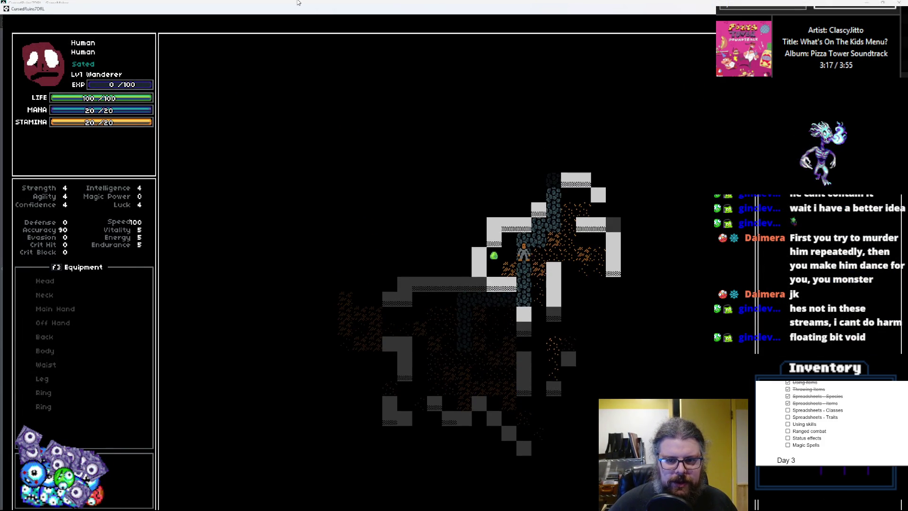
key("Up")
key("Up")
key("Up")
key("Left")
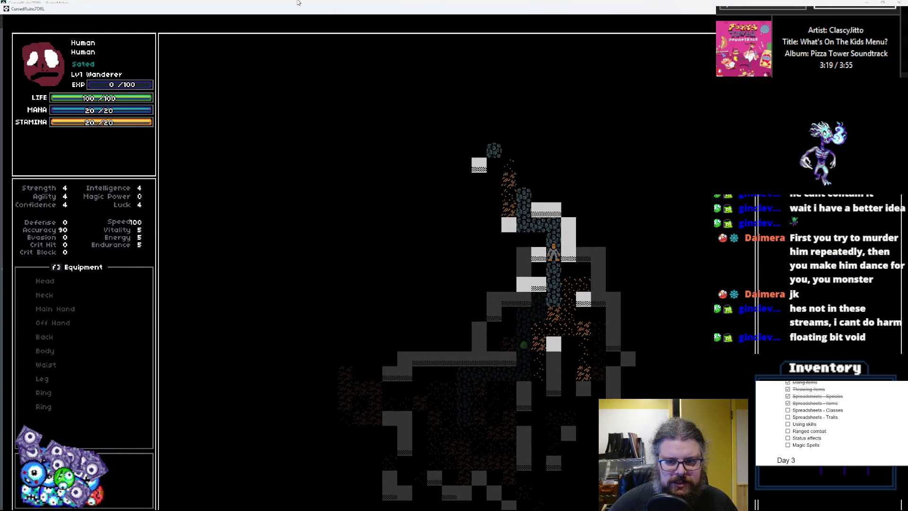
- Walk the player up and left past the green slime toward the top walls
key("Up")
key("Up")
key("Up")
key("Left")
key("Left")
key("Left")
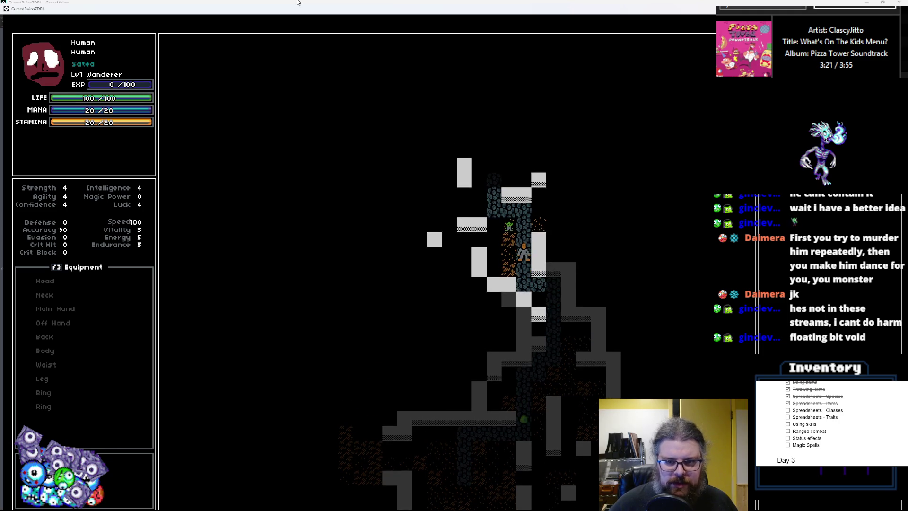
key("Up")
key("Up")
key("Up")
key("Left")
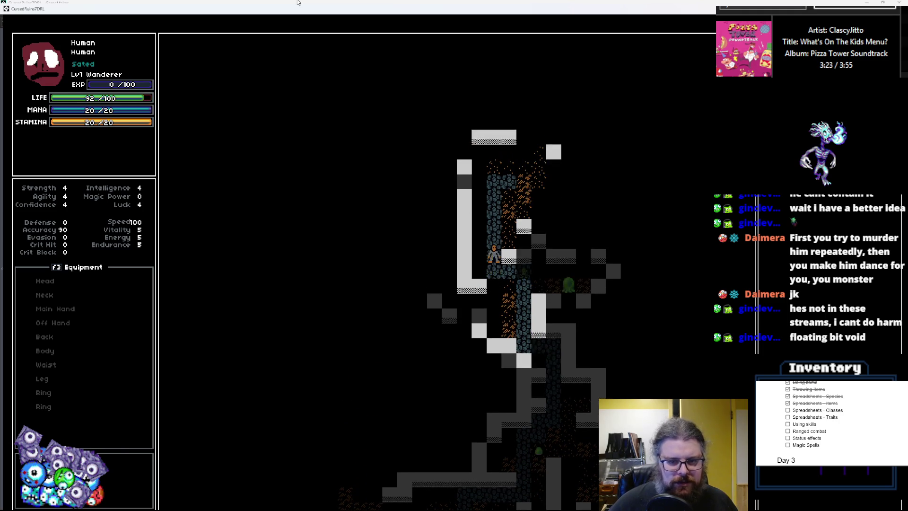
key("Up")
key("Up")
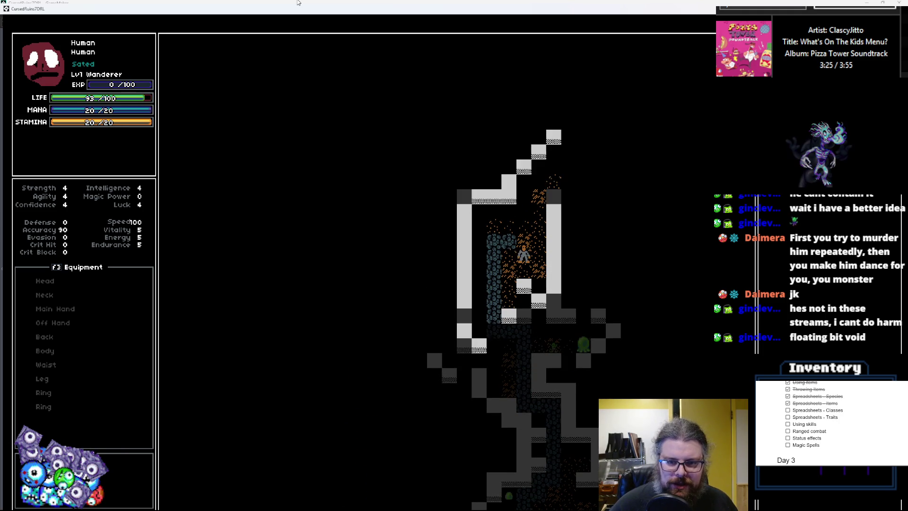
key("Right")
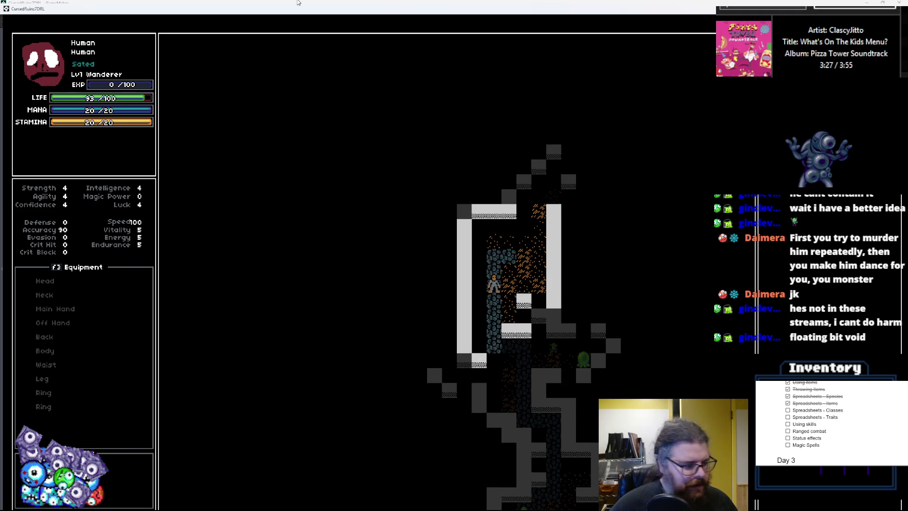
- Walk the player back down through the cave toward the start, then stop the game
key("Down")
key("Down")
key("Down")
key("Left")
key("Right")
key("Right")
key("Down")
key("Down")
key("Down")
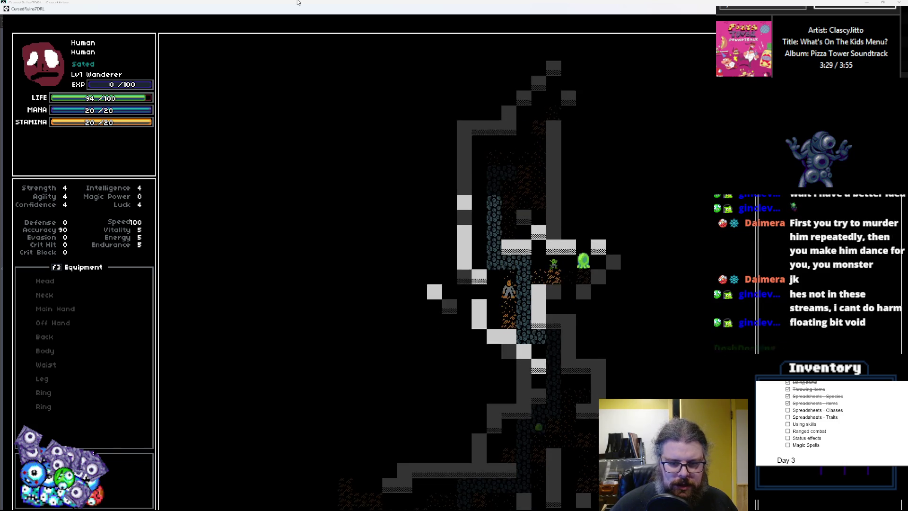
key("Down")
key("Down")
key("Down")
key("Right")
key("Right")
key("Down")
key("Down")
key("Down")
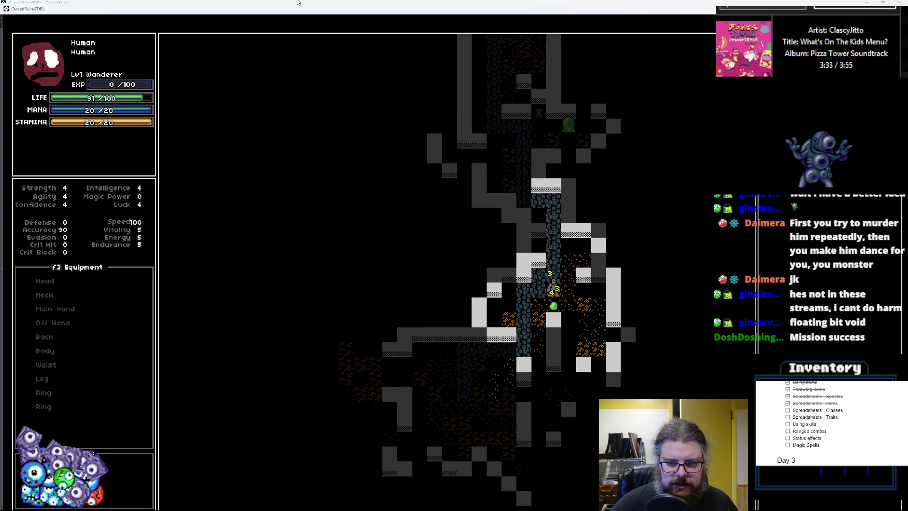
key("Left")
key("Left")
key("Down")
key("Down")
key("Left")
key("Left")
key("Left")
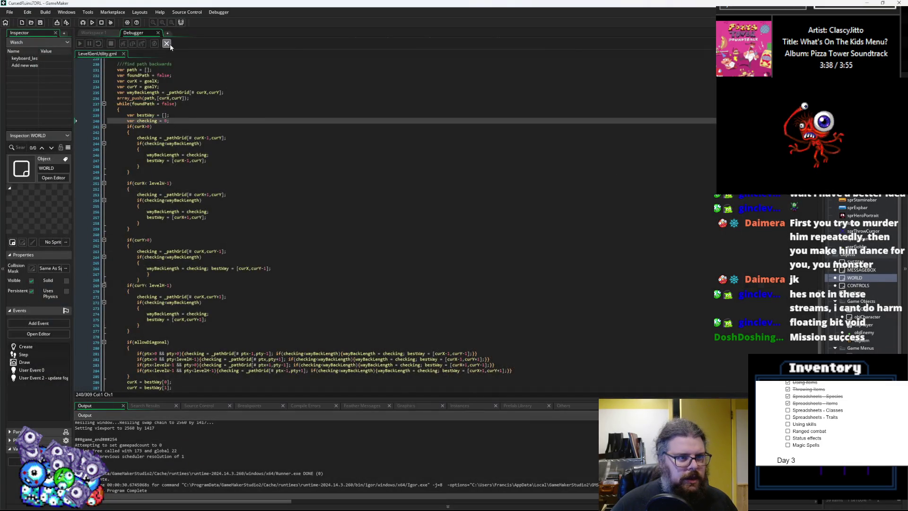
left_click(169, 44)
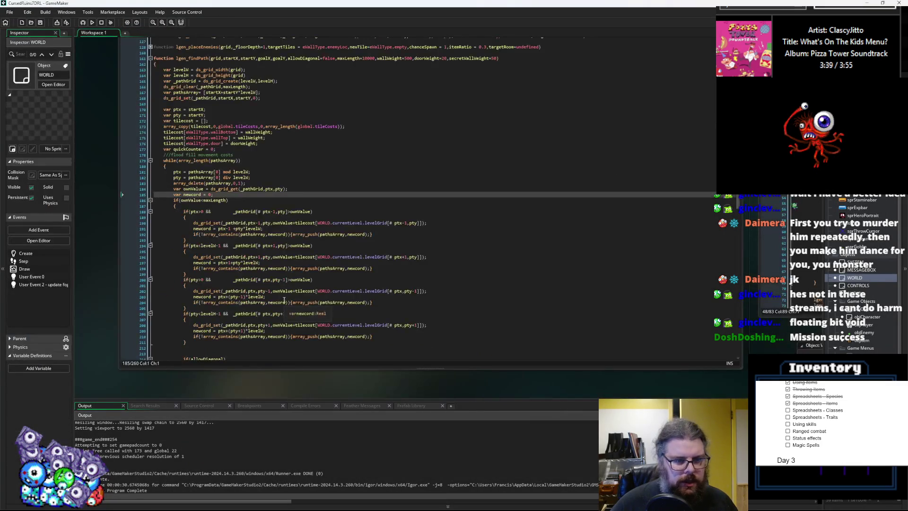
- Fold lgen_findPath and navigate back to the levelGen code in levelData.gml
left_click_drag(296, 369, 296, 381)
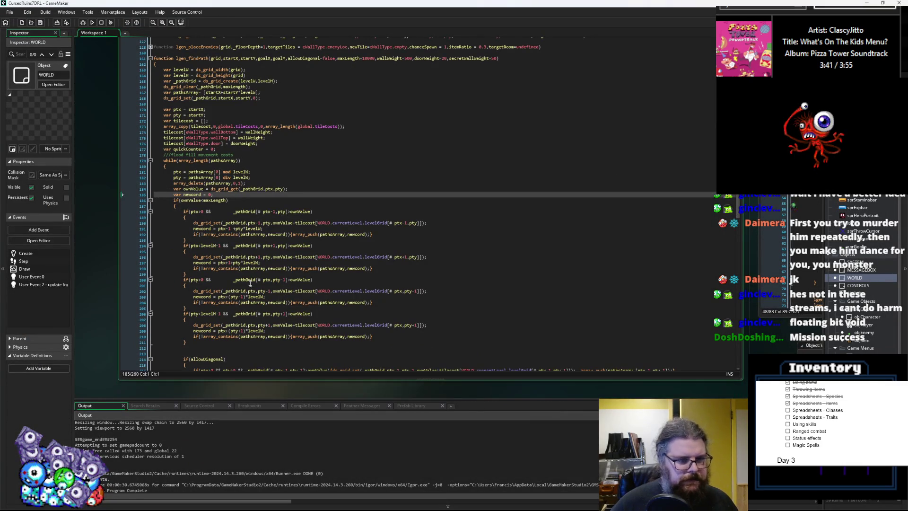
scroll(212, 196, "up", 3)
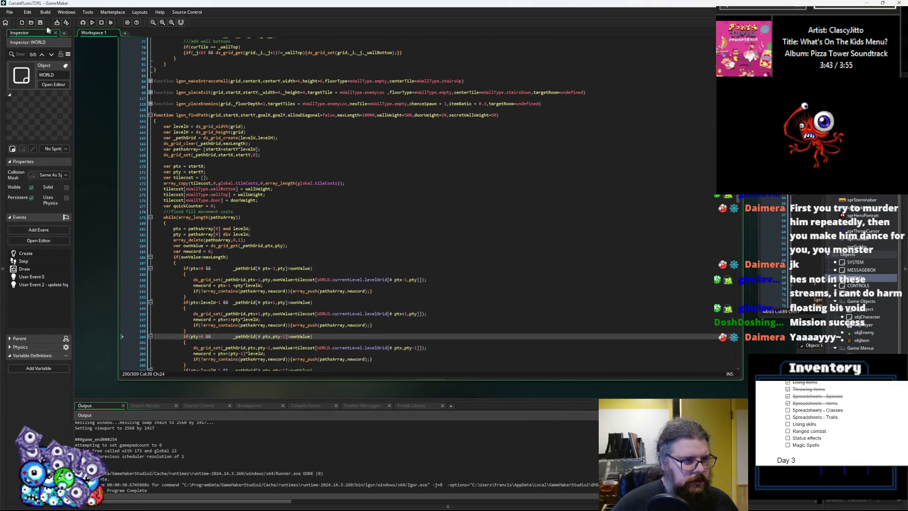
key("ctrl+z")
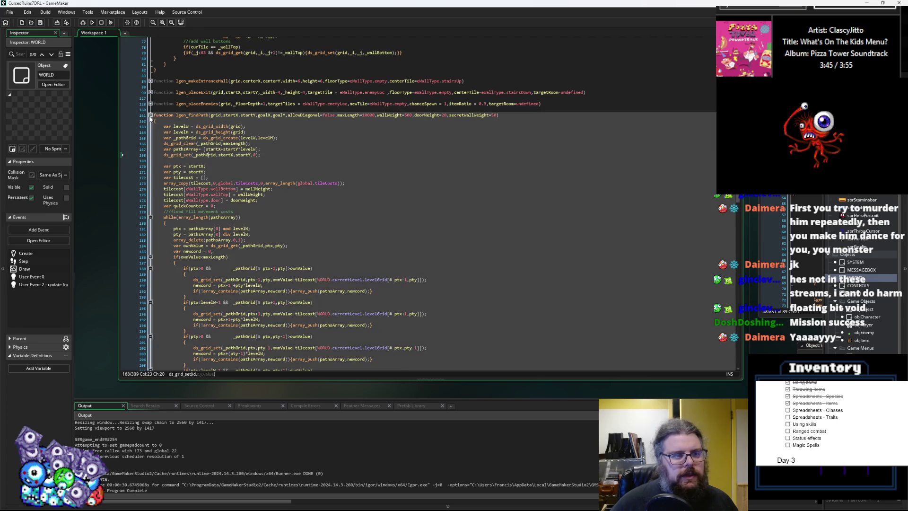
left_click(150, 115)
key("alt+Left")
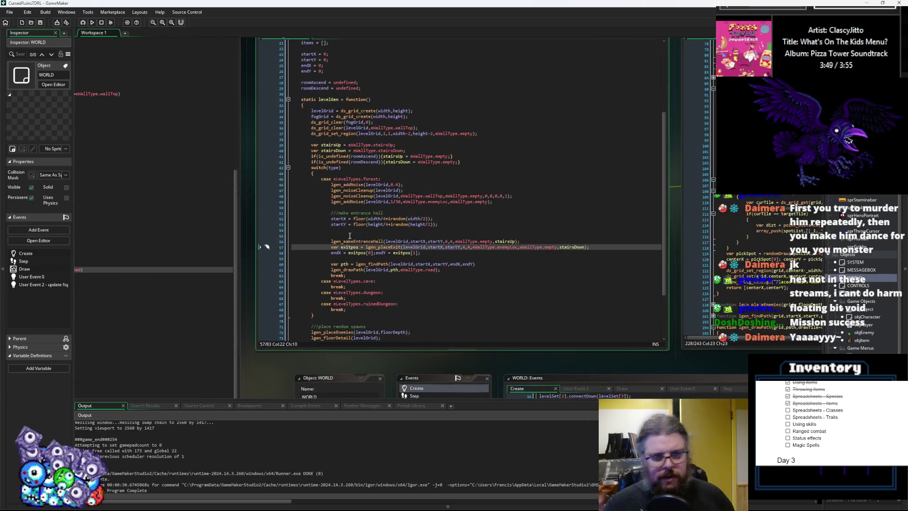
left_click(350, 236)
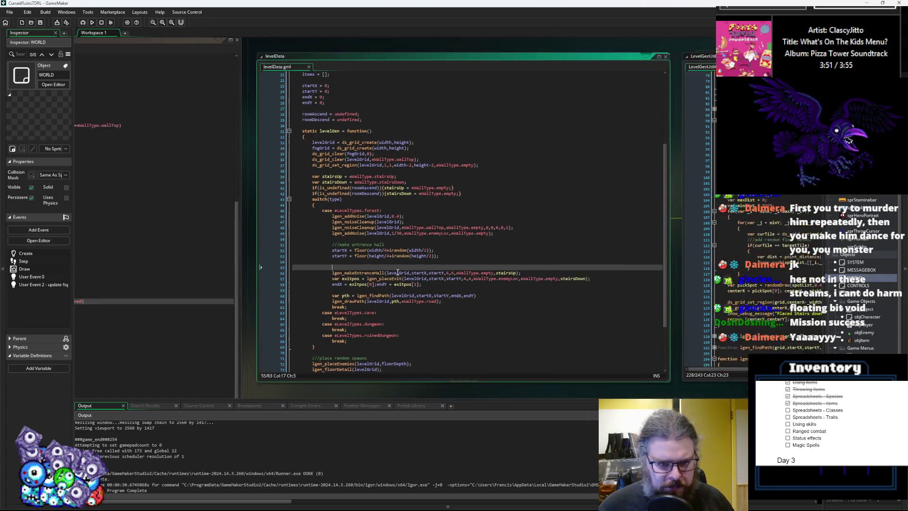
left_click(261, 131)
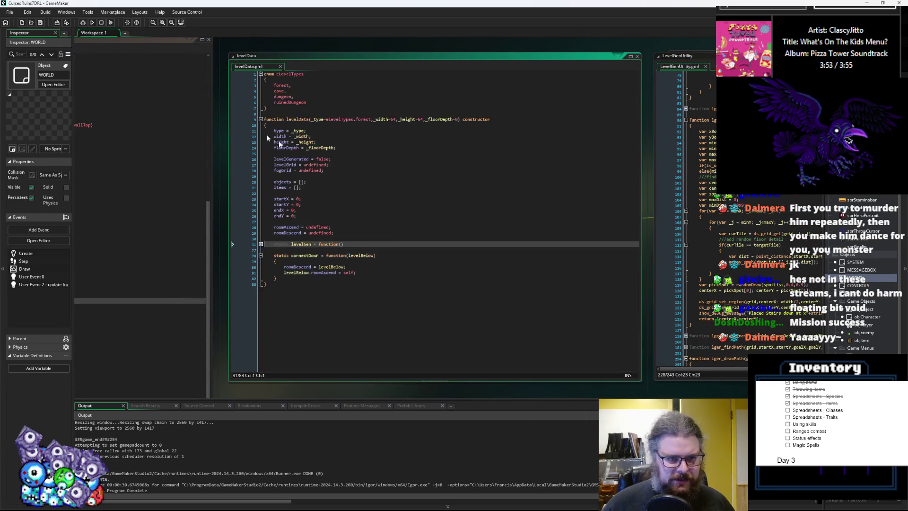
key("alt+Left")
key("alt+Right")
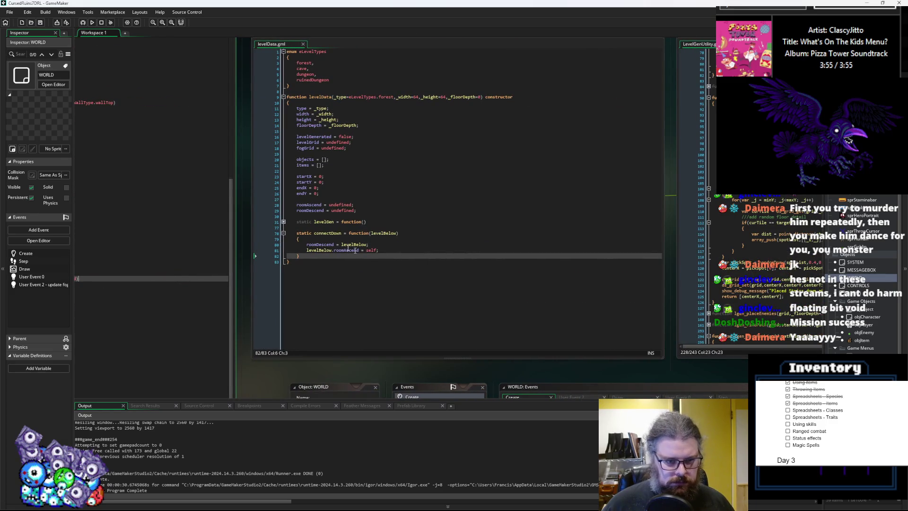
- Fold and unfold the connectDown and levelGen functions to tidy the levelData view
left_click(284, 233)
left_click(283, 221)
scroll(381, 258, "down", 3)
left_click(334, 199)
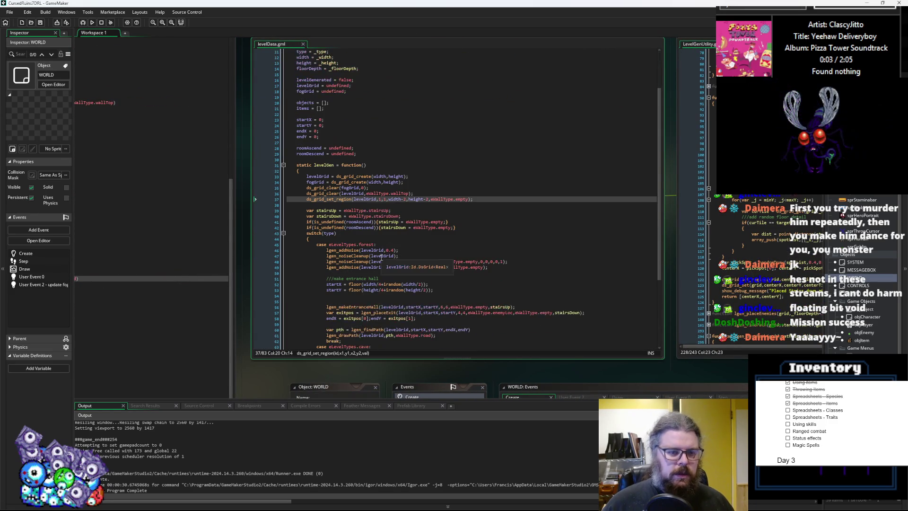
left_click(283, 165)
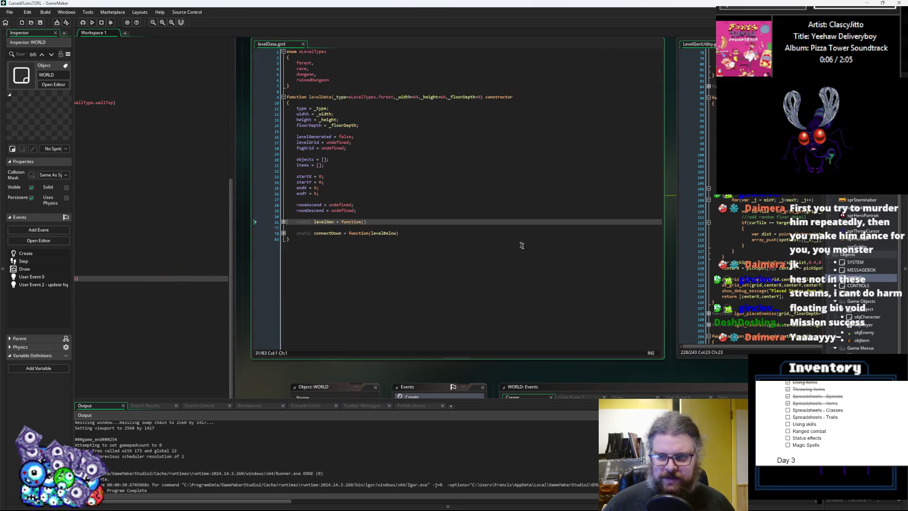
left_click(336, 227)
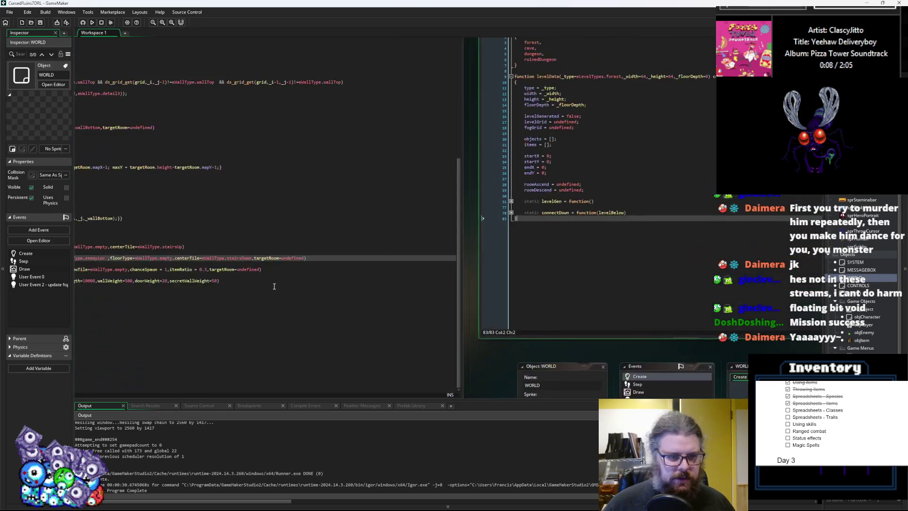
scroll(291, 266, "down", 5)
scroll(291, 266, "up", 5)
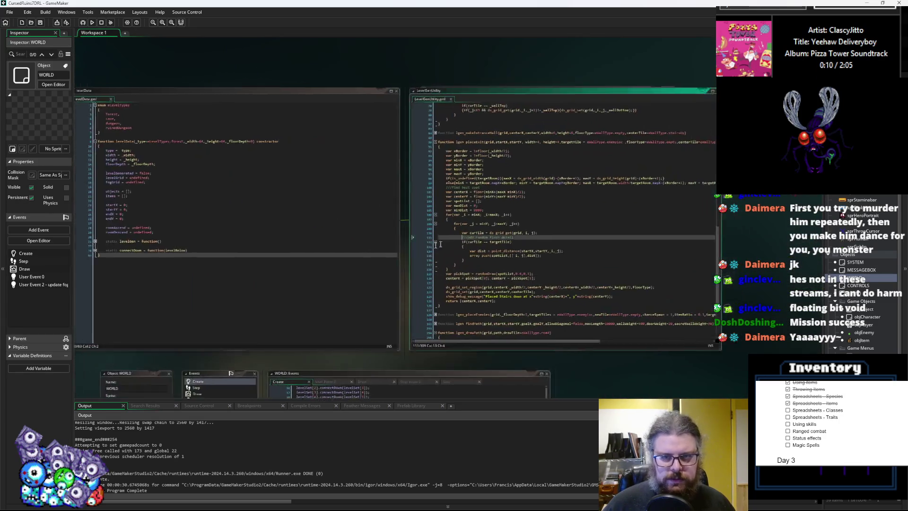
scroll(270, 181, "left", 3)
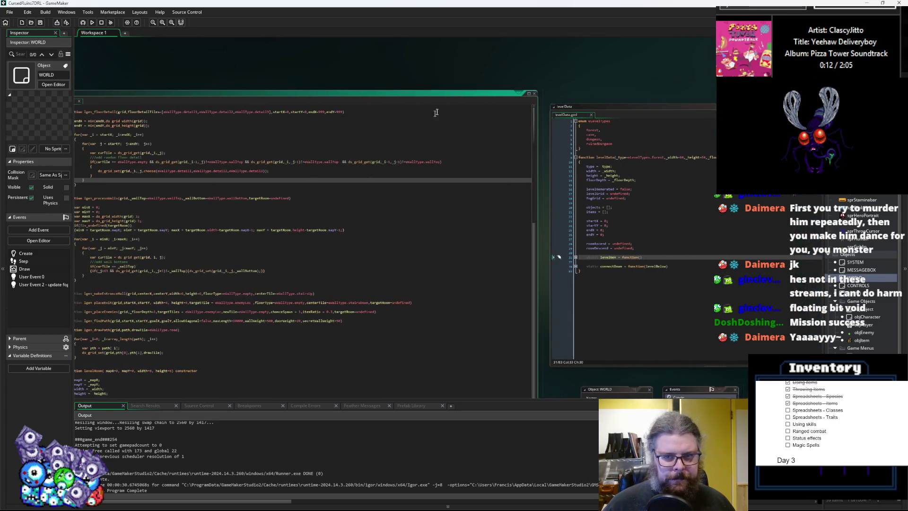
- Close the extra code window and scroll LevelGenUtility down to lgen_drawPath's parameter list
left_click(535, 94)
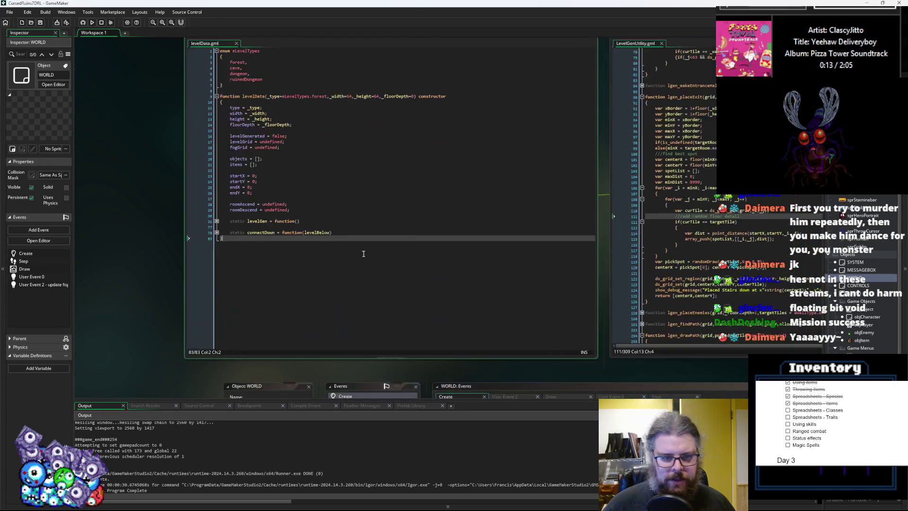
left_click(156, 241)
left_click(254, 270)
scroll(303, 313, "down", 3)
scroll(304, 313, "down", 7)
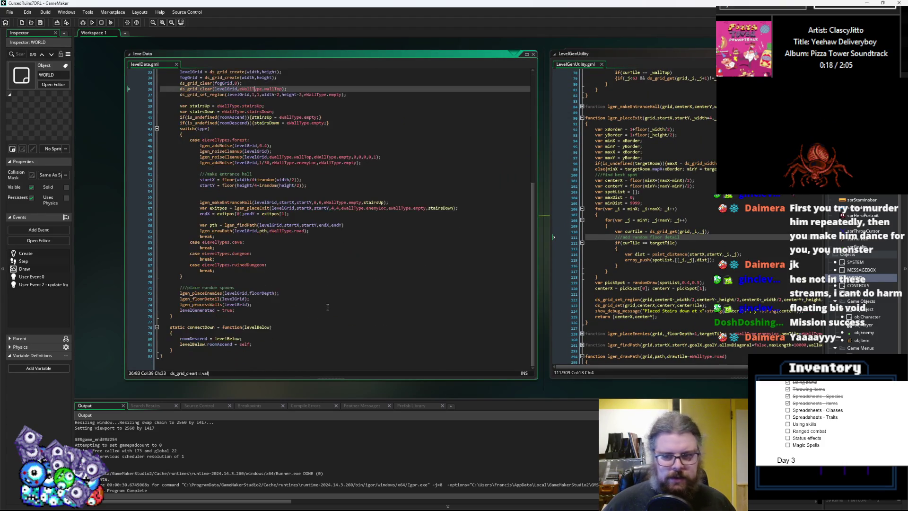
scroll(551, 219, "right", 2)
scroll(551, 219, "down", 5)
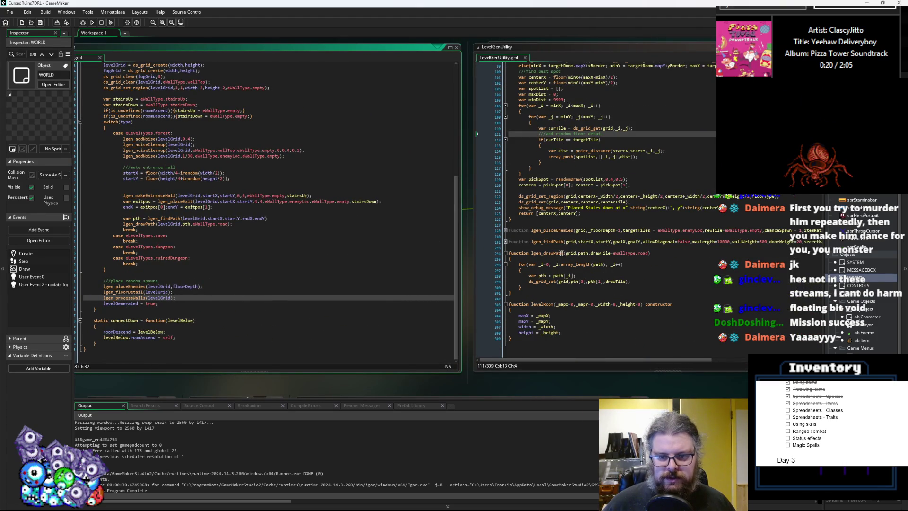
left_click(590, 254)
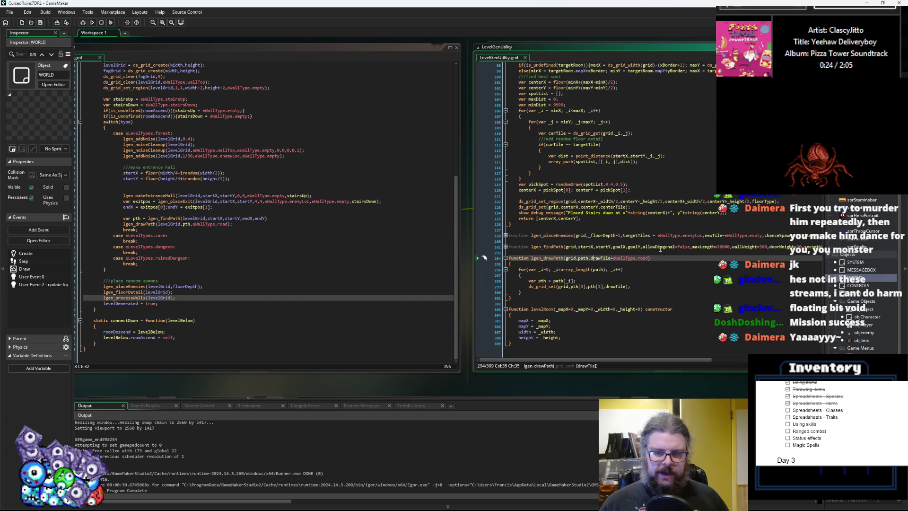
- Add a targetTiles parameter to lgen_drawPath and start a new line inside its loop
type("_targetTi")
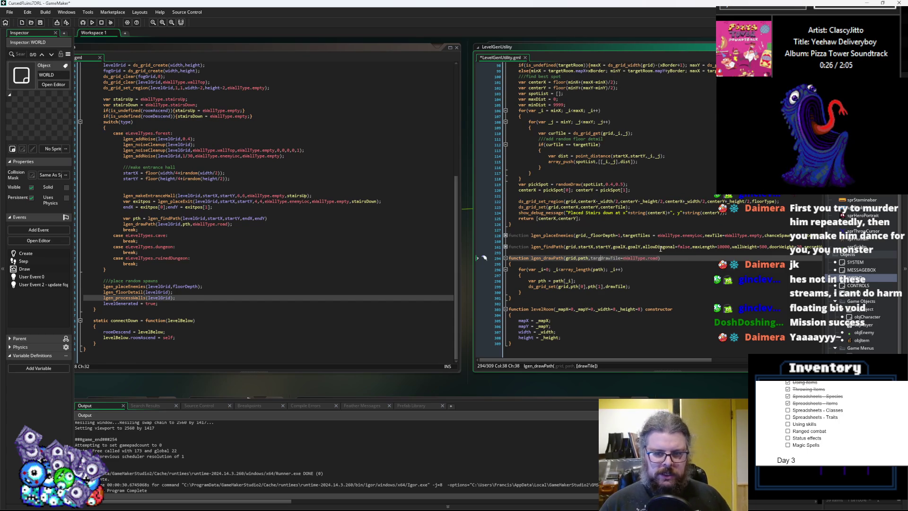
type("les=[],")
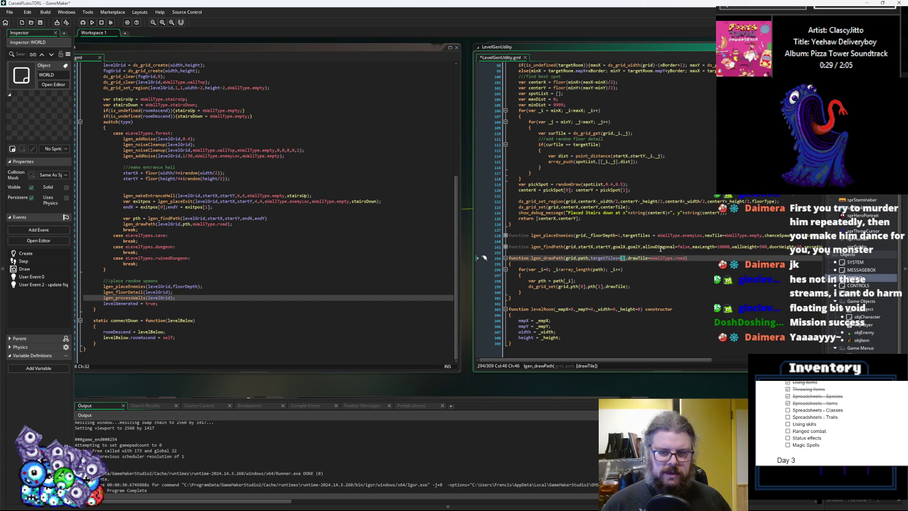
key("Down")
key("Down")
key("Down")
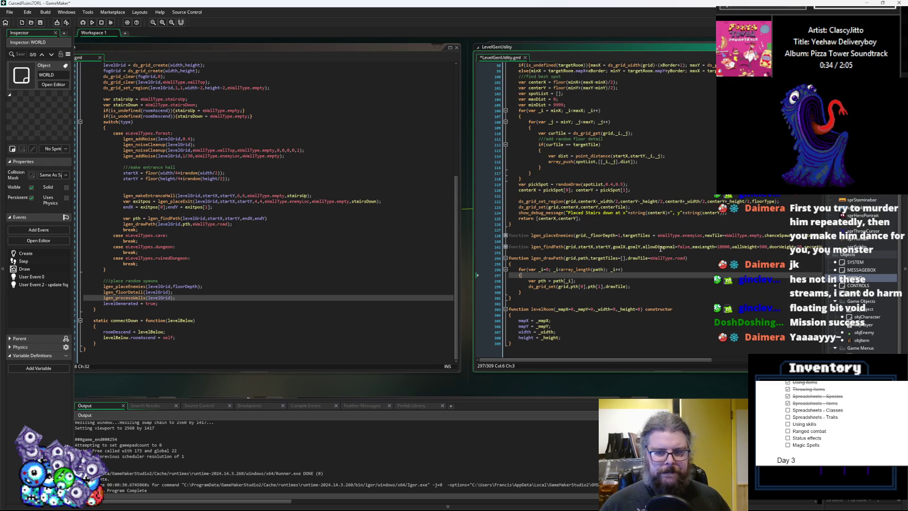
key("Return")
type("if(")
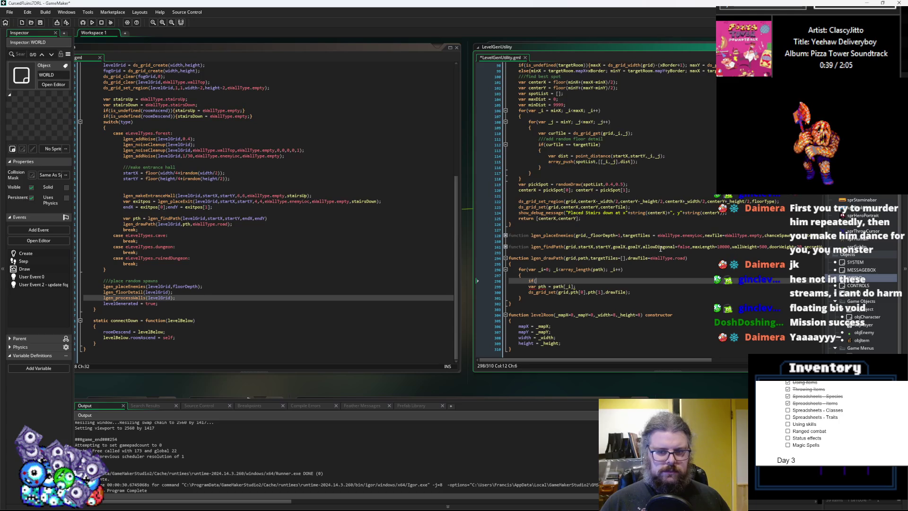
- Write array_contains(ds_grid_get(grid,pth[0],pth[1])) on the new loop line, reusing the path coordinates
type("ds_grid_g")
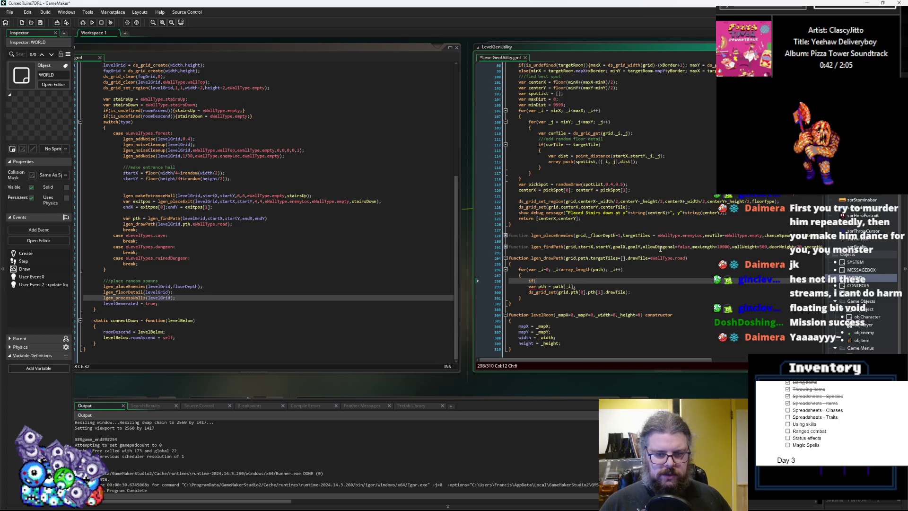
type("et(")
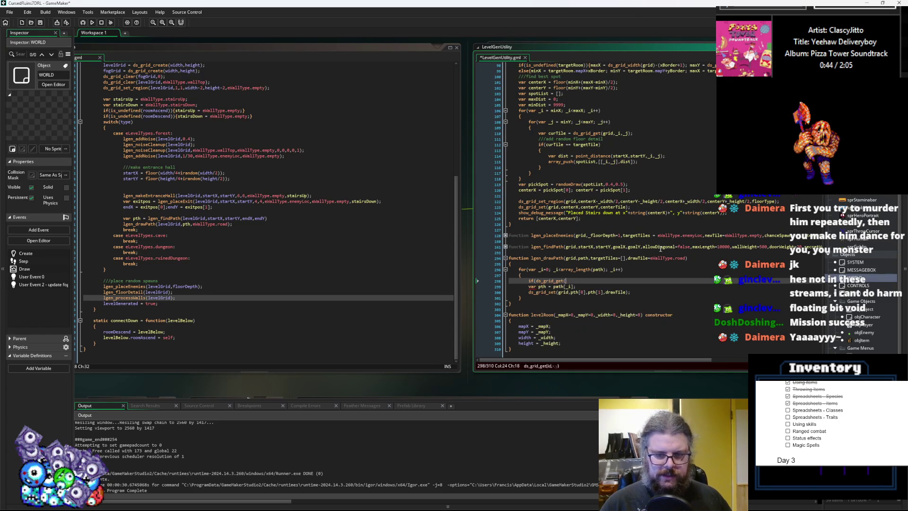
left_click_drag(570, 292, 603, 292)
key("ctrl+c")
left_click(572, 281)
type("grid,")
key("ctrl+v")
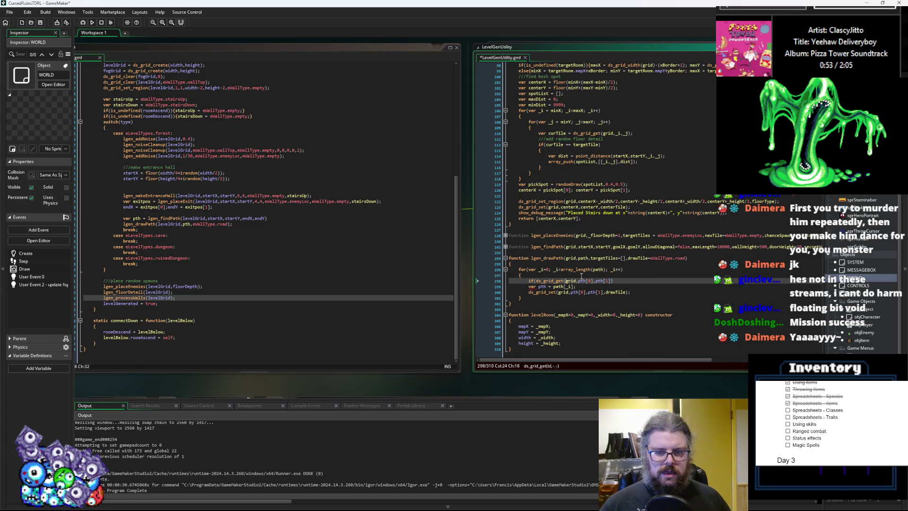
key("BackSpace")
key("BackSpace")
key("BackSpace")
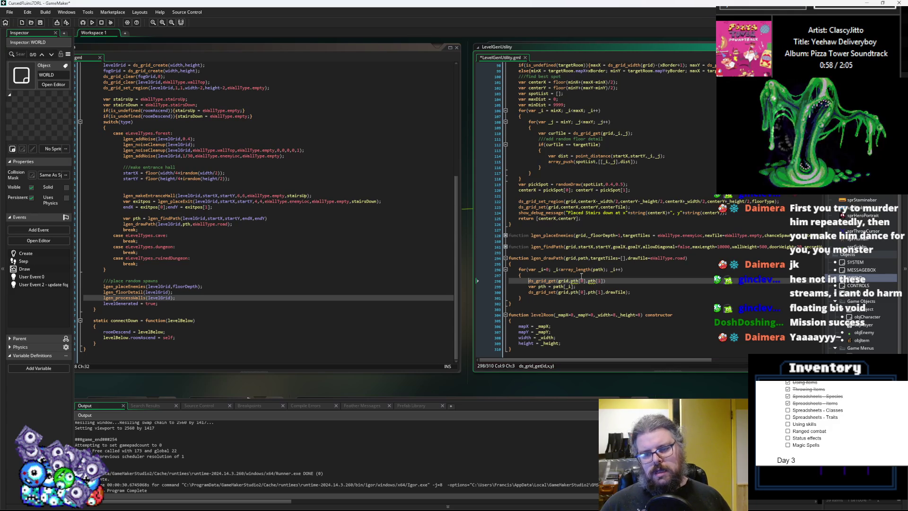
type("array_contains(")
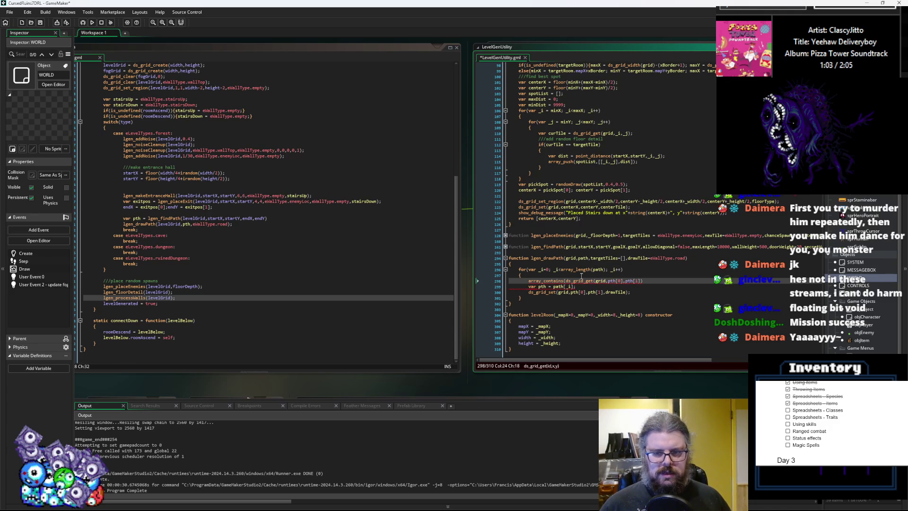
double_click(606, 257)
key("ctrl+c")
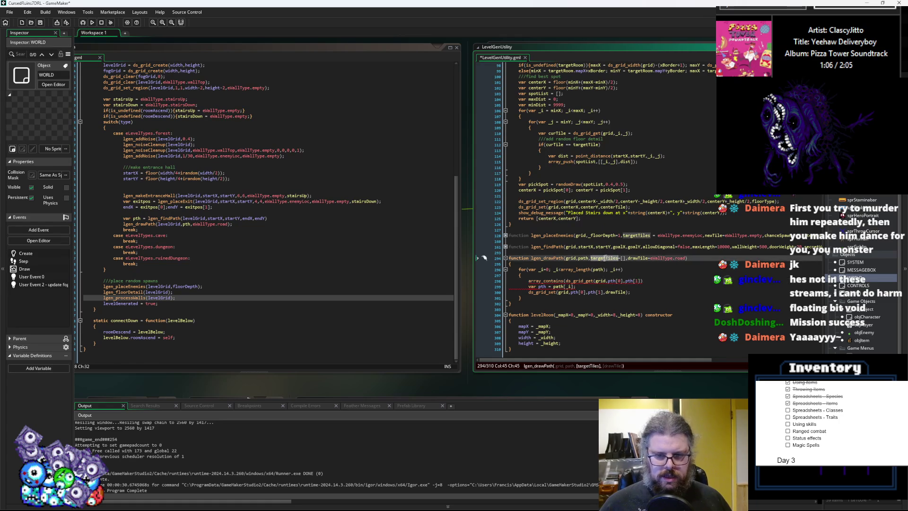
- Complete the condition as if(array_contains(targetTiles,ds_grid_get(grid,pth[0],pth[1])))
left_click(565, 281)
key("ctrl+v")
type(",")
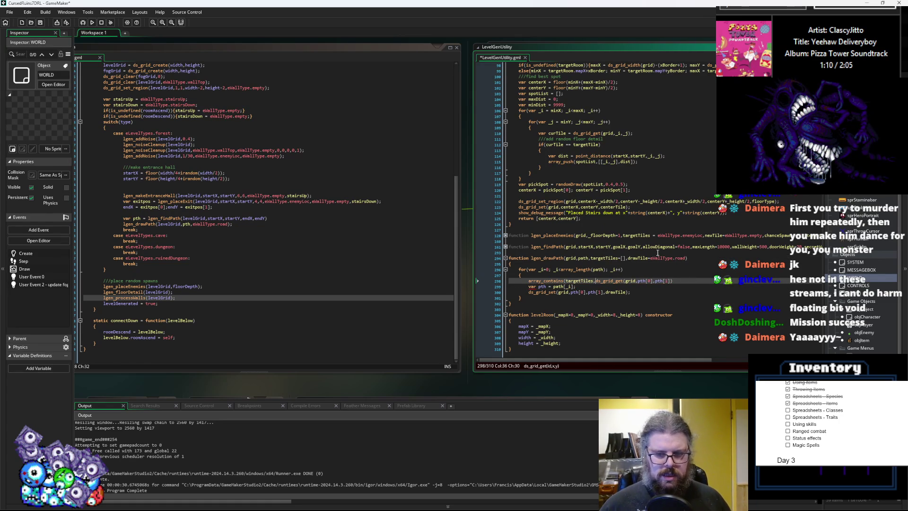
key("Left")
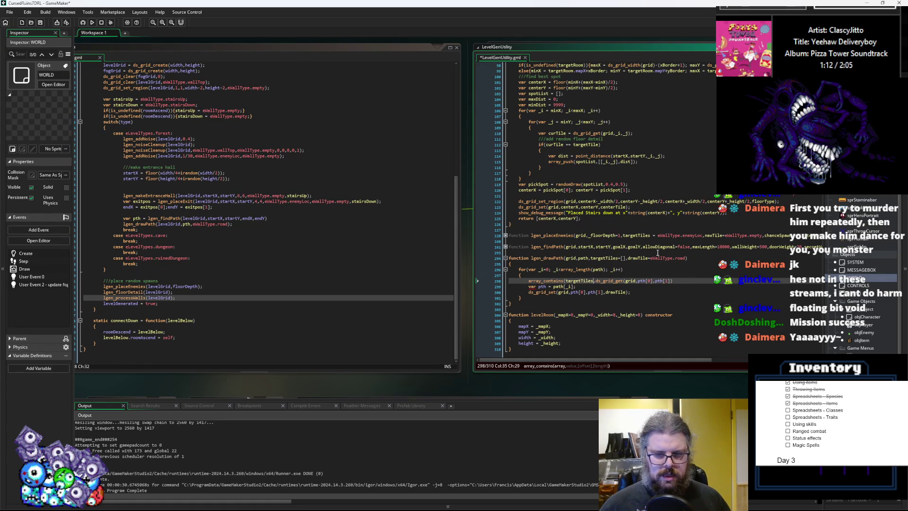
key("Right")
type("))")
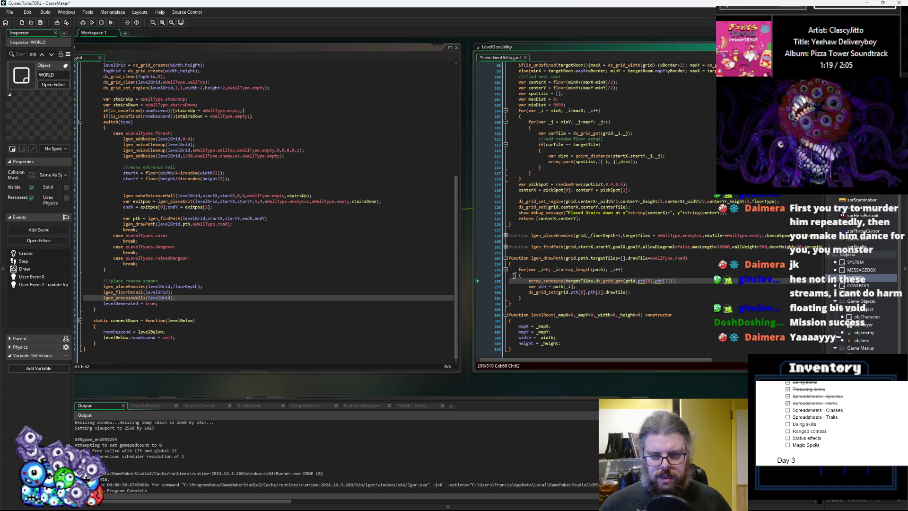
key("Home")
type("if(")
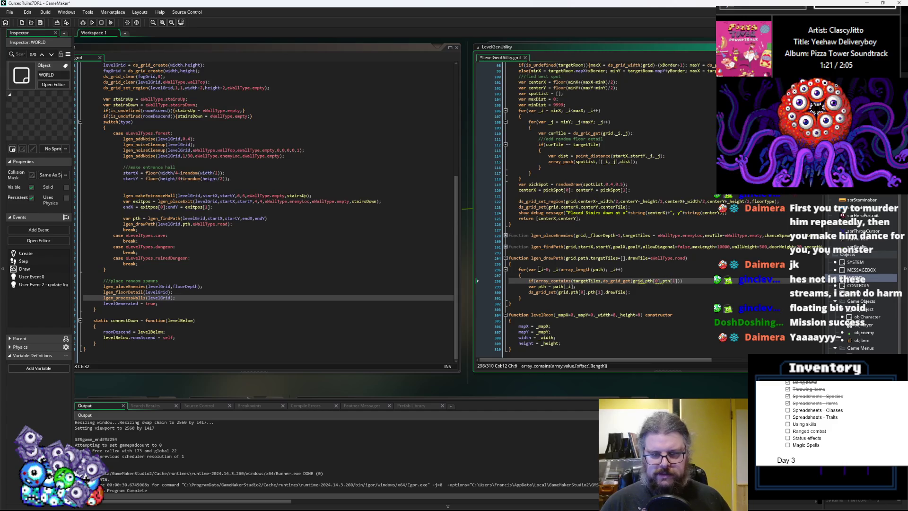
- Move the condition line to just below the var pth line
left_click(695, 280)
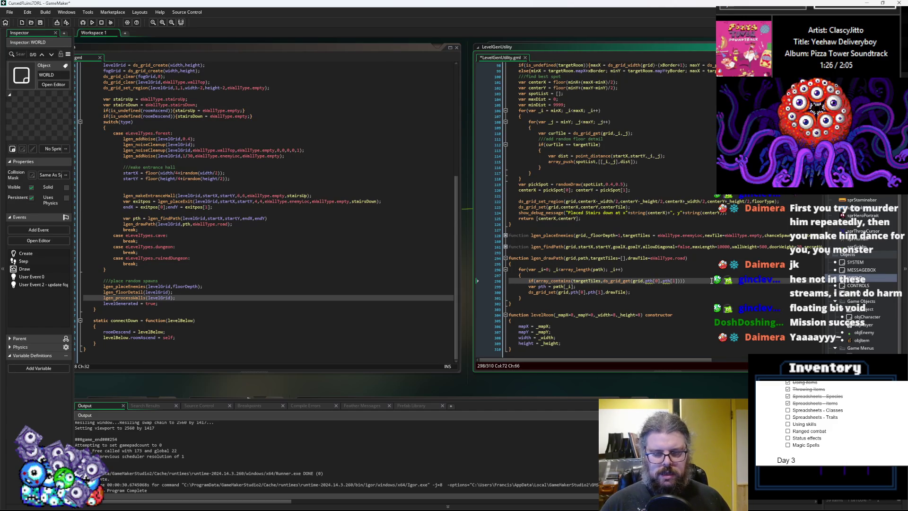
key("shift+Home")
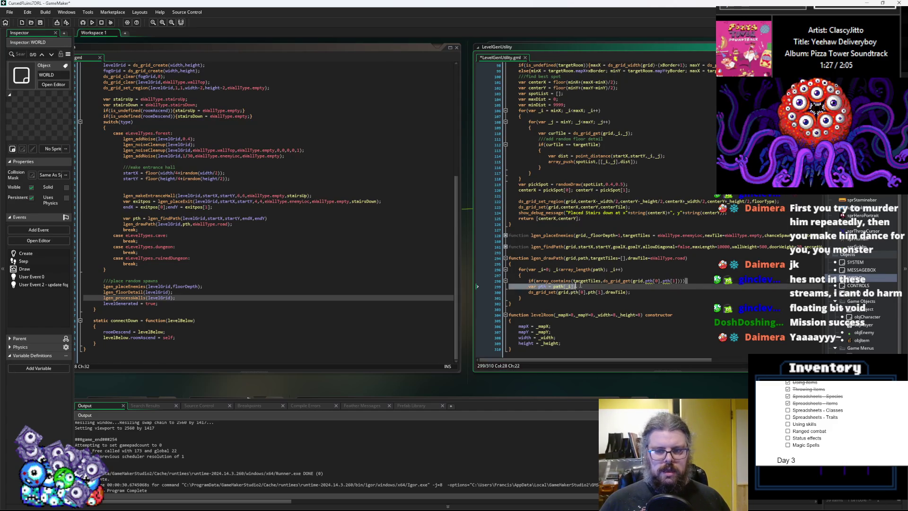
key("ctrl+x")
left_click(588, 286)
key("Return")
key("ctrl+v")
key("Up")
key("Up")
key("BackSpace")
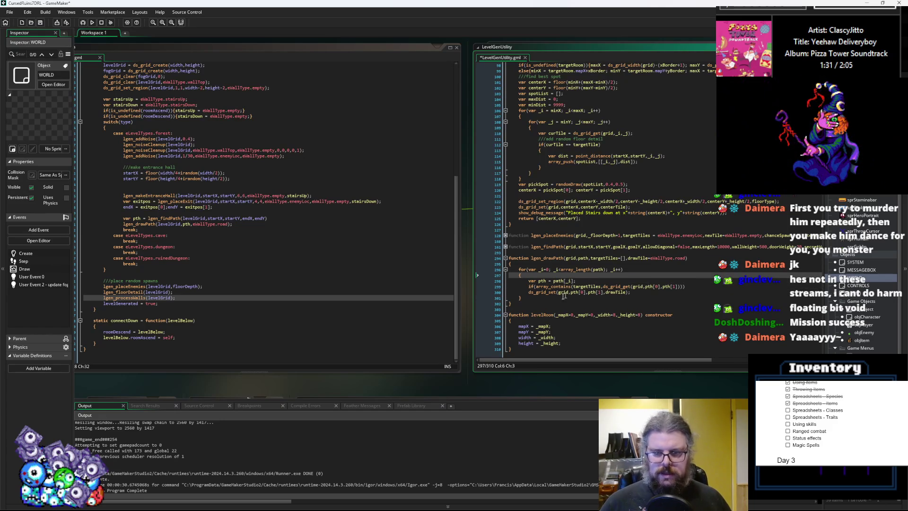
- Wrap the ds_grid_set call in braces and join it onto the if line
left_click(528, 291)
type("{")
key("Down")
key("Up")
key("End")
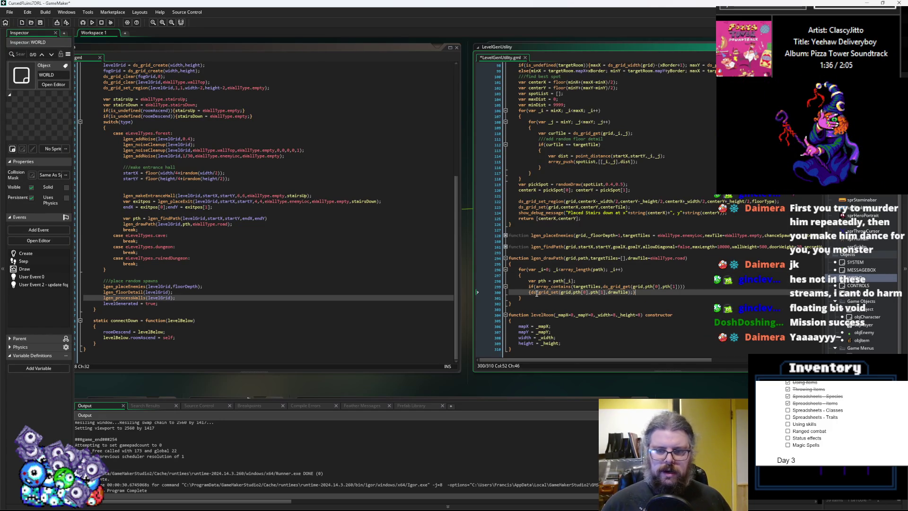
key("Left")
key("Left")
key("Left")
left_click(536, 293)
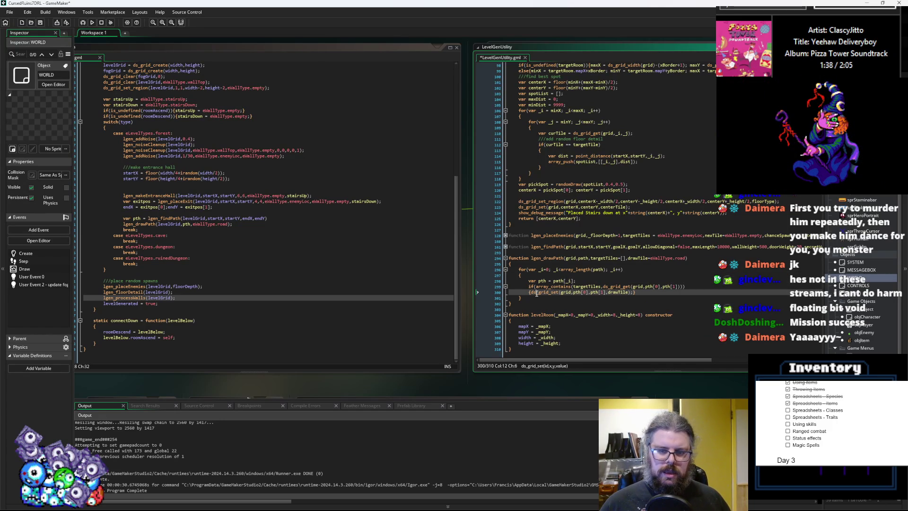
key("BackSpace")
key("BackSpace")
key("BackSpace")
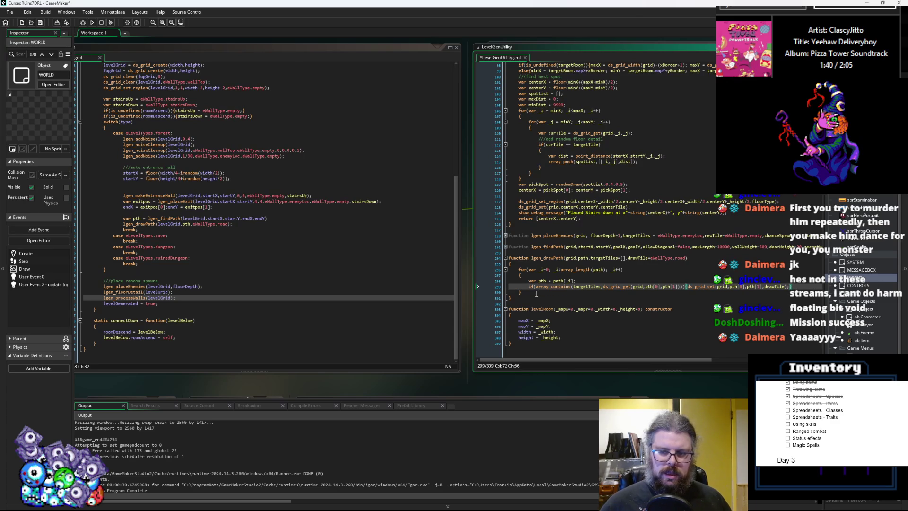
left_click(618, 258)
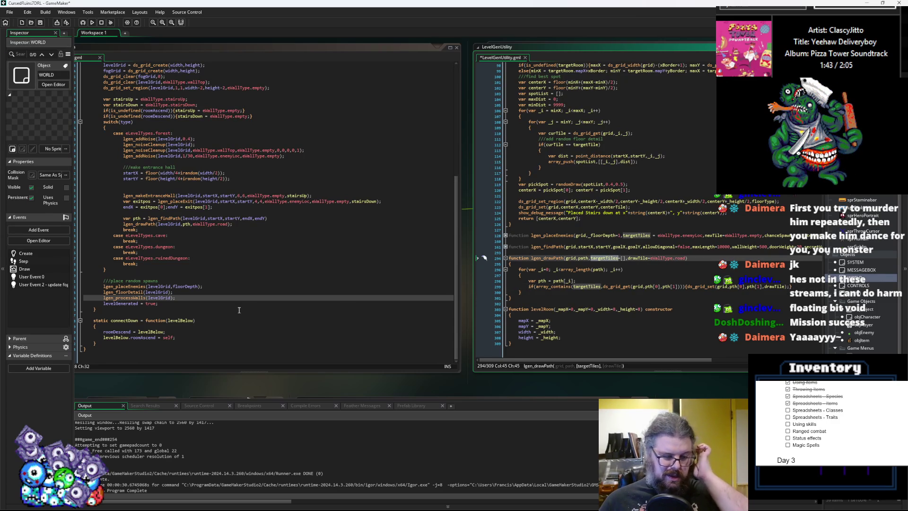
- Pass eWallType.wallBottom and eWallType.wallTop as target tiles in the forest lgen_drawPath call, then save
left_click(190, 225)
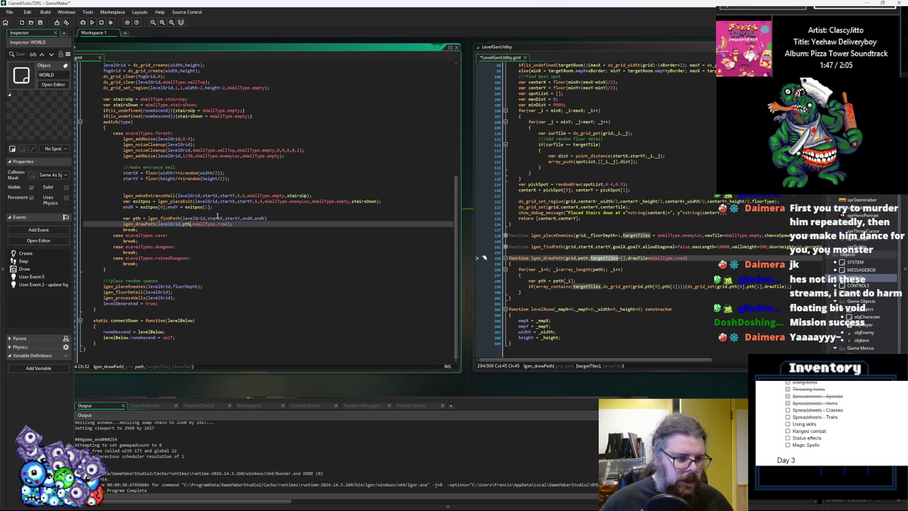
type(",")
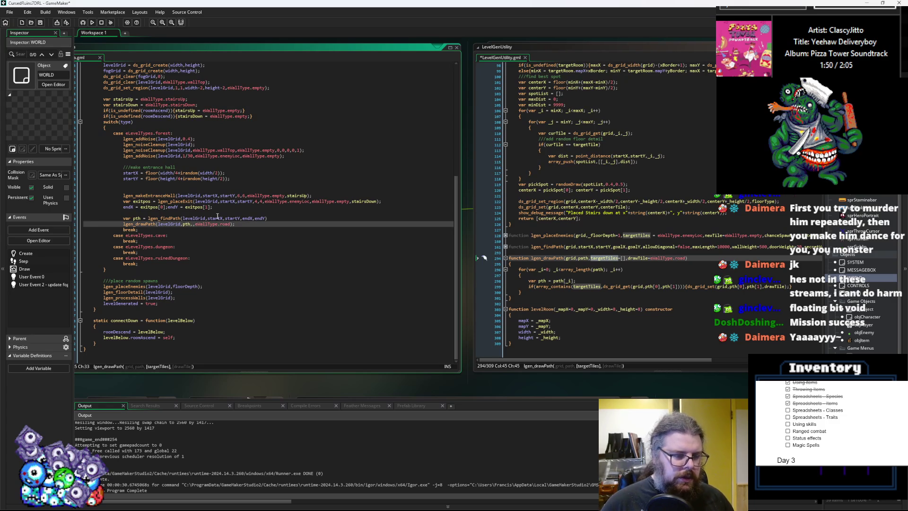
type("eWallType")
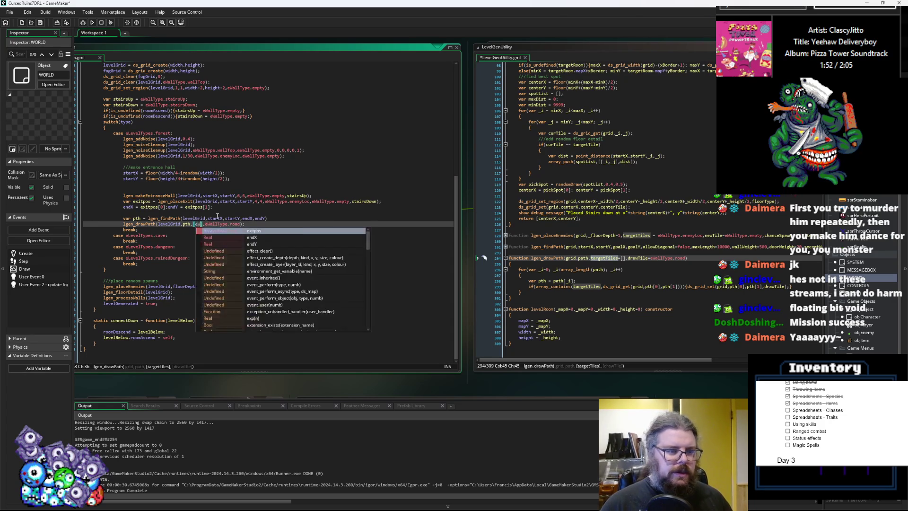
type(".")
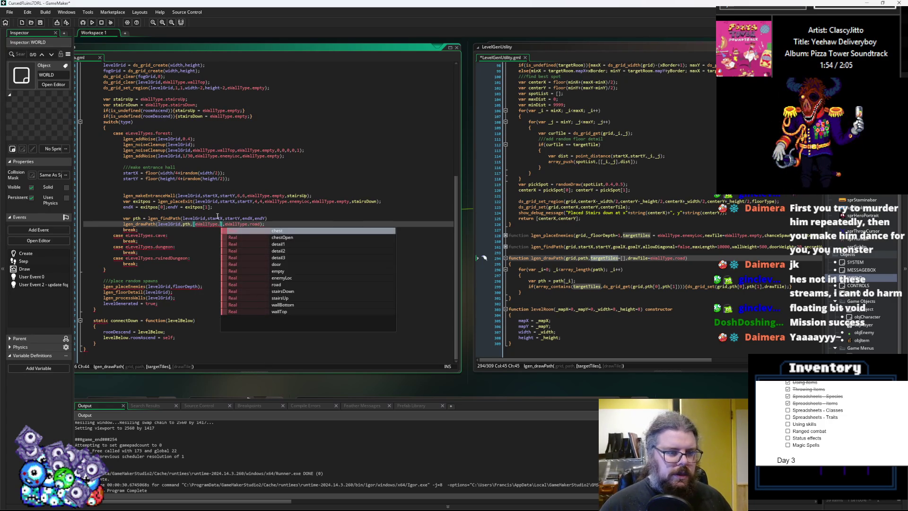
key("Down")
key("Down")
key("Down")
key("Up")
key("Up")
key("Down")
key("Return")
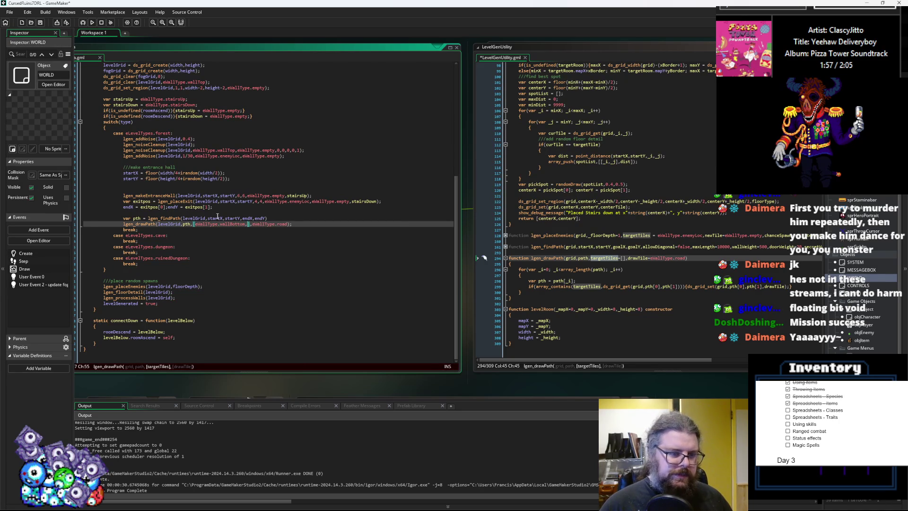
type("eWallType.")
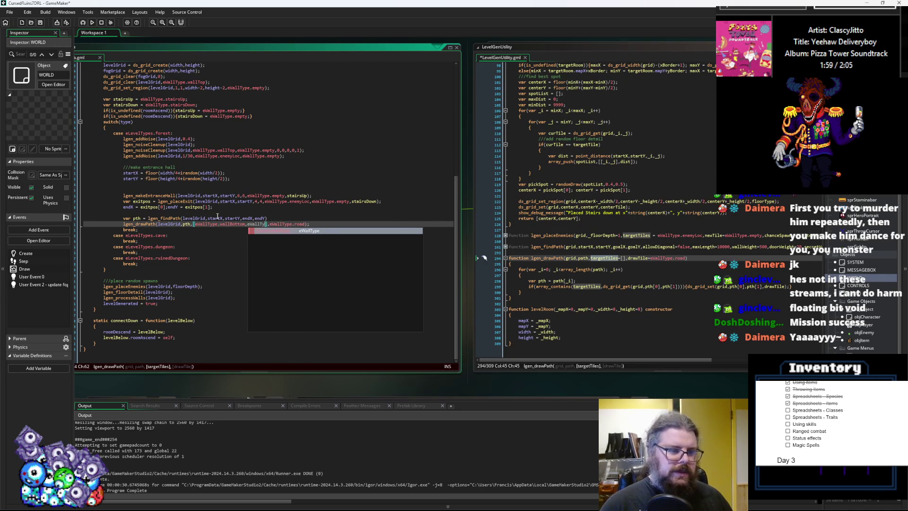
type("wallTo")
key("Return")
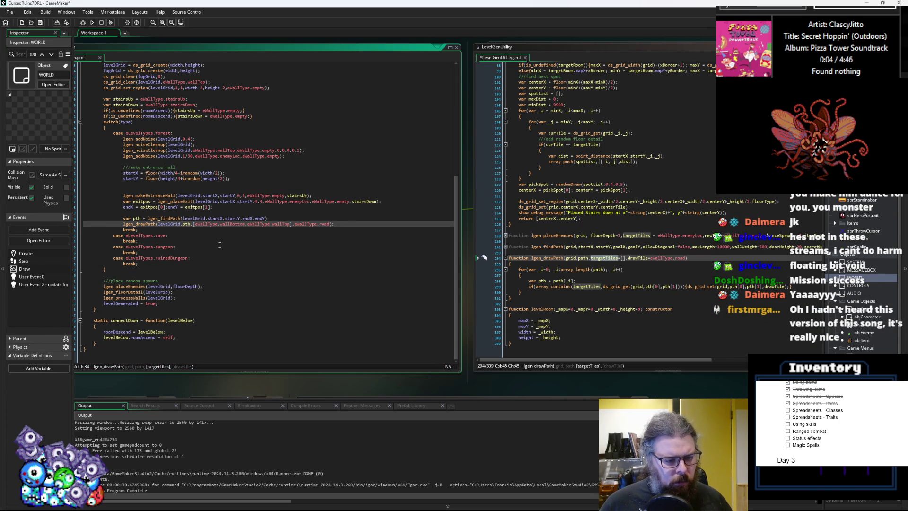
left_click(302, 223)
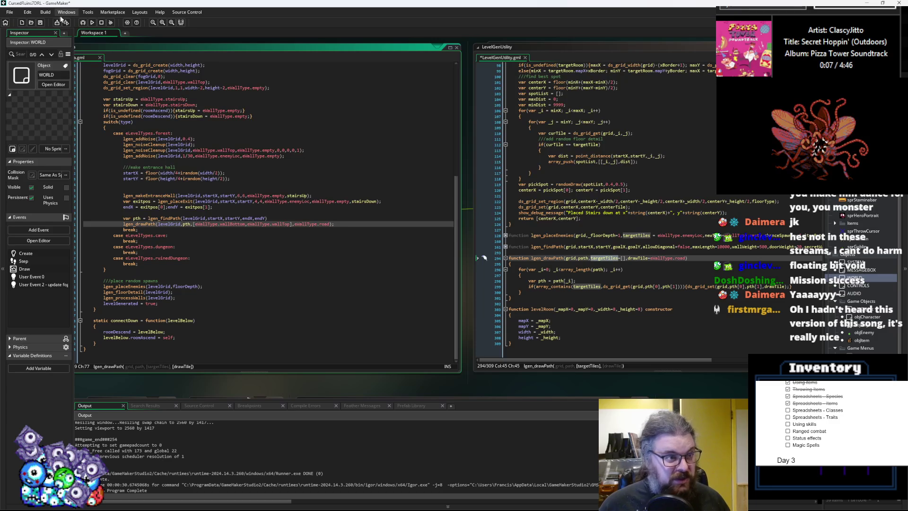
left_click(41, 26)
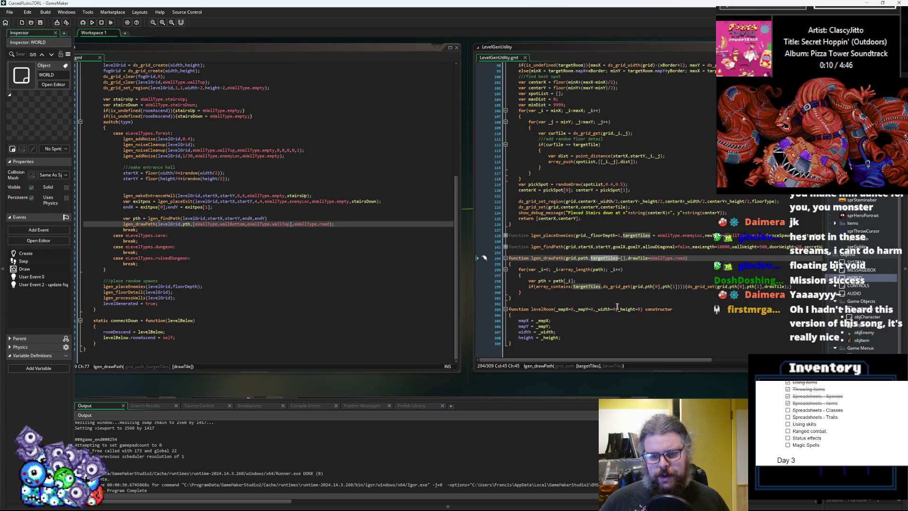
- Run the game in debug mode and start a new game
left_click(83, 23)
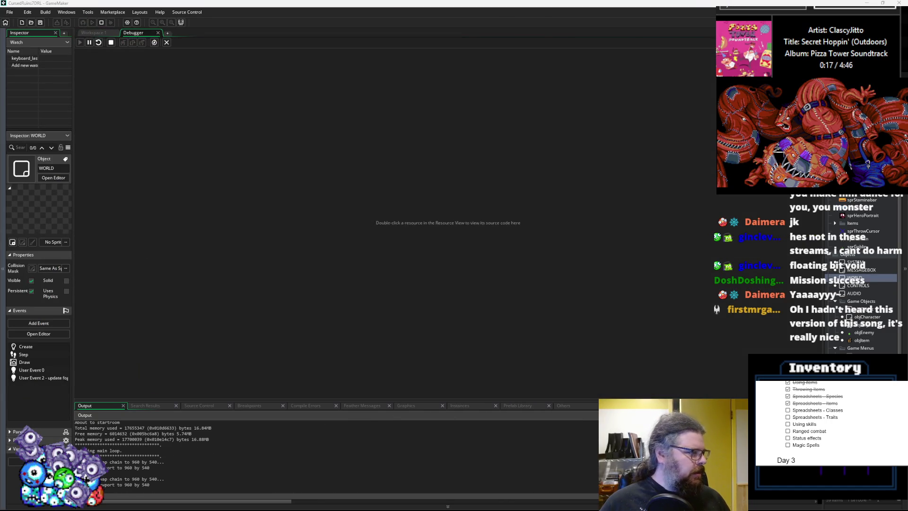
key("Return")
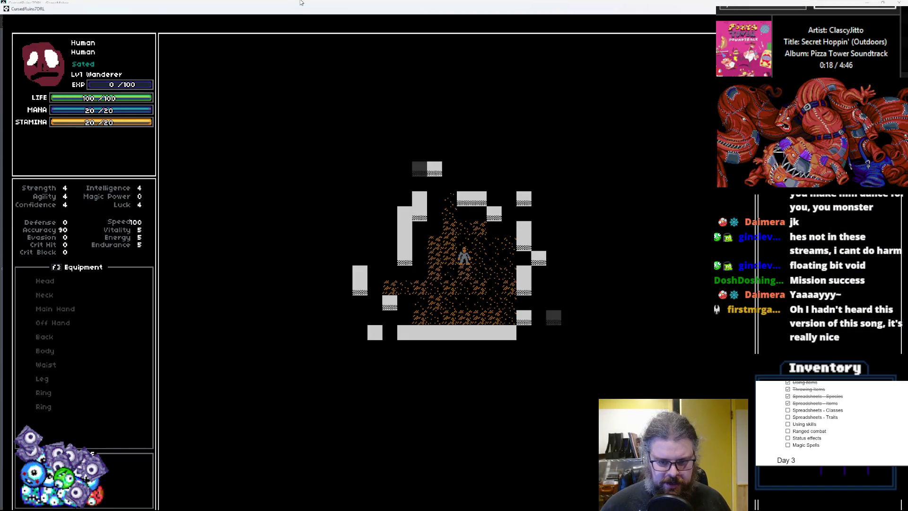
key("Up")
key("Up")
key("Up")
key("Up")
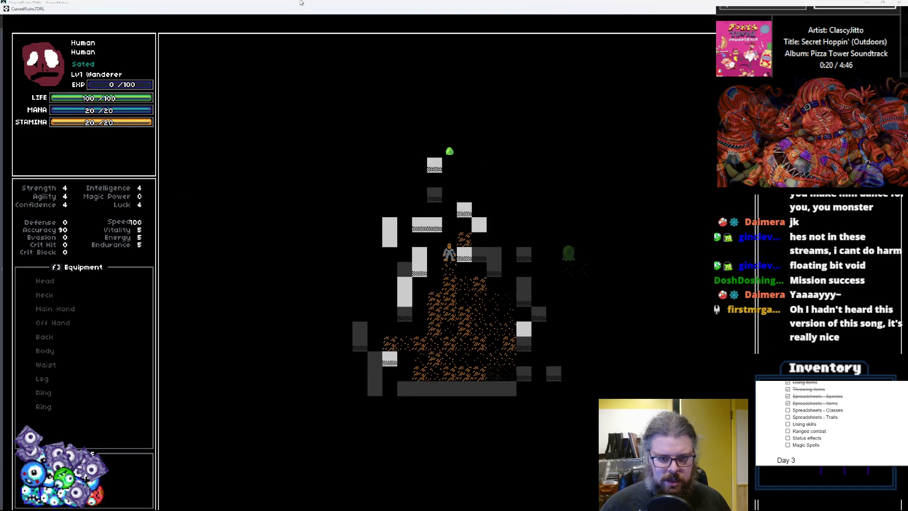
- Reveal the whole generated dungeon map with M and walk the player down and right through the cave
key("Down")
key("Down")
key("Down")
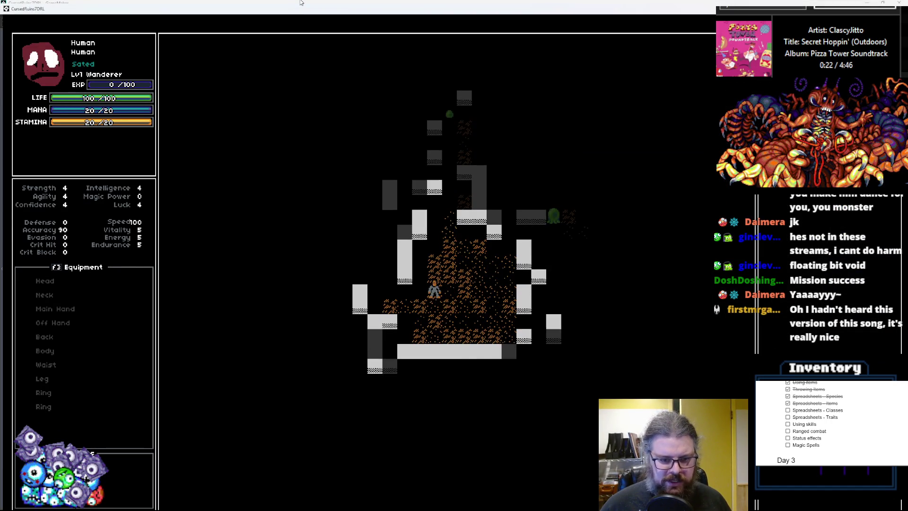
key("Left")
key("Left")
key("Left")
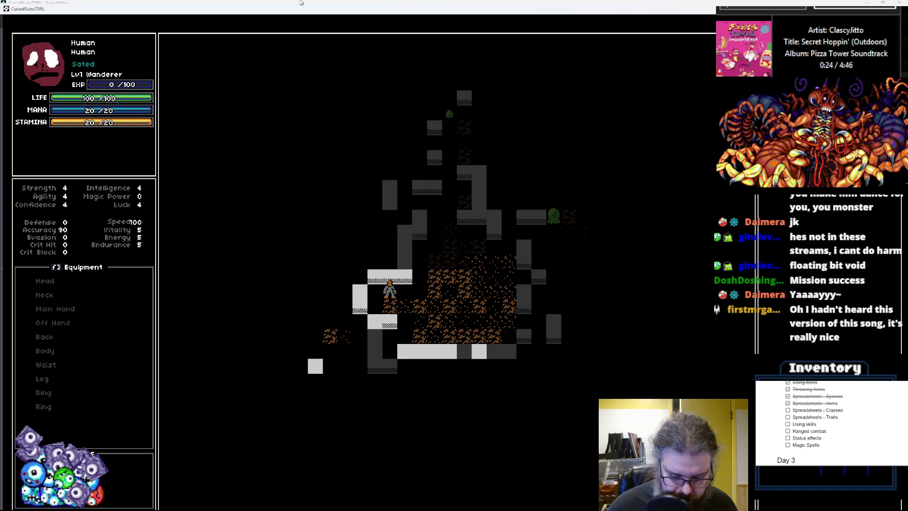
key("m")
key("Right")
key("Right")
key("Right")
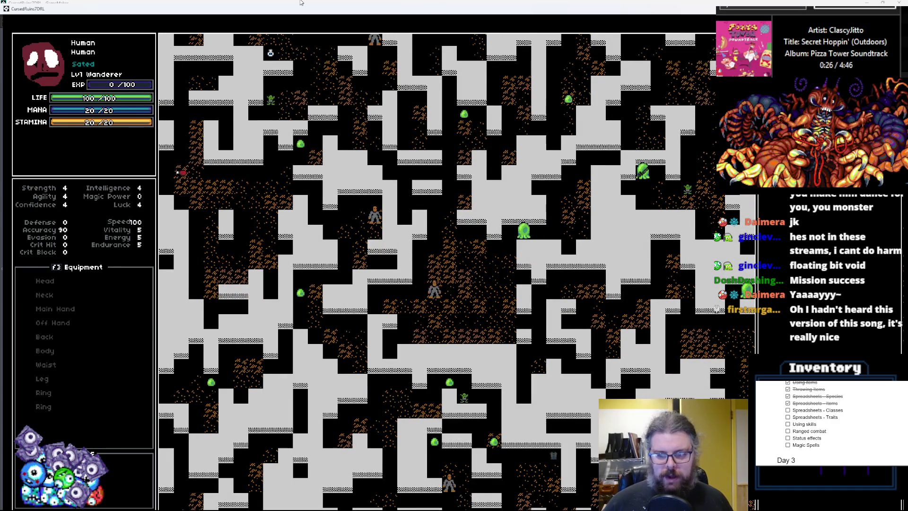
key("Down")
key("Down")
key("Down")
key("Right")
key("Right")
key("Right")
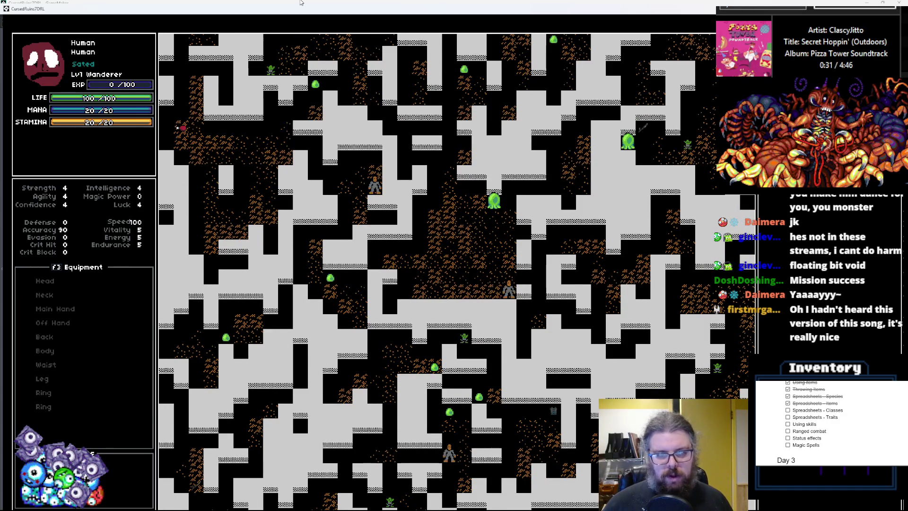
key("Right")
key("Up")
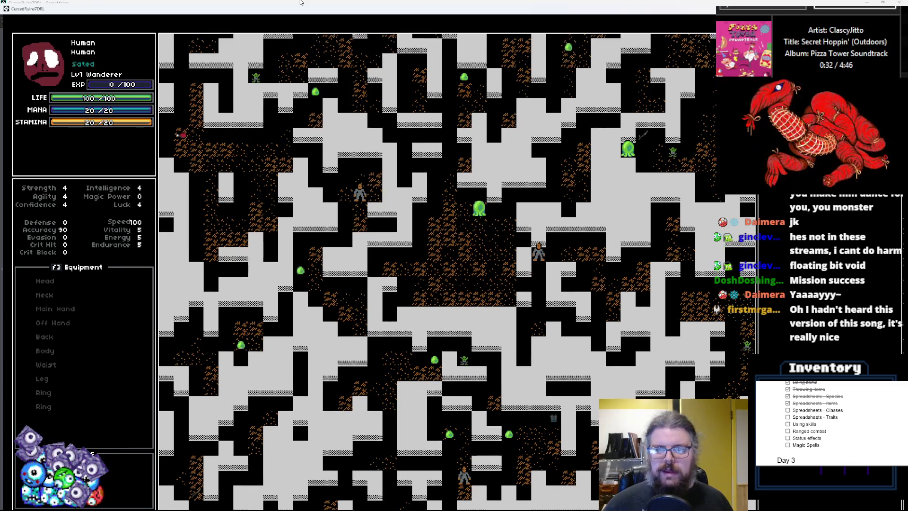
key("Up")
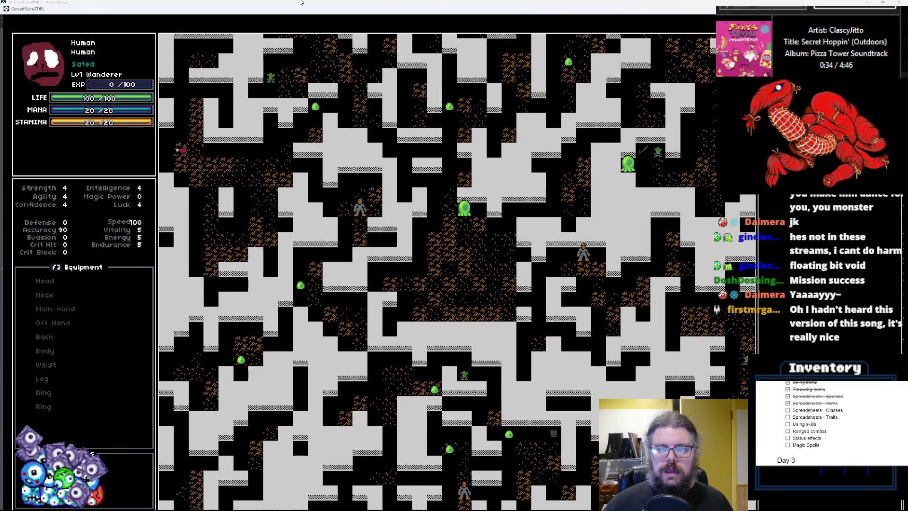
key("Down")
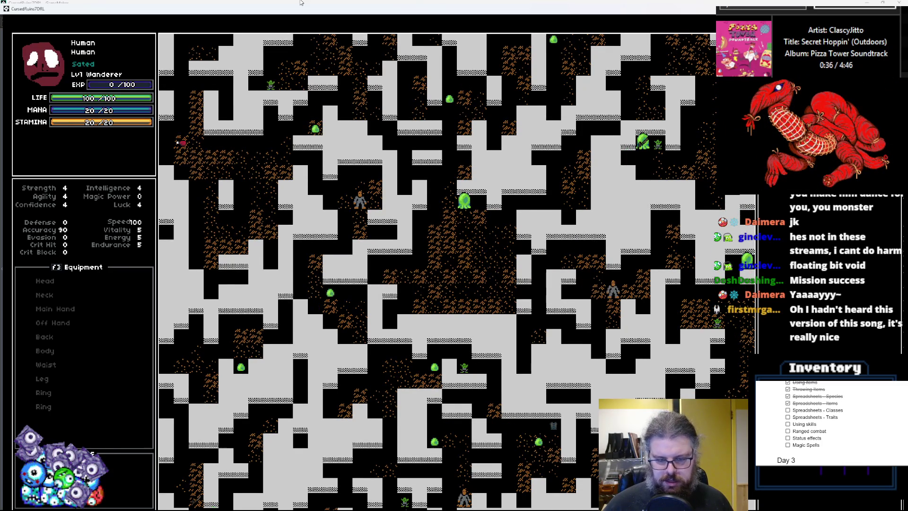
key("Right")
key("Down")
key("Down")
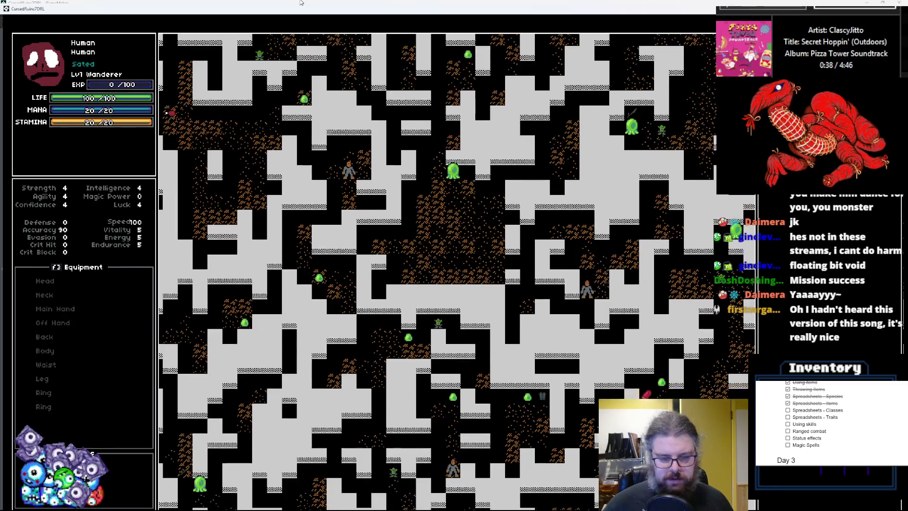
key("Down")
key("Down")
key("Down")
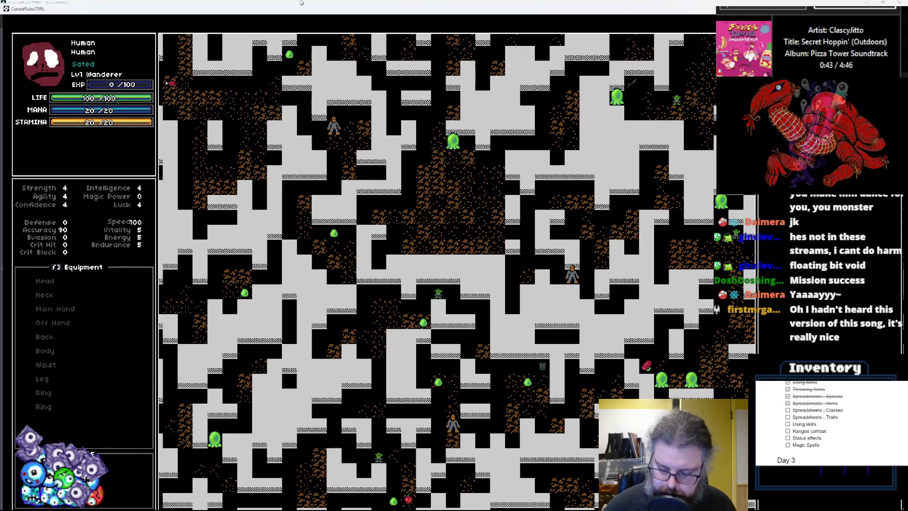
key("Down")
key("Down")
- Walk the player up and left toward the monsters, fighting the adjacent figure
key("Up")
key("Left")
key("Left")
key("Left")
key("Up")
key("Up")
key("Up")
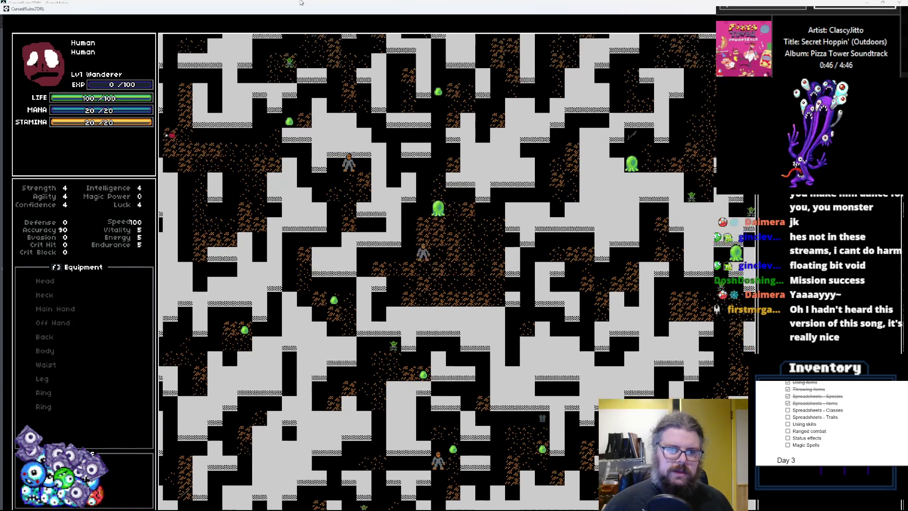
key("Left")
key("Left")
key("Up")
key("Up")
key("Up")
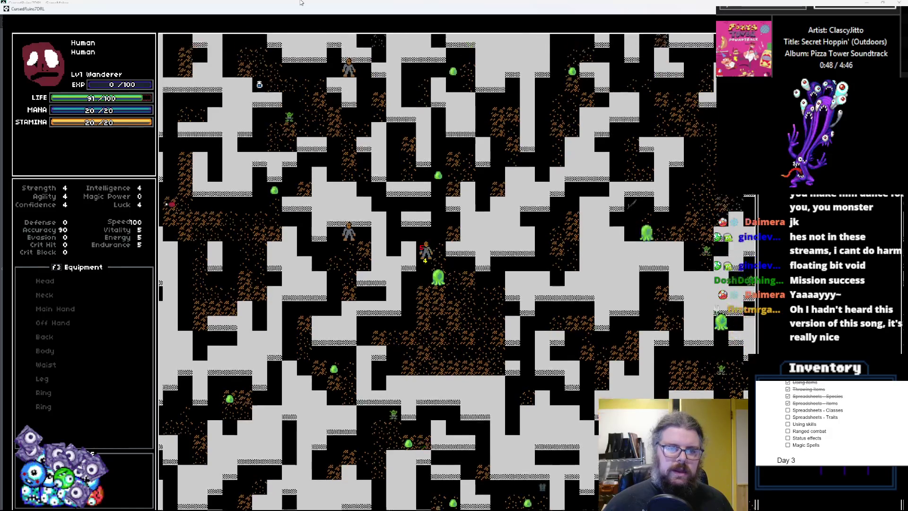
key("Left")
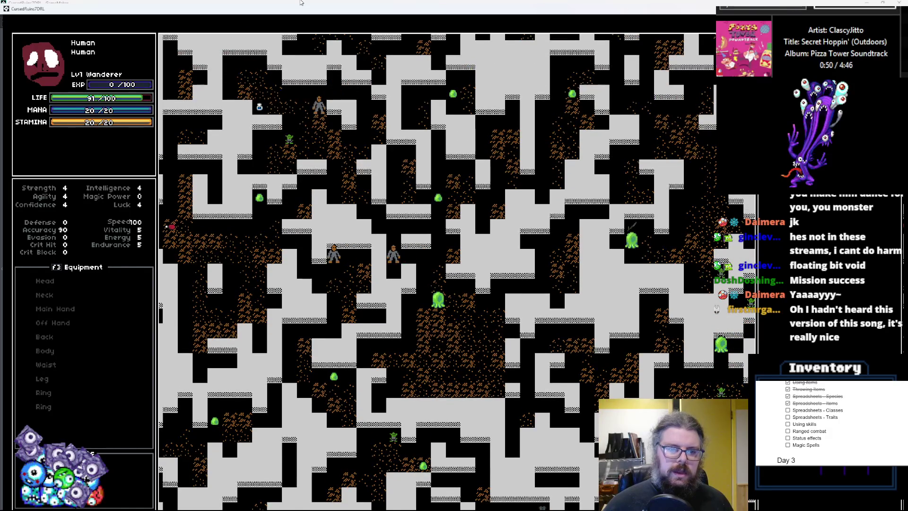
key("Up")
key("Up")
key("Up")
key("Up")
key("Up")
key("Up")
key("Left")
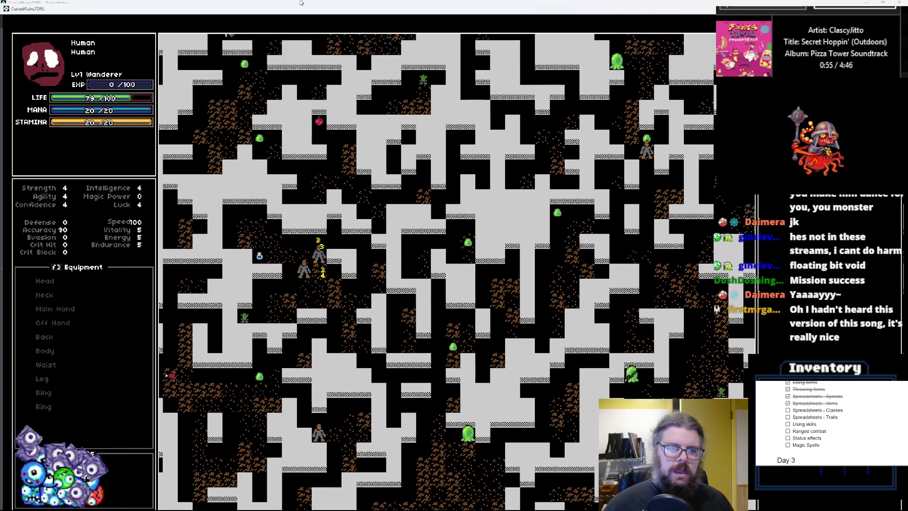
key("Up")
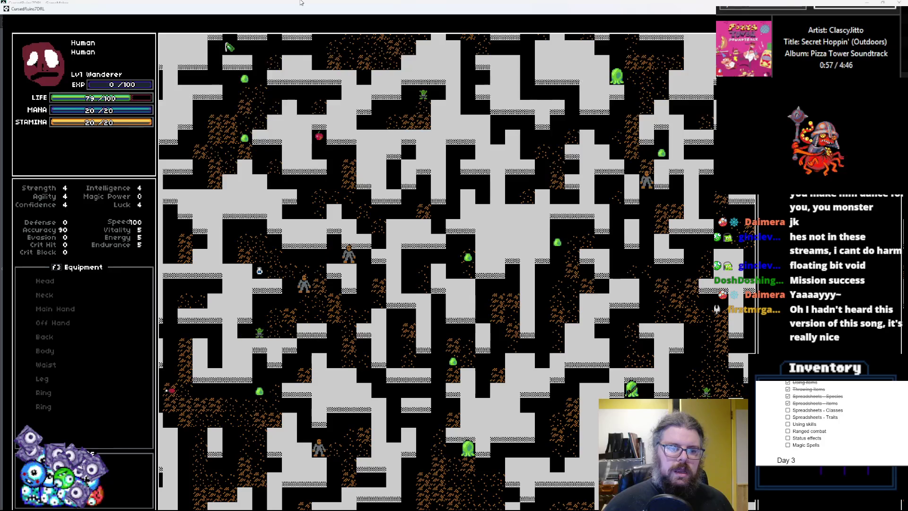
key("Up")
key("Up")
key("Up")
key("Right")
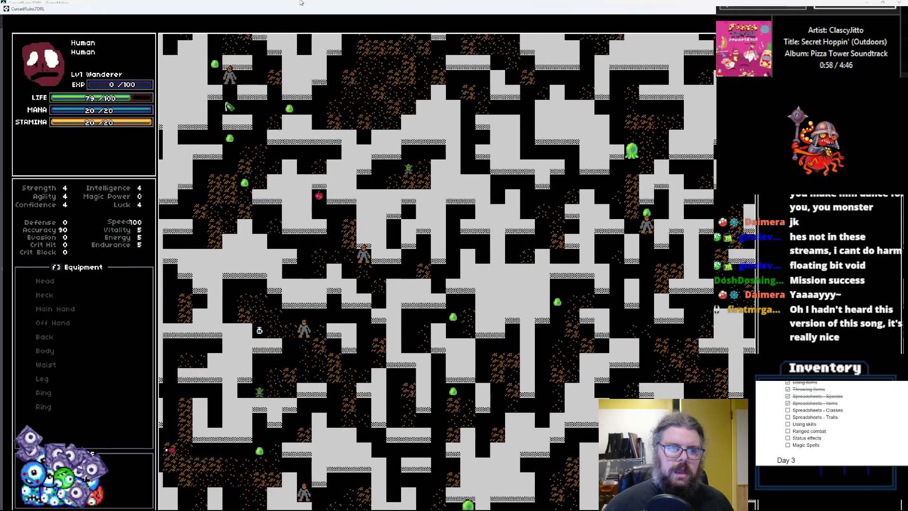
key("Up")
key("Up")
key("Up")
key("Left")
key("Left")
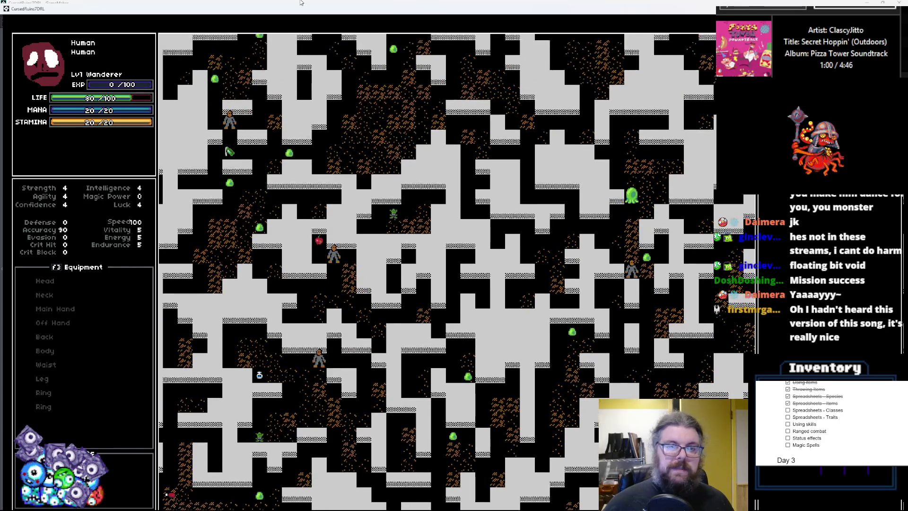
key("Down")
key("Left")
key("Left")
key("Left")
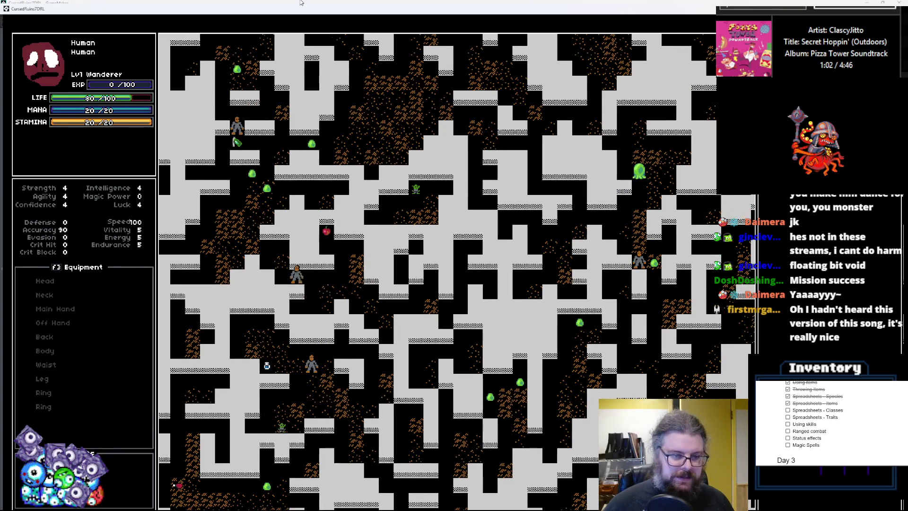
key("Up")
key("Up")
key("Up")
key("Left")
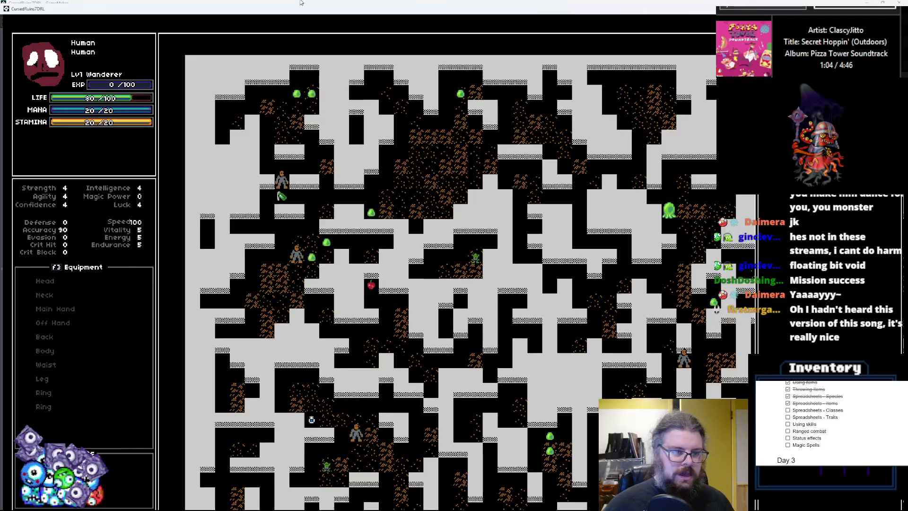
- Attack the monster on the right, explore down and right past monsters, then quit the game
key("Right")
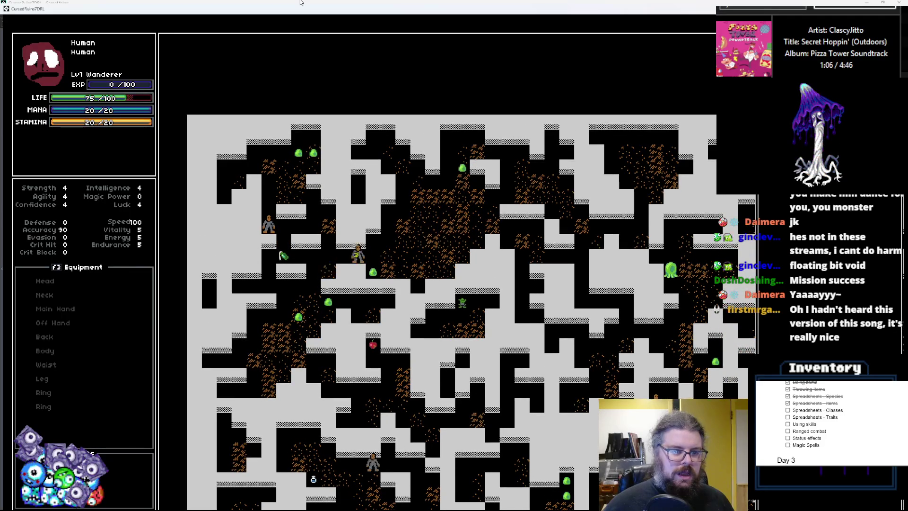
key("Up")
key("Up")
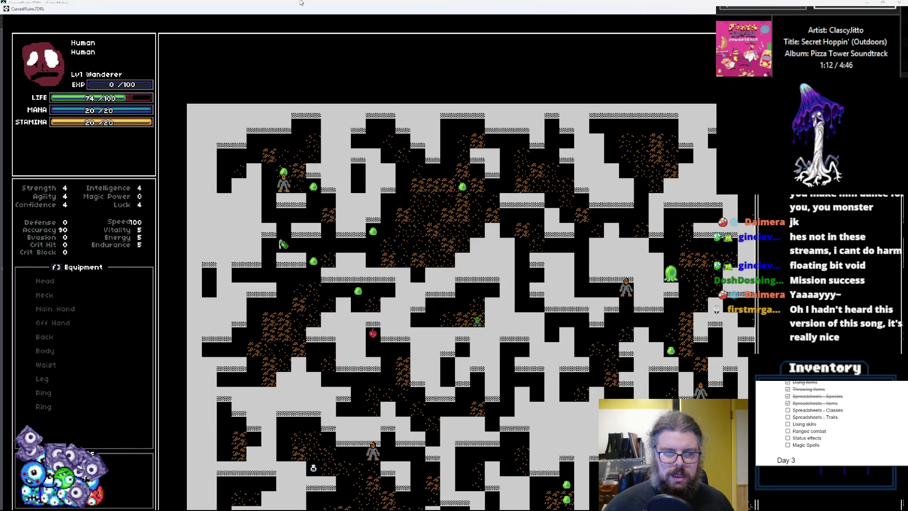
key("Down")
key("Right")
key("Down")
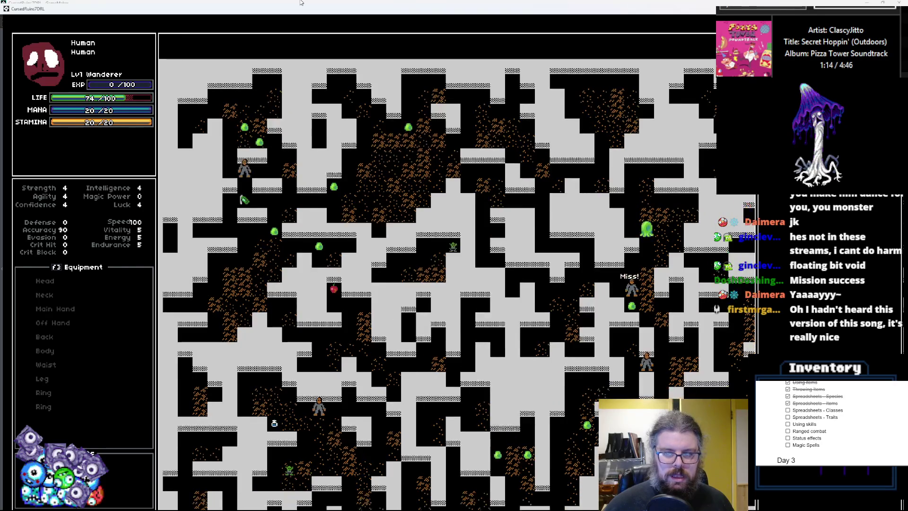
key("Down")
key("Down")
key("Down")
key("Right")
key("Right")
key("Right")
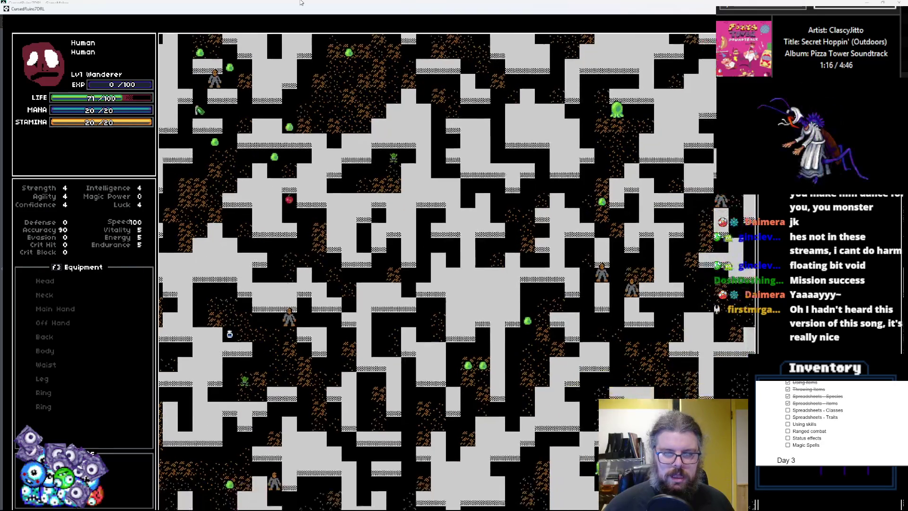
key("Down")
key("Down")
key("Down")
key("Right")
key("Right")
key("Right")
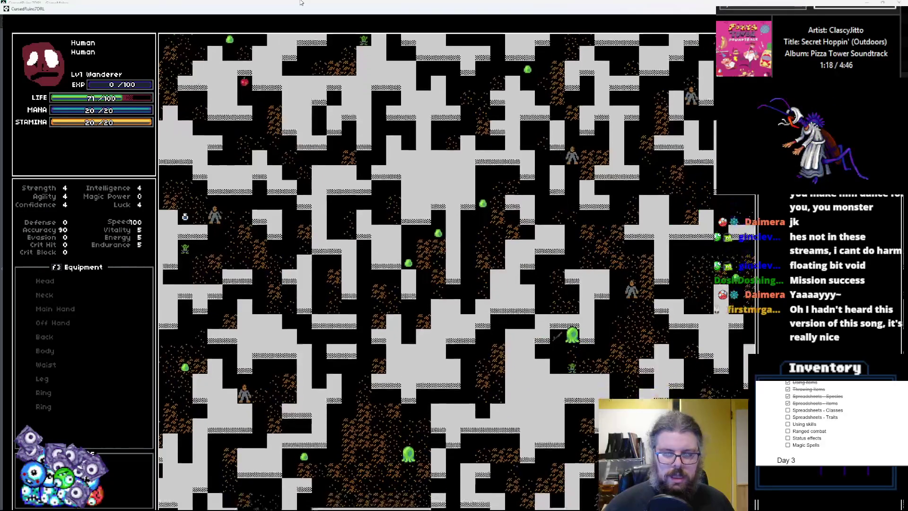
key("Down")
key("Down")
key("Down")
key("Right")
key("Right")
key("Right")
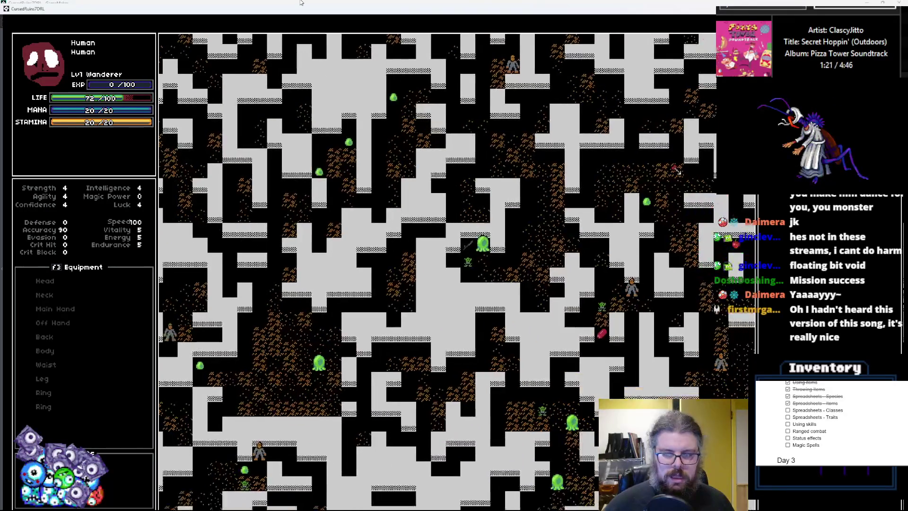
key("Down")
key("Right")
key("Right")
key("Right")
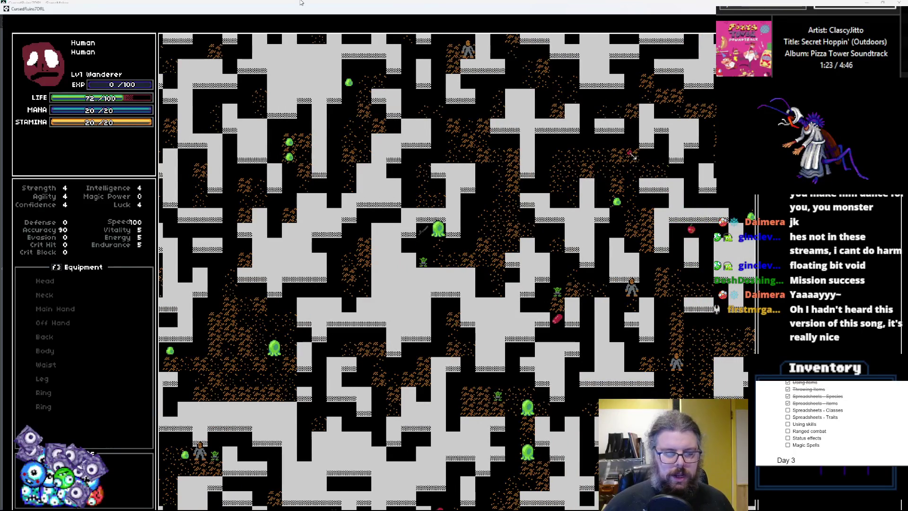
key("Right")
key("Right")
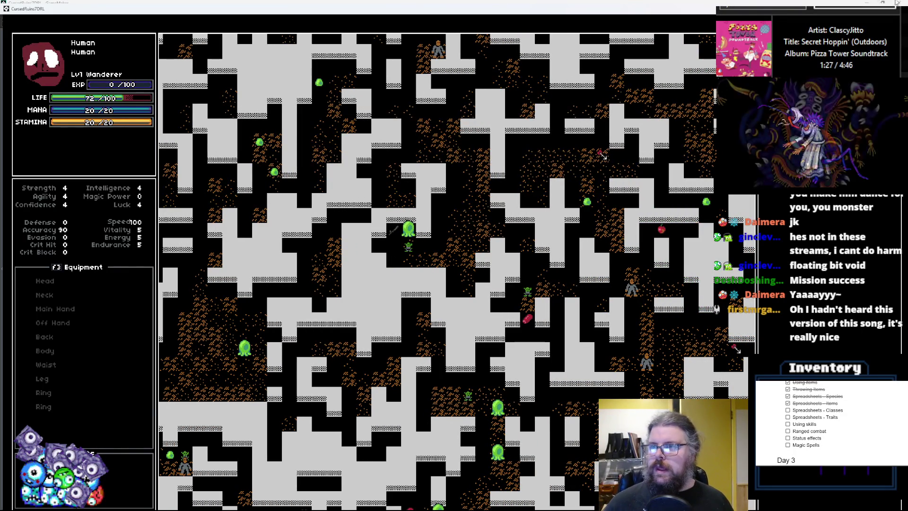
key("Escape")
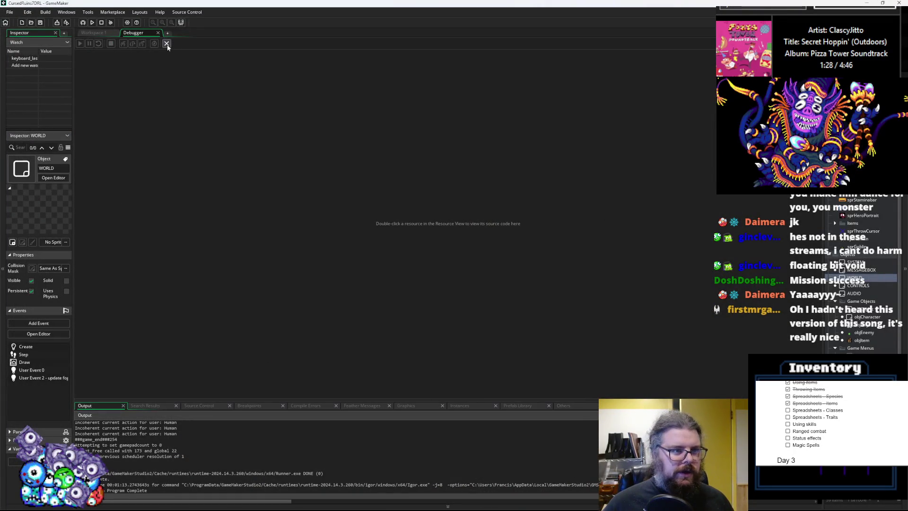
- Close the Debugger, widen the LevelGenUtility editor and check the path drawing call in levelData
left_click(167, 43)
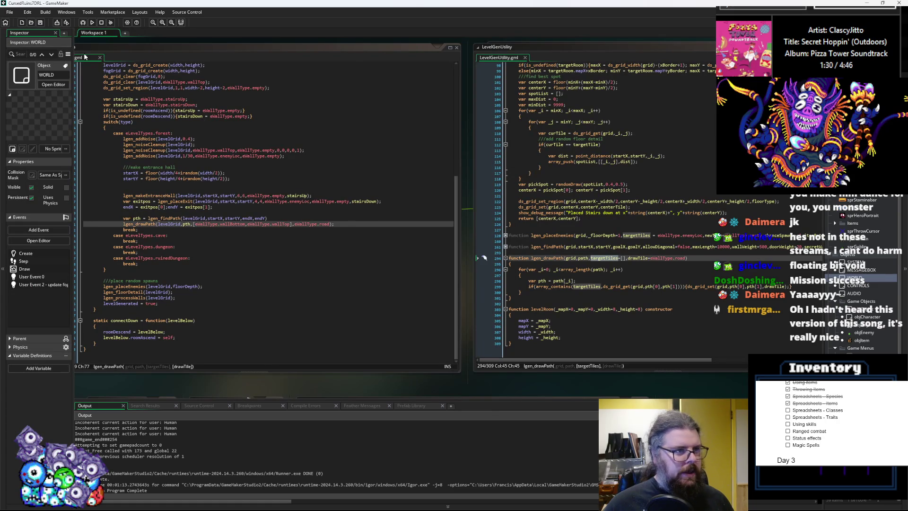
left_click(662, 269)
left_click_drag(642, 245, 690, 244)
left_click(500, 296)
left_click(189, 278)
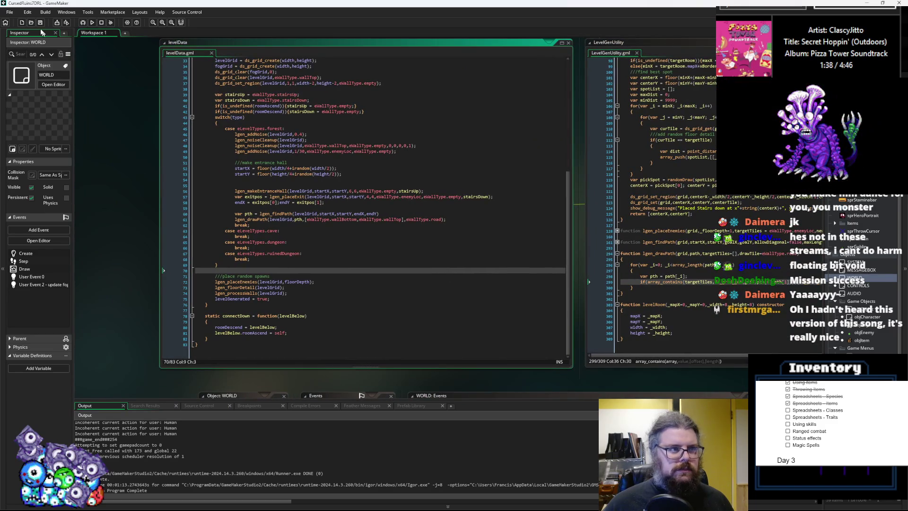
left_click(351, 256)
left_click(302, 223)
left_click_drag(714, 283, 469, 295)
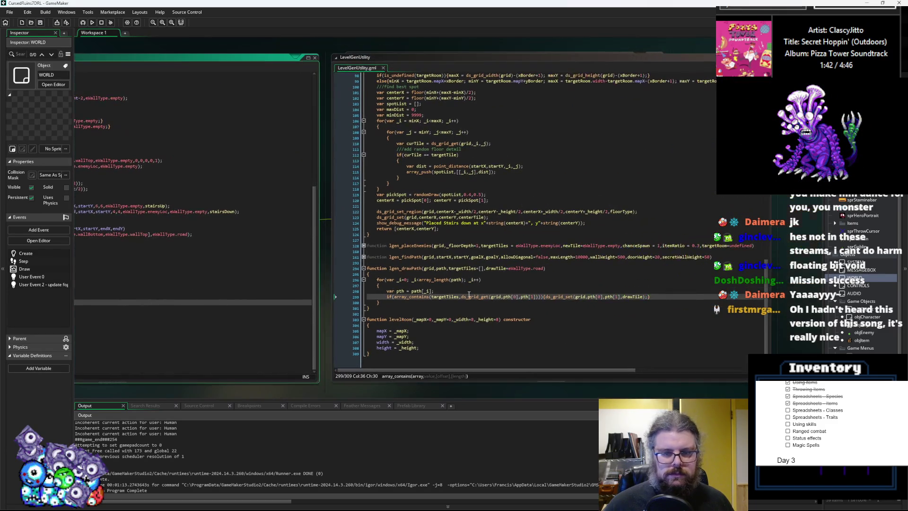
left_click(469, 290)
- Unfold lgen_findPath in LevelGenUtility and scroll down to its flood-fill while loop
scroll(469, 291, "up", 3)
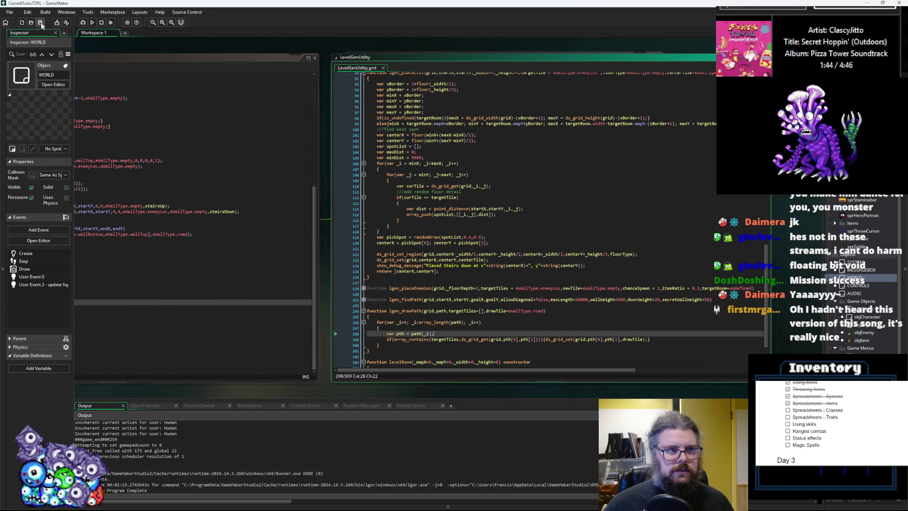
left_click(541, 288)
scroll(511, 253, "up", 3)
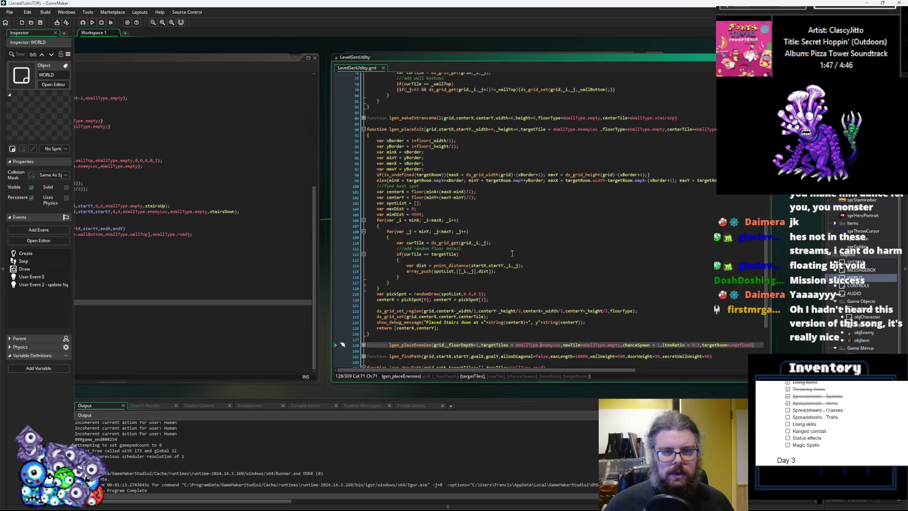
scroll(455, 258, "down", 5)
left_click(416, 272)
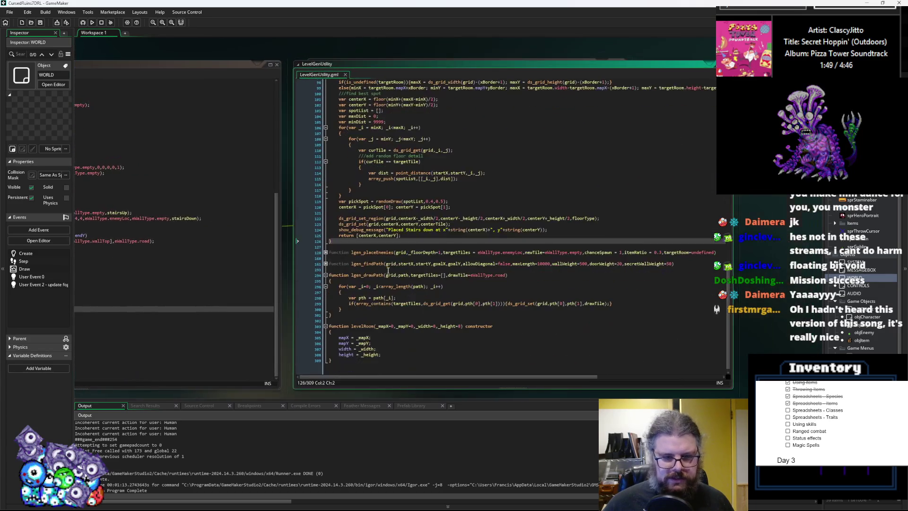
left_click(279, 259)
scroll(426, 284, "down", 3)
left_click(453, 299)
scroll(454, 296, "down", 3)
left_click_drag(684, 282, 780, 282)
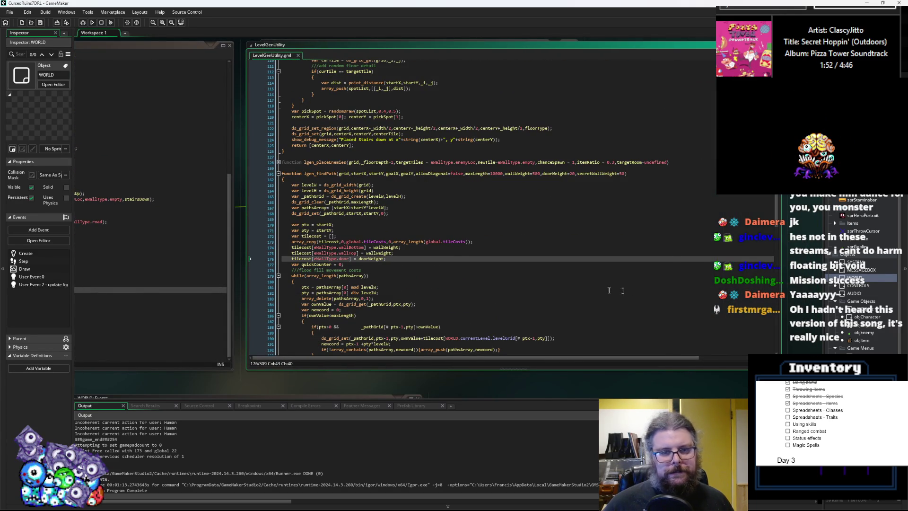
scroll(594, 284, "down", 5)
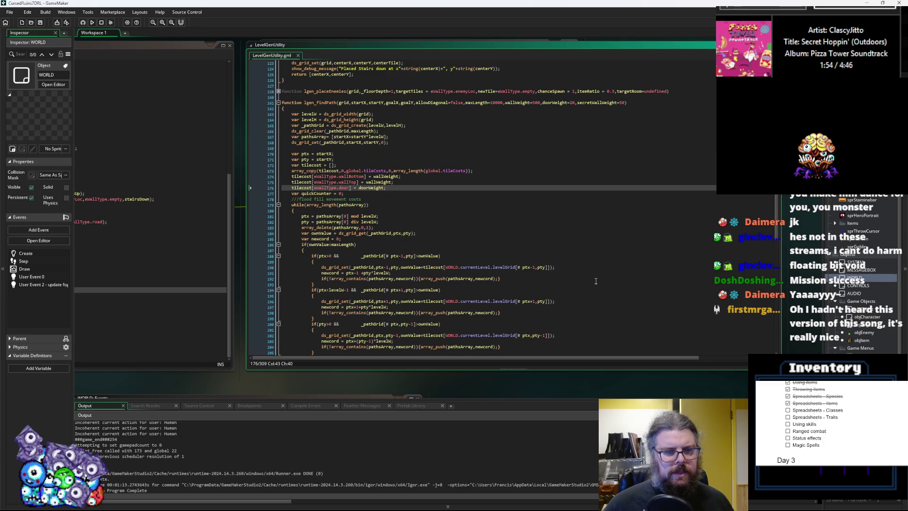
scroll(595, 281, "down", 2)
scroll(517, 227, "down", 4)
scroll(515, 228, "down", 3)
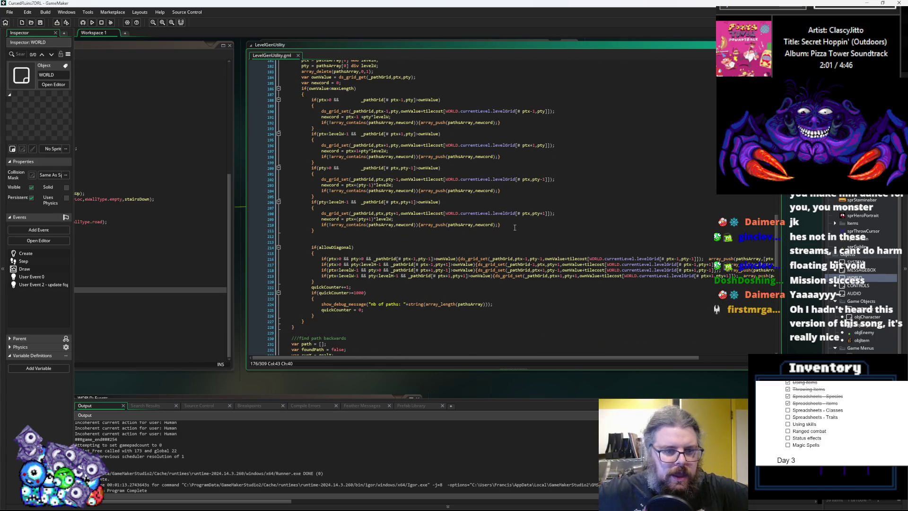
scroll(480, 237, "down", 1)
- Insert a blank line between the diagonal-check block and the quickCounter increment
left_click(390, 277)
left_click(359, 274)
key("Home")
key("Return")
key("Return")
key("Return")
key("Up")
key("Up")
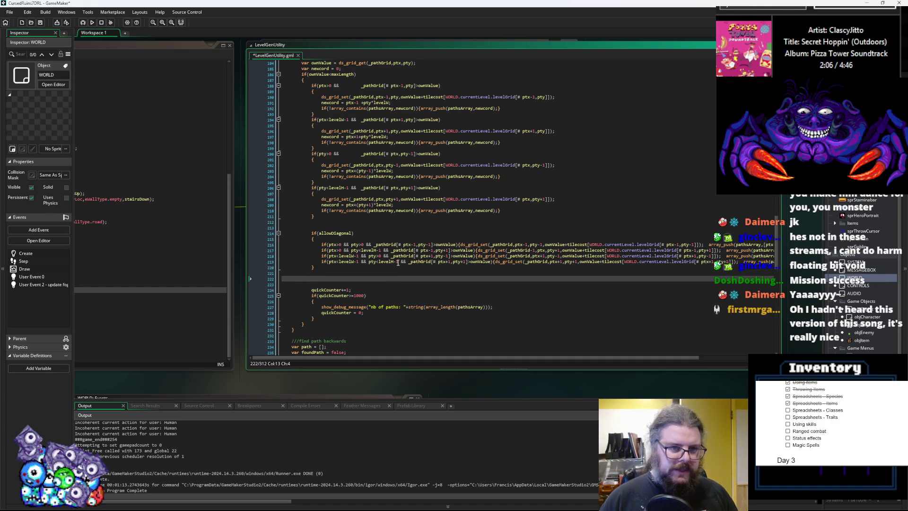
scroll(454, 244, "up", 5)
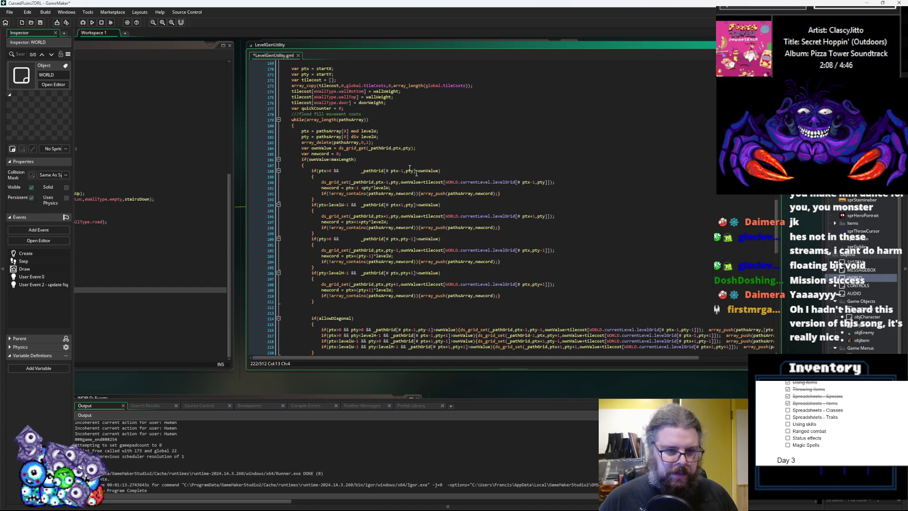
scroll(373, 202, "down", 6)
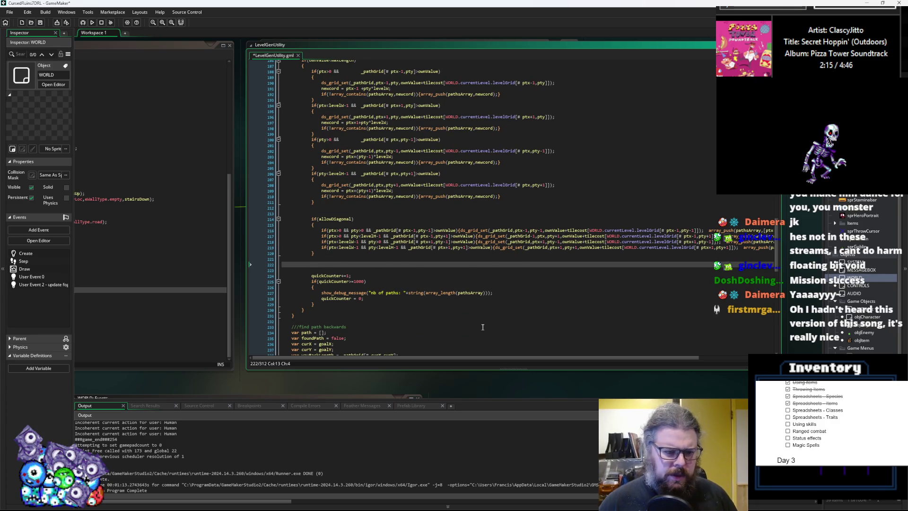
scroll(482, 327, "up", 4)
- Type 'if(ptx == goalX && pty == goalY){' on line 187, below 'var newcoord = 0;'
left_click(367, 123)
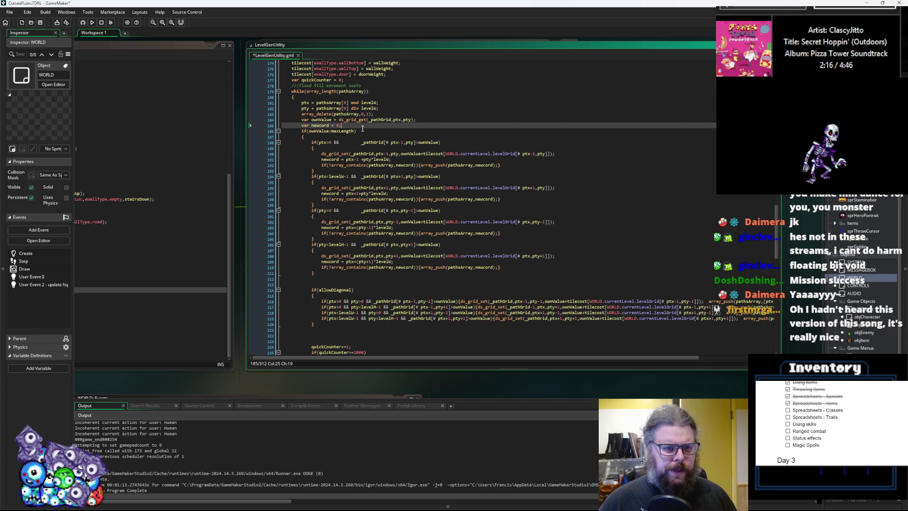
key("Return")
key("Return")
key("Up")
key("Return")
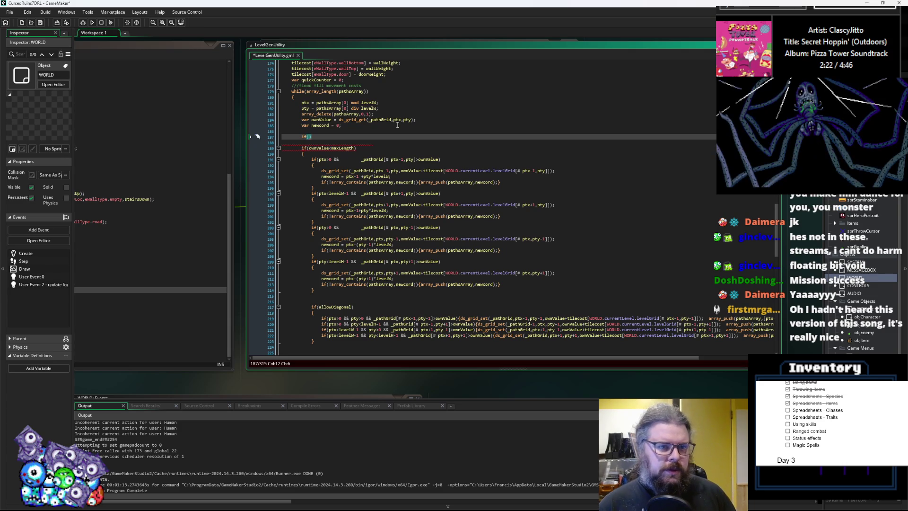
type("ptx ==")
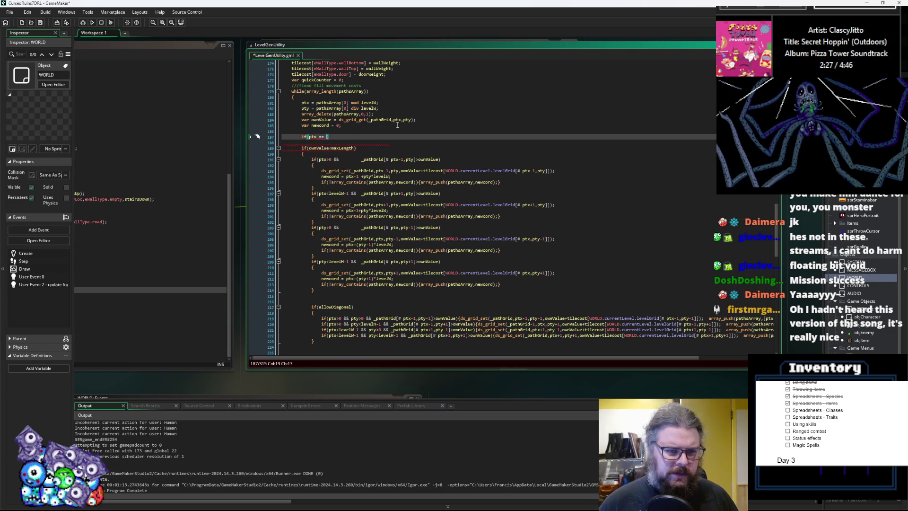
scroll(398, 126, "up", 7)
left_click(398, 102)
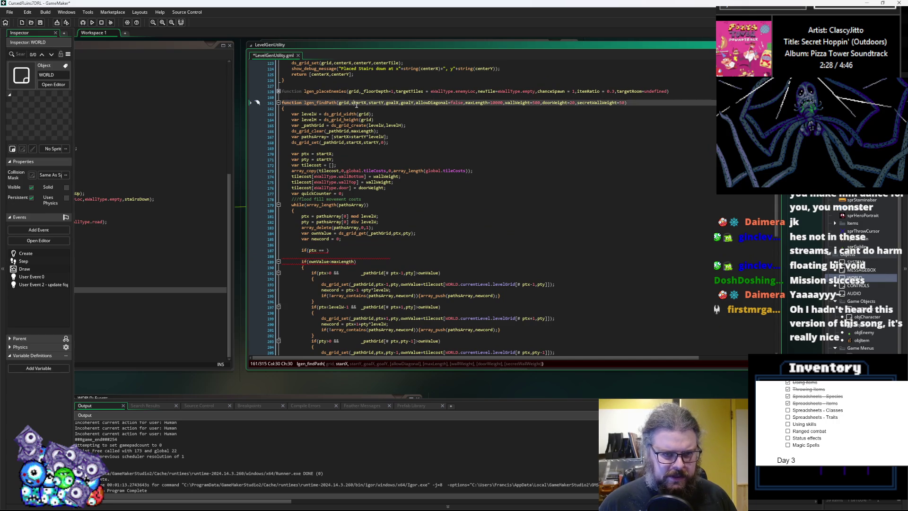
left_click(326, 250)
type("goalX &&")
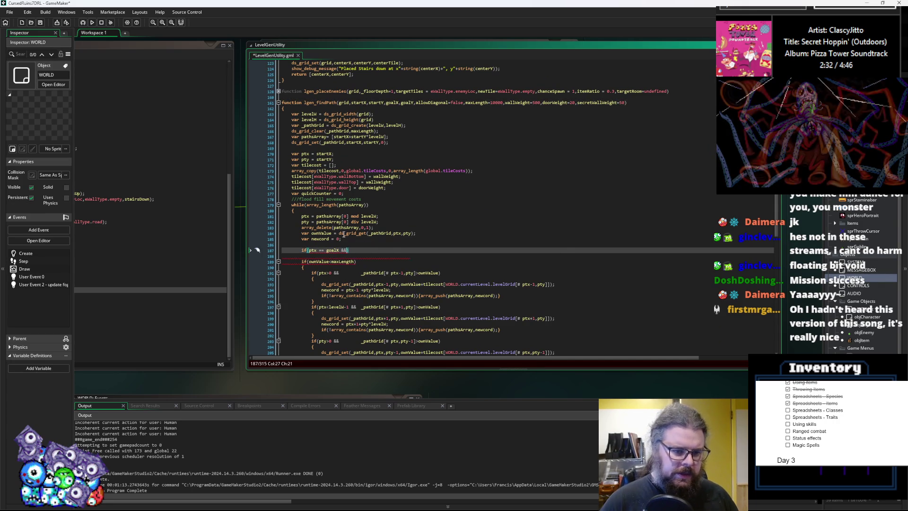
type(" pty == g")
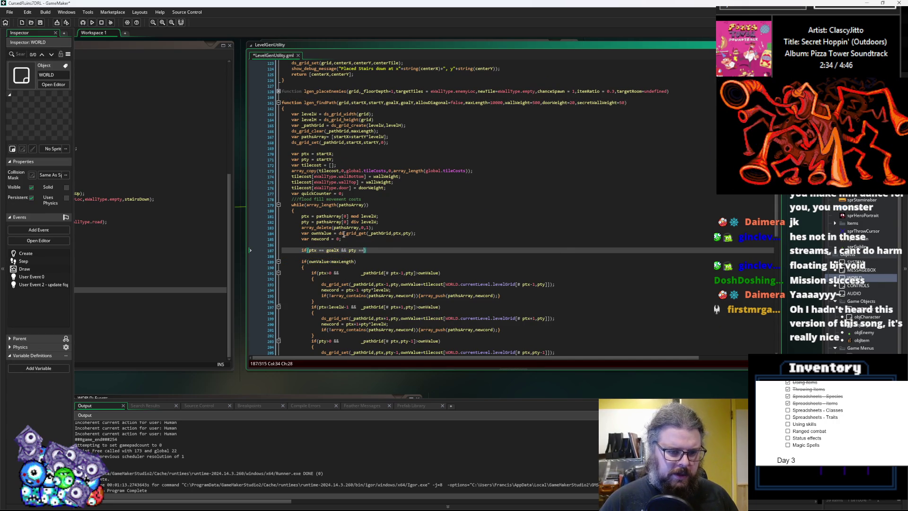
type("oal")
type("Y")
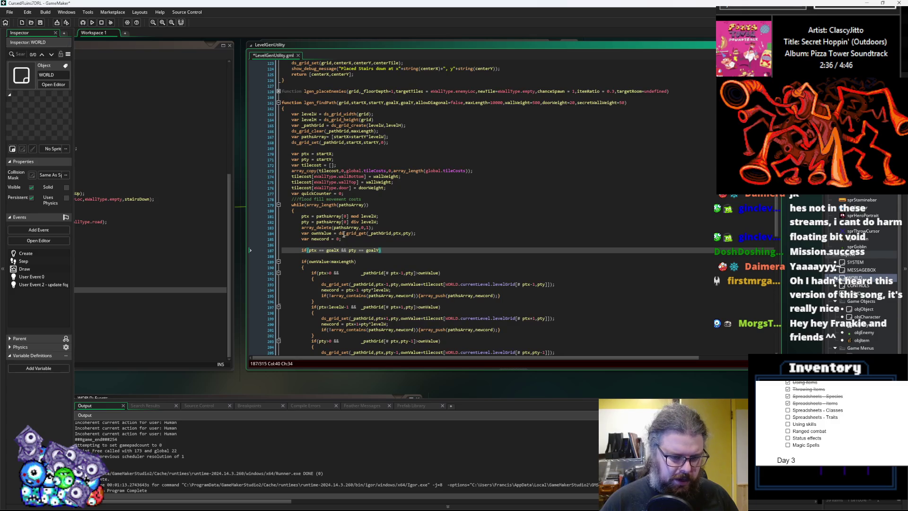
scroll(359, 239, "down", 6)
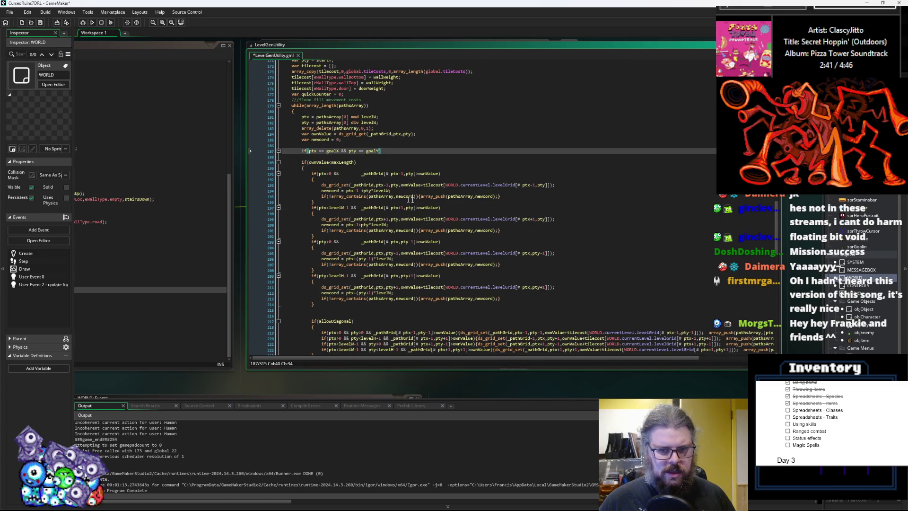
type(")")
scroll(427, 199, "up", 2)
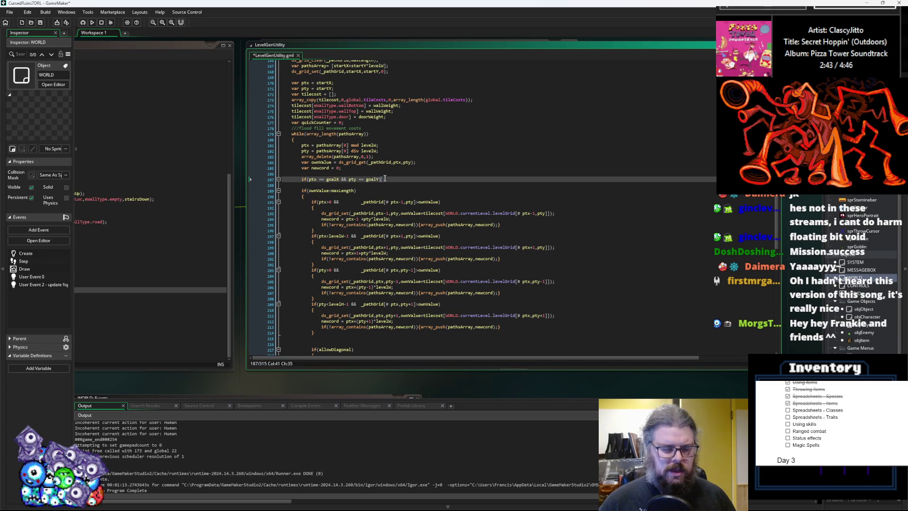
type("{")
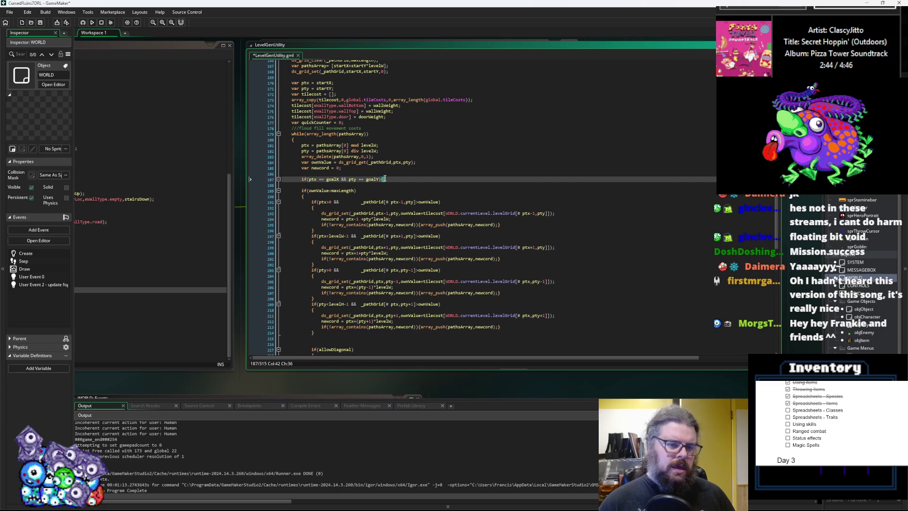
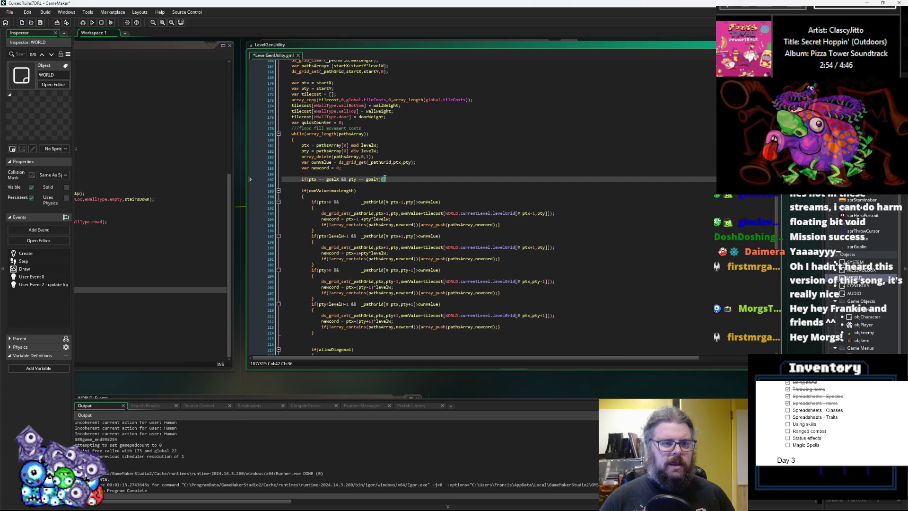
- Complete line 187 of lgen_findPath as maxLength = ownValue
scroll(405, 195, "up", 3)
left_click(366, 116)
double_click(366, 116)
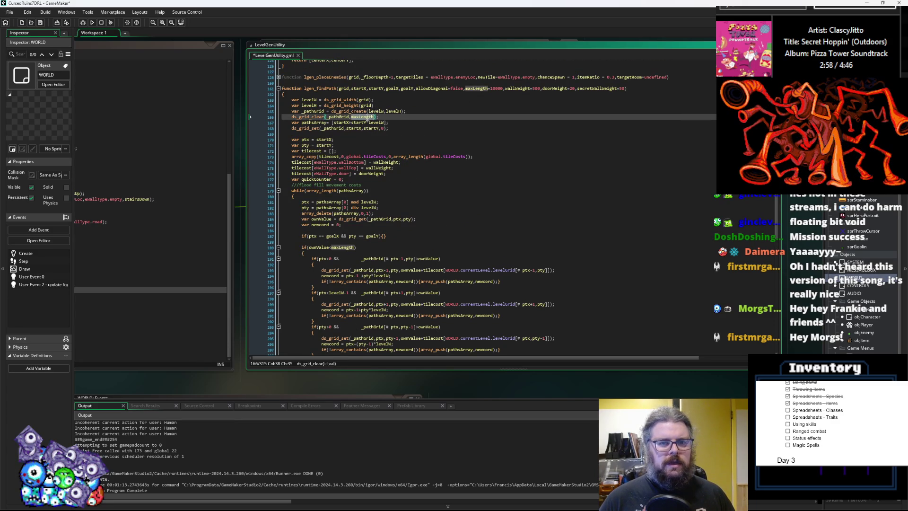
left_click(382, 236)
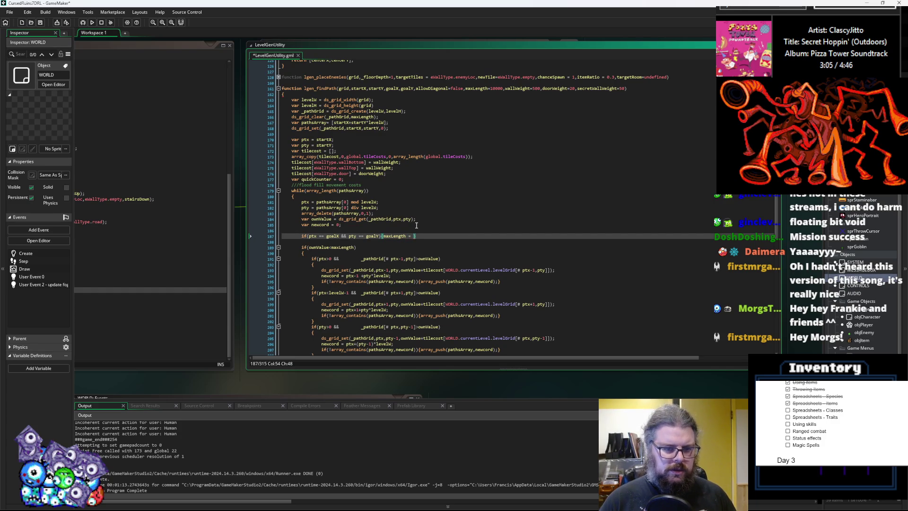
type("ownValue")
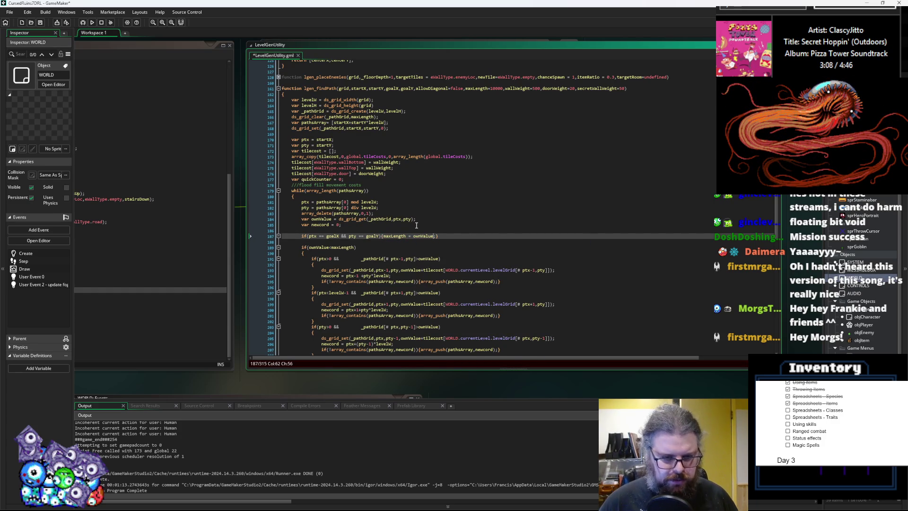
- Wrap the goal-reached maxLength assignment in its own braced block
key("ctrl+Left")
key("ctrl+Left")
key("ctrl+Left")
key("Return")
key("Right")
key("Return")
key("Down")
key("Up")
key("End")
key("Left")
key("Return")
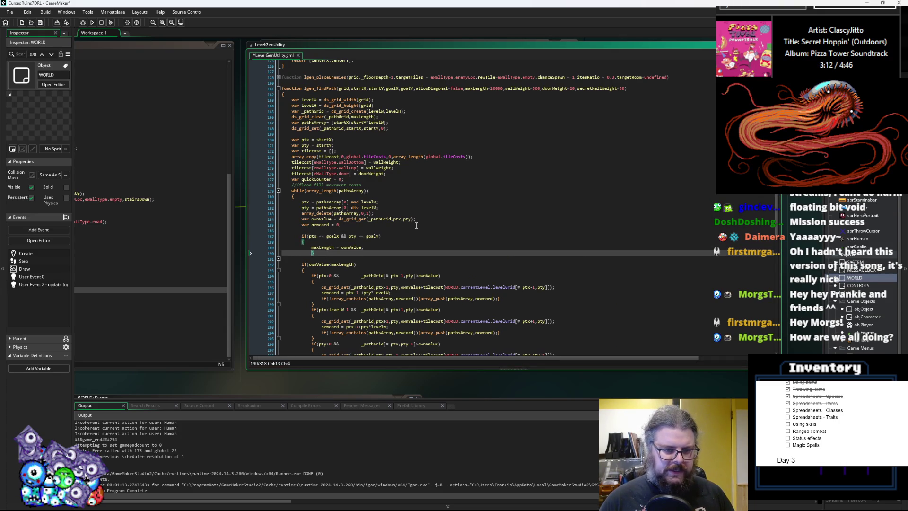
- Save the LevelGenUtility script
scroll(343, 221, "down", 1)
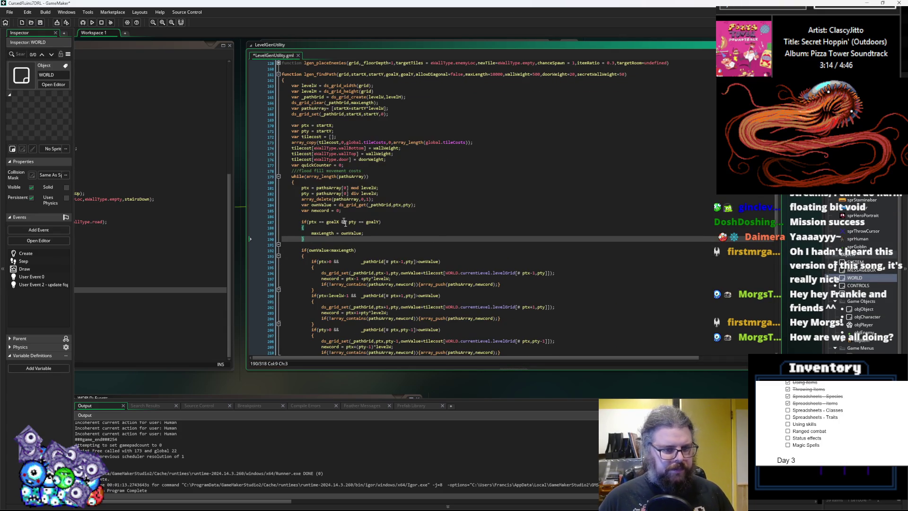
left_click(402, 233)
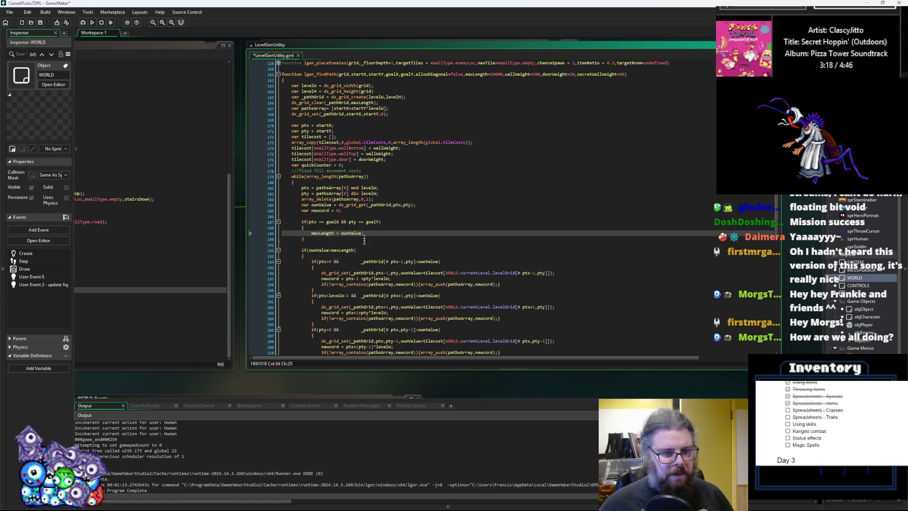
left_click(40, 22)
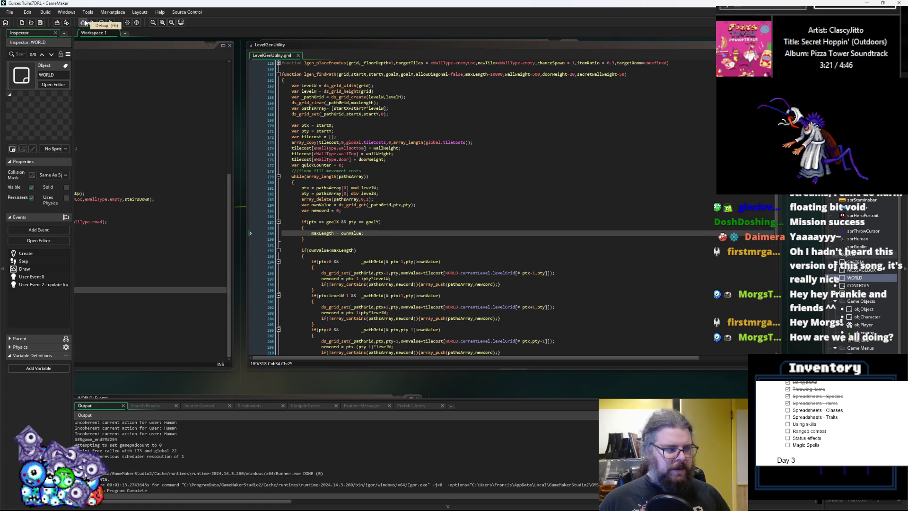
- Run the game in debug, maximize its window and reveal the whole map with F1
left_click(84, 22)
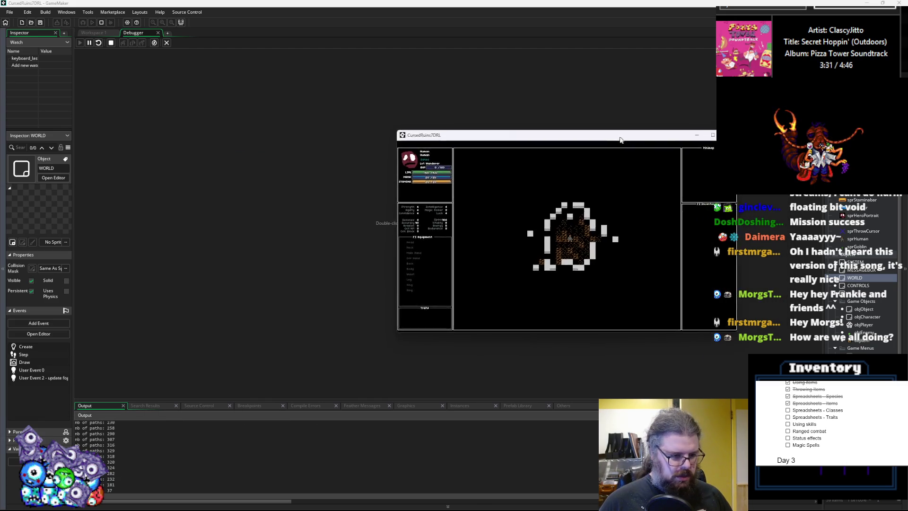
scroll(355, 450, "up", 3)
scroll(355, 450, "down", 2)
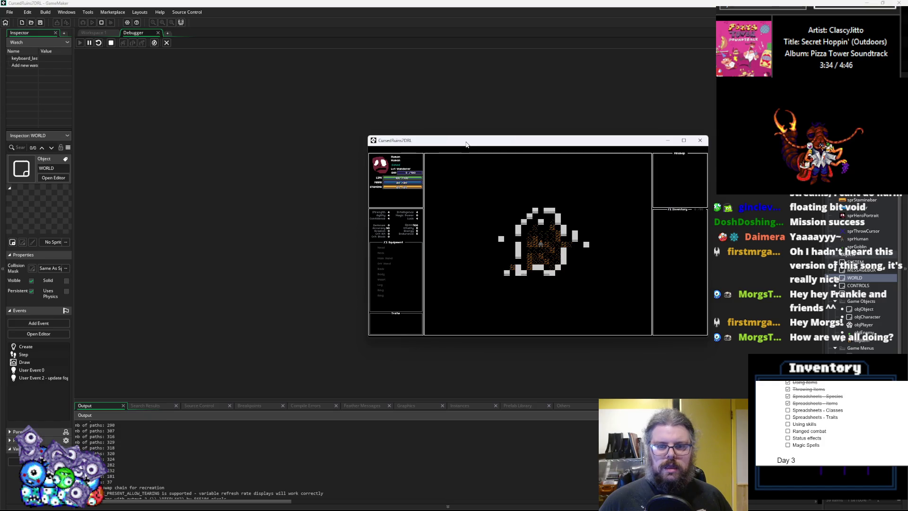
double_click(467, 145)
key("F1")
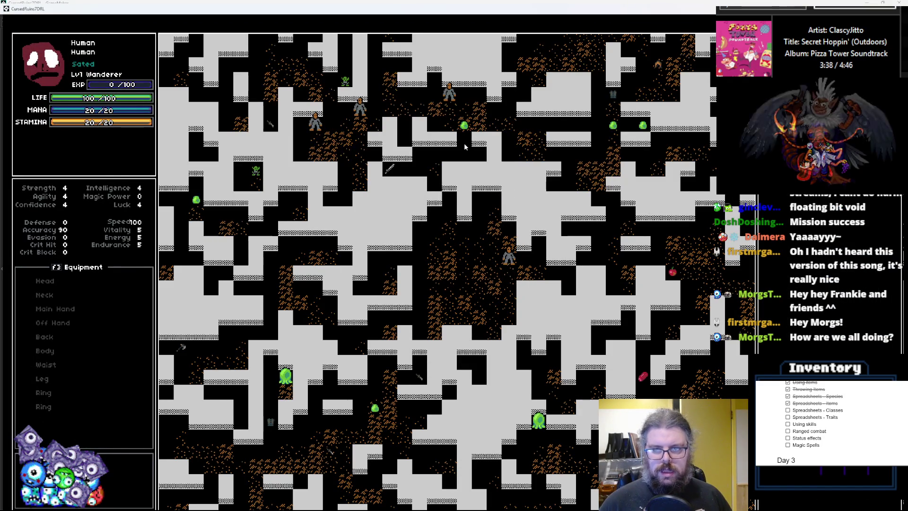
- Walk the player up, down and left through the dungeon, then close the game
key("Up")
key("Up")
key("Up")
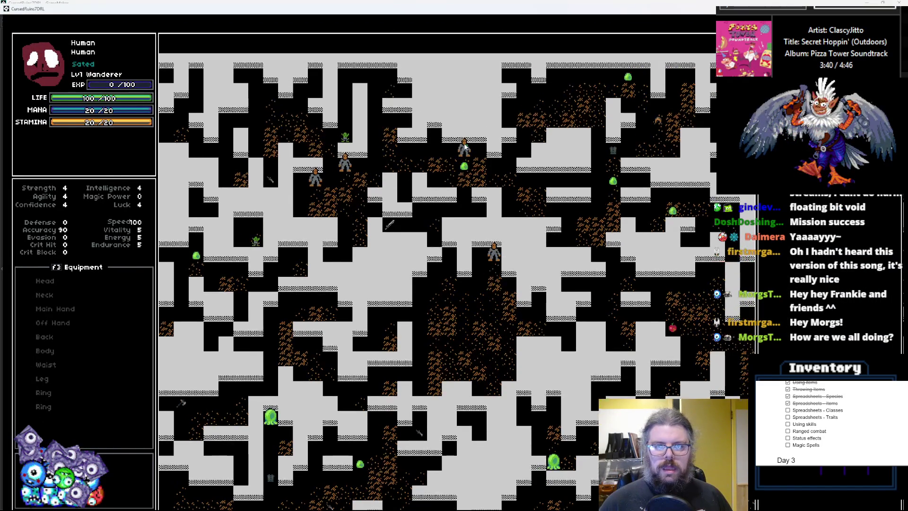
key("Up")
key("Down")
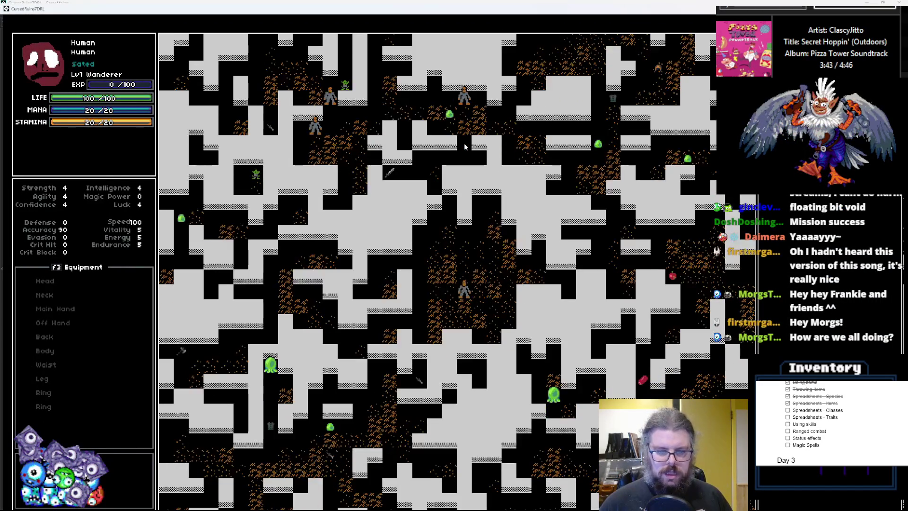
key("Down")
key("Down")
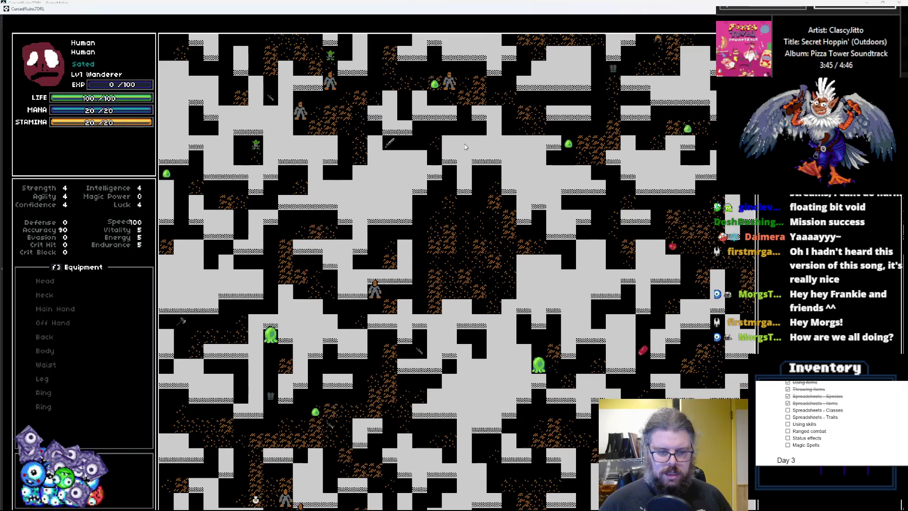
key("Down")
key("Left")
key("Down")
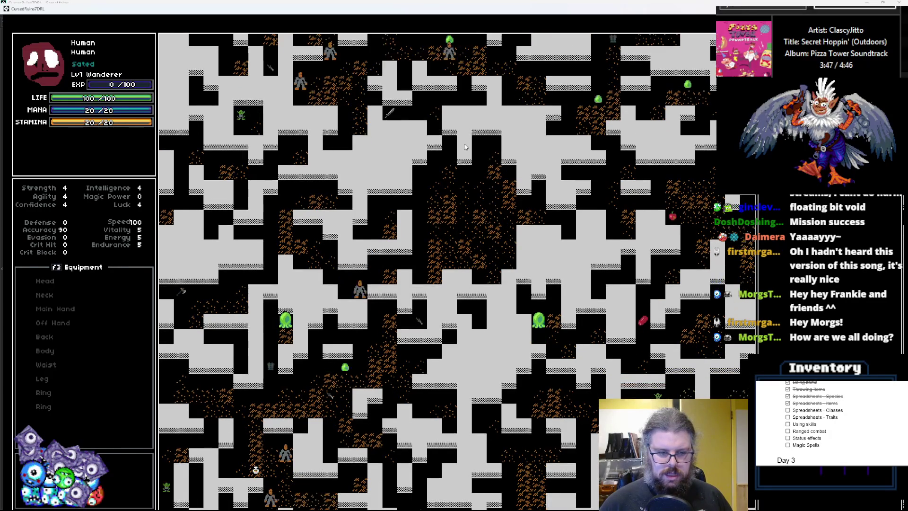
key("Down")
key("Down")
key("Down")
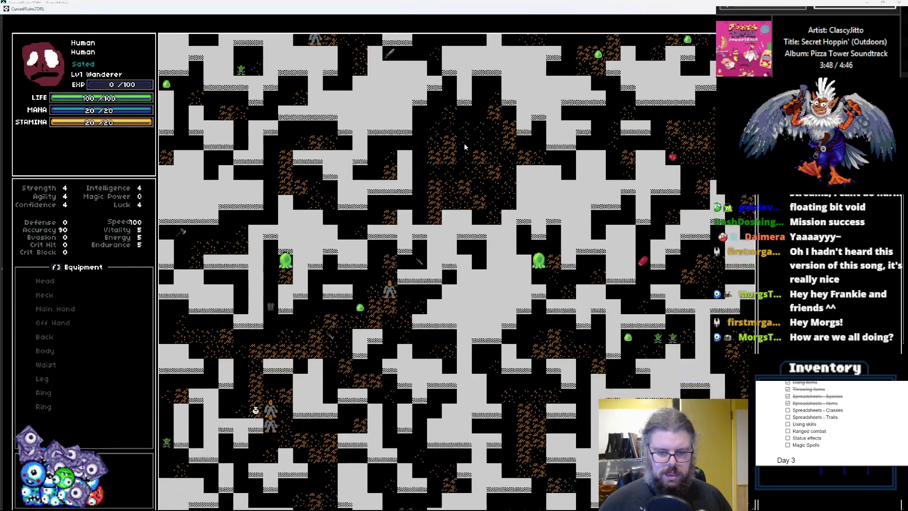
key("Down")
key("Down")
key("Down")
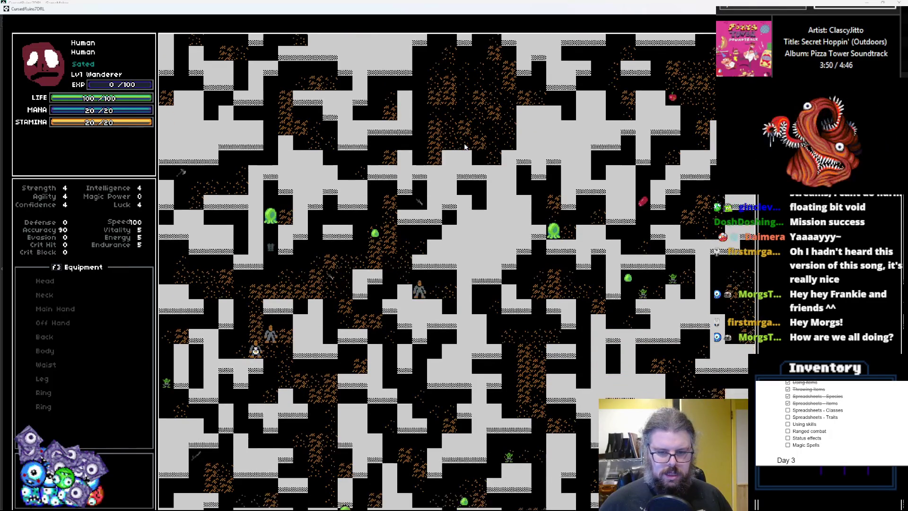
key("Down")
key("Down")
key("Down")
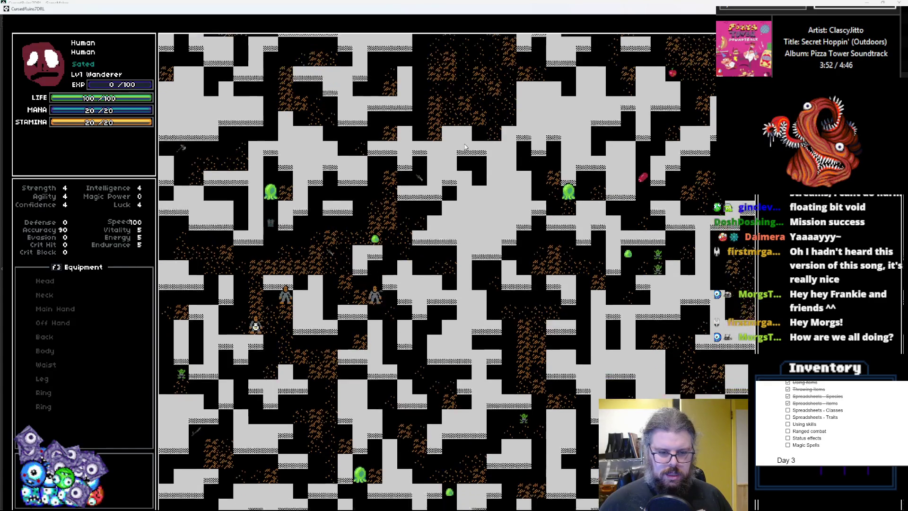
key("Down")
key("Down")
key("Down")
key("Escape")
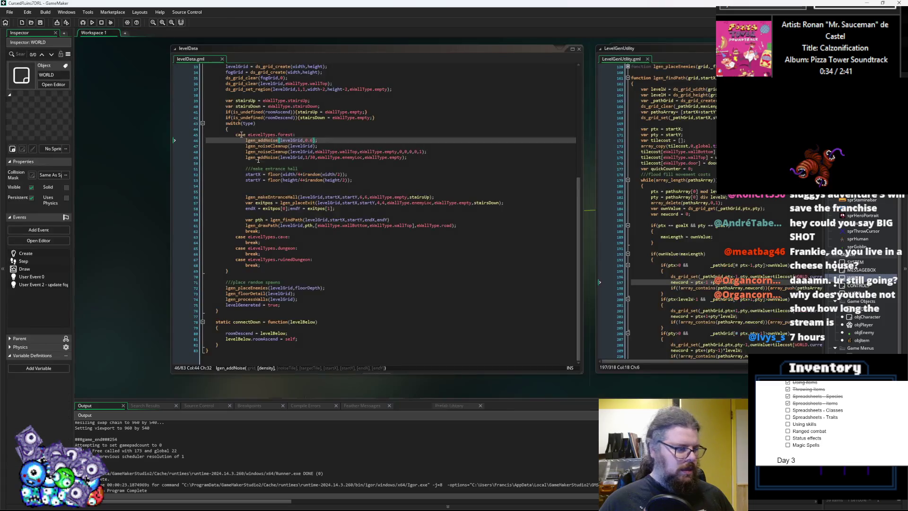
left_click(305, 151)
- Save levelData's noise change, relaunch in debug and start a new game with the map revealed
left_click(311, 140)
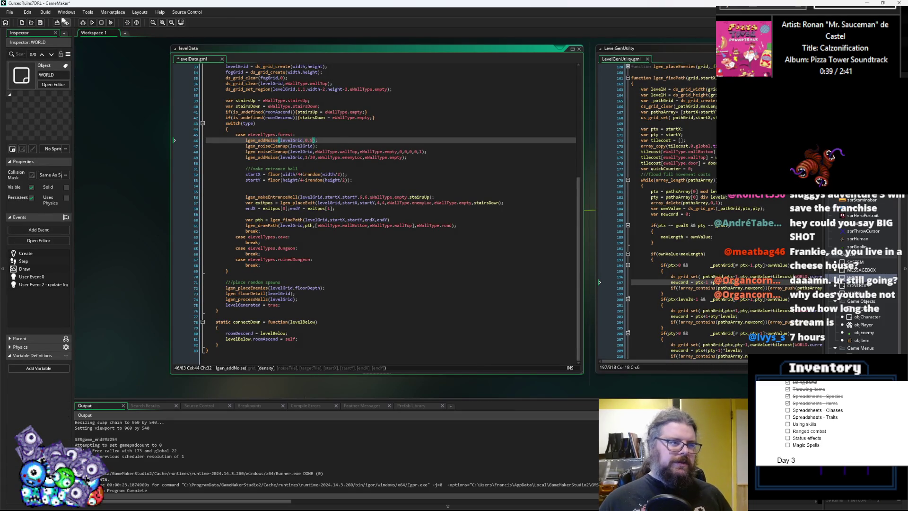
key("ctrl+s")
left_click(82, 23)
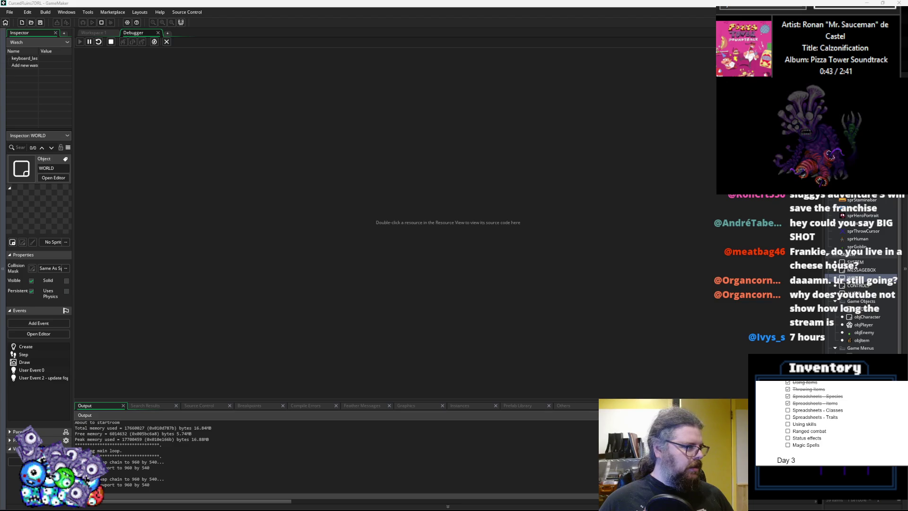
key("Return")
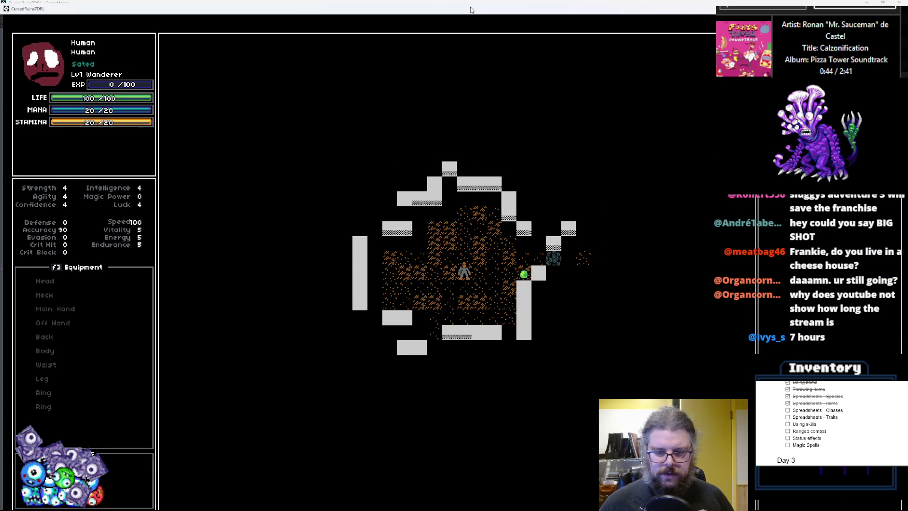
key("m")
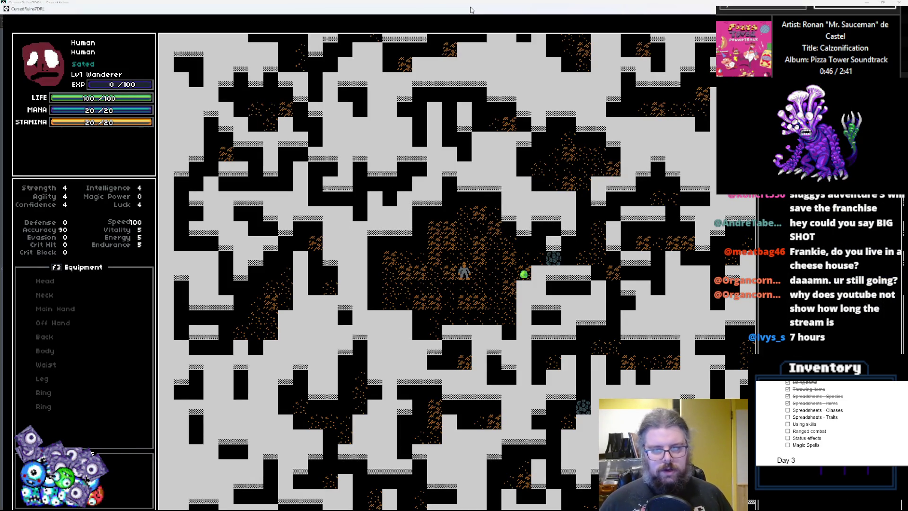
- Walk the player right, then down and down-left through the new forest level, then quit
key("Right")
key("Right")
key("Right")
key("Up")
key("Right")
key("Right")
key("Right")
key("KP_3")
key("KP_3")
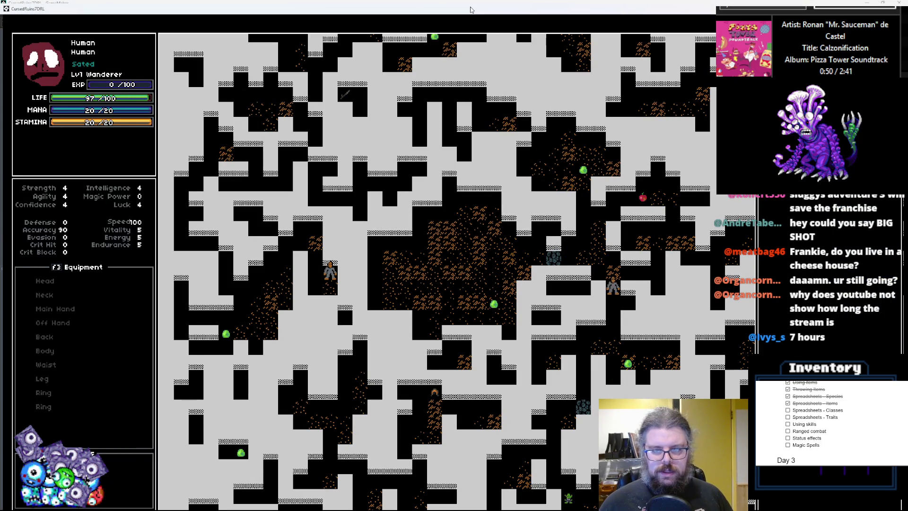
key("Down")
key("Down")
key("Down")
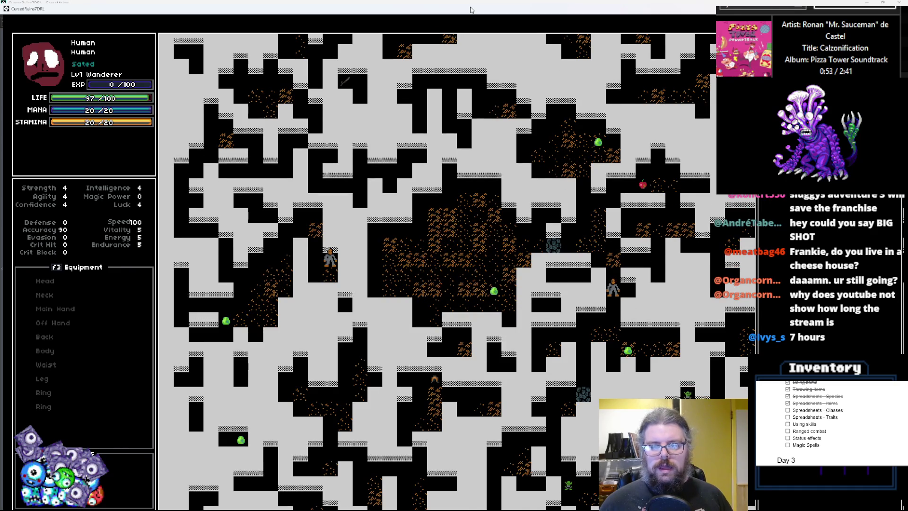
key("Down")
key("Down")
key("KP_1")
key("KP_1")
key("KP_1")
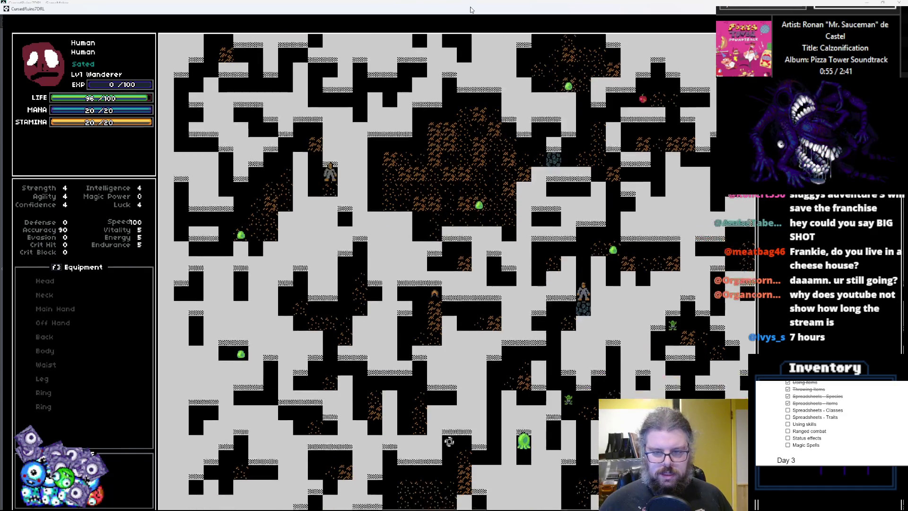
key("Down")
key("Down")
key("KP_1")
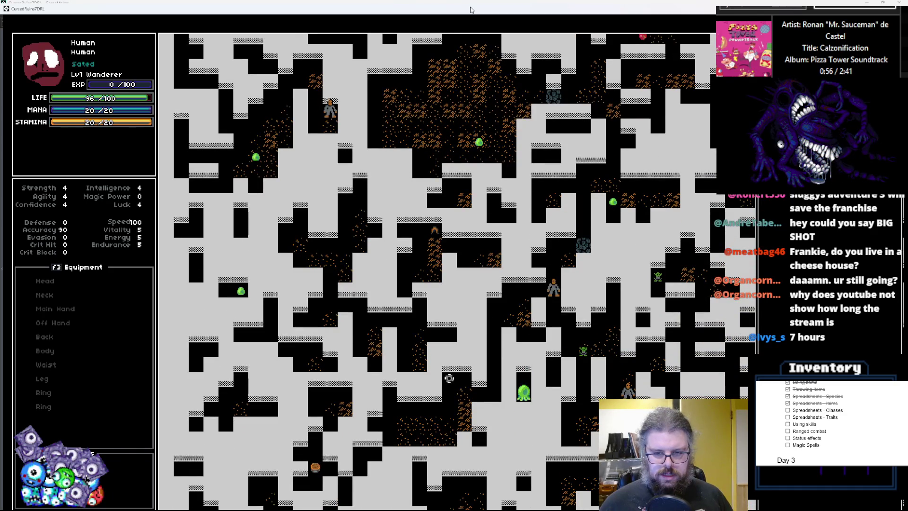
key("Down")
key("Down")
key("Down")
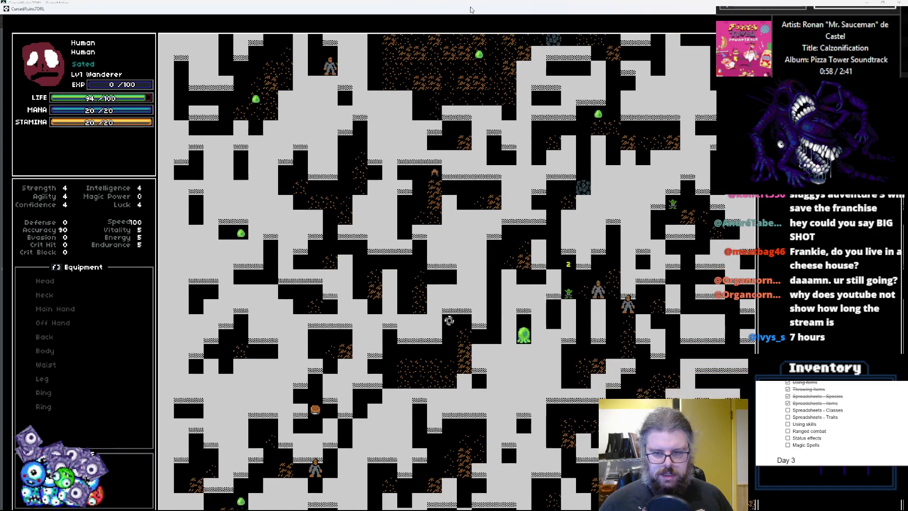
key("Down")
key("Down")
key("Down")
key("KP_1")
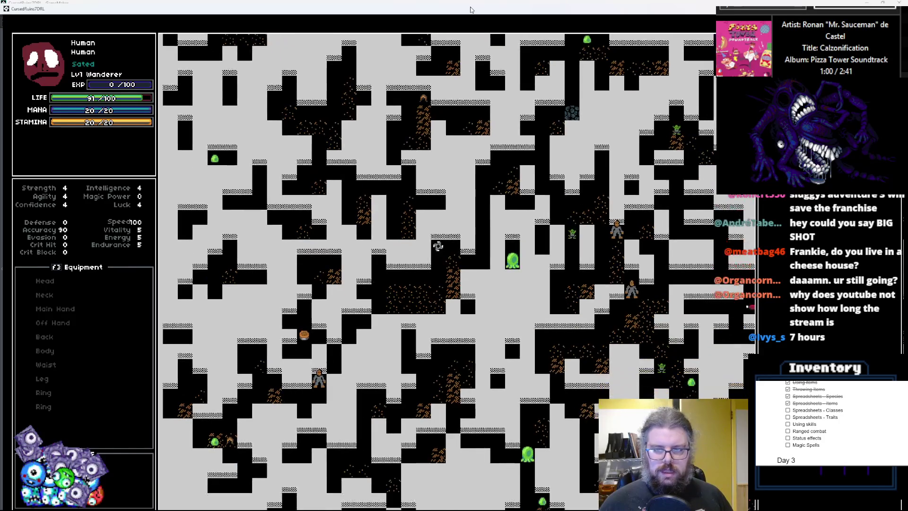
key("Down")
key("Down")
key("Down")
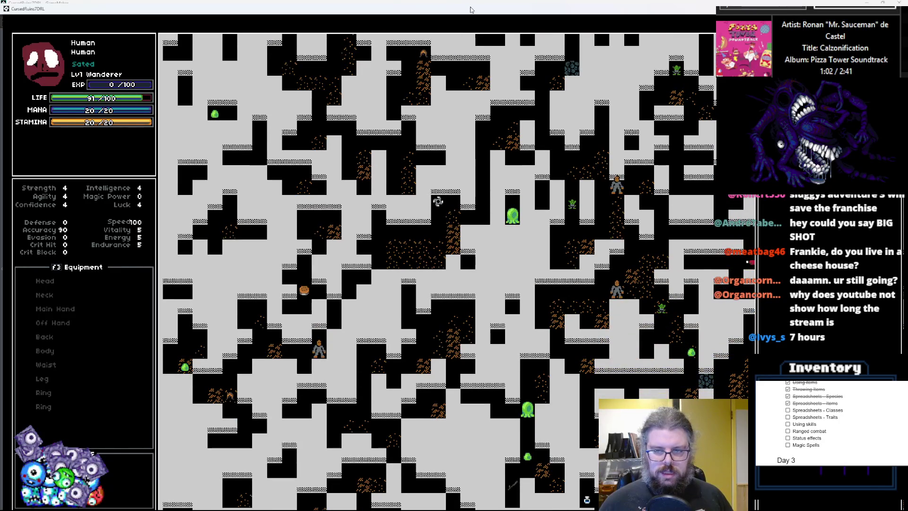
key("Down")
key("Down")
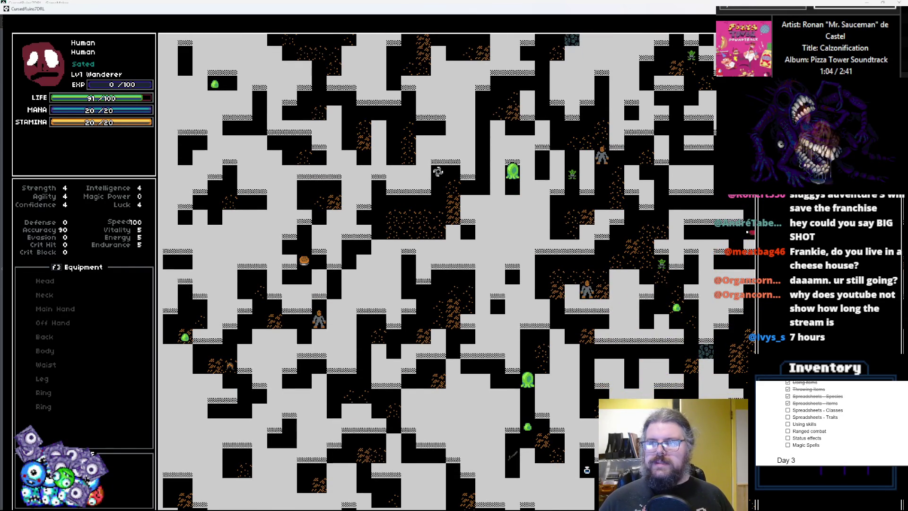
key("Escape")
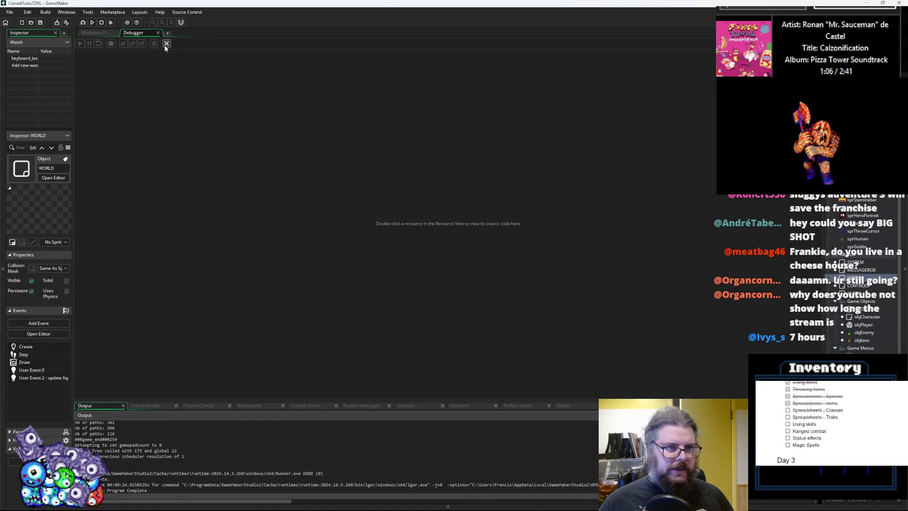
- Close the Debugger and pan Workspace 1 to lgen_findPath's flood-fill loop in LevelGenUtility
left_click(166, 43)
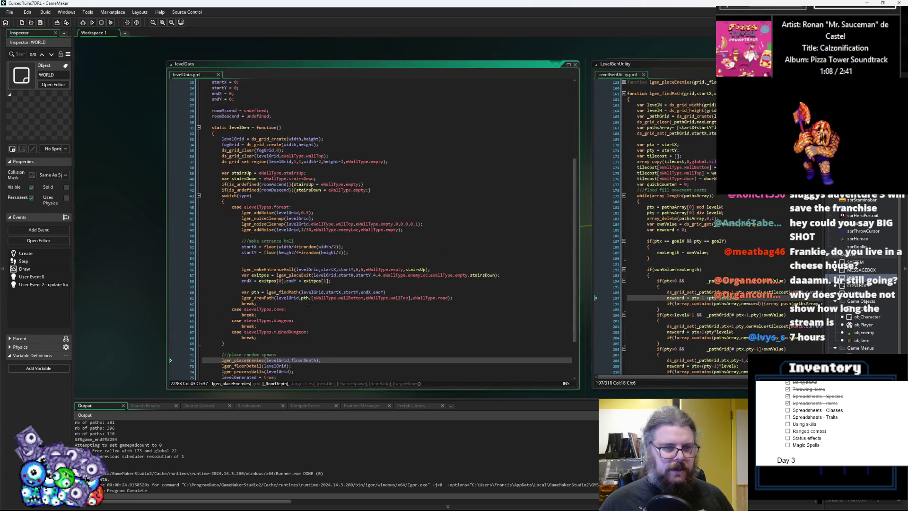
scroll(342, 274, "up", 3)
left_click(405, 274)
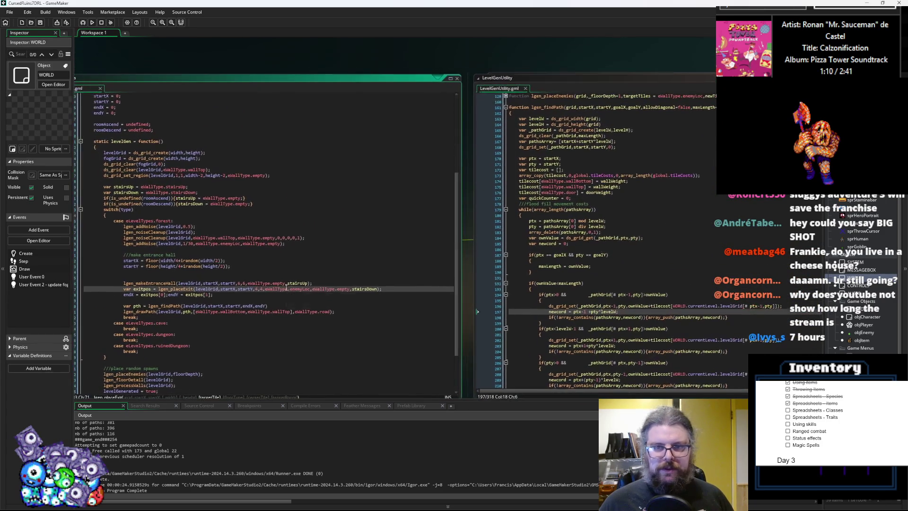
mouse_move(273, 294)
left_mouse_down()
mouse_move(351, 220)
mouse_move(395, 146)
mouse_move(322, 189)
mouse_move(281, 78)
left_mouse_up()
left_click(323, 188)
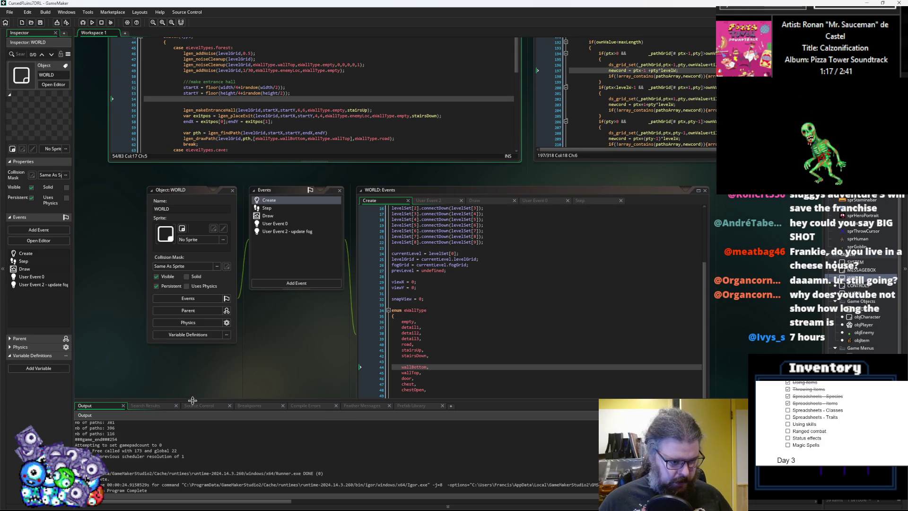
left_click_drag(192, 401, 204, 334)
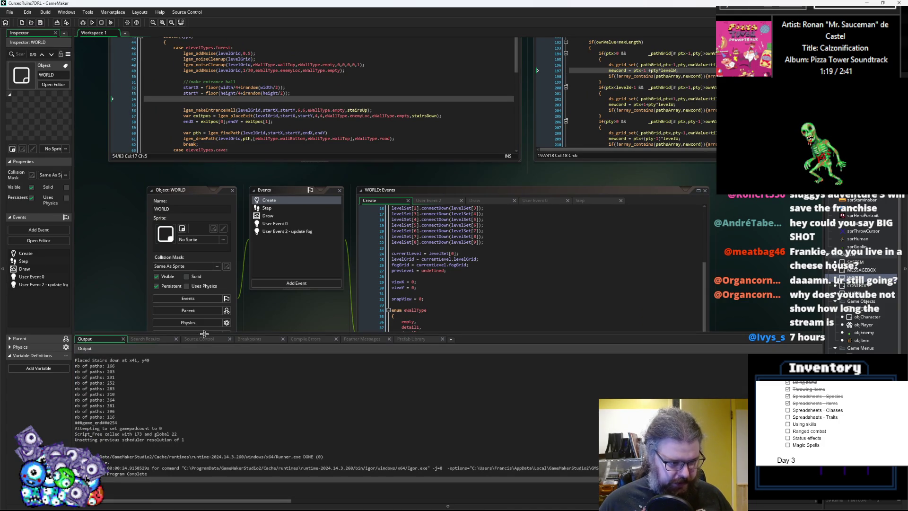
mouse_move(745, 172)
left_mouse_down()
mouse_move(626, 234)
mouse_move(555, 293)
mouse_move(432, 331)
mouse_move(434, 382)
left_mouse_up()
left_click(462, 201)
left_click_drag(461, 202, 423, 229)
scroll(422, 228, "down", 2)
scroll(427, 227, "down", 2)
scroll(427, 227, "up", 3)
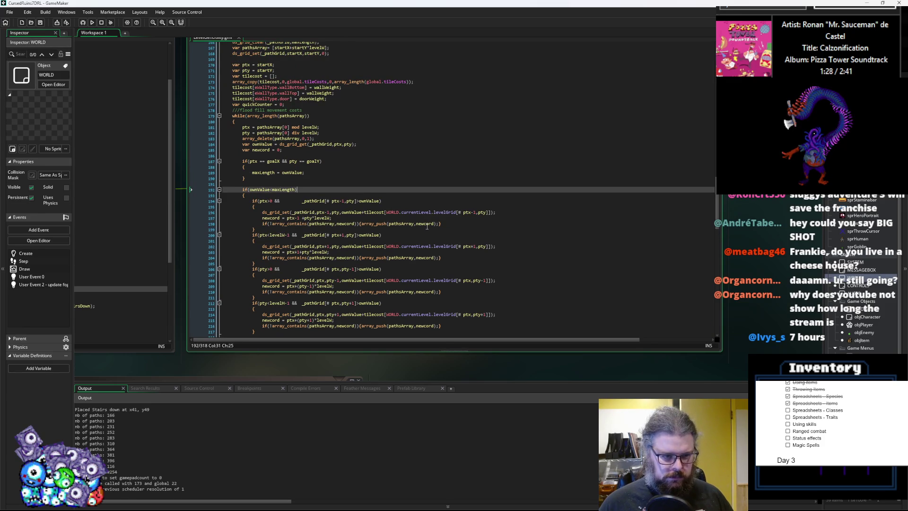
- Declare var goalCode = goalX + goalY*levelW after the quickCounter line
scroll(427, 226, "down", 1)
left_click(353, 238)
scroll(331, 141, "up", 3)
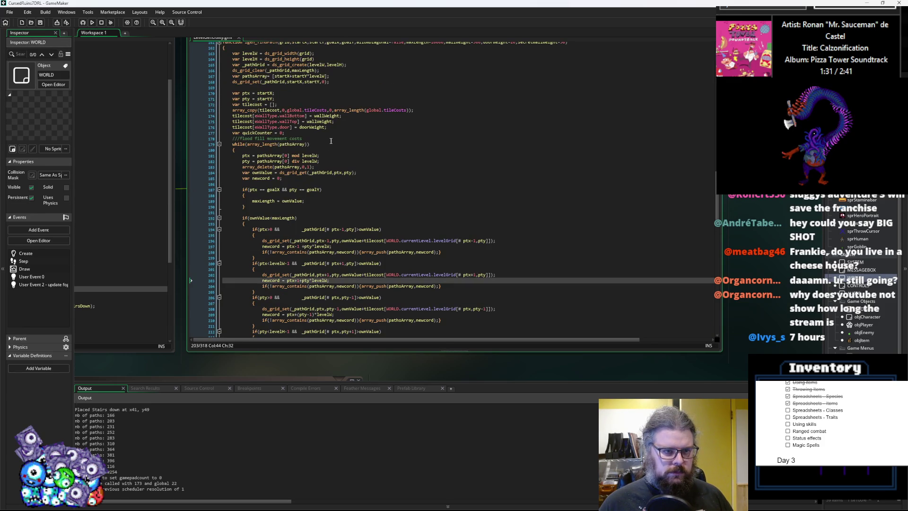
left_click(333, 133)
scroll(335, 137, "up", 3)
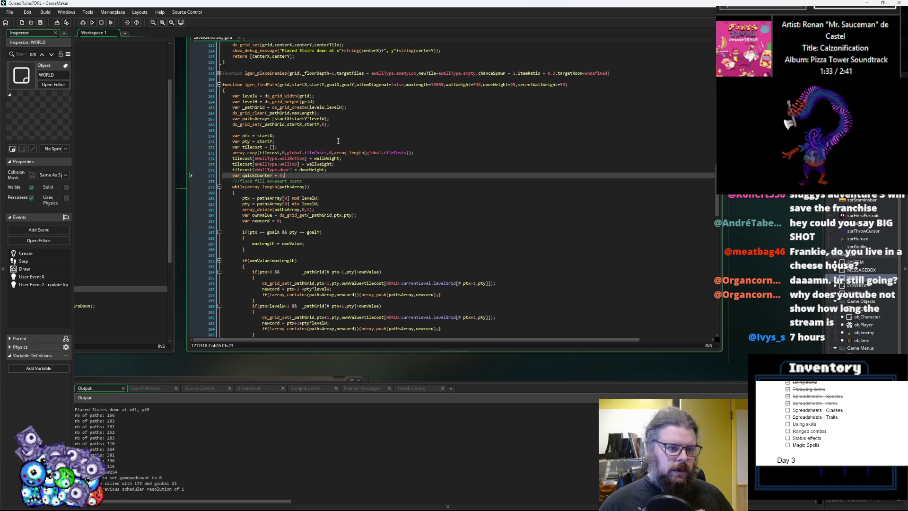
key("Return")
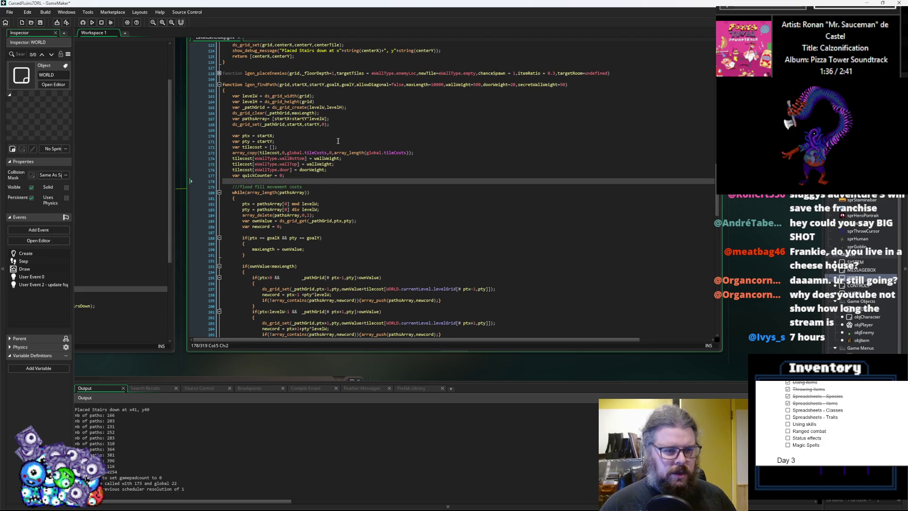
type("var goalCode =")
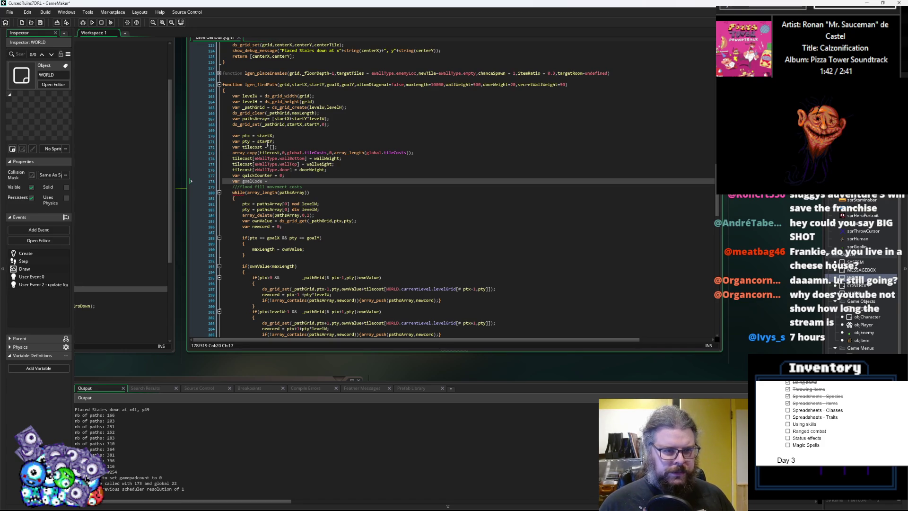
left_click(248, 91)
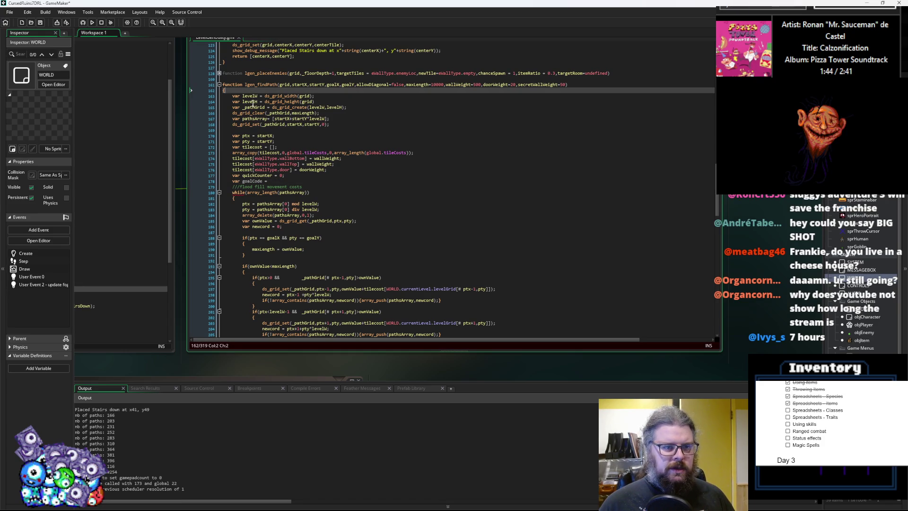
double_click(335, 85)
left_click(294, 186)
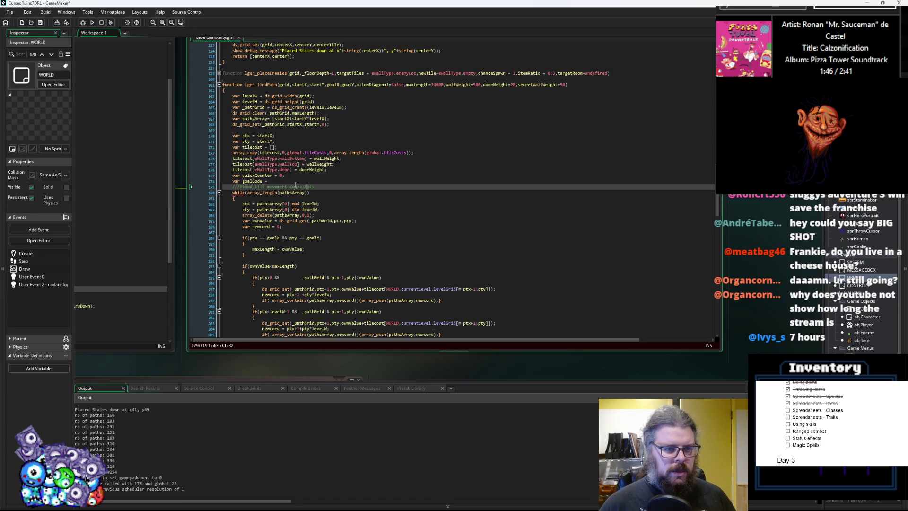
key("Up")
type("goalY*")
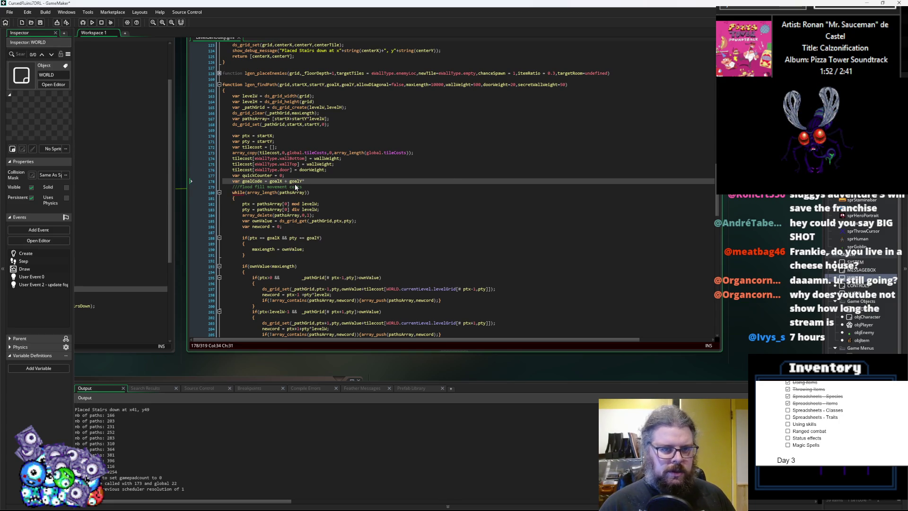
type("levelW;")
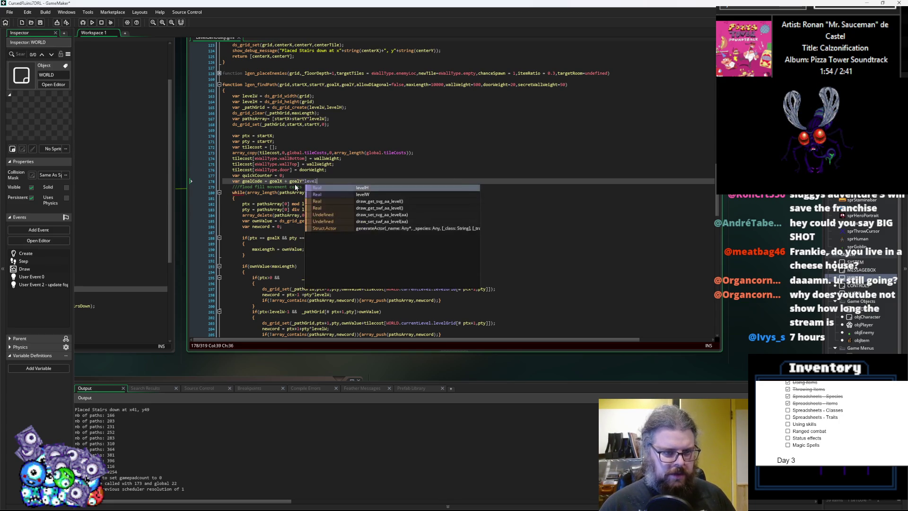
- Add if(goalCode==newcord){maxLength = ownValue;} after the first neighbour's newcord line
double_click(251, 182)
key("ctrl+c")
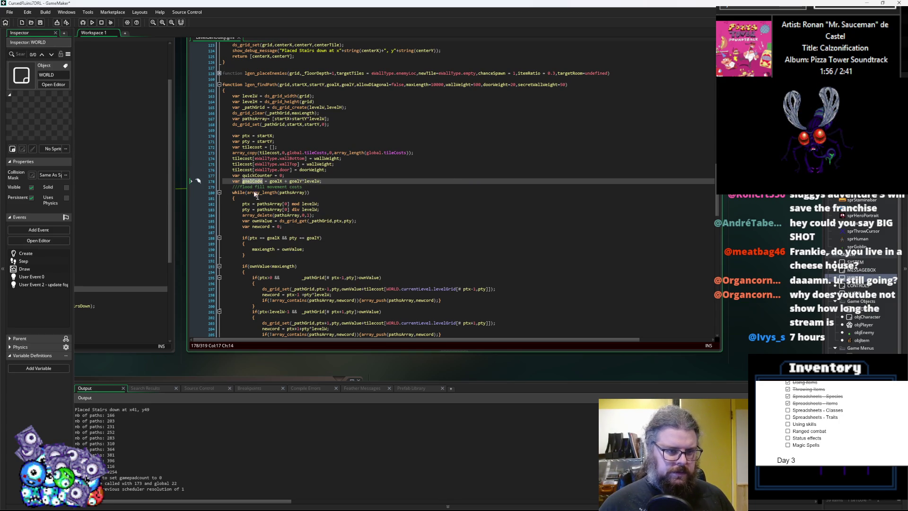
scroll(315, 230, "down", 7)
left_click(339, 184)
key("Return")
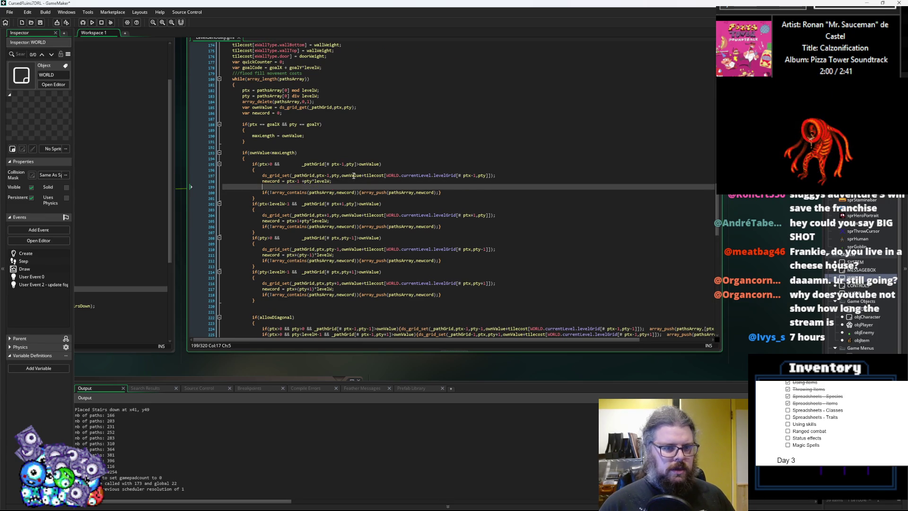
type("if(")
key("ctrl+v")
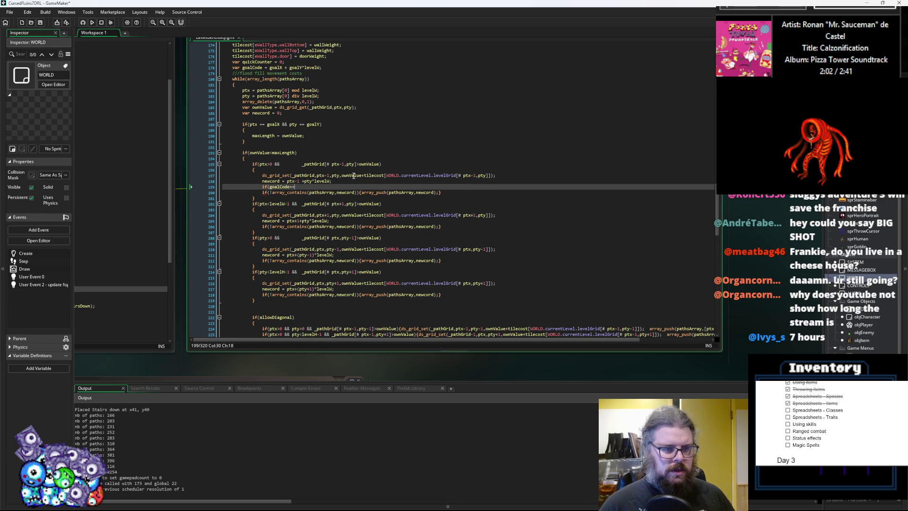
type("ewc")
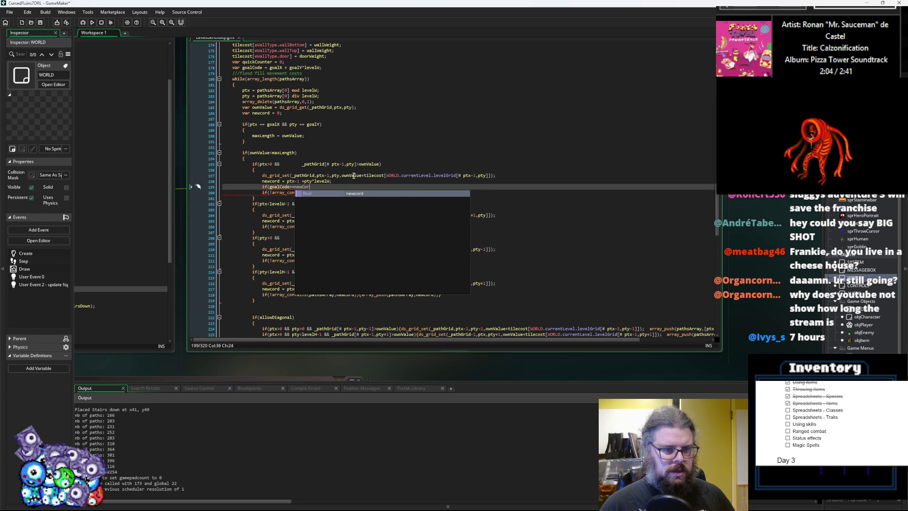
key("BackSpace")
key("BackSpace")
key("BackSpace")
type("cord){")
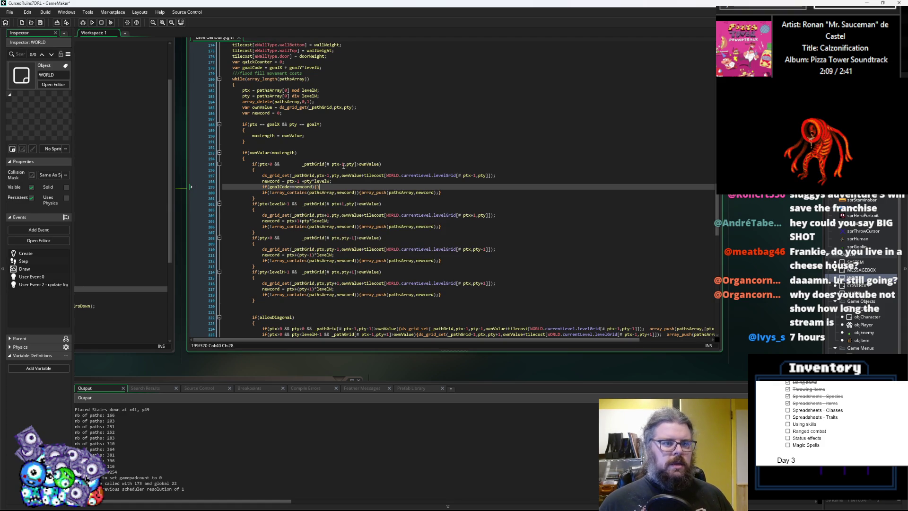
left_click(313, 137)
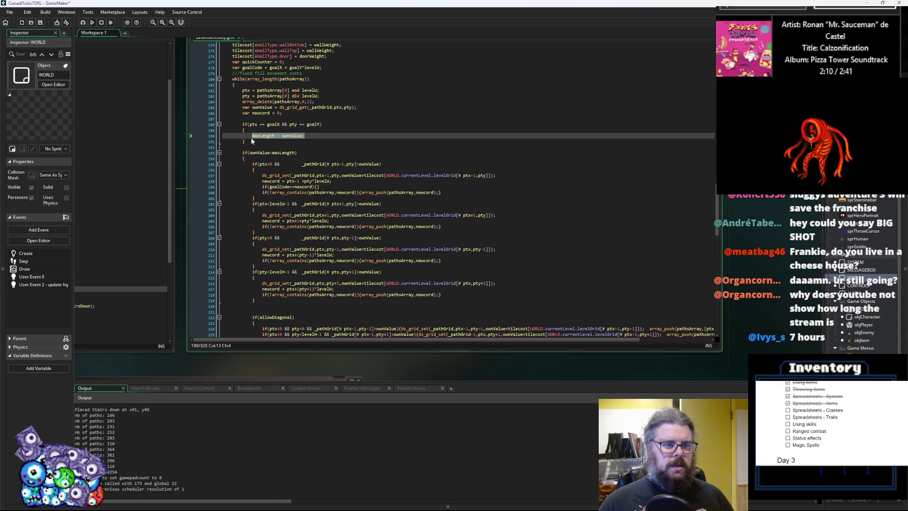
left_click(317, 187)
type("maxLength = ownValue;")
left_click_drag(385, 189, 266, 191)
key("ctrl+c")
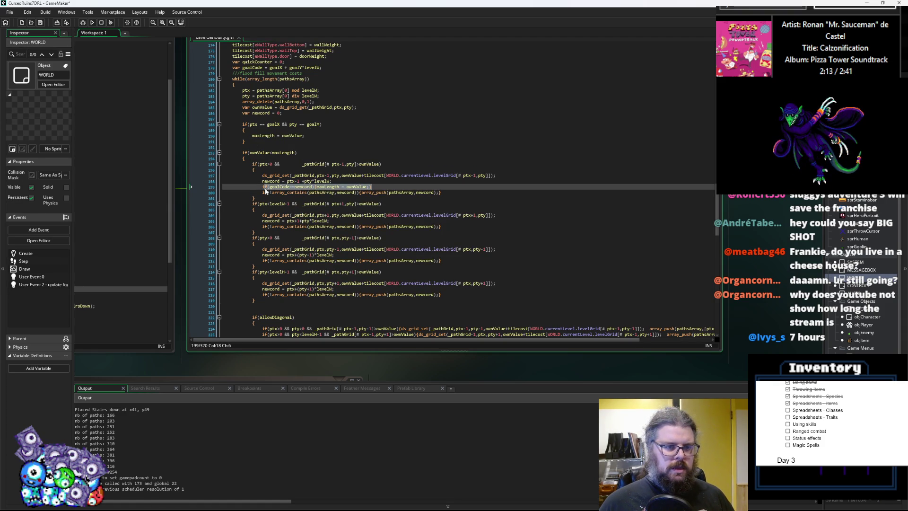
- Paste the same goal check after the other three neighbours' newcord lines
left_click(334, 228)
left_click(338, 222)
key("Return")
key("ctrl+v")
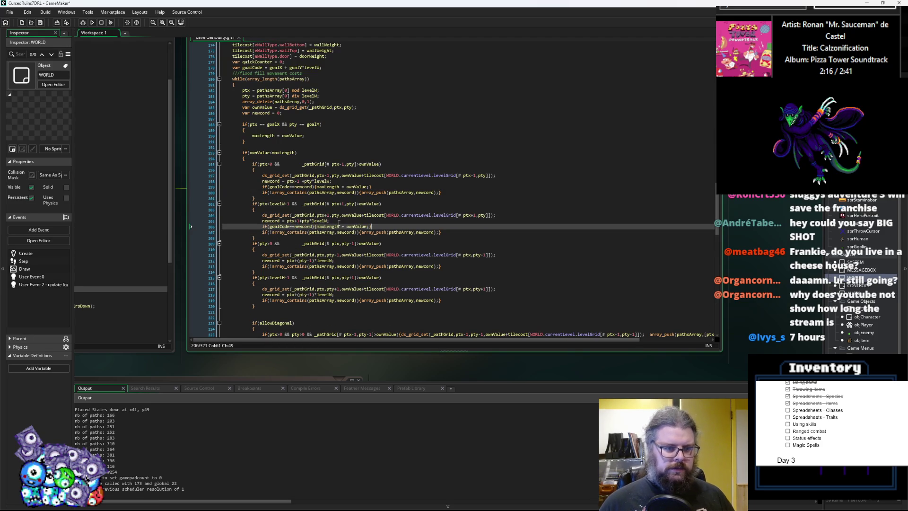
left_click(337, 259)
key("Return")
key("ctrl+v")
left_click(335, 301)
key("Return")
key("ctrl+v")
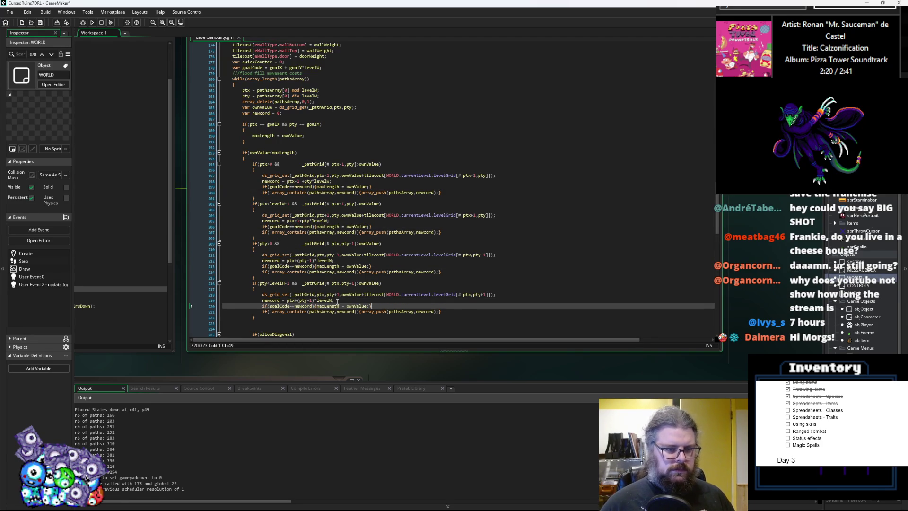
left_click(252, 141)
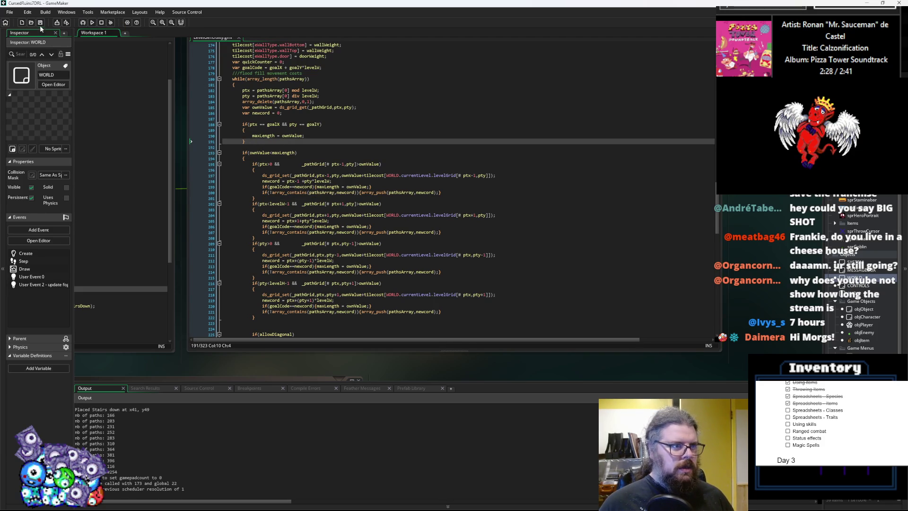
- Run the game in debug, start a new game, enlarge the window and reveal the map
left_click(84, 23)
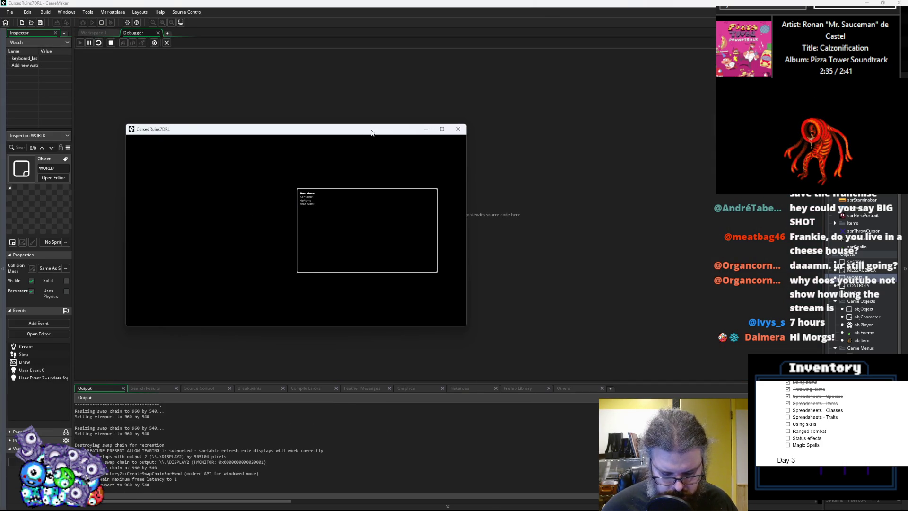
key("Return")
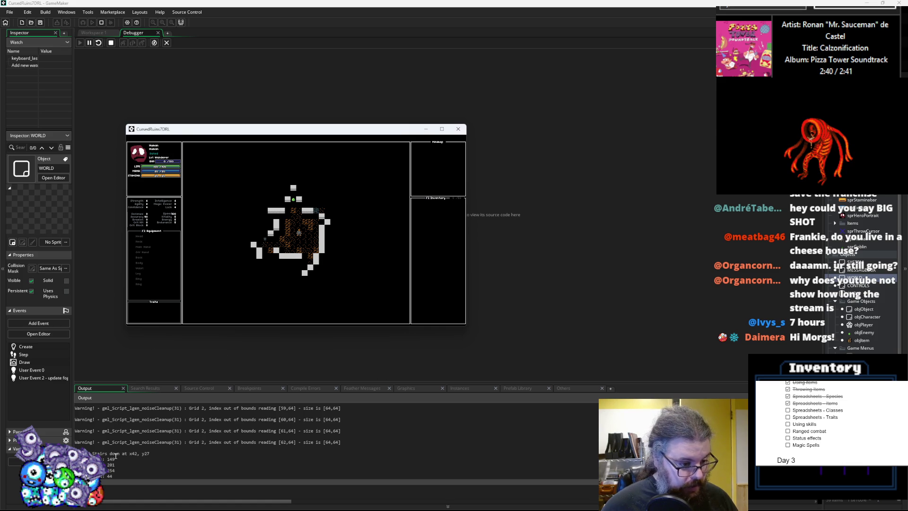
mouse_move(467, 327)
left_mouse_down()
mouse_move(630, 326)
mouse_move(695, 449)
left_mouse_up()
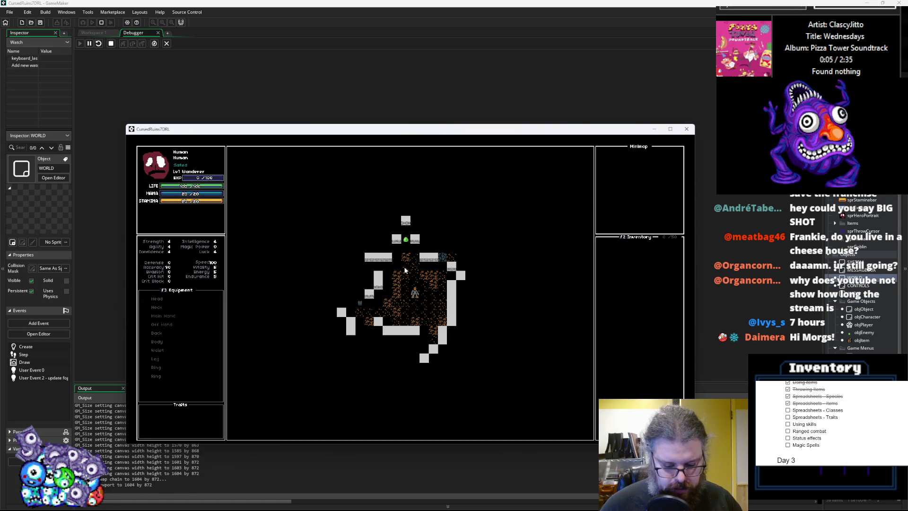
key("m")
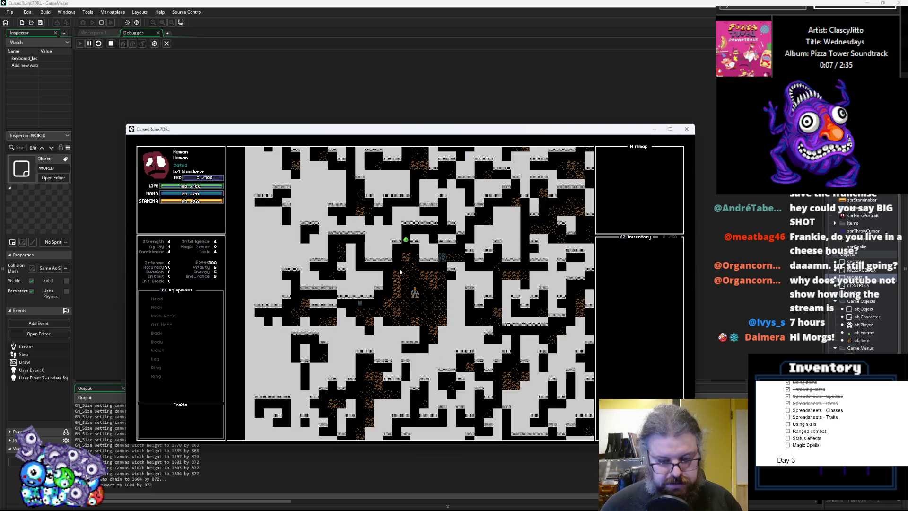
- Walk the character right and up through the dungeon, then quit the game
key("Right")
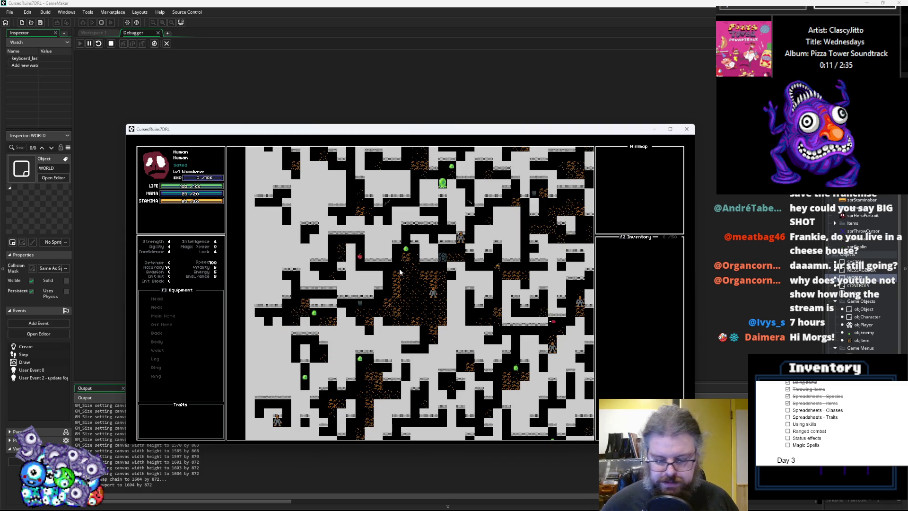
key("Up")
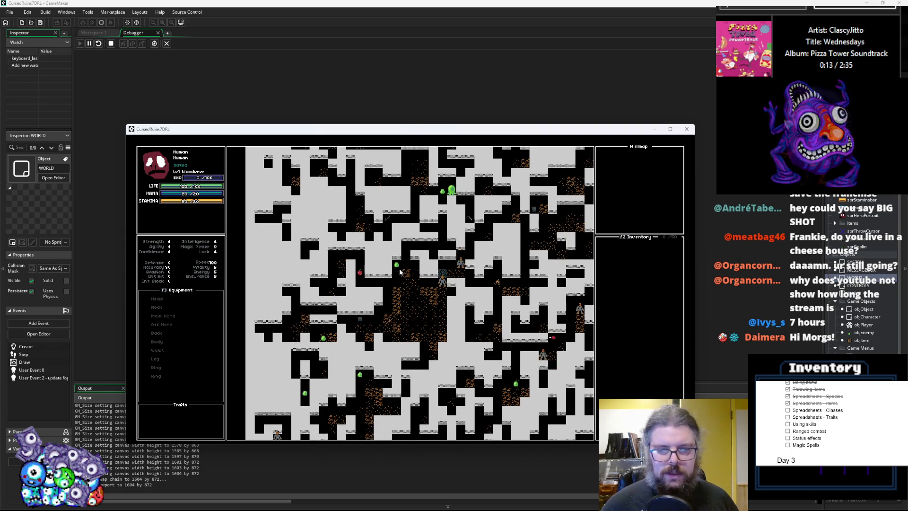
key("Up")
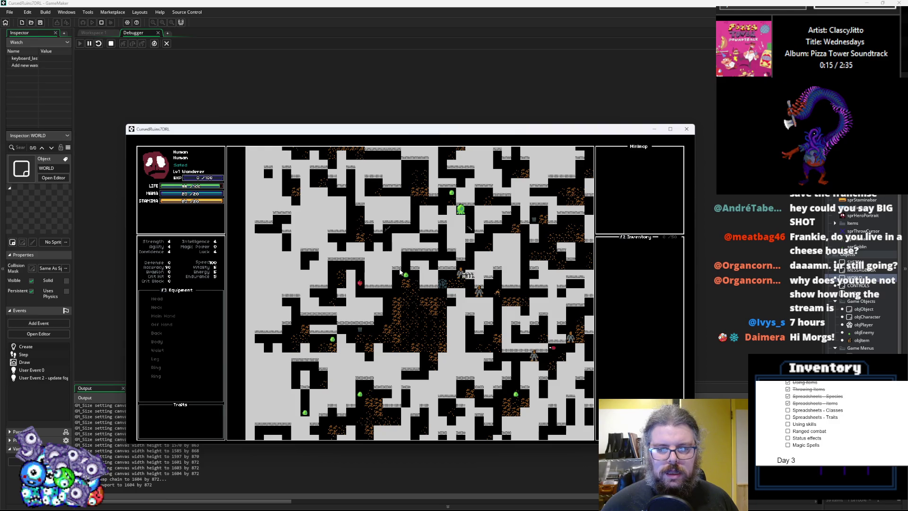
key("Up")
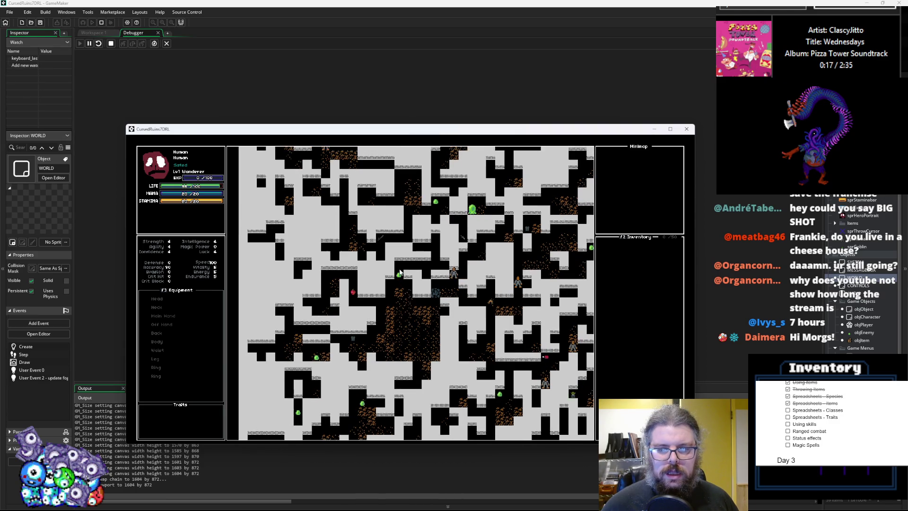
key("Up")
key("Right")
key("Right")
key("Right")
key("Right")
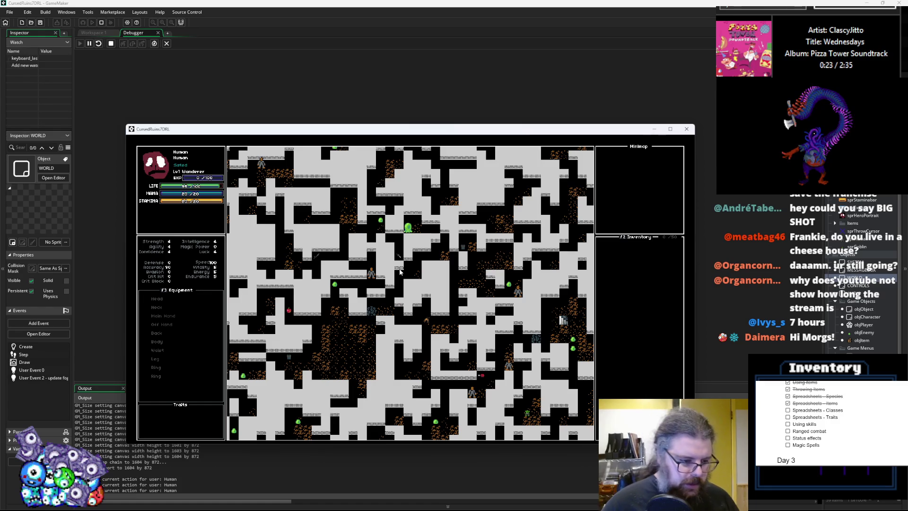
key("Escape")
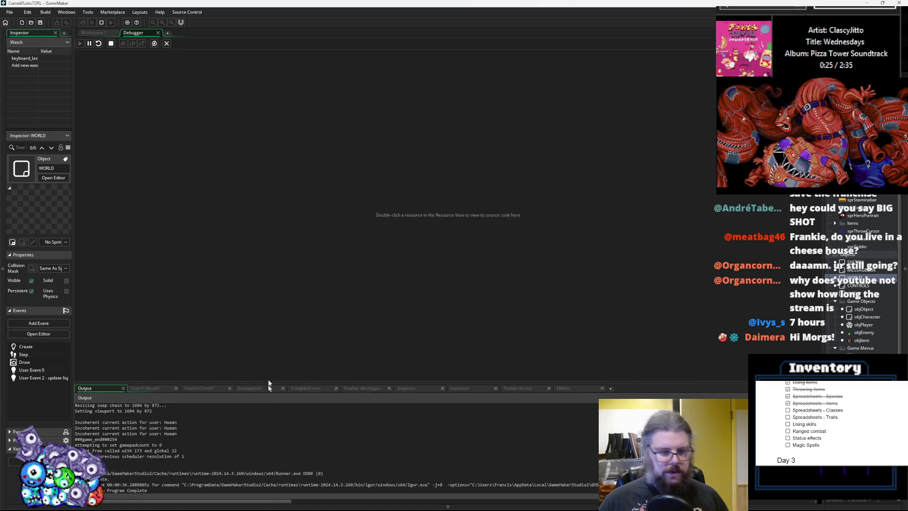
- Enlarge the Output panel, review the 'nb of paths' lines and stop the debug session
left_click_drag(271, 383, 301, 235)
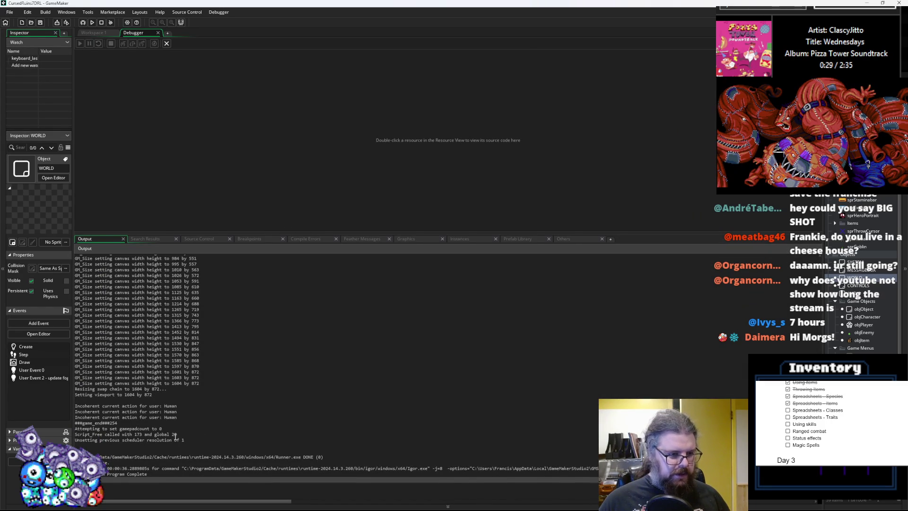
scroll(174, 435, "up", 10)
left_click_drag(121, 402, 75, 382)
left_click(167, 44)
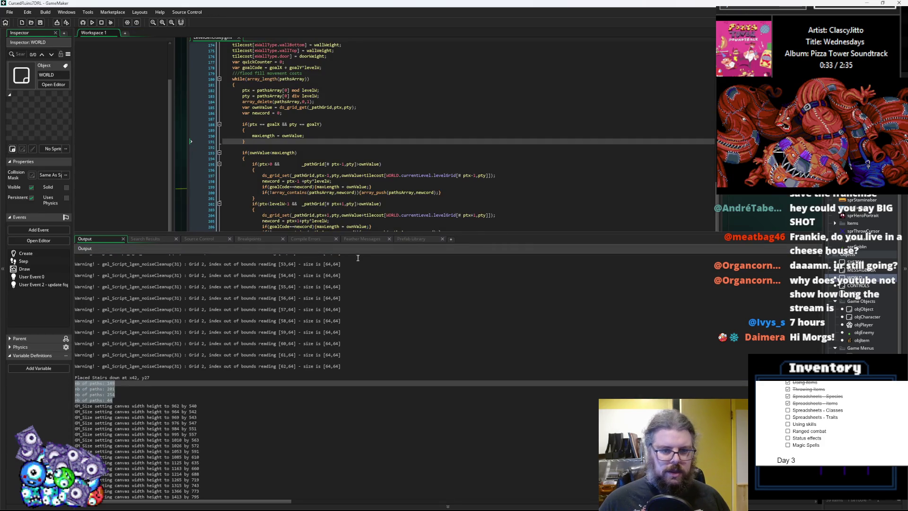
- Enlarge the code editor and select the show_debug_message line inside the search loop
left_click_drag(360, 236, 354, 396)
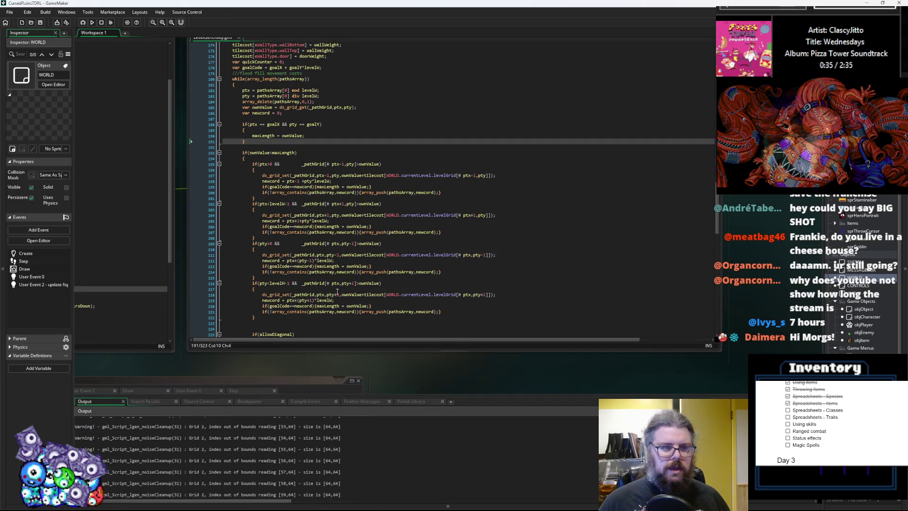
left_click(340, 299)
scroll(341, 300, "up", 20)
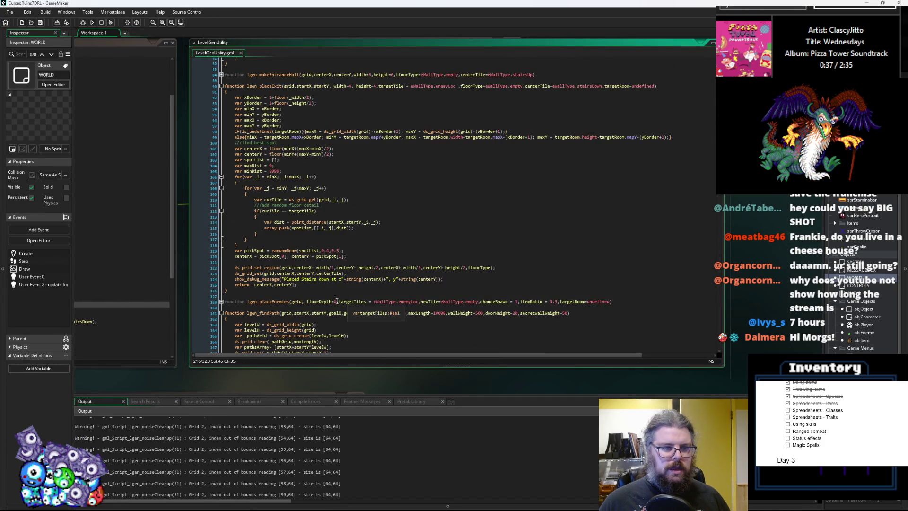
scroll(306, 291, "up", 20)
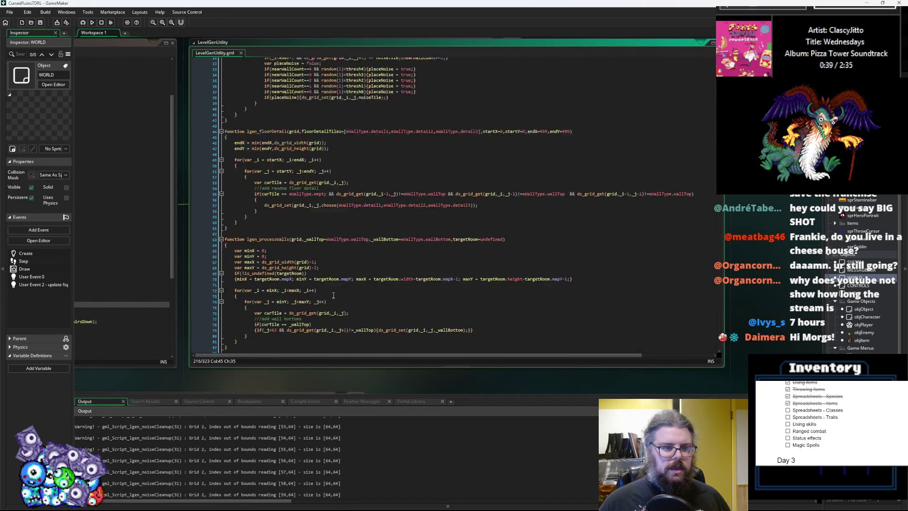
scroll(334, 296, "down", 20)
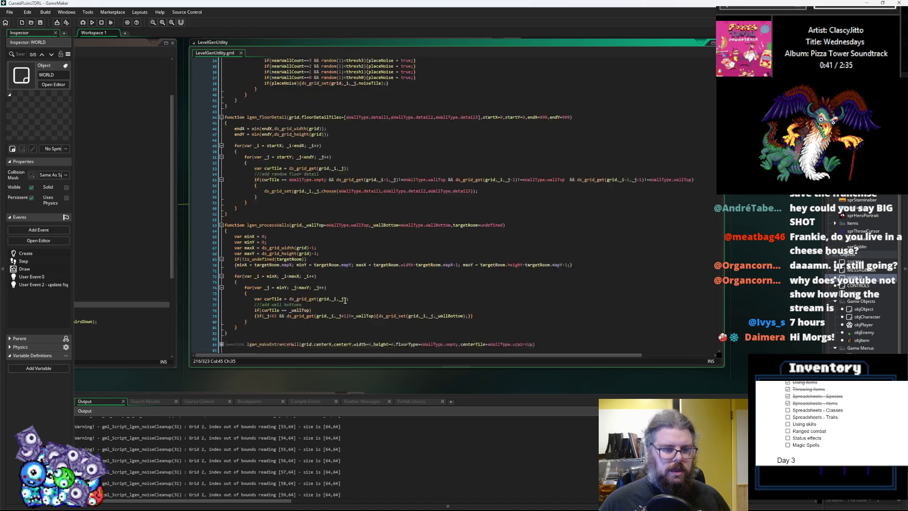
scroll(347, 305, "down", 20)
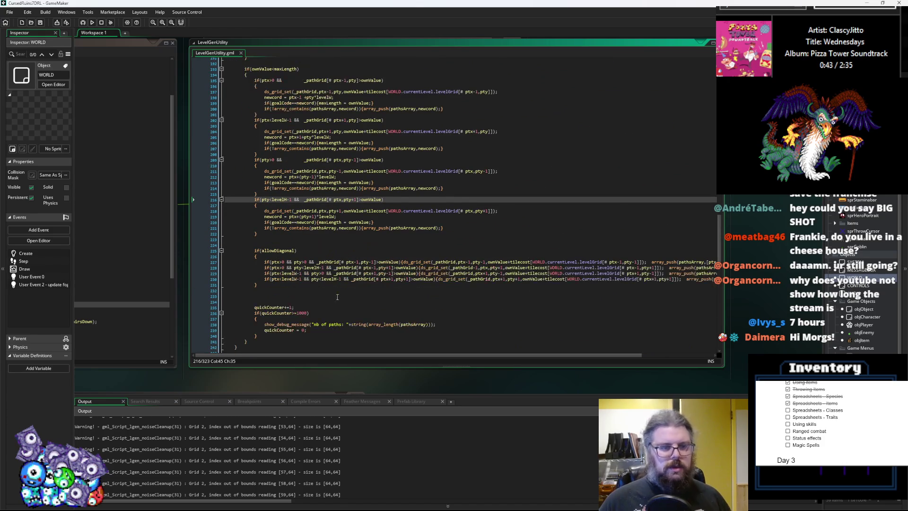
scroll(323, 307, "down", 2)
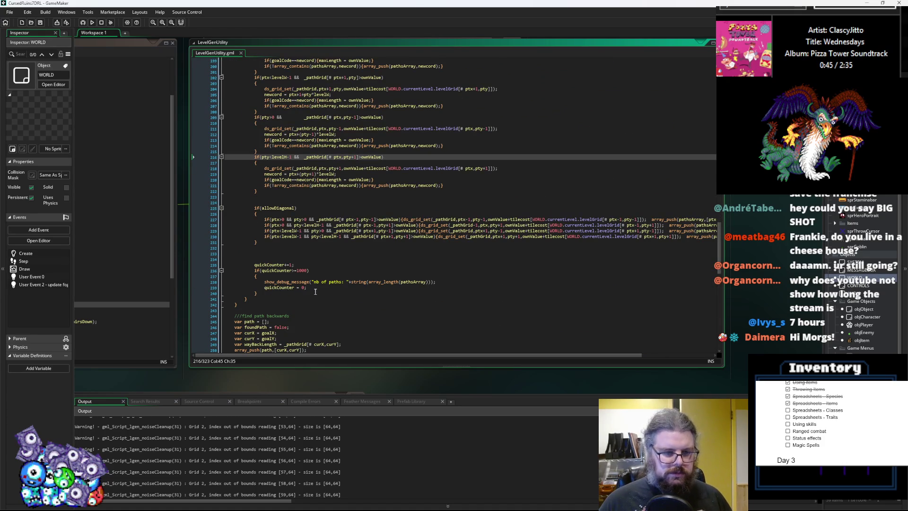
left_click_drag(435, 282, 264, 282)
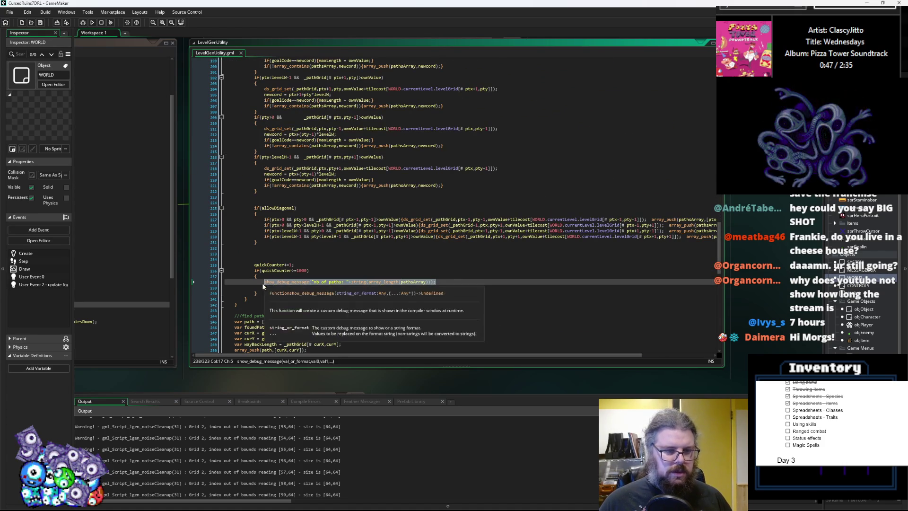
- Move the 'nb of paths' debug message to just after the search loop
key("Delete")
left_click(250, 313)
type("show_debug_message(\"nb of paths: \"+string(array_length(pathsArray)));")
double_click(304, 310)
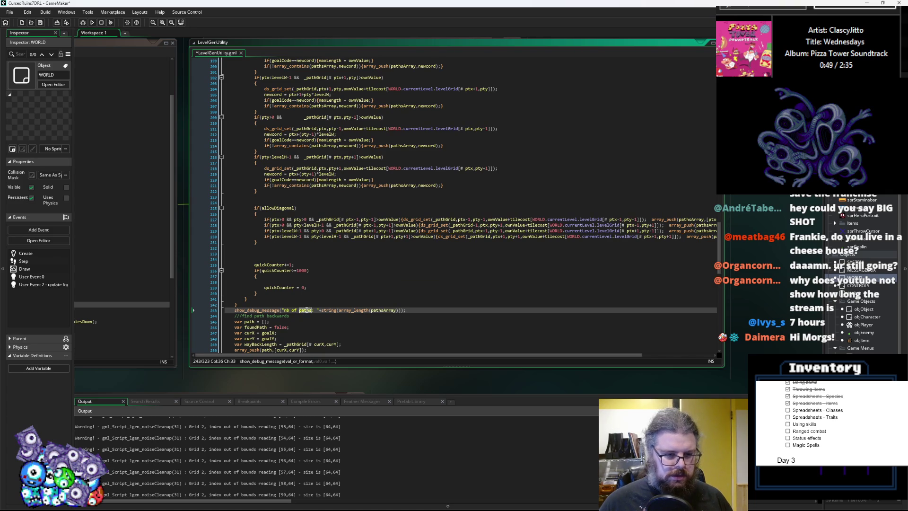
type("digs")
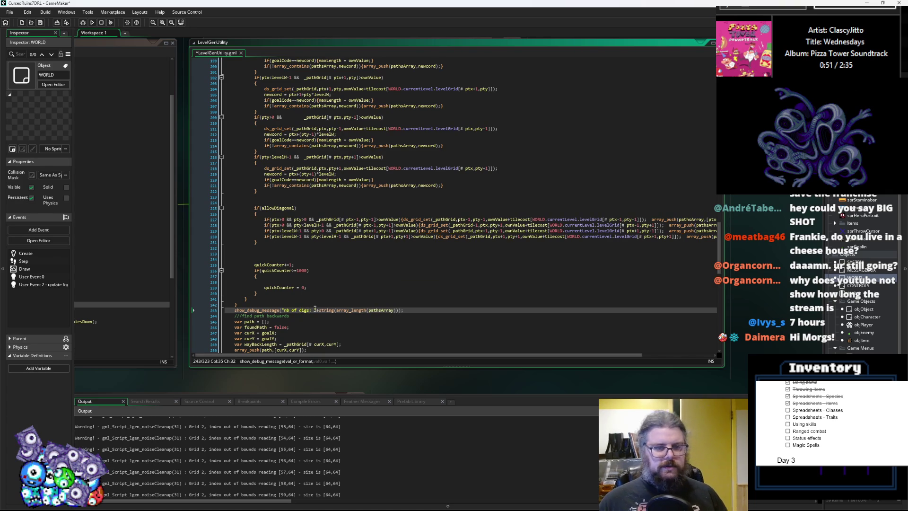
key("ctrl+z")
key("ctrl+z")
key("ctrl+z")
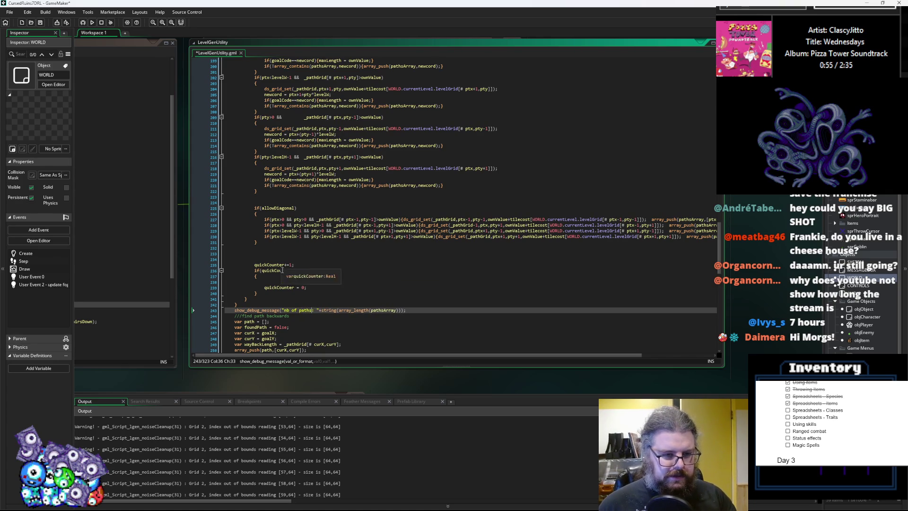
- Delete the if(quickCounter>=1000) reset block and blank lines, then save and run the game
left_click_drag(271, 291, 297, 265)
key("BackSpace")
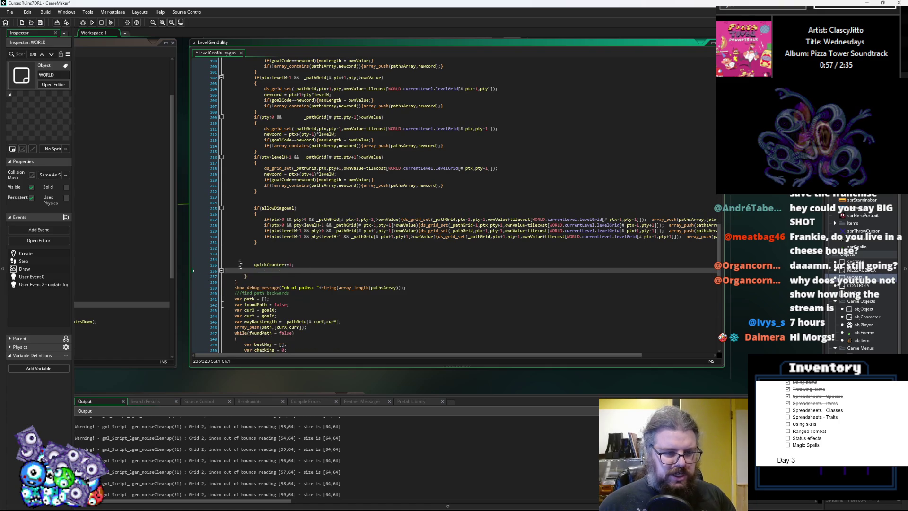
left_click(269, 253)
key("Delete")
key("BackSpace")
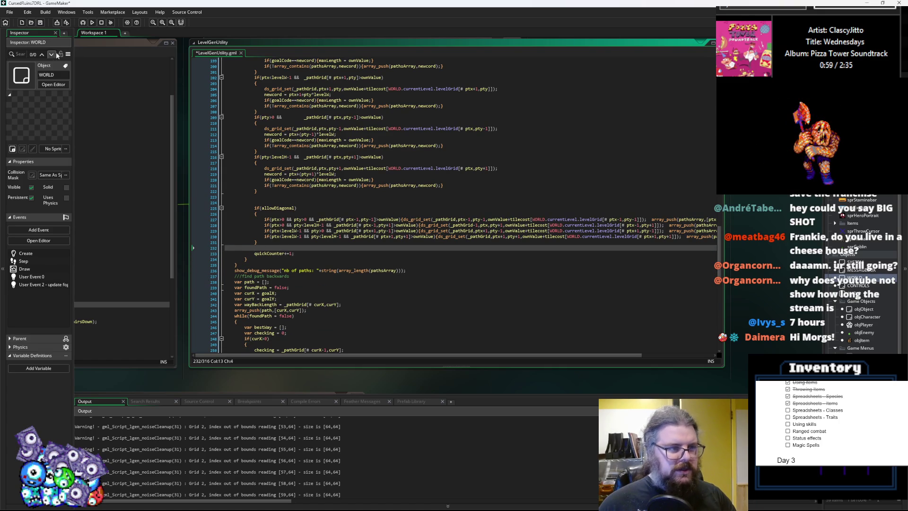
left_click(41, 23)
left_click(83, 23)
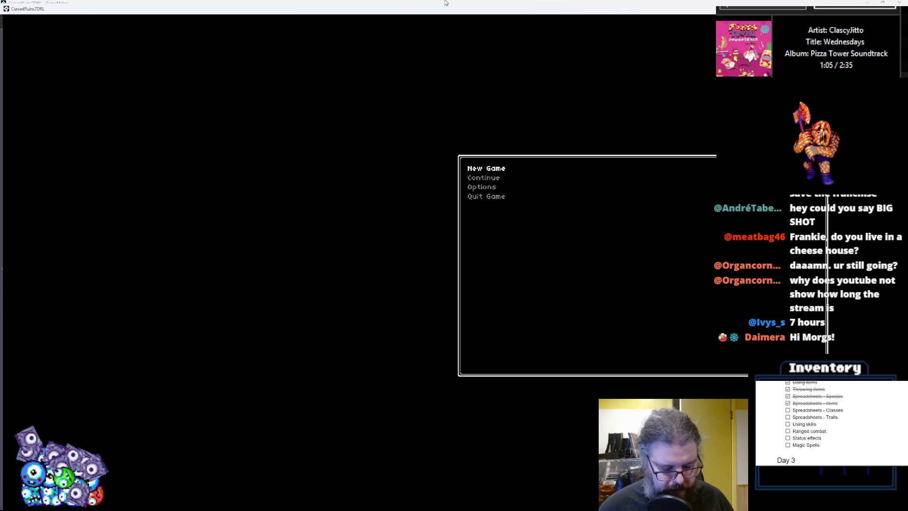
- Start a New Game to view the generated starting room, quit it, and inspect the output log
key("Return")
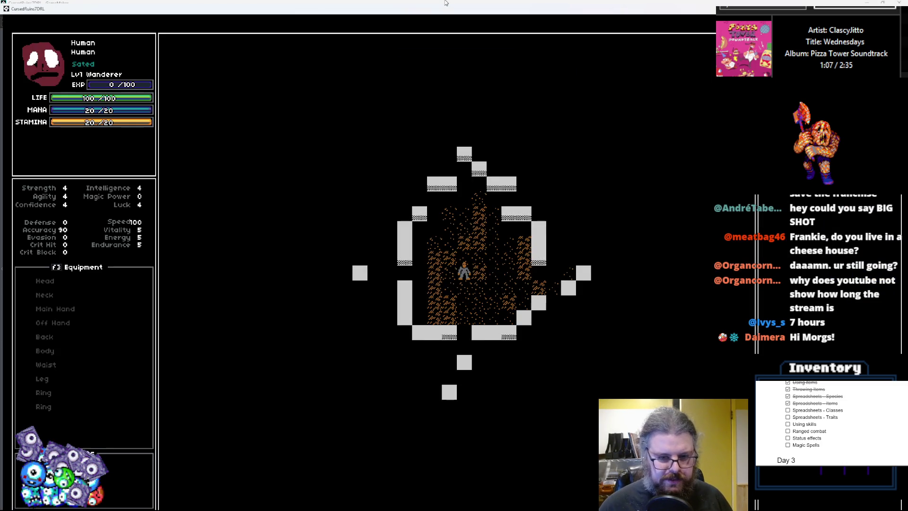
mouse_move(550, 9)
left_mouse_down()
mouse_move(685, 122)
mouse_move(460, 115)
left_mouse_up()
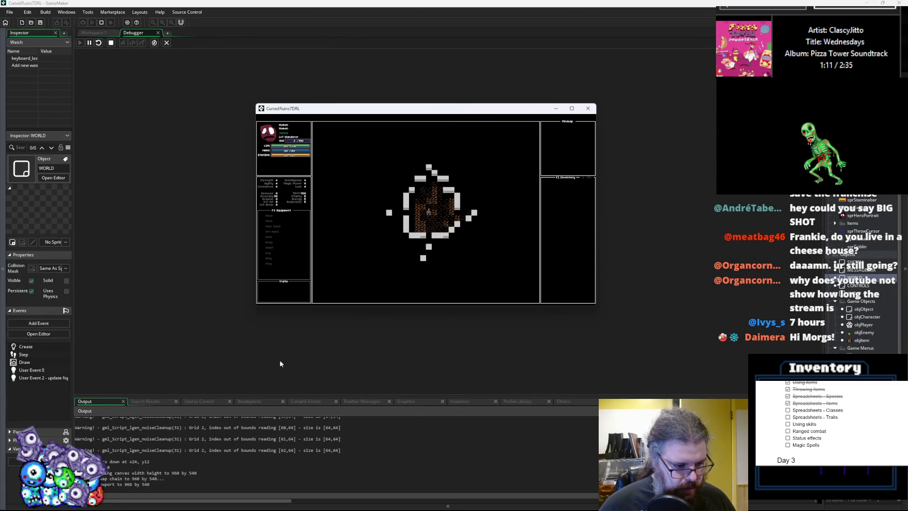
key("Escape")
left_click(104, 442)
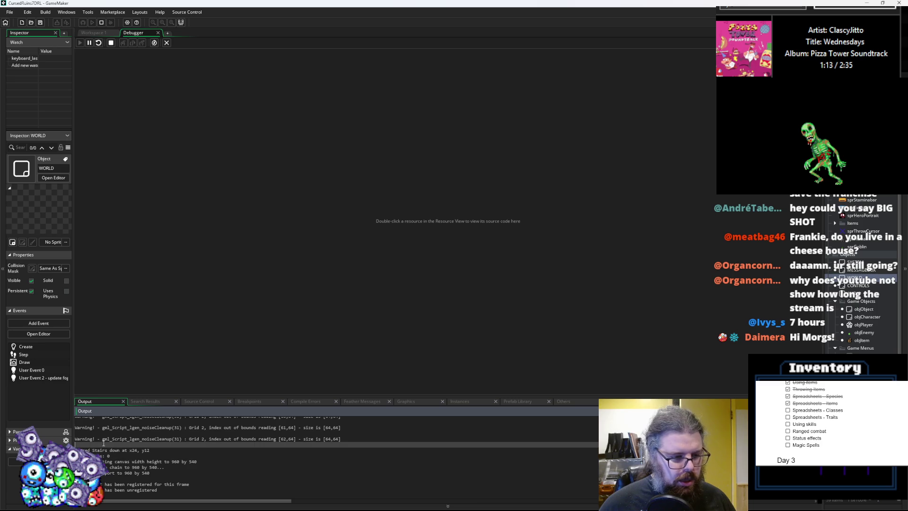
- Make lgen_findPath's debug message print quickCounter with the label 'nb of paths checked: '
left_click(167, 43)
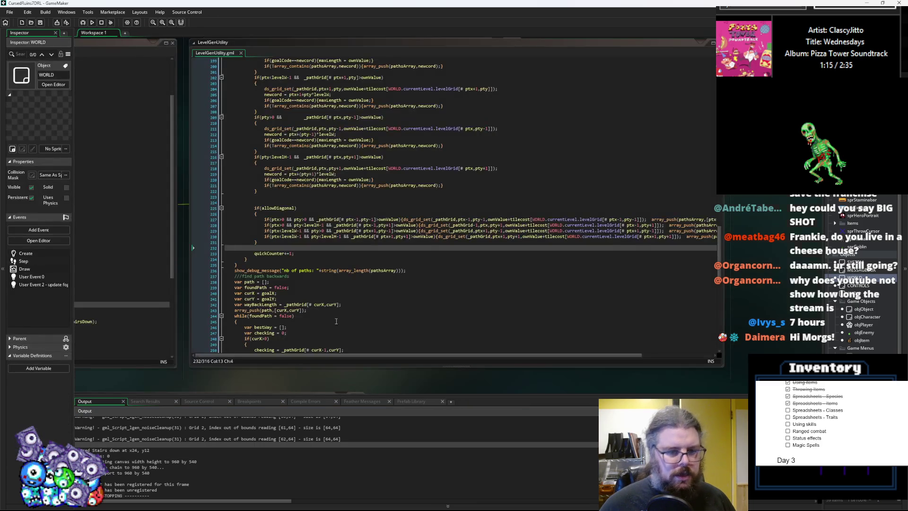
left_click(334, 328)
scroll(332, 311, "down", 3)
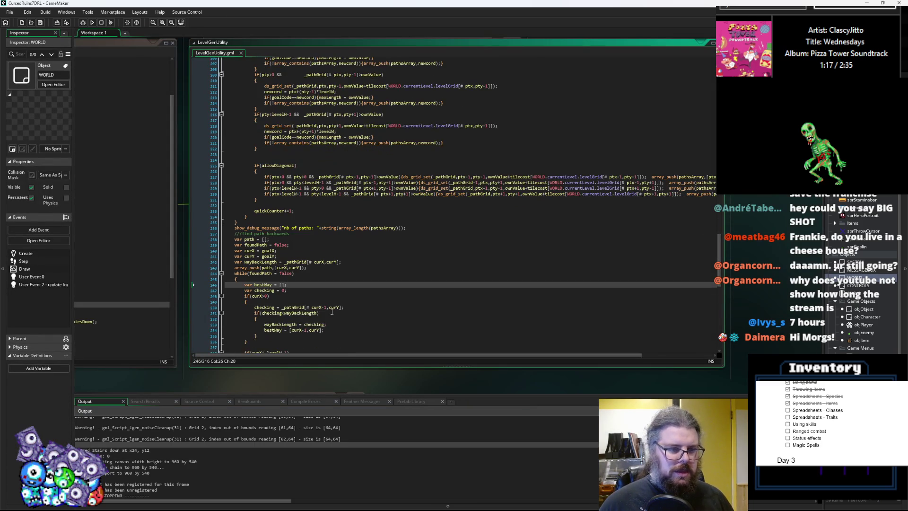
scroll(332, 311, "up", 3)
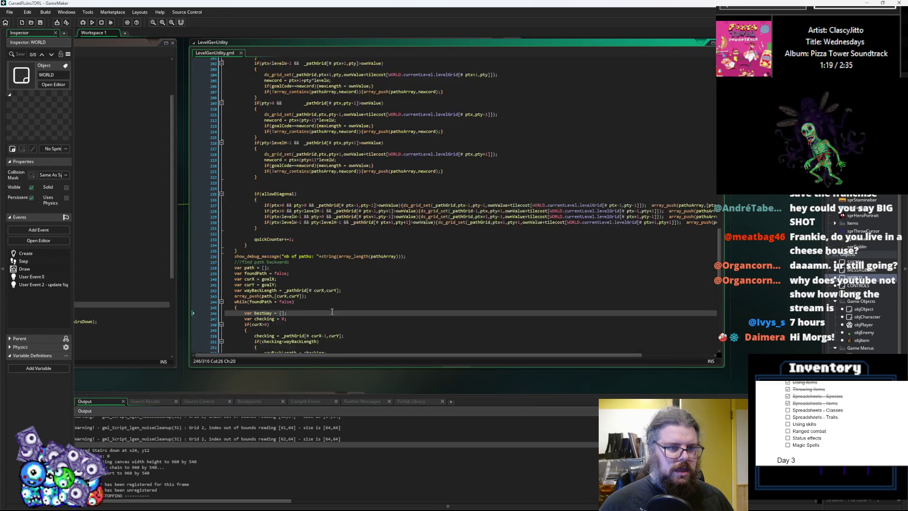
double_click(275, 253)
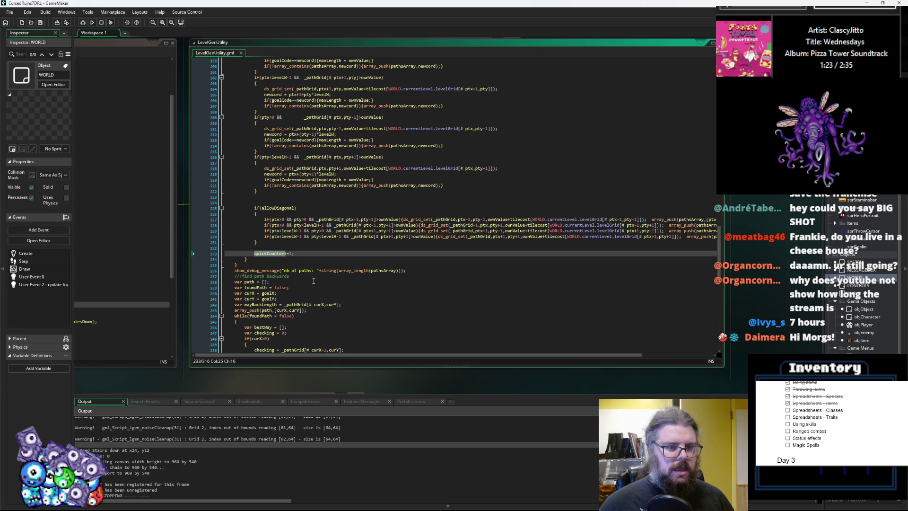
scroll(361, 267, "down", 1)
left_click(351, 278)
left_click(398, 256)
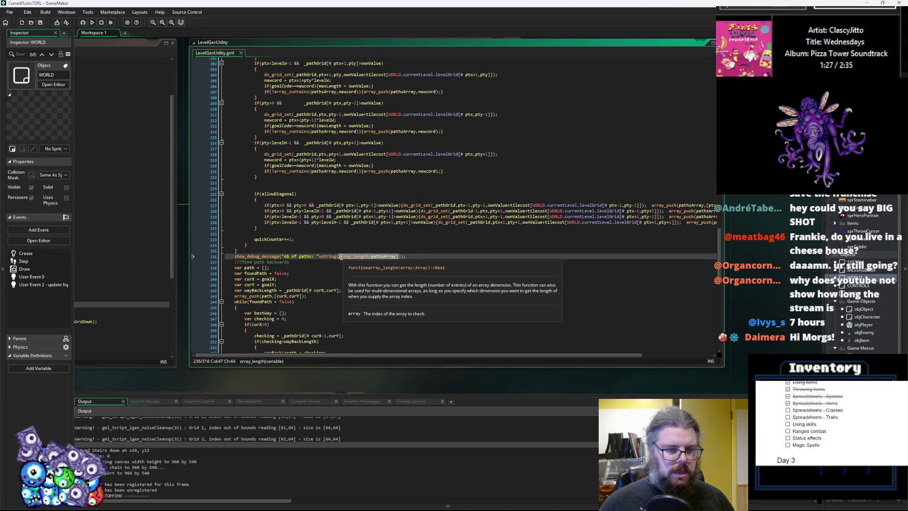
type("quickCounter")
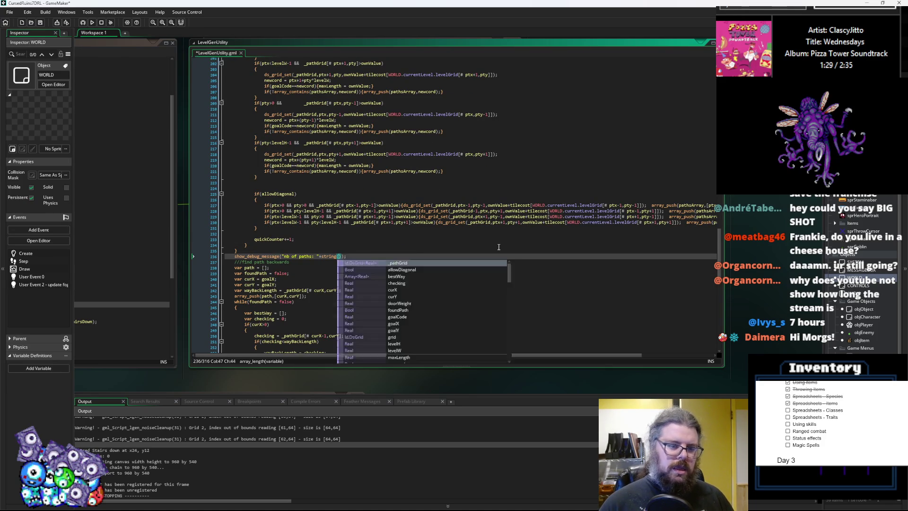
key("Left")
key("Left")
key("Left")
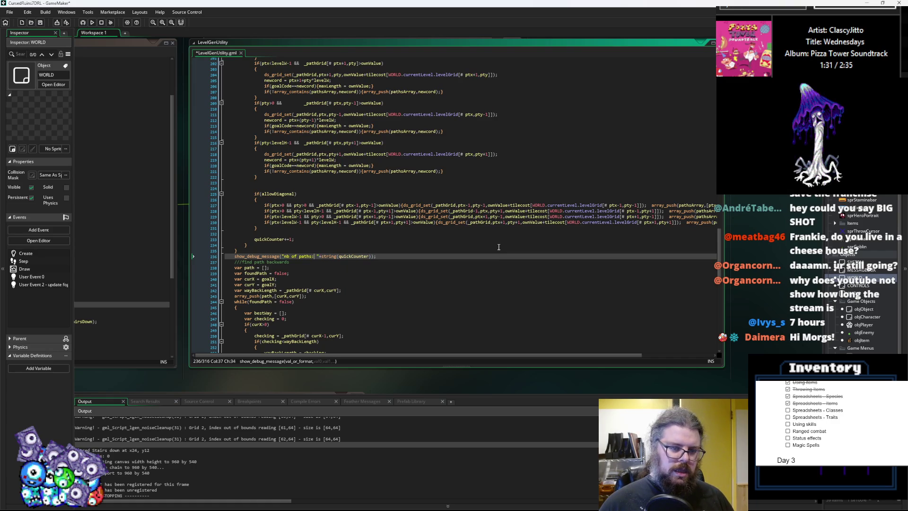
key("BackSpace")
key("BackSpace")
key("BackSpace")
type("aths checked")
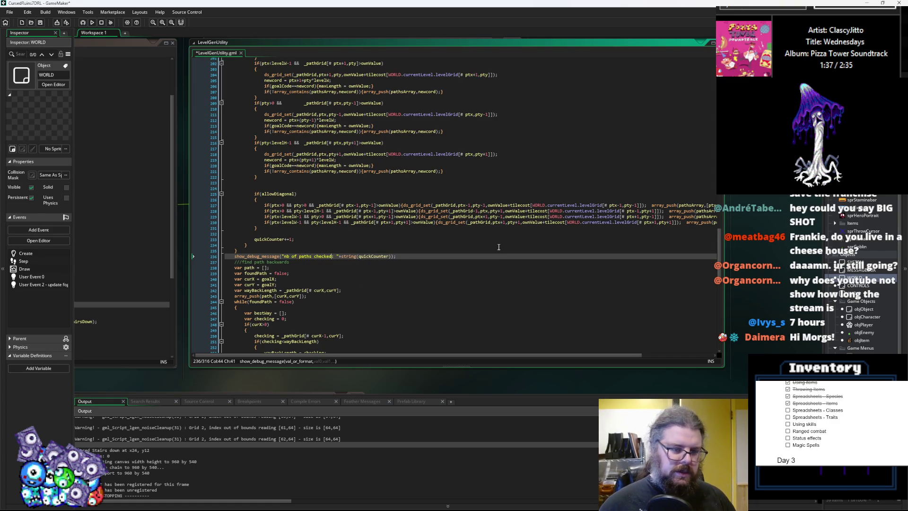
- Save the LevelGenUtility script and run the game
left_click(498, 247)
left_click(42, 23)
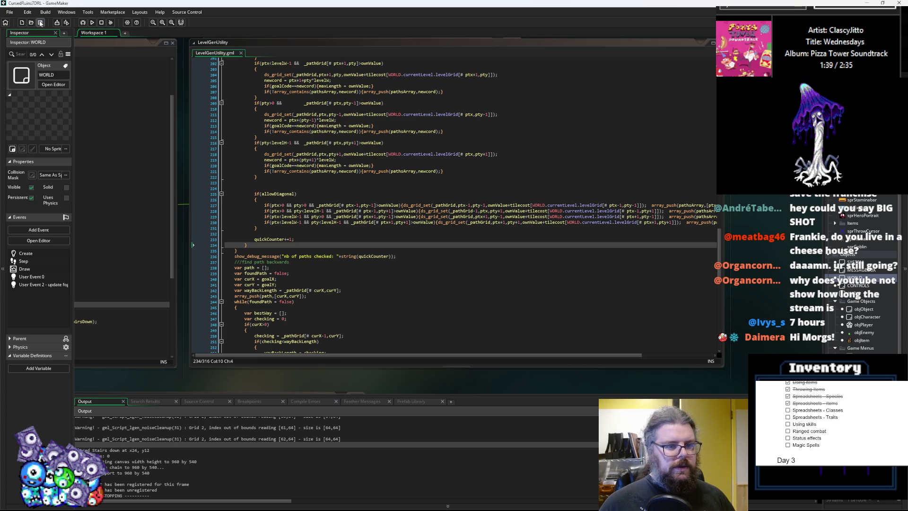
left_click(82, 22)
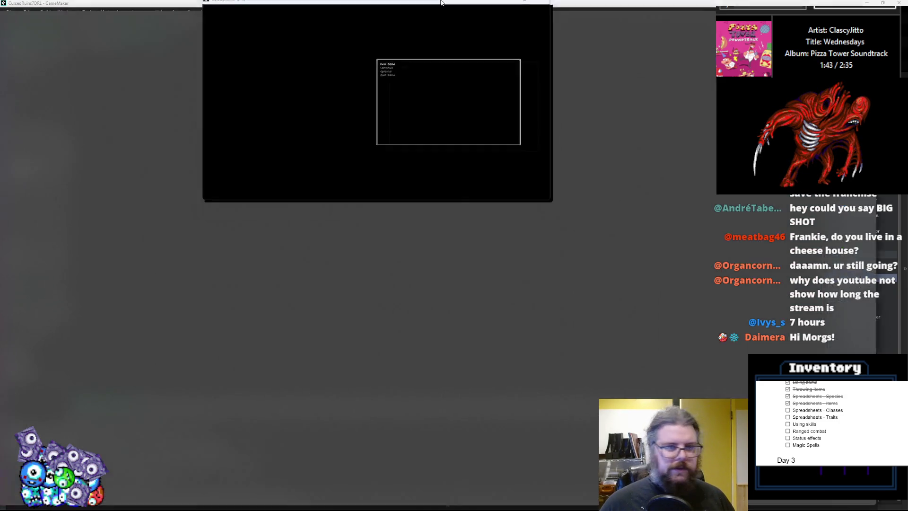
- Start a New Game, reveal the full map with F1 and all monsters with F2, then close it
key("Return")
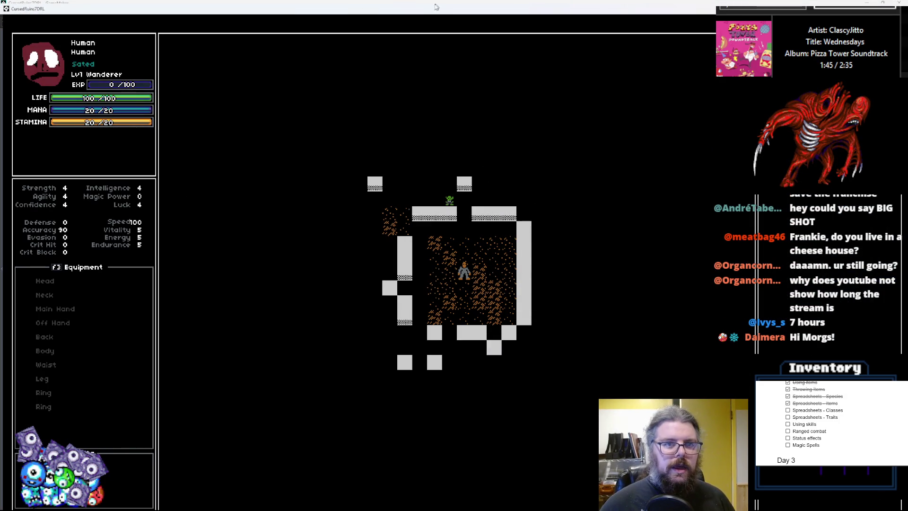
left_click_drag(357, 5, 497, 208)
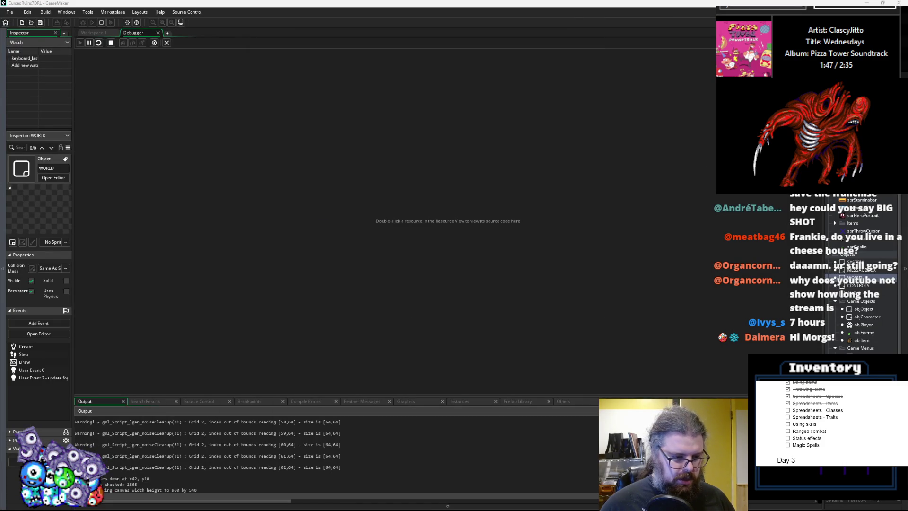
key("alt+Tab")
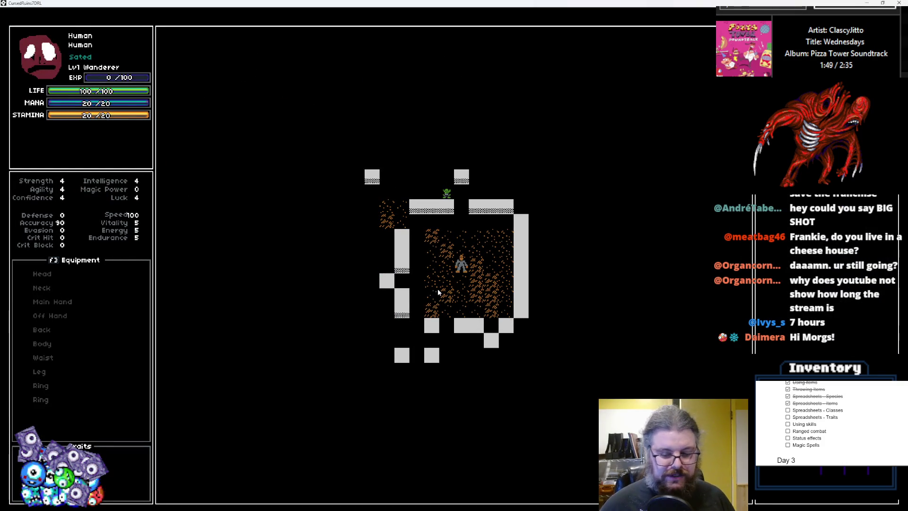
key("F1")
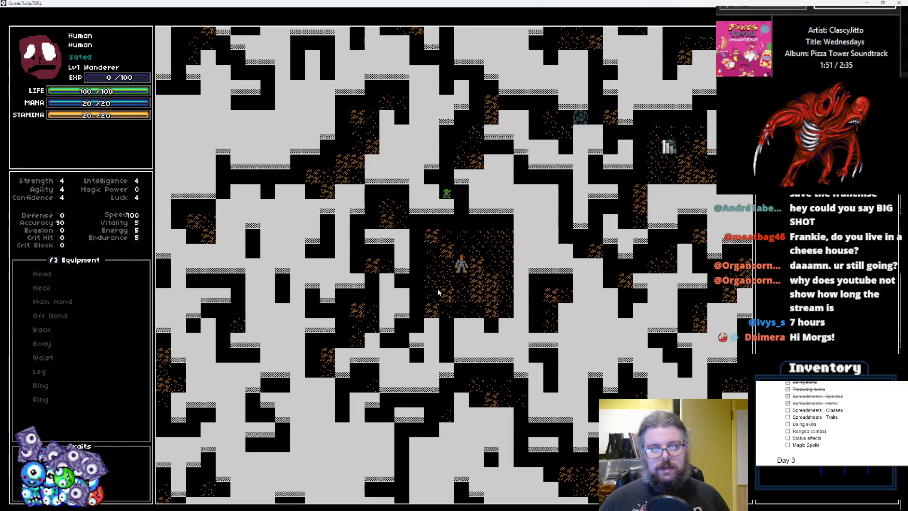
key("F2")
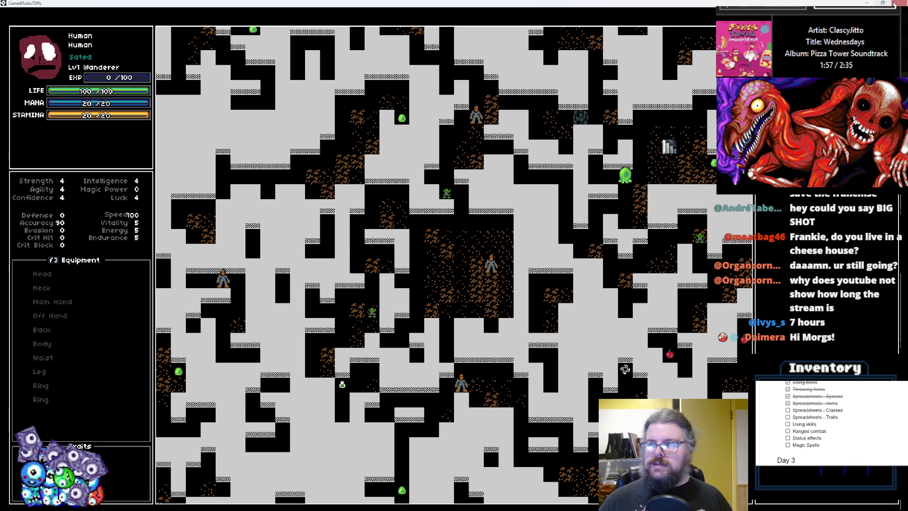
left_click(898, 2)
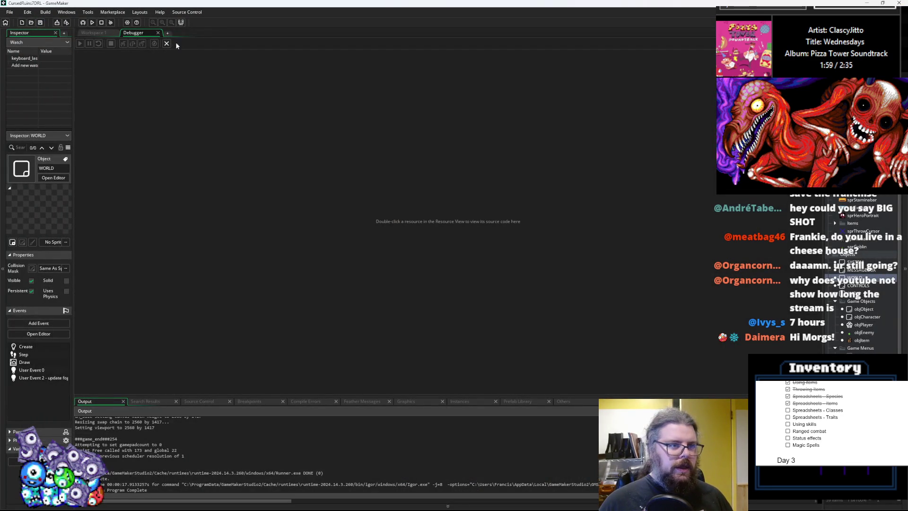
- Rerun with the debugger and start another New Game that logs 7305 paths checked, then close it
left_click(82, 23)
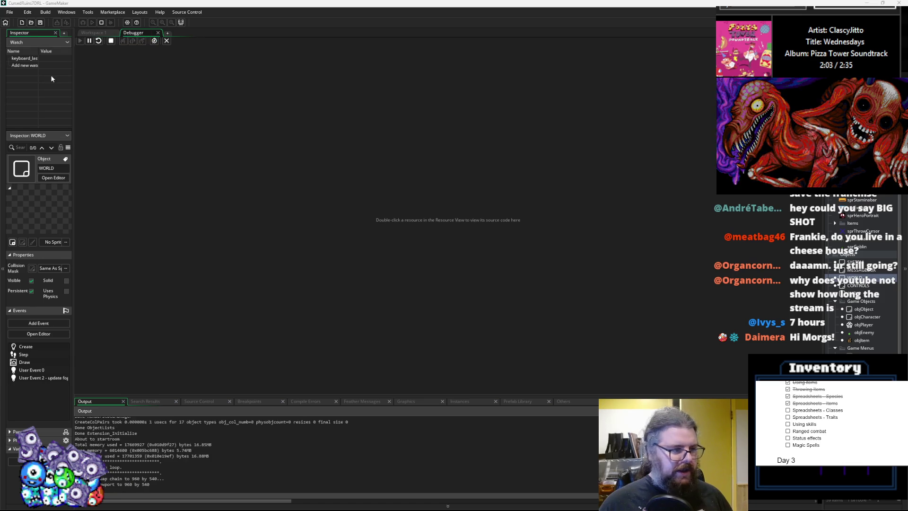
mouse_move(235, 253)
left_mouse_down()
mouse_move(358, 6)
mouse_move(375, 2)
left_mouse_up()
key("Return")
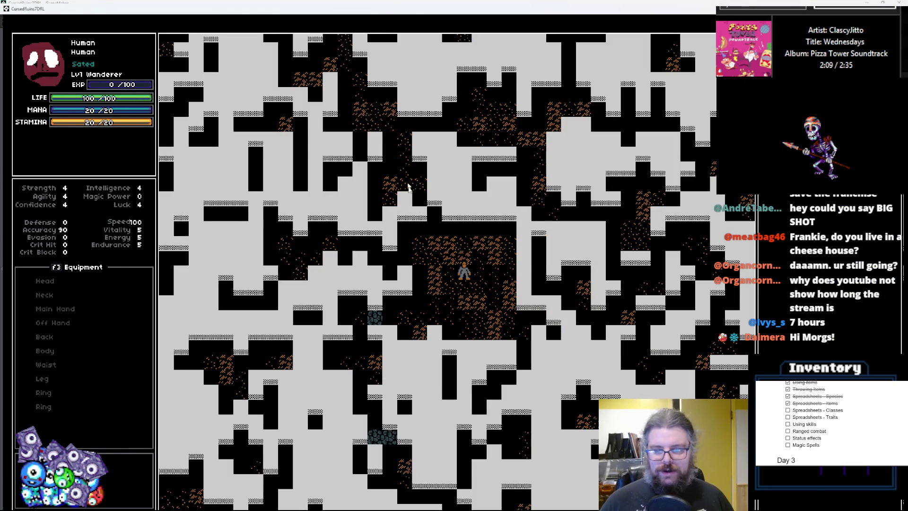
mouse_move(357, 11)
left_mouse_down()
mouse_move(316, 313)
mouse_move(0, 284)
mouse_move(259, 70)
mouse_move(300, 76)
mouse_move(274, 66)
left_mouse_up()
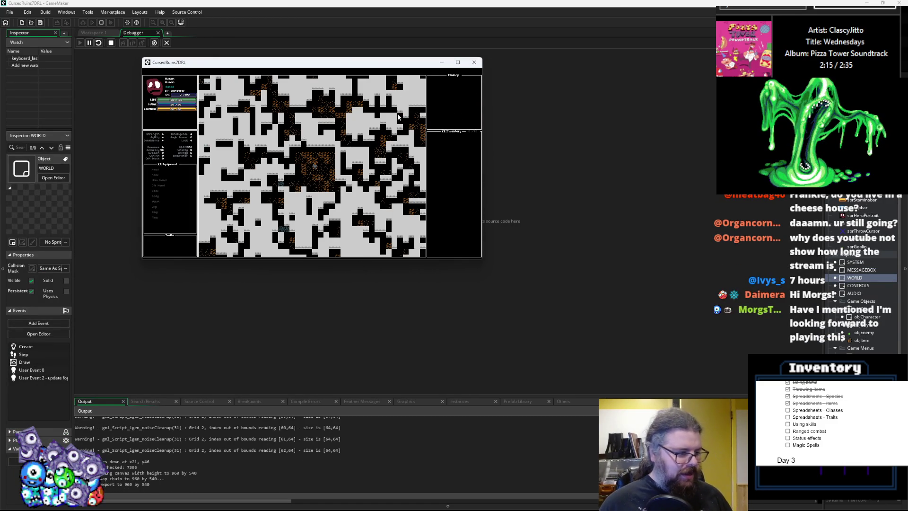
left_click(473, 62)
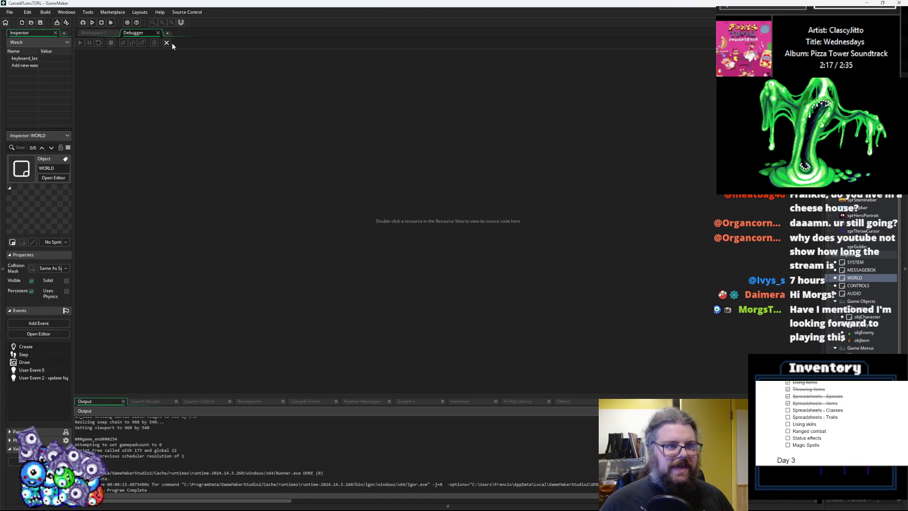
- Edit levelData line 46 to lgen_addNoise(levelGrid,0.25), save it, and start a debug run
left_click(411, 246)
left_click(628, 250)
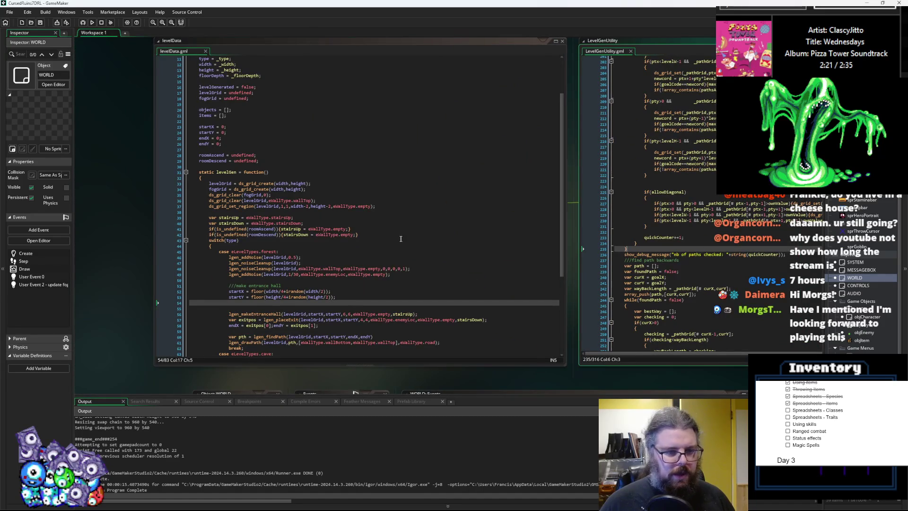
scroll(400, 238, "down", 3)
left_click(279, 208)
type("2")
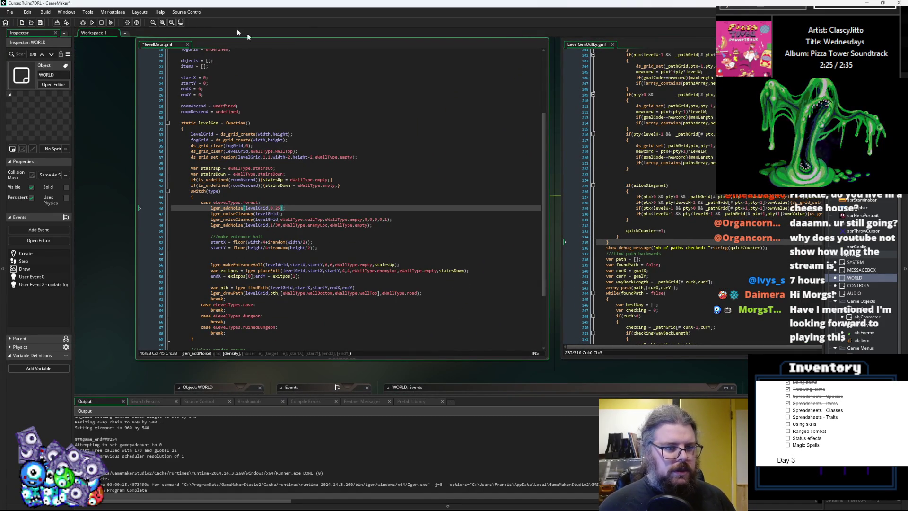
left_click(40, 22)
left_click(83, 22)
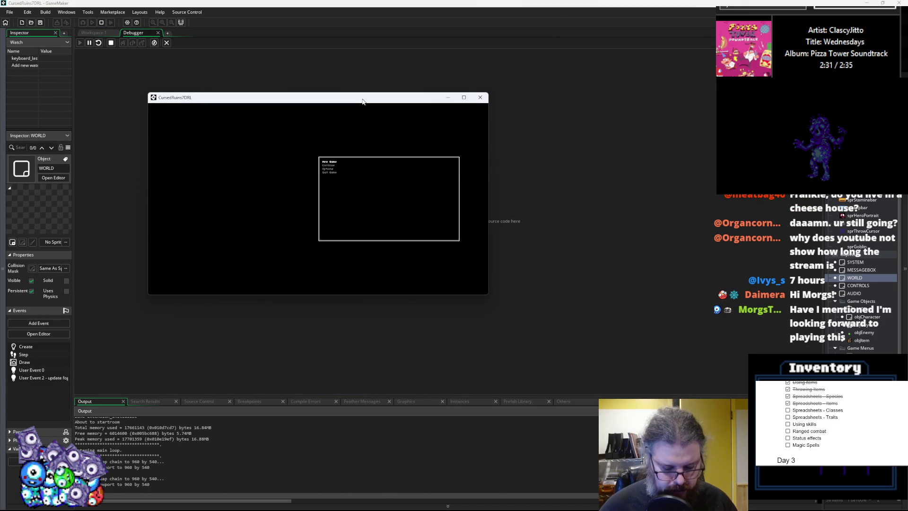
- Start a New Game, reveal the denser forest map with M, walk the player around, then close the game
key("Return")
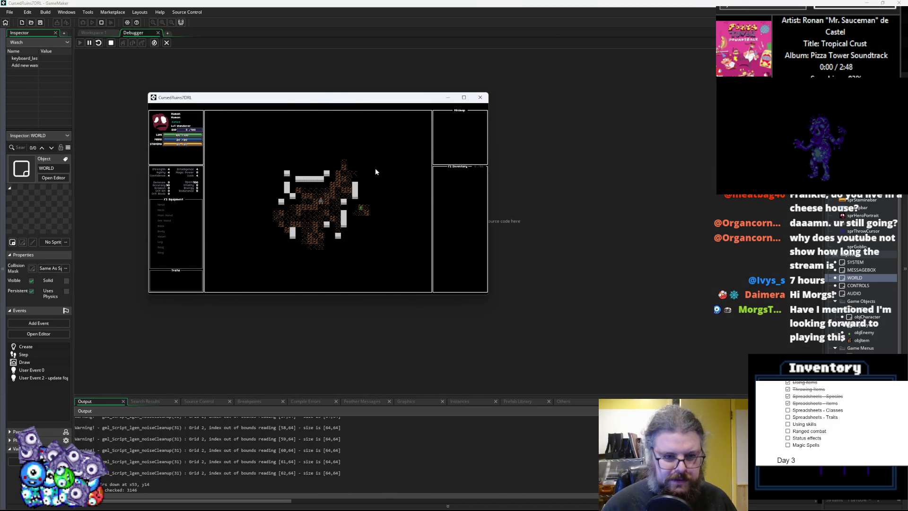
key("m")
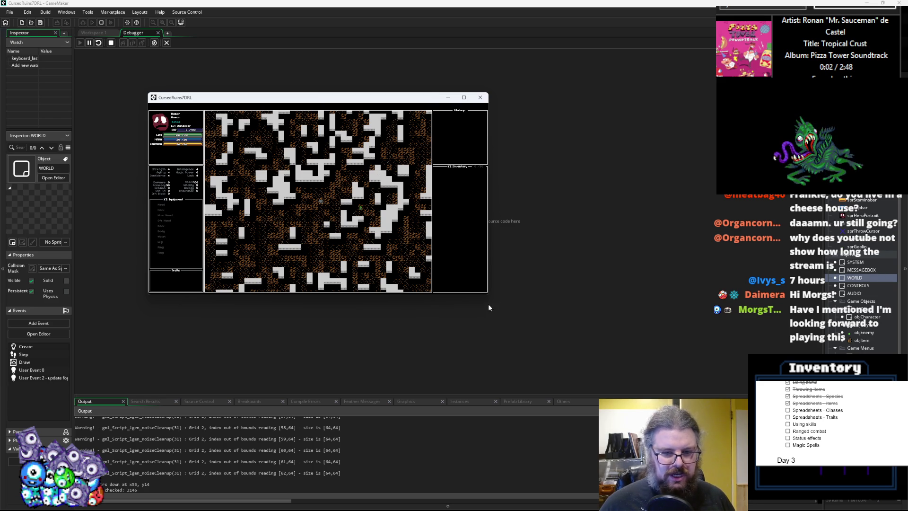
key("Left")
key("Left")
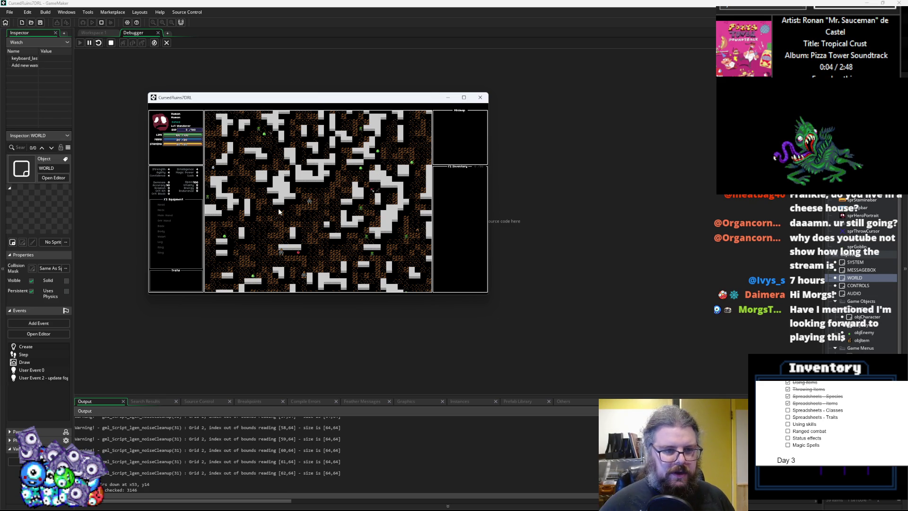
key("Left")
key("Left")
key("Left")
key("Down")
key("Down")
key("Right")
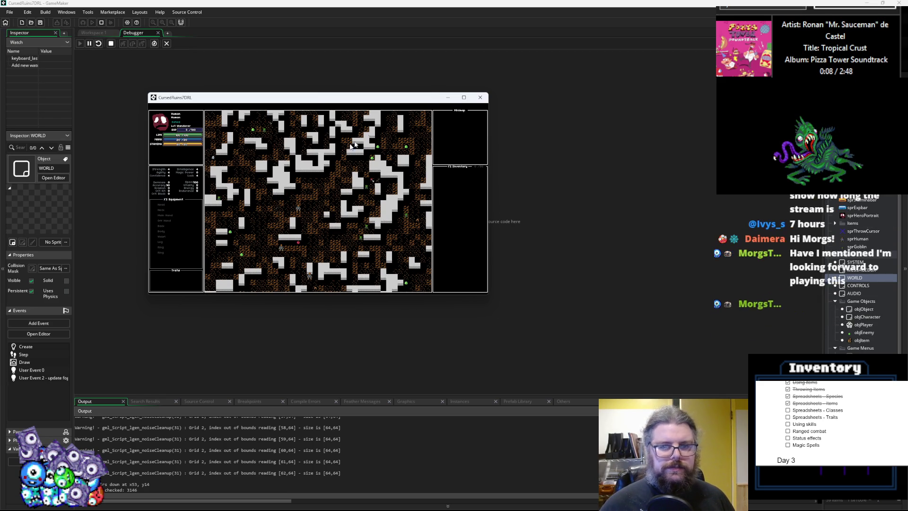
left_click(480, 97)
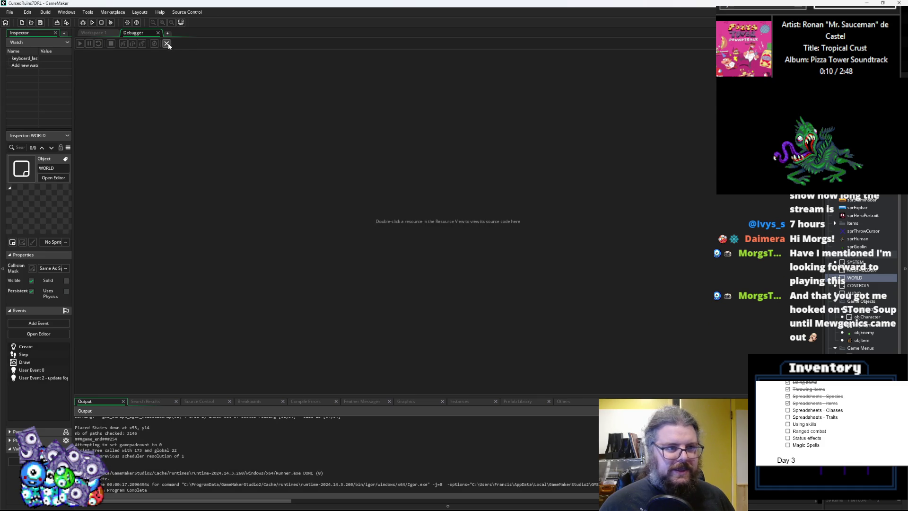
key("End")
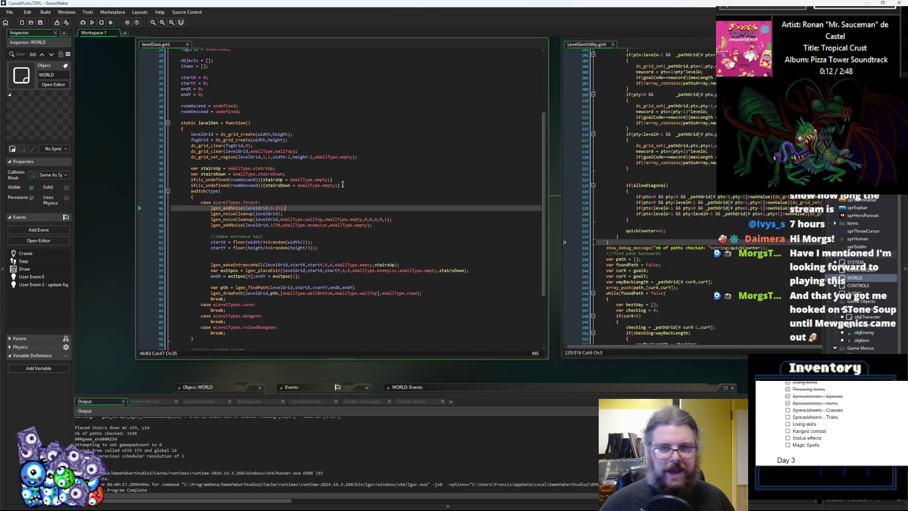
- Change WORLD's Create event to levelData(eLevelTypes.forest,128,128,0), save it, and start a debug run
left_click(332, 180)
left_click_drag(316, 210, 382, 101)
left_click(491, 299)
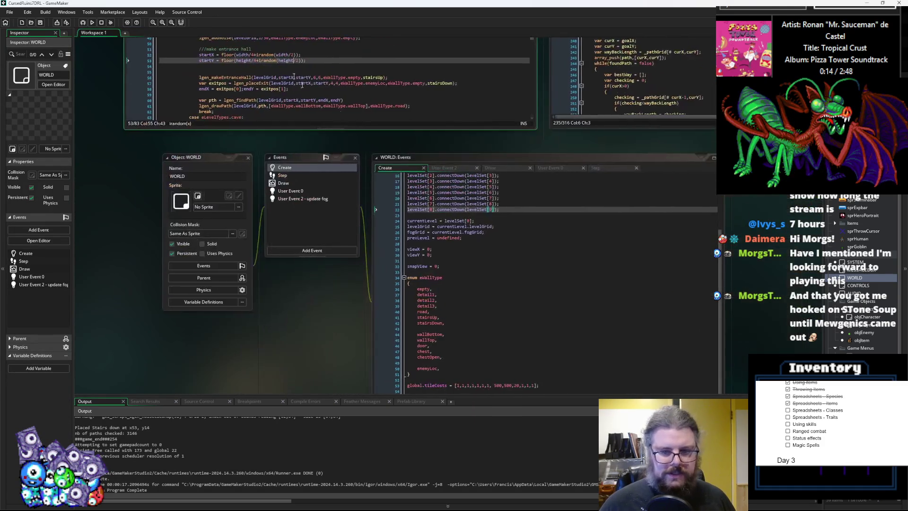
left_click(441, 106)
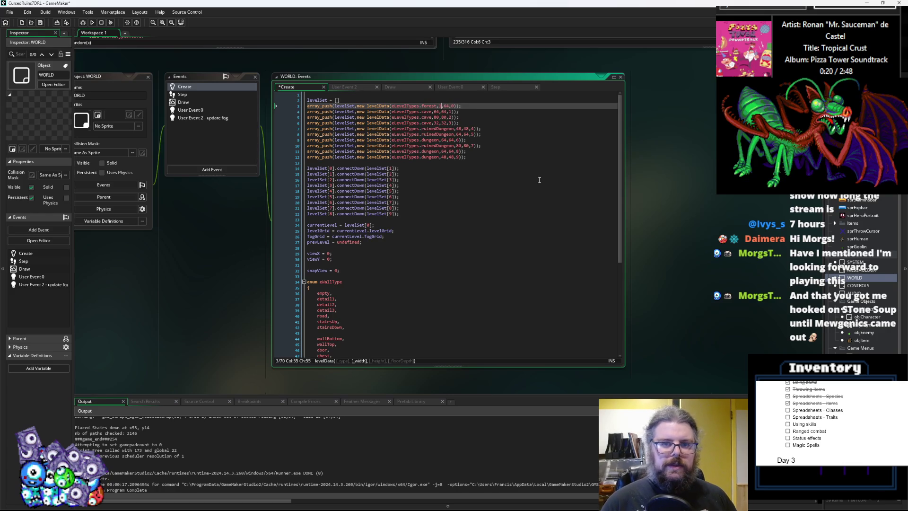
key("Right")
key("Right")
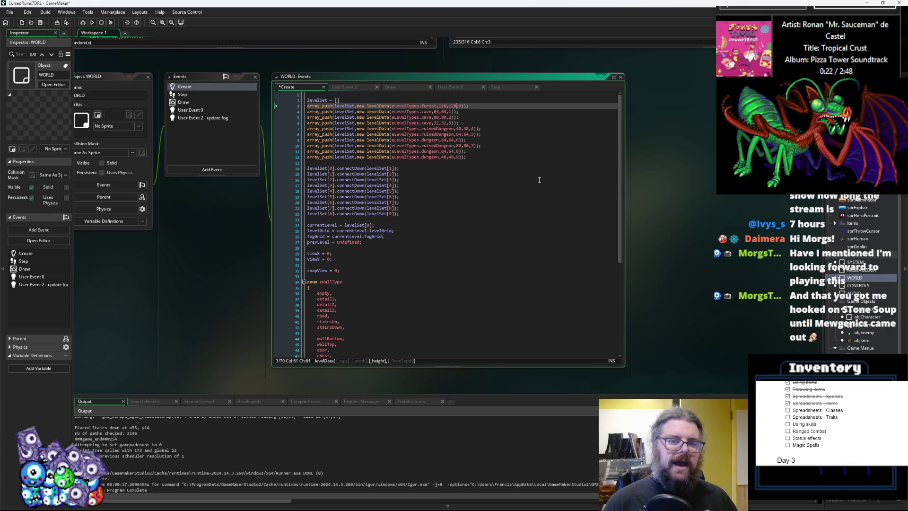
left_click(40, 22)
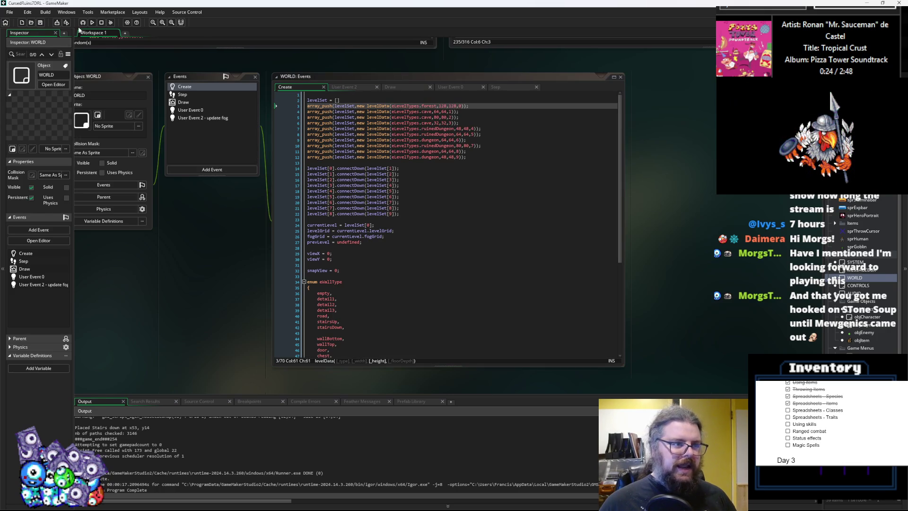
left_click(83, 23)
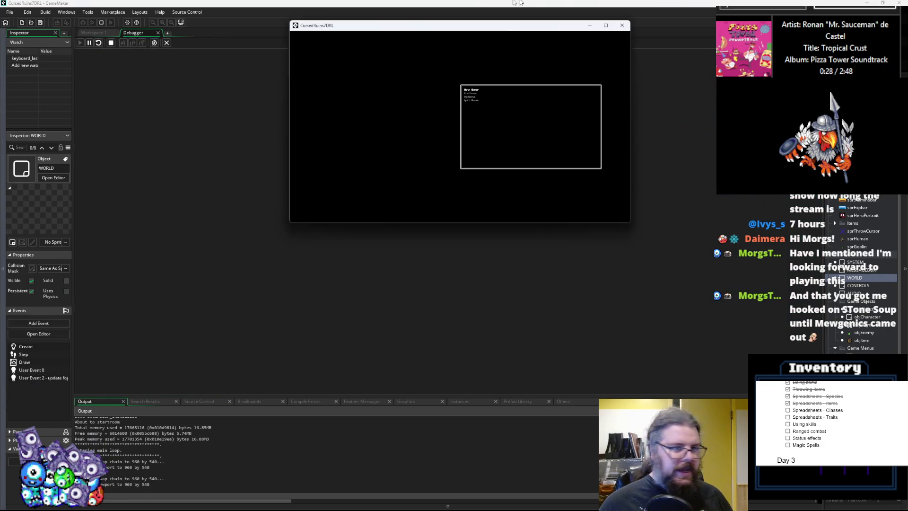
- Start a New Game on the 128 by 128 forest and reveal the whole map with M
key("Return")
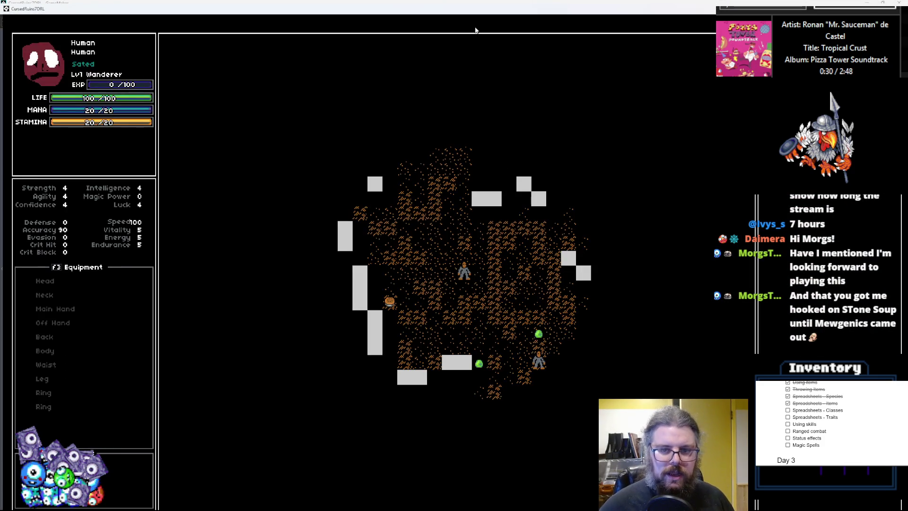
key("Escape")
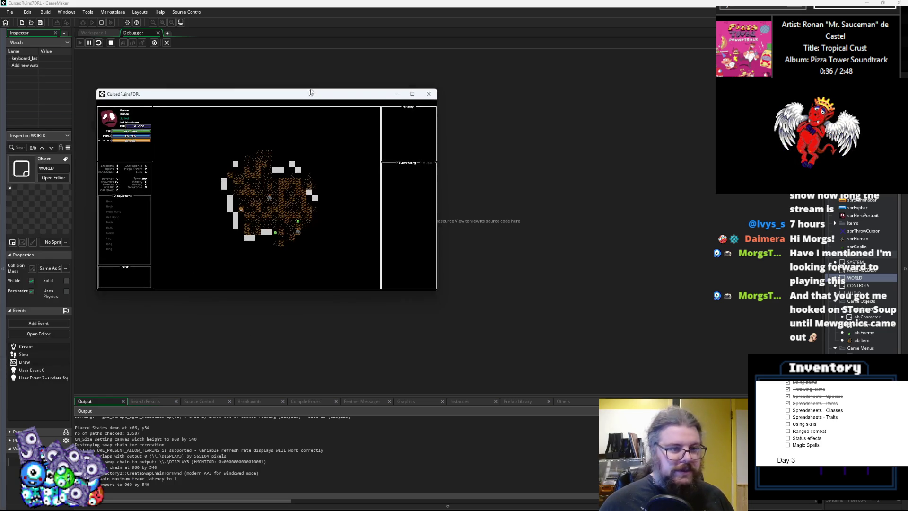
key("Left")
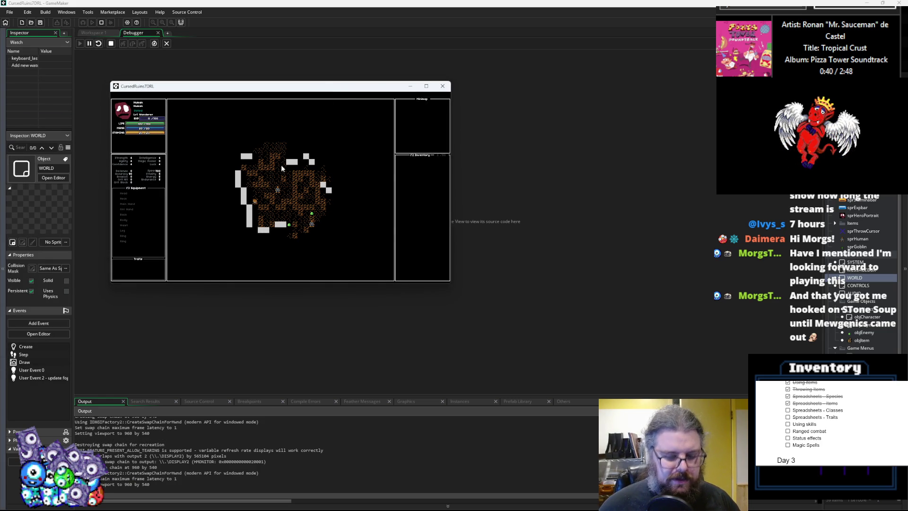
key("m")
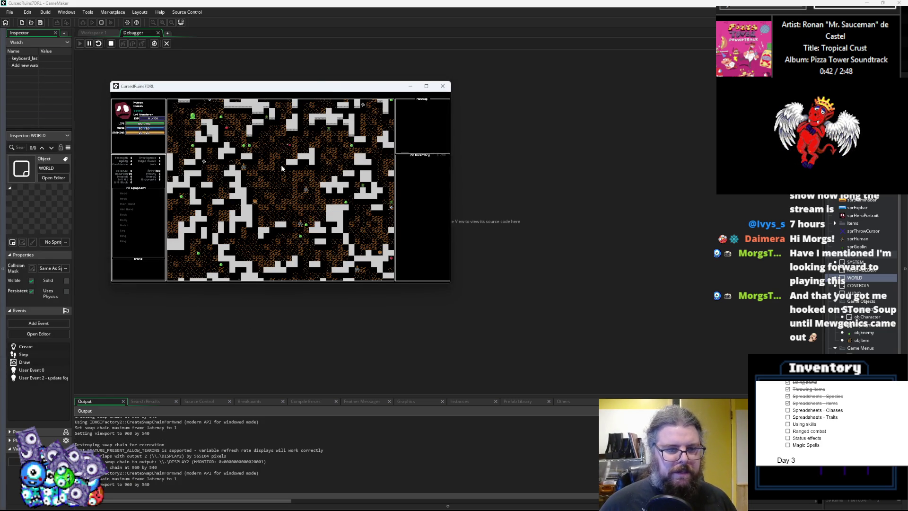
- Walk the player down toward the map's bottom edge and attack the neighbouring monster
key("Down")
key("Down")
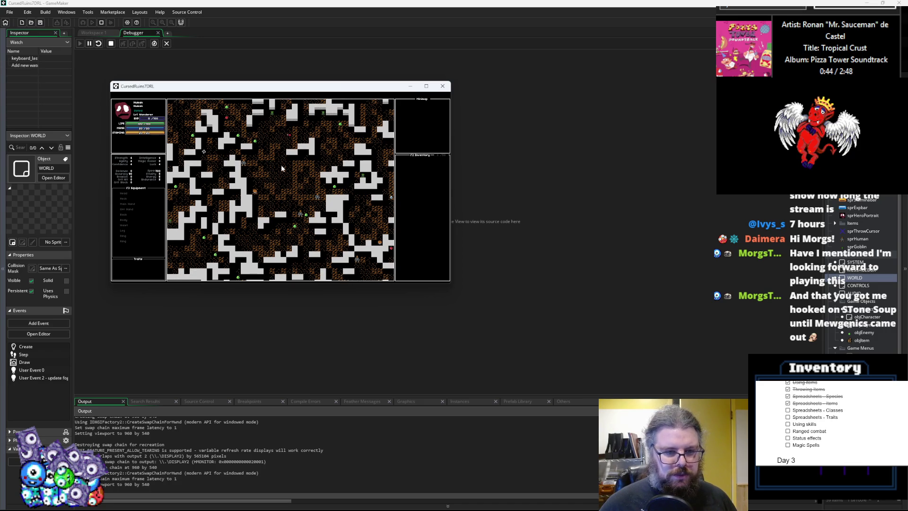
key("Down")
key("Down")
key("Down")
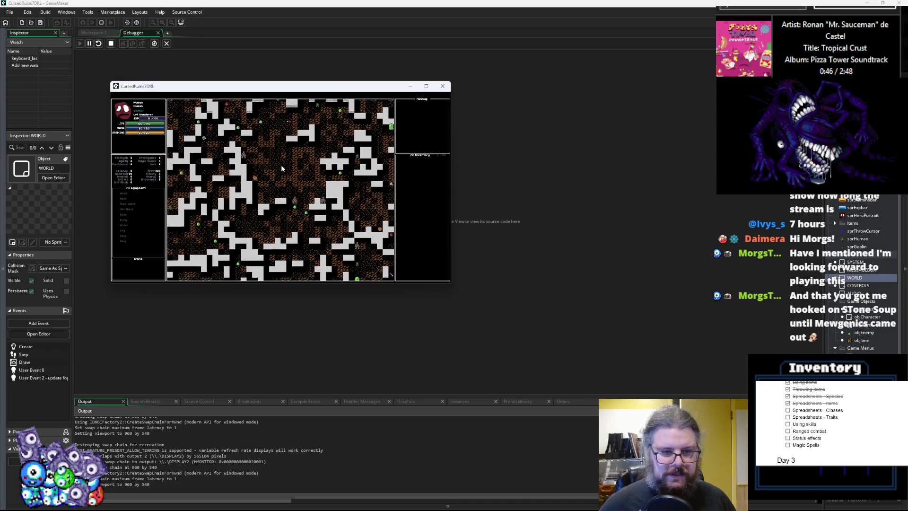
key("Down")
key("Down")
key("Down")
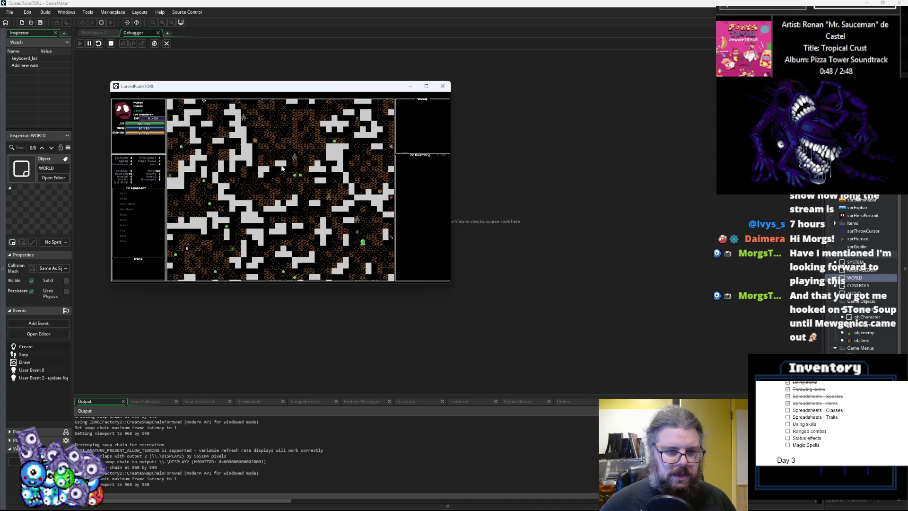
key("Down")
key("Down")
key("Down")
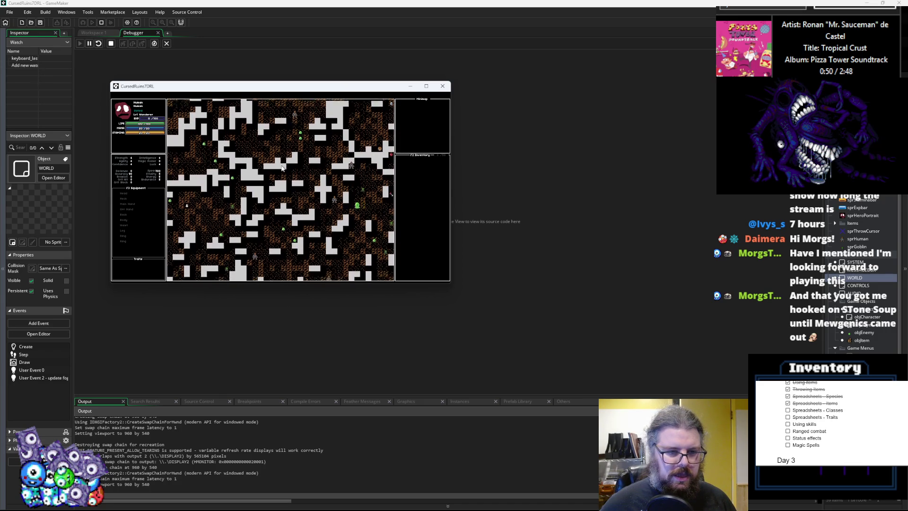
key("Down")
key("Down")
key("Down")
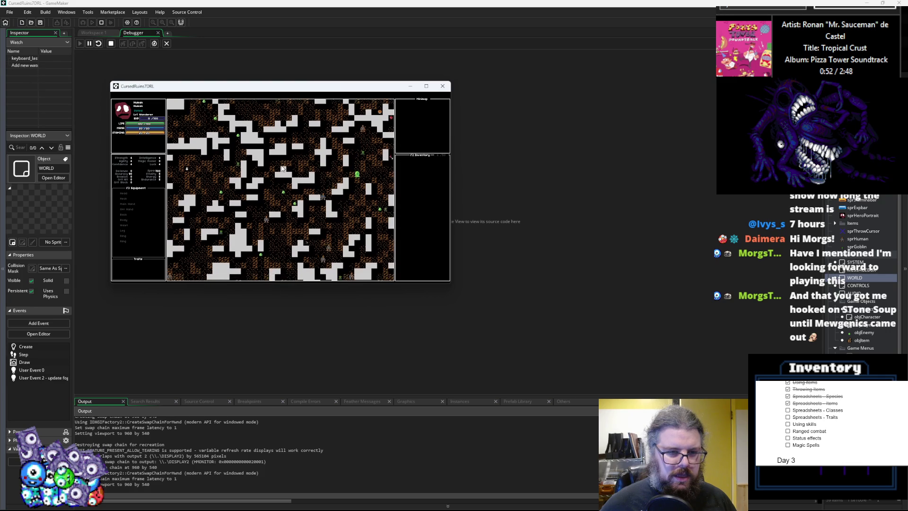
key("Down")
key("Down")
key("Down")
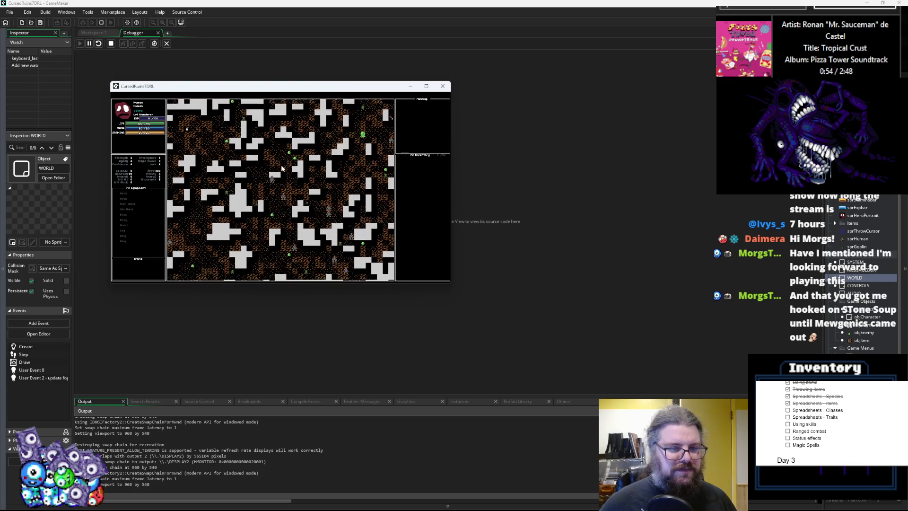
key("Down")
key("Down")
key("Down")
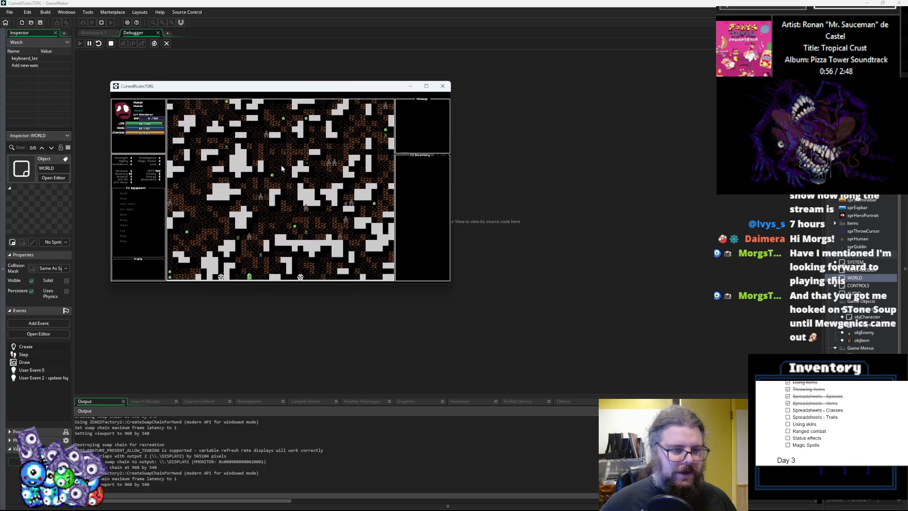
key("Down")
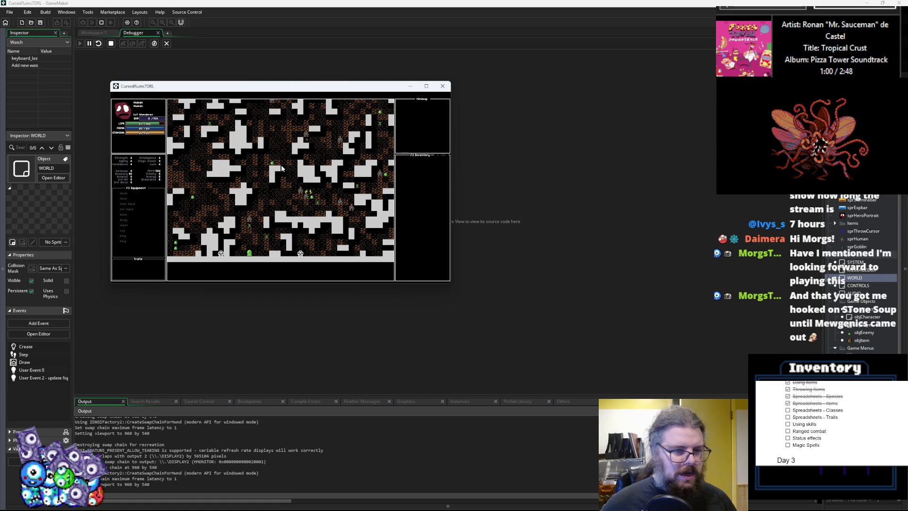
key("Down")
key("Down")
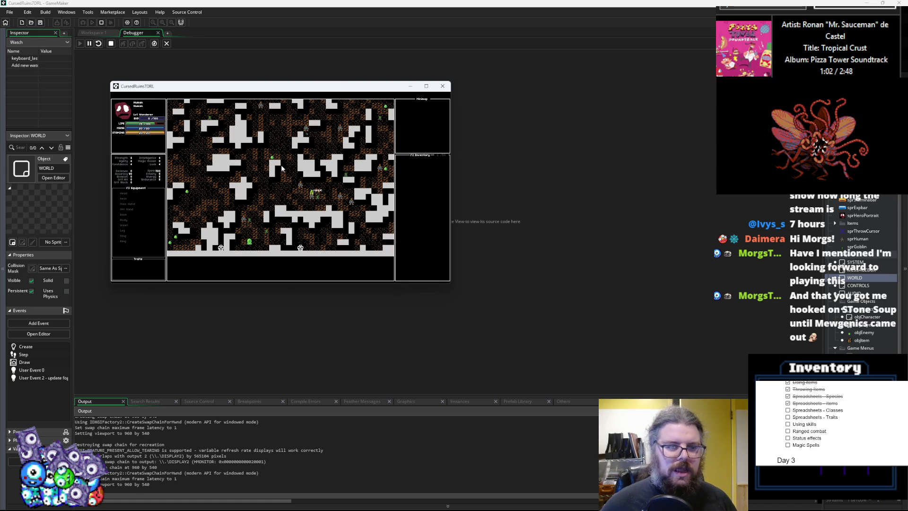
key("Down")
key("Down")
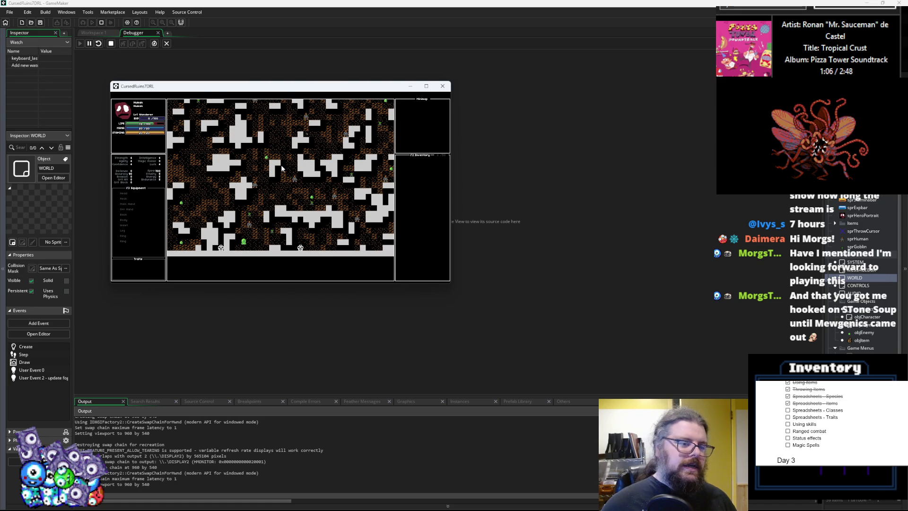
- Walk the player back up and left across the dungeon, then close the game
key("Up")
key("Up")
key("Left")
key("Left")
key("Left")
key("Left")
key("Left")
key("Up")
key("Up")
key("Left")
key("Up")
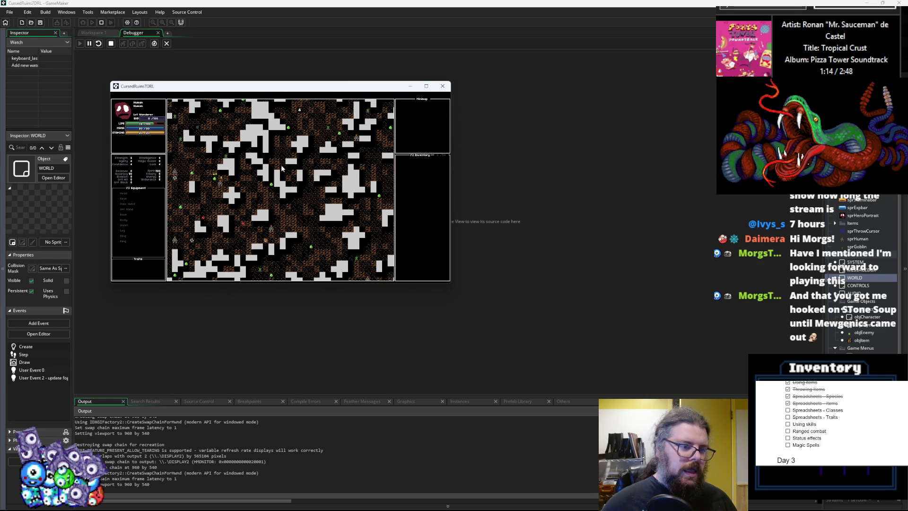
key("Up")
key("Up")
key("Up")
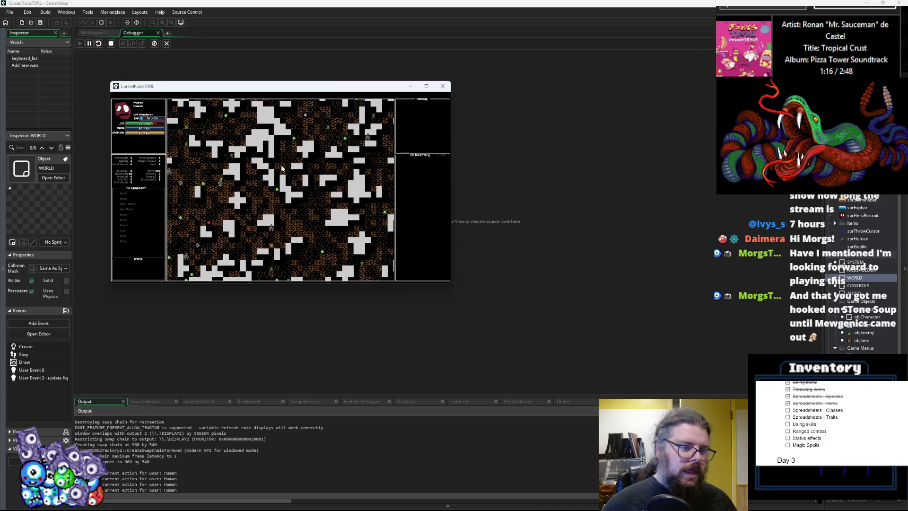
key("Up")
key("Left")
key("Up")
key("Left")
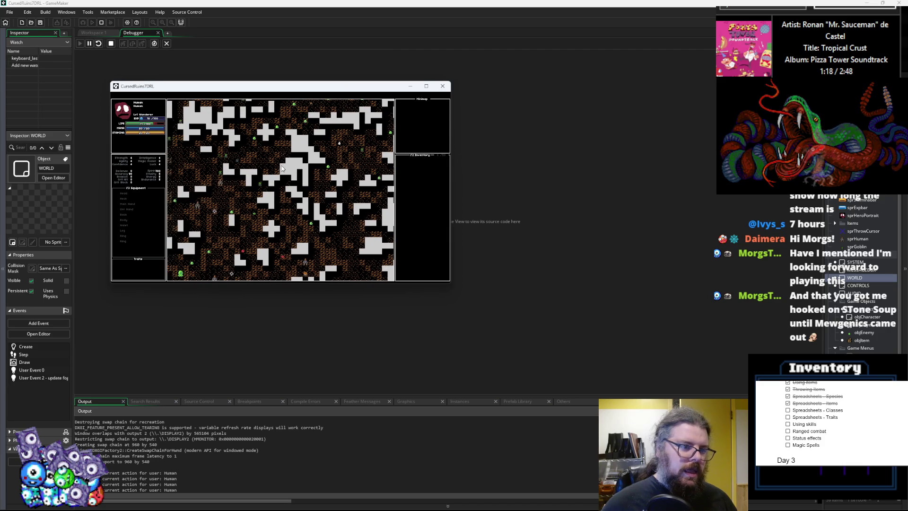
key("Up")
key("Left")
key("Up")
key("Left")
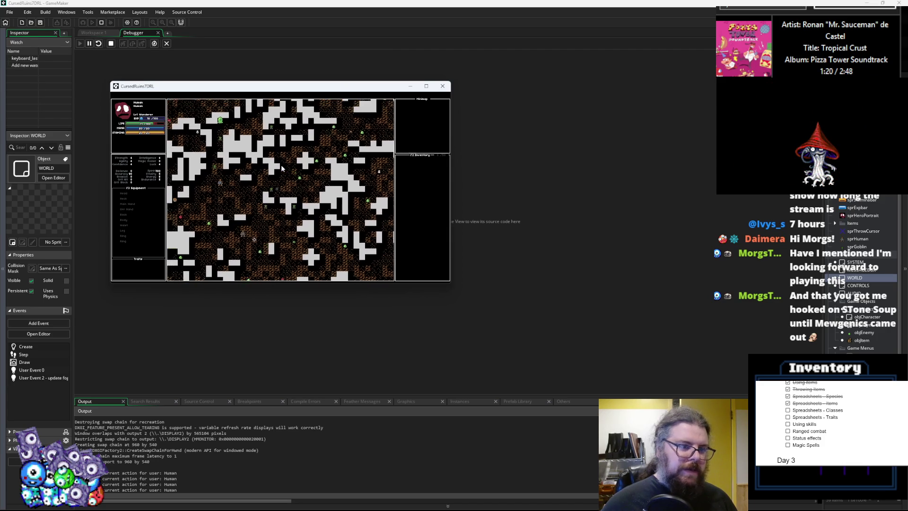
key("Down")
key("Left")
key("Down")
key("Left")
key("Down")
key("Left")
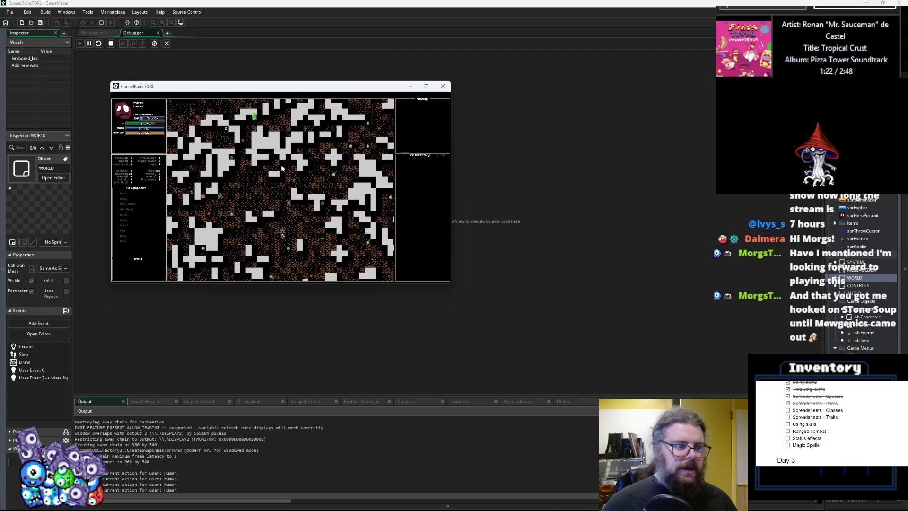
key("Left")
key("Left")
key("Left")
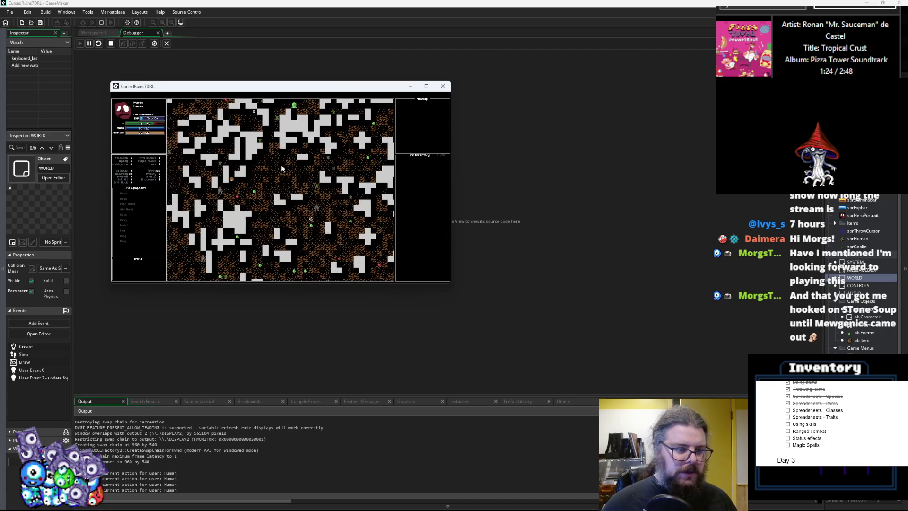
key("Left")
key("Up")
key("Left")
key("Up")
key("Left")
key("Up")
key("Left")
key("Left")
key("Left")
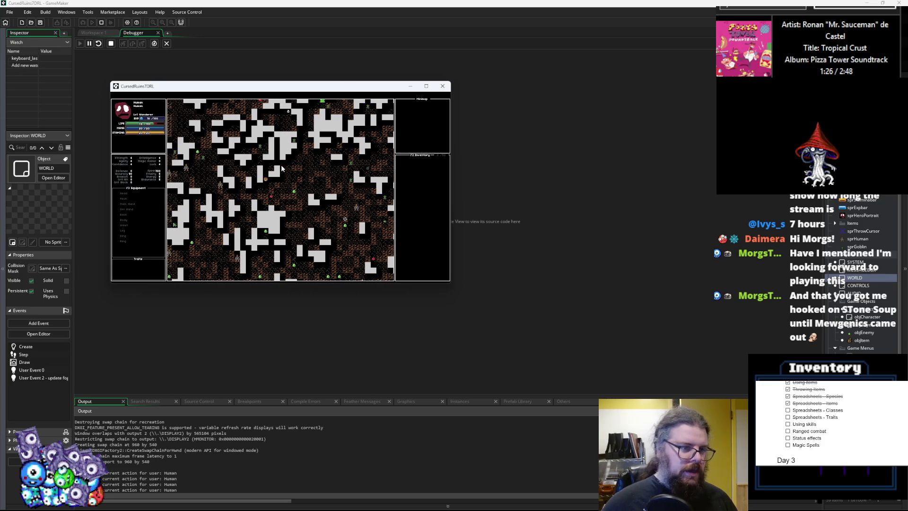
key("Up")
key("Up")
key("Left")
key("Up")
key("Left")
key("Up")
key("Up")
key("Up")
key("Left")
key("Up")
key("Left")
key("Up")
key("Left")
key("Up")
key("Left")
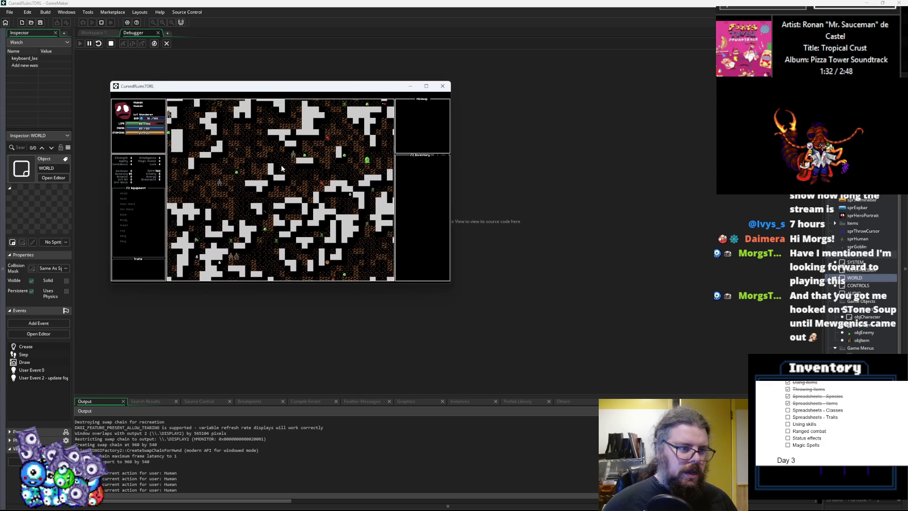
key("Up")
key("Left")
key("Up")
key("Left")
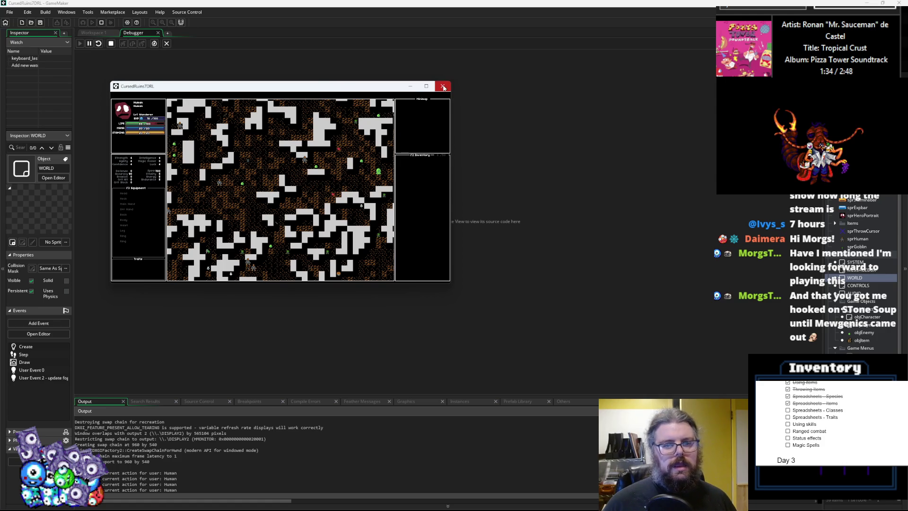
left_click(443, 88)
- Set levelData line 46 to lgen_addNoise(levelGrid,0.5), save it, and rebuild and run with F5
left_click(166, 44)
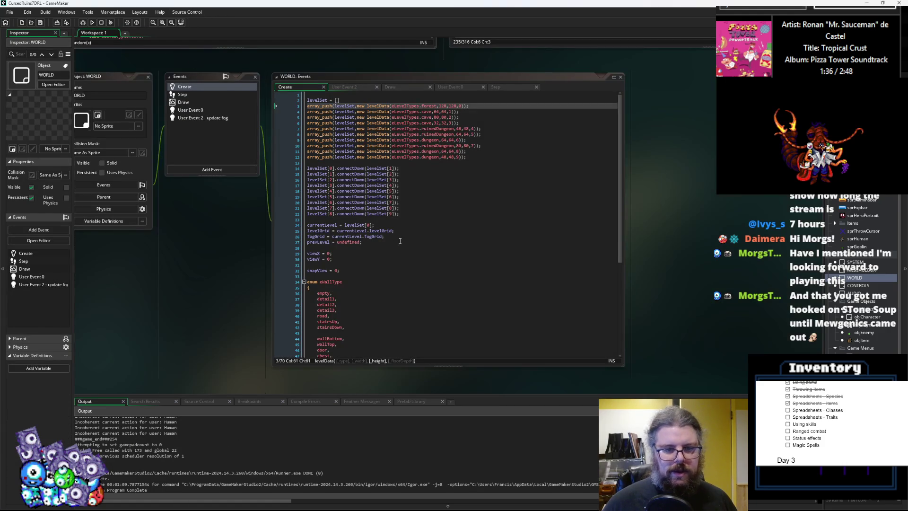
double_click(203, 112)
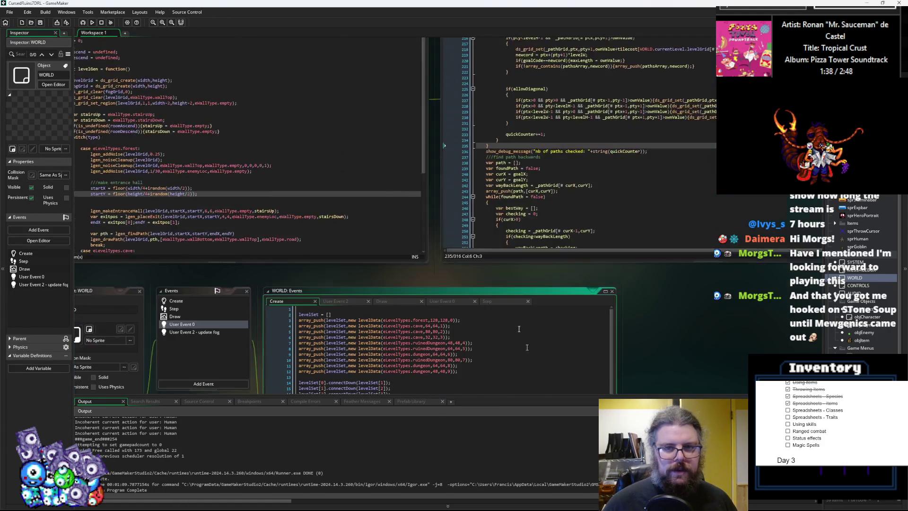
left_click(303, 191)
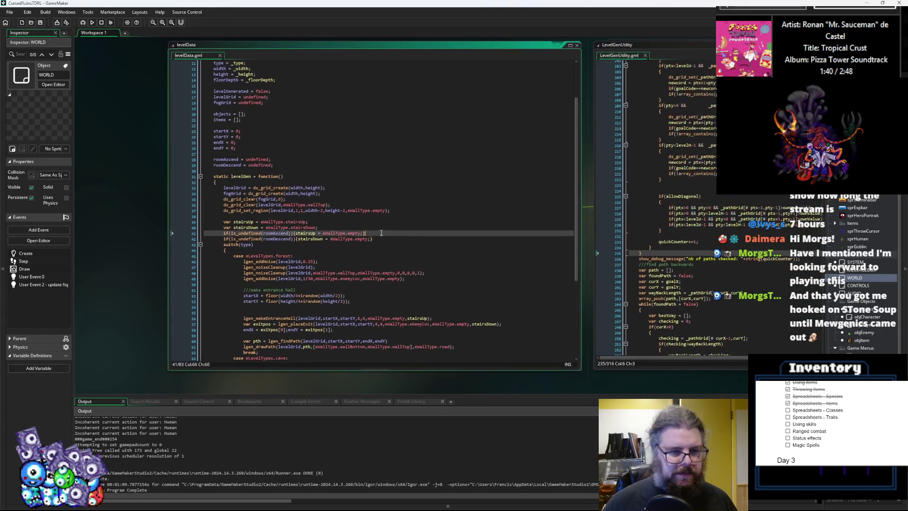
left_click(311, 261)
key("BackSpace")
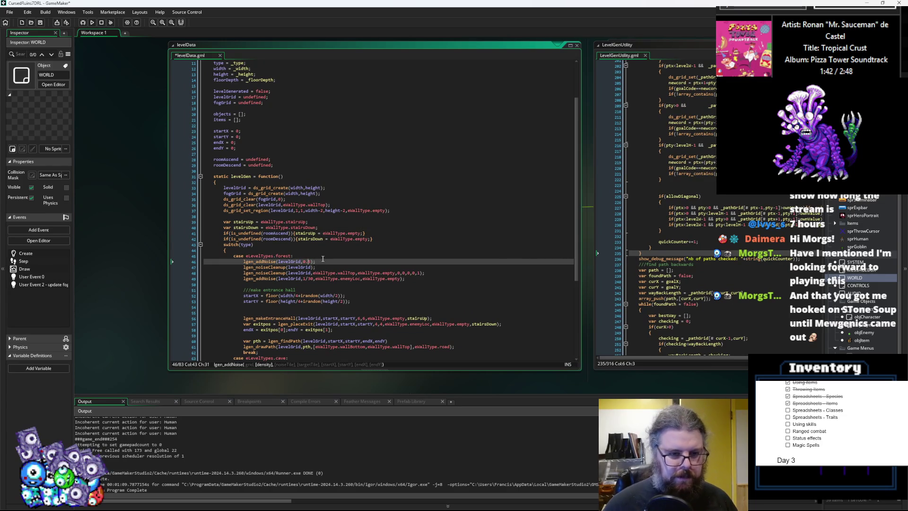
left_click(40, 23)
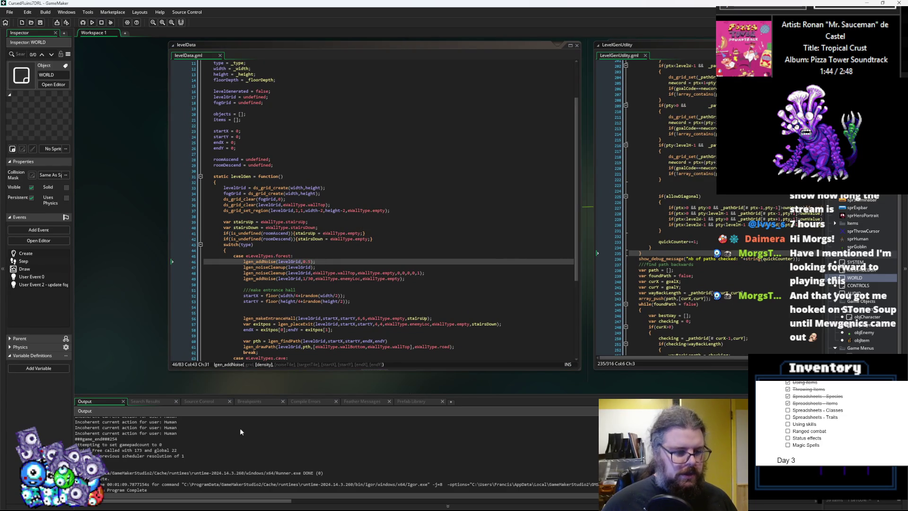
scroll(239, 473, "up", 2)
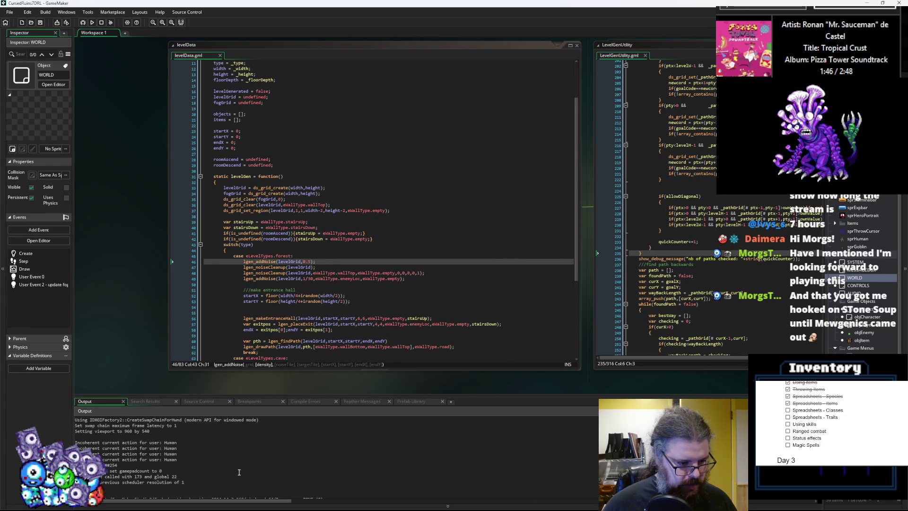
scroll(239, 472, "up", 5)
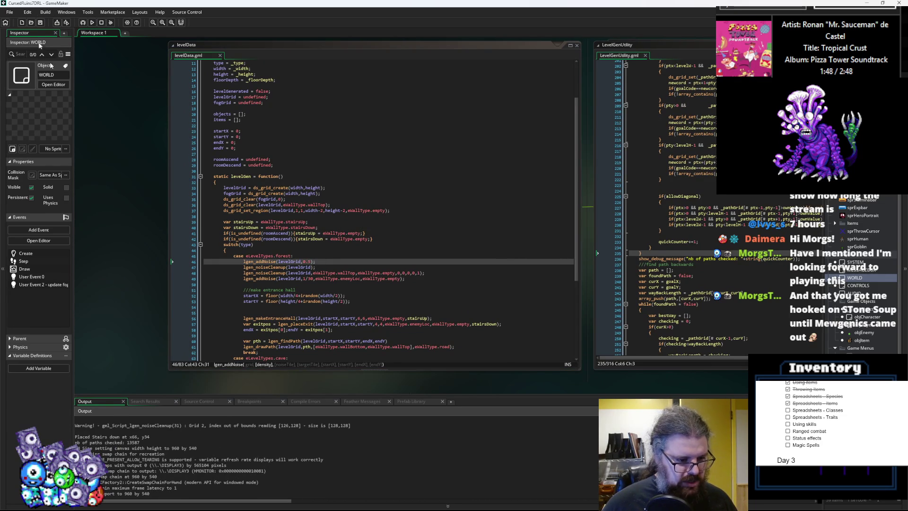
key("F5")
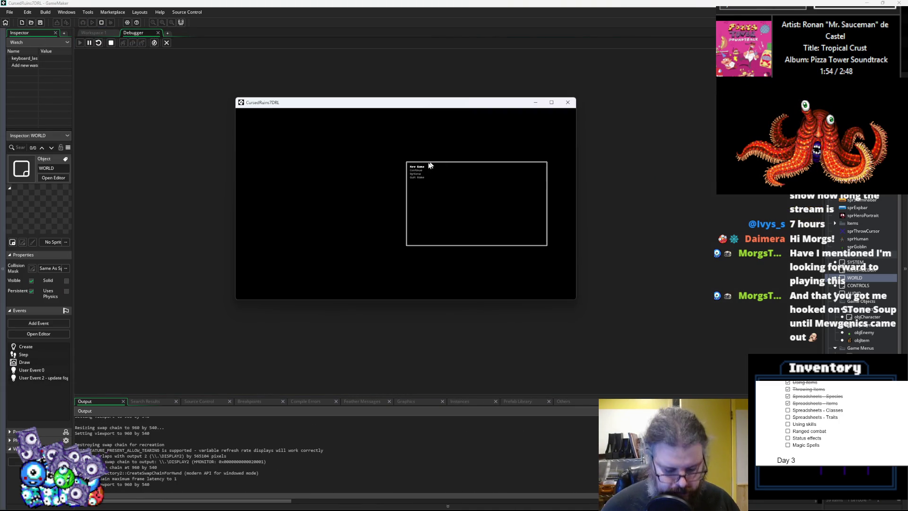
- Start a New Game, reveal the map with M, regenerate with R, walk up and right, then stop
key("Return")
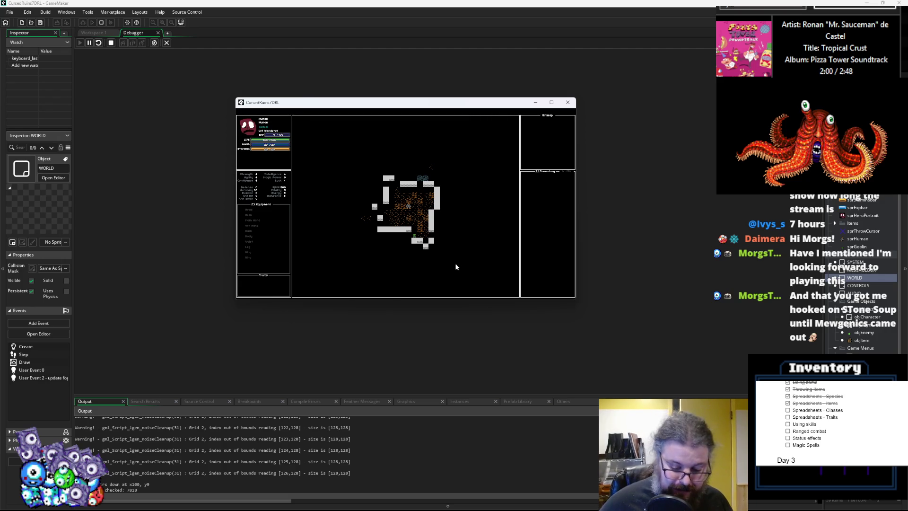
key("m")
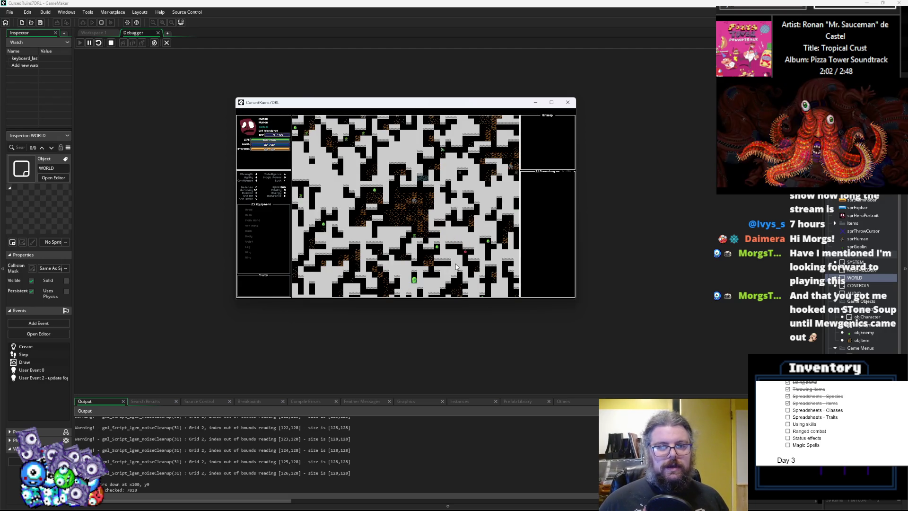
key("r")
key("Up")
key("Up")
key("Up")
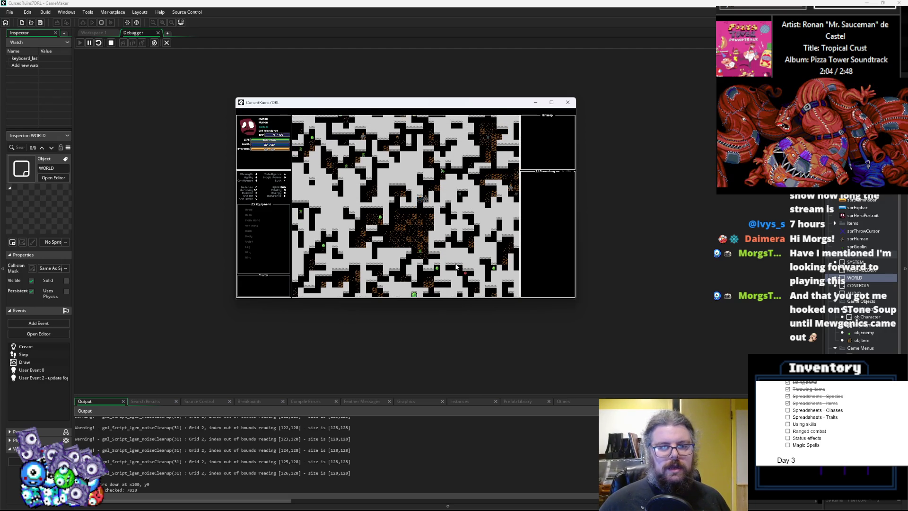
key("Up")
key("Up")
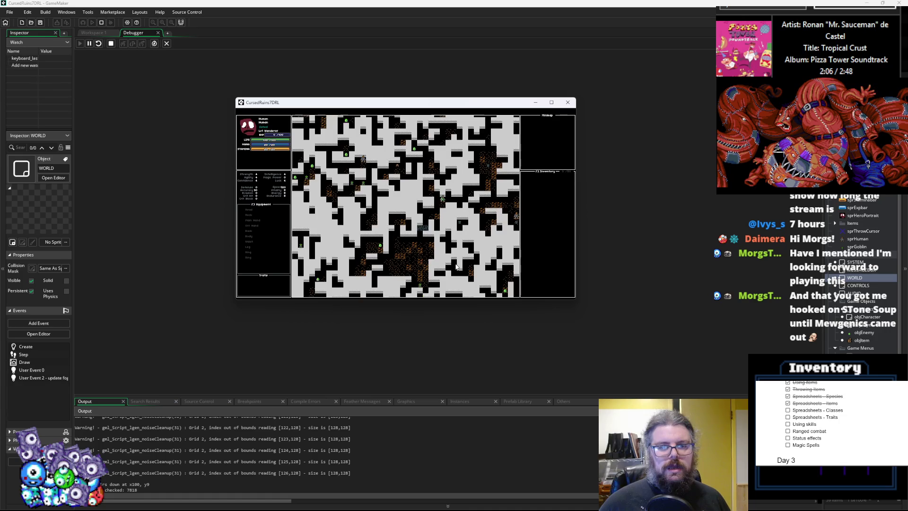
key("Up")
key("Up")
key("Up")
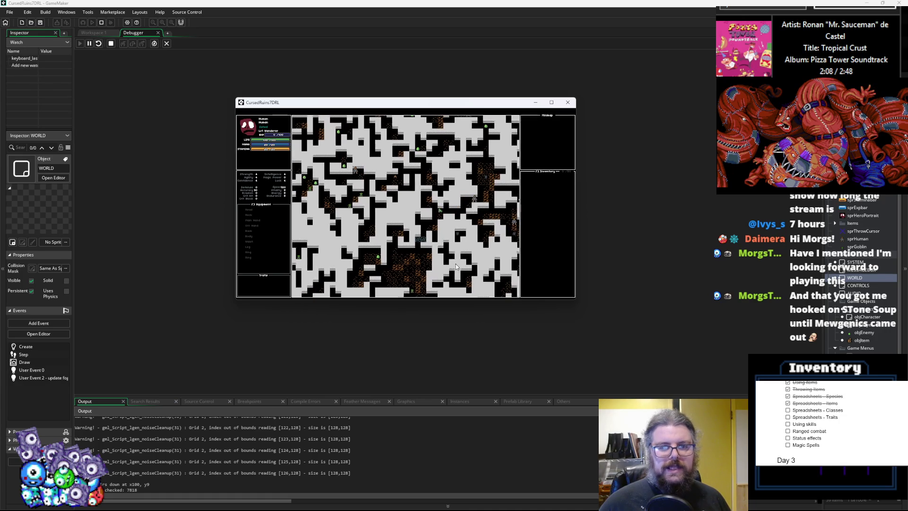
key("Up")
key("Up")
key("Up")
key("Right")
key("Right")
key("Right")
key("Up")
key("Up")
key("Up")
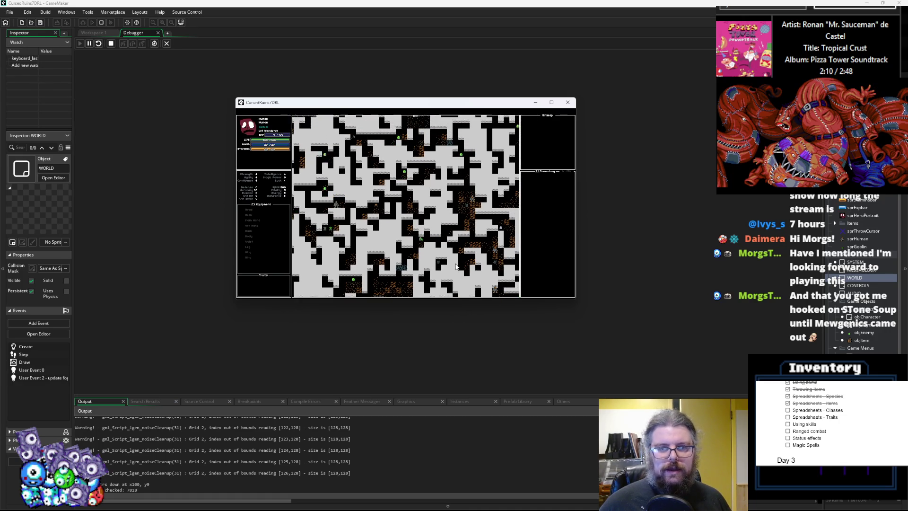
key("Up")
key("Up")
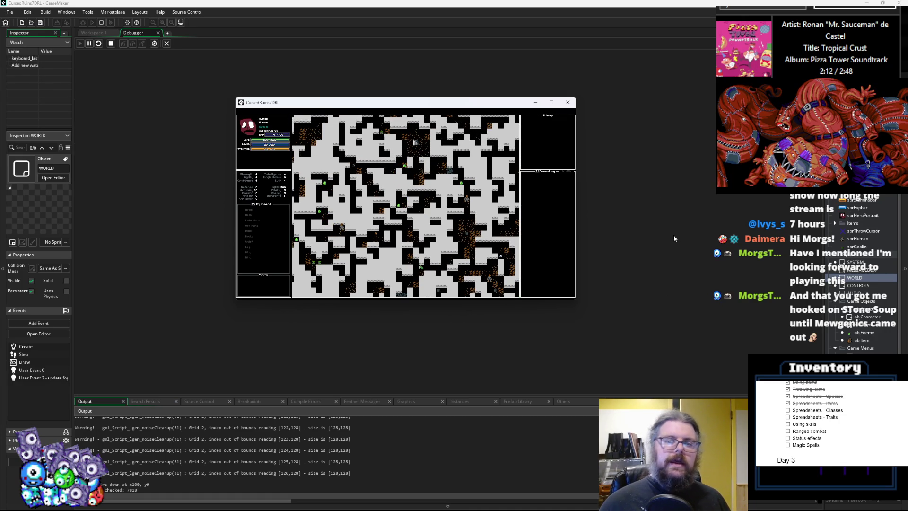
left_click(568, 102)
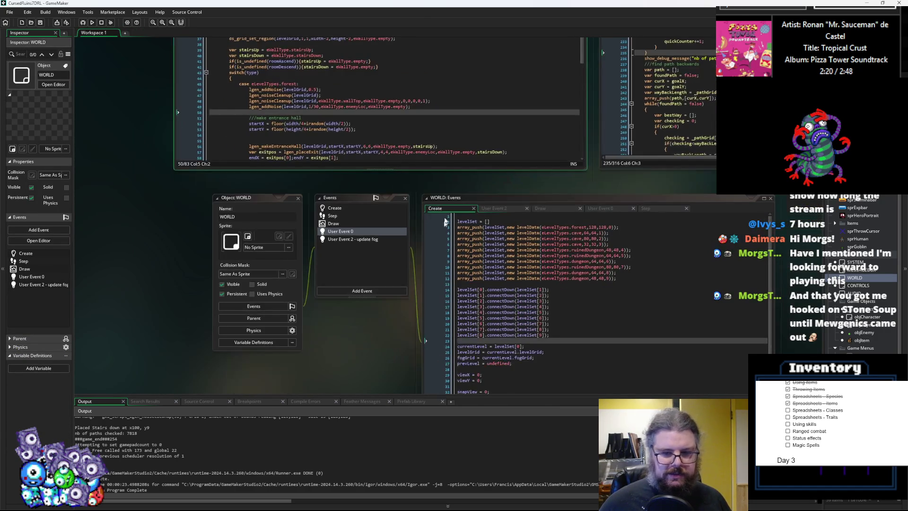
- Change the forest size 128 on WORLD Create line 3 to 32, then save and run with F5
double_click(596, 227)
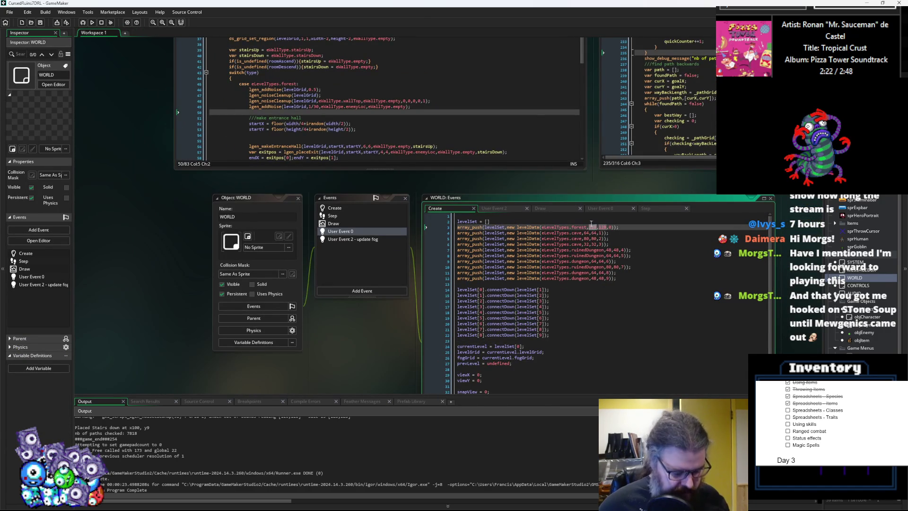
type("32")
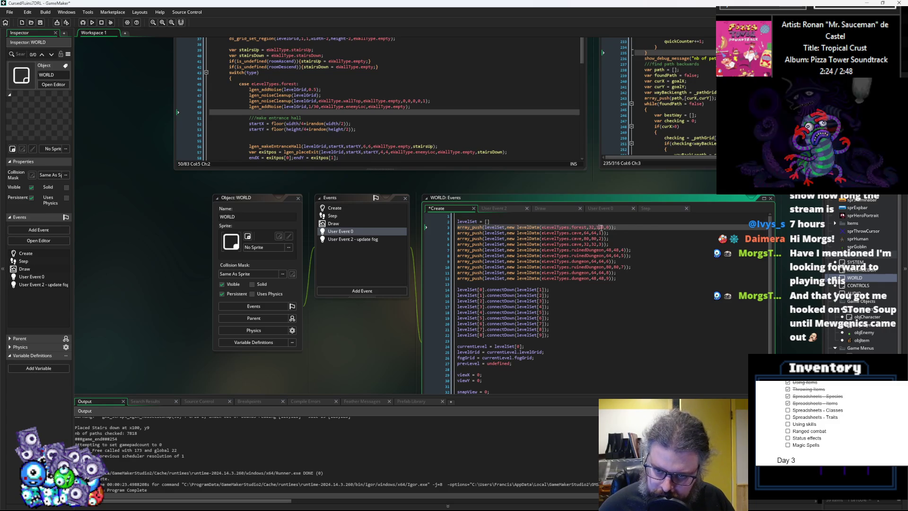
key("Down")
key("F5")
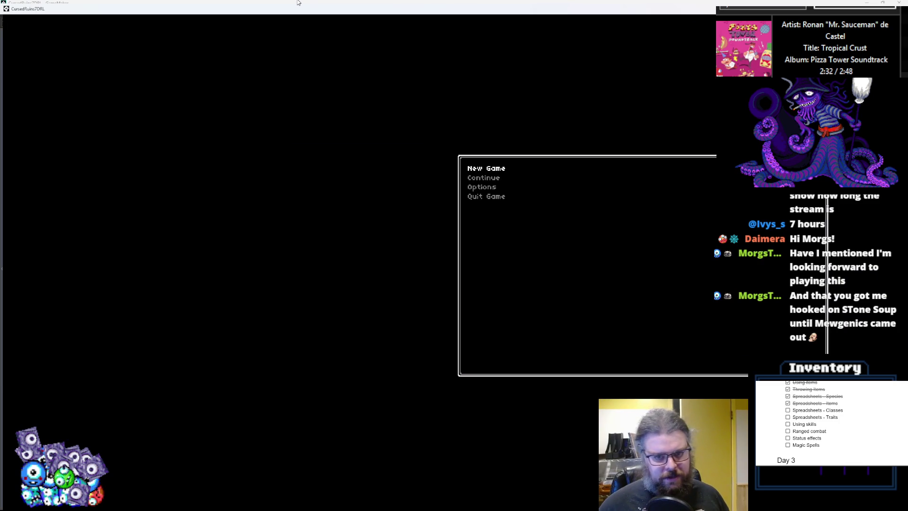
- Start a new game, reveal the whole 32-by-32 forest map, and scroll the log to the out-of-bounds warnings
key("Return")
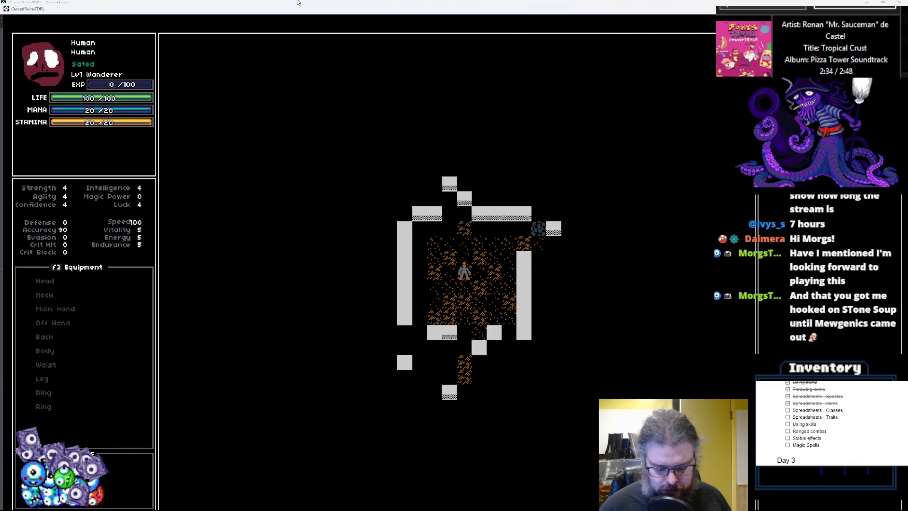
key("Right")
key("Right")
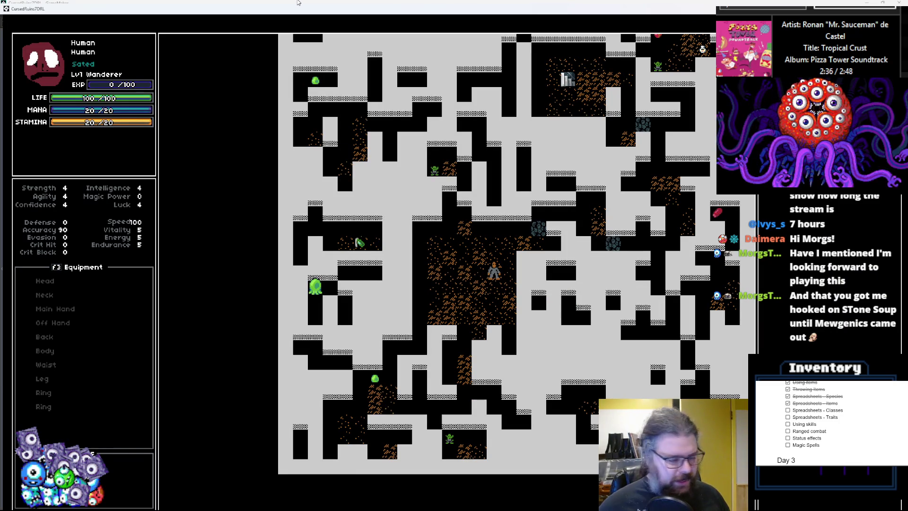
mouse_move(339, 14)
left_mouse_down()
mouse_move(394, 175)
mouse_move(478, 105)
mouse_move(351, 83)
left_mouse_up()
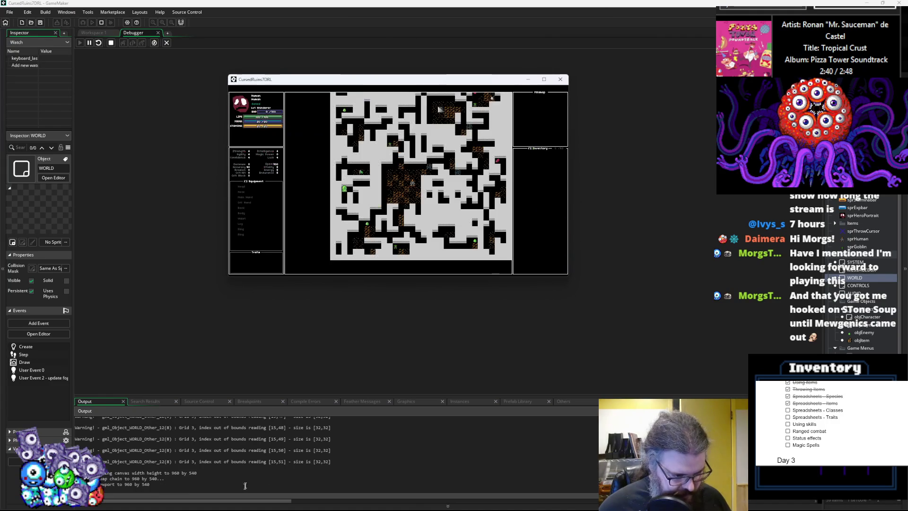
scroll(249, 471, "up", 3)
scroll(249, 470, "up", 10)
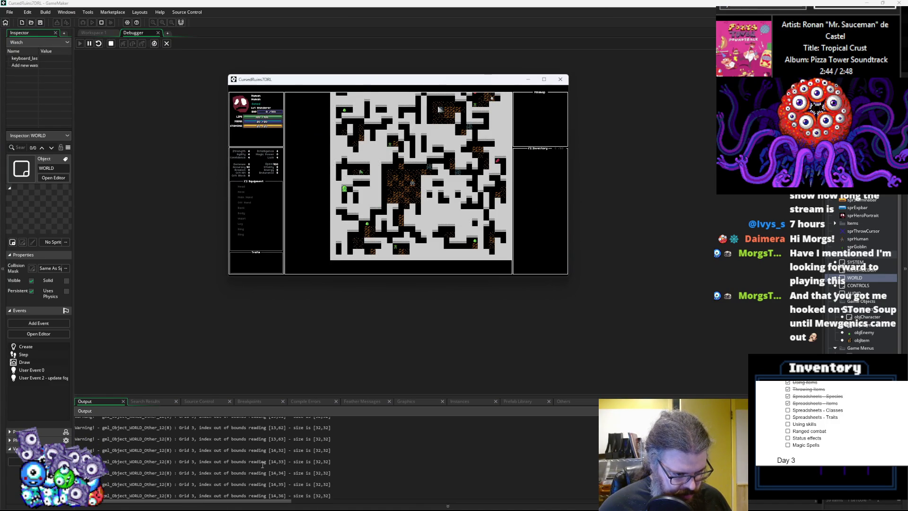
scroll(255, 466, "up", 5)
scroll(270, 465, "up", 5)
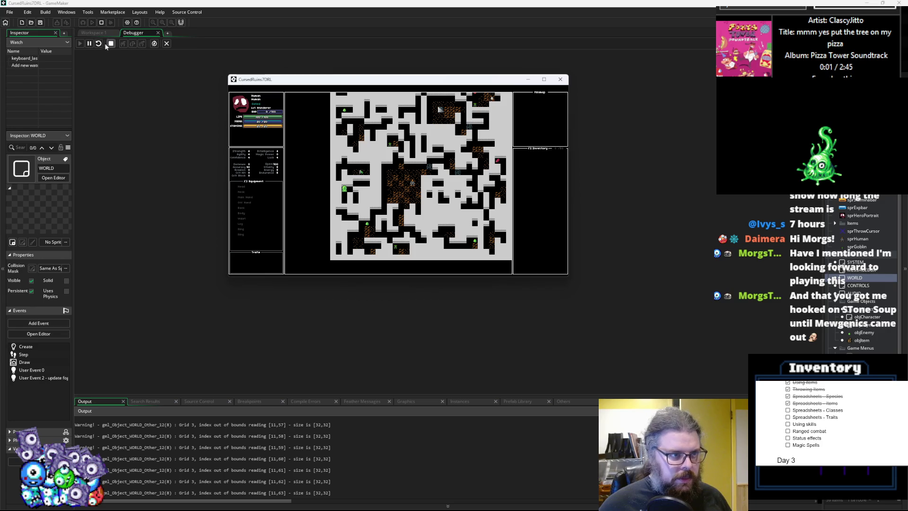
- Pause the game, rerun it with F5 to review the grid warnings, then stop the debug session
left_click(89, 43)
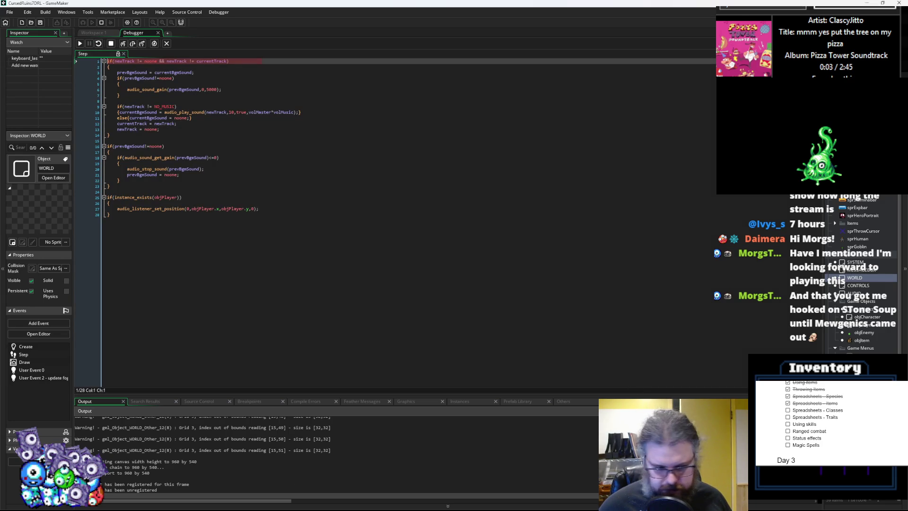
left_click(255, 410)
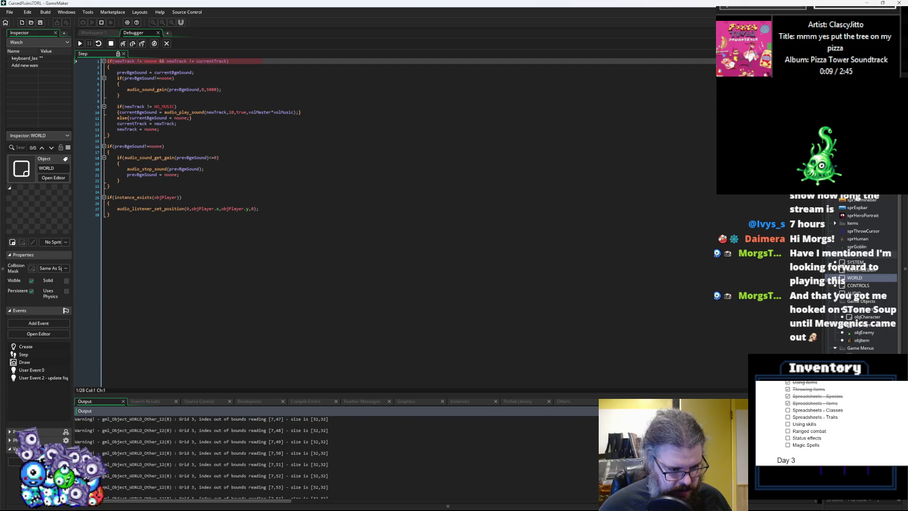
key("F5")
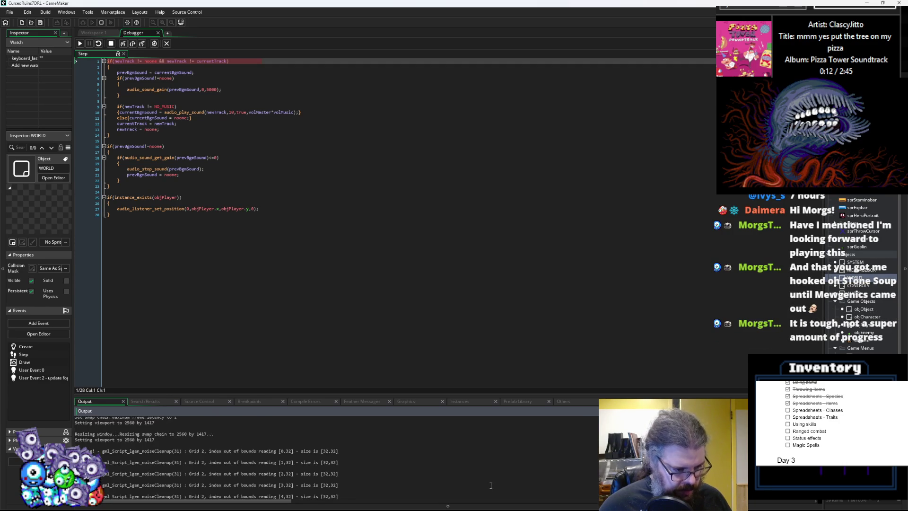
scroll(491, 485, "up", 3)
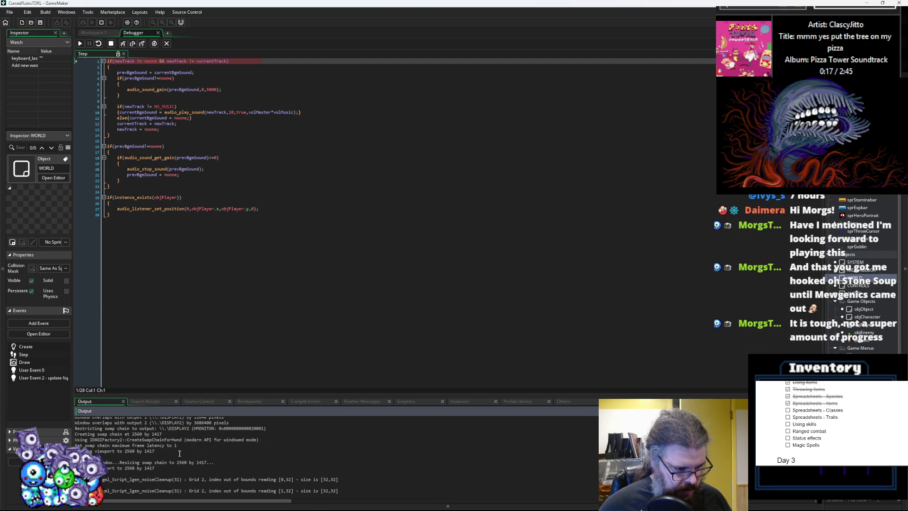
scroll(181, 452, "down", 2)
scroll(184, 452, "up", 5)
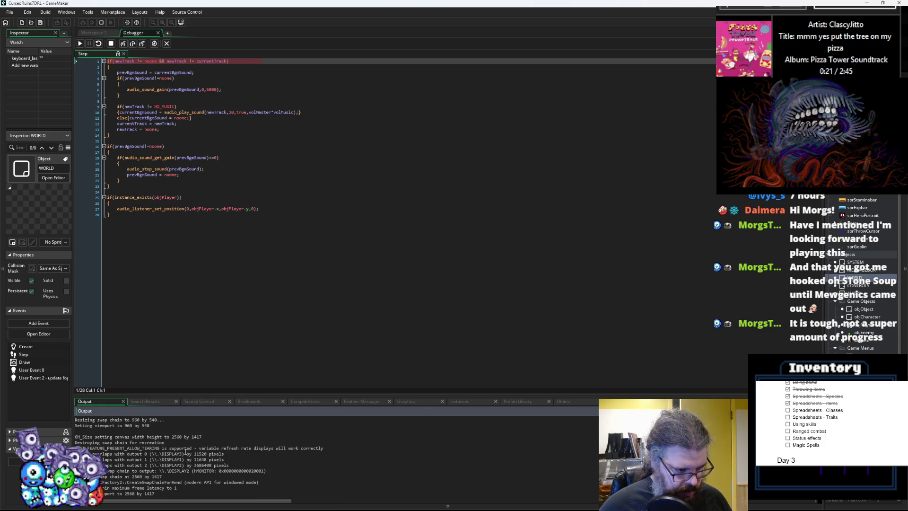
scroll(186, 452, "down", 2)
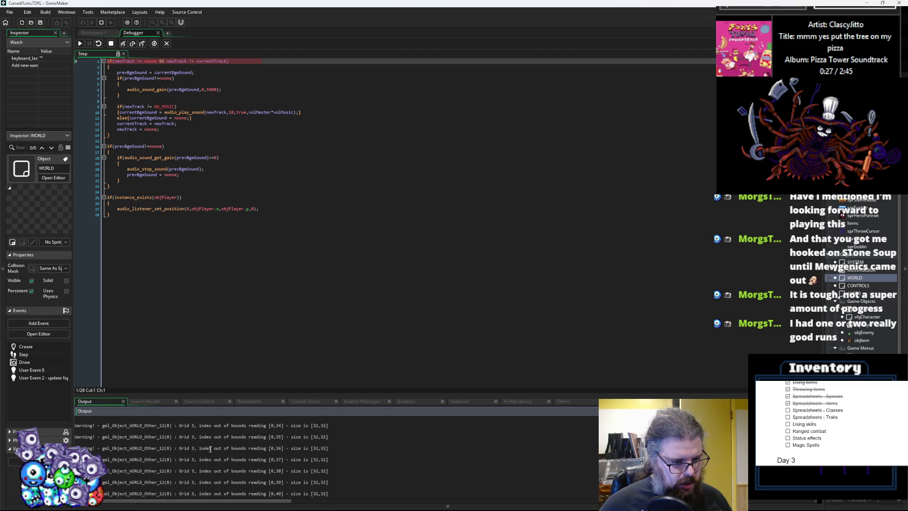
scroll(209, 450, "up", 3)
scroll(210, 449, "down", 1)
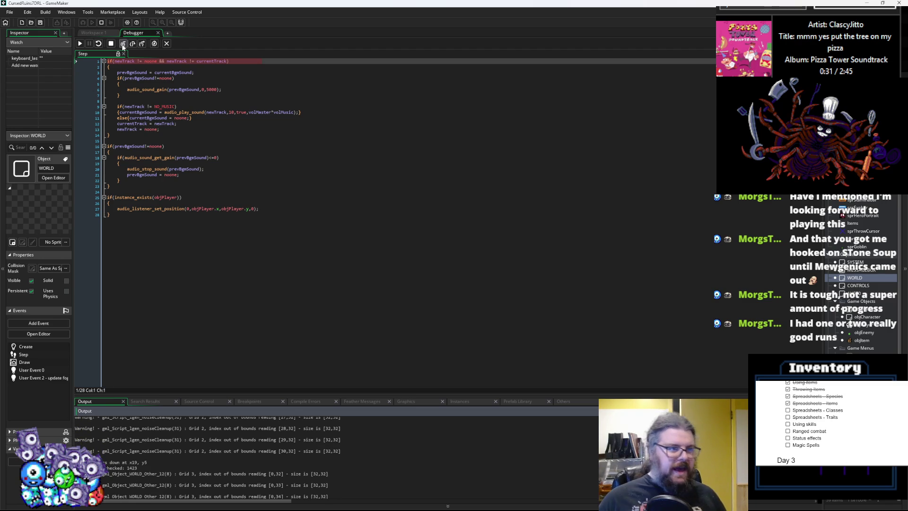
left_click(111, 44)
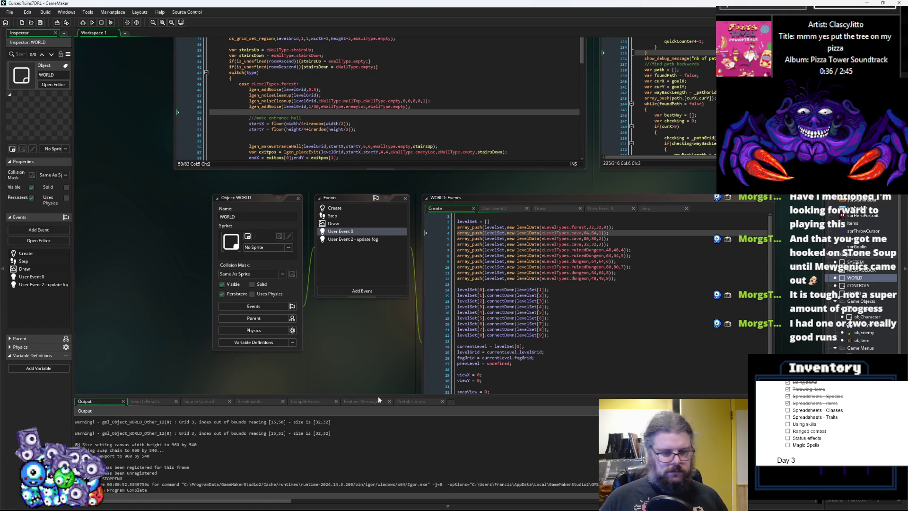
left_click_drag(380, 396, 381, 418)
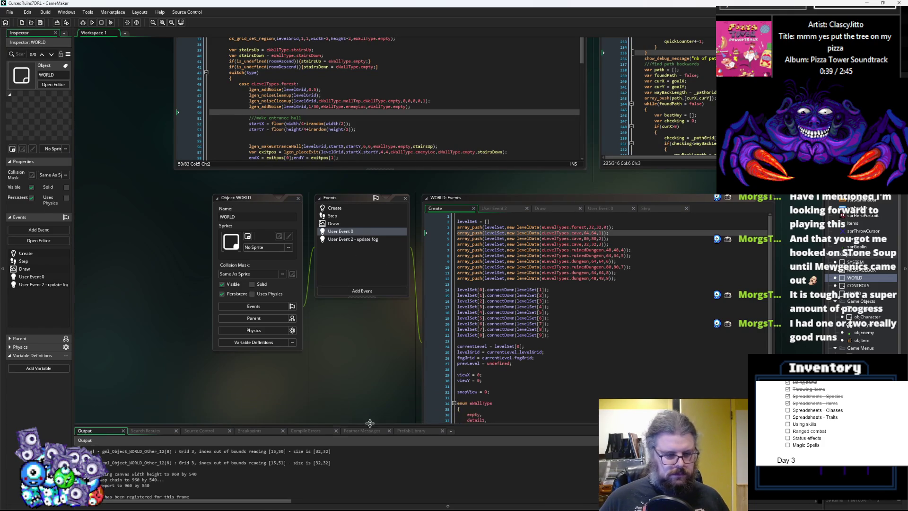
left_click_drag(372, 379, 322, 225)
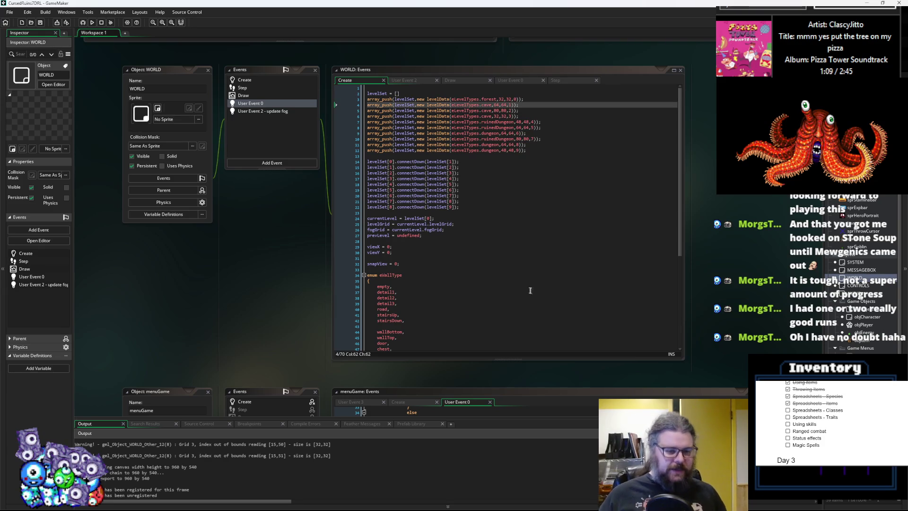
left_click(432, 245)
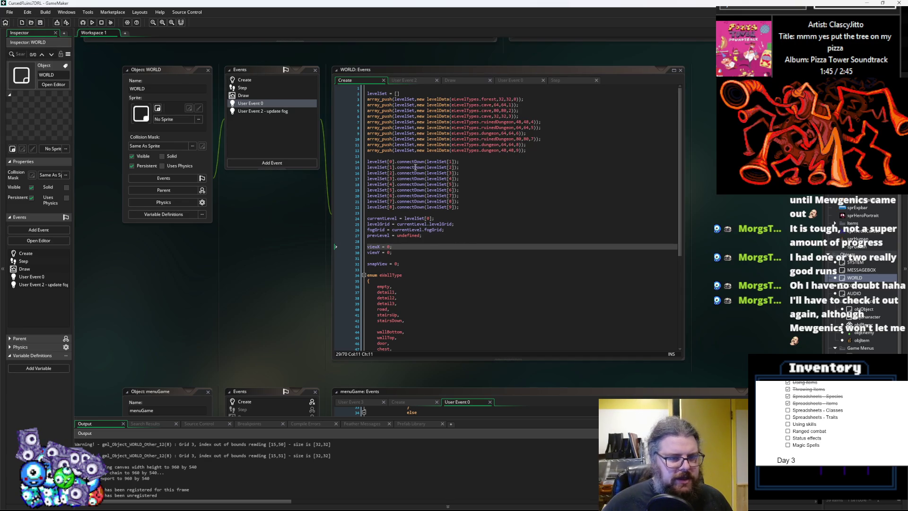
left_click(479, 272)
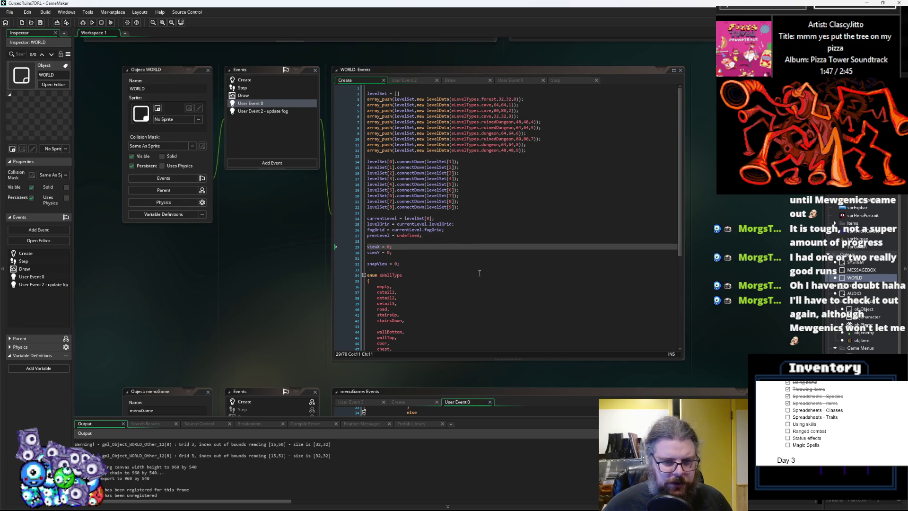
- Pan across the WORLD Create and menuGame User Event 0 editors
scroll(288, 229, "up", 3)
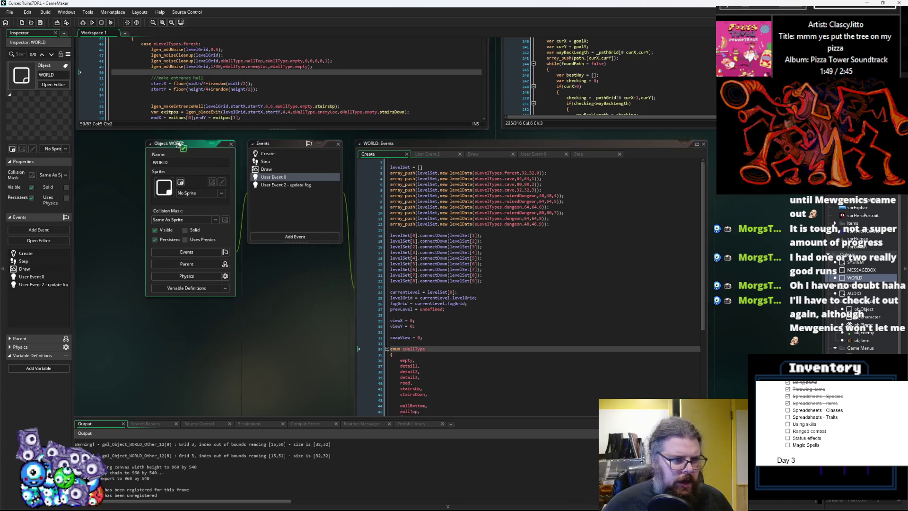
scroll(448, 274, "down", 3)
left_click(448, 274)
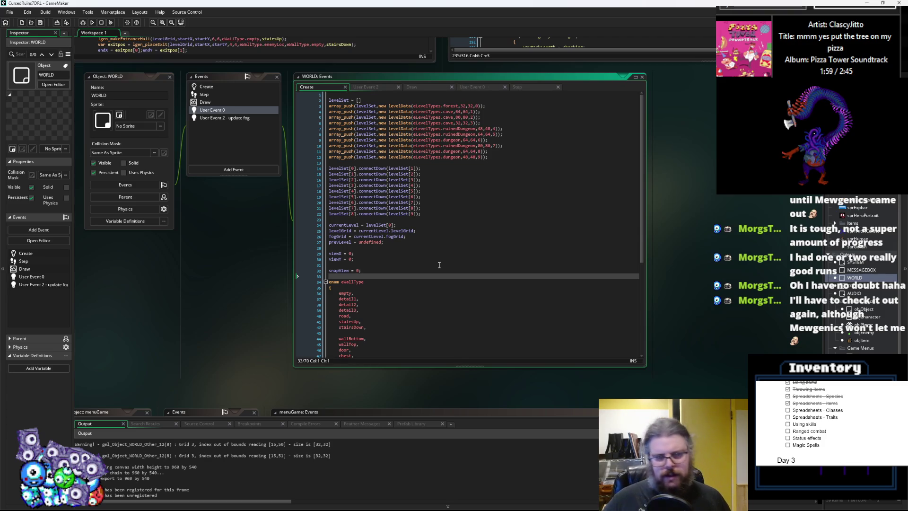
left_click(451, 248)
left_click_drag(237, 307, 258, 381)
left_click_drag(131, 152, 153, 148)
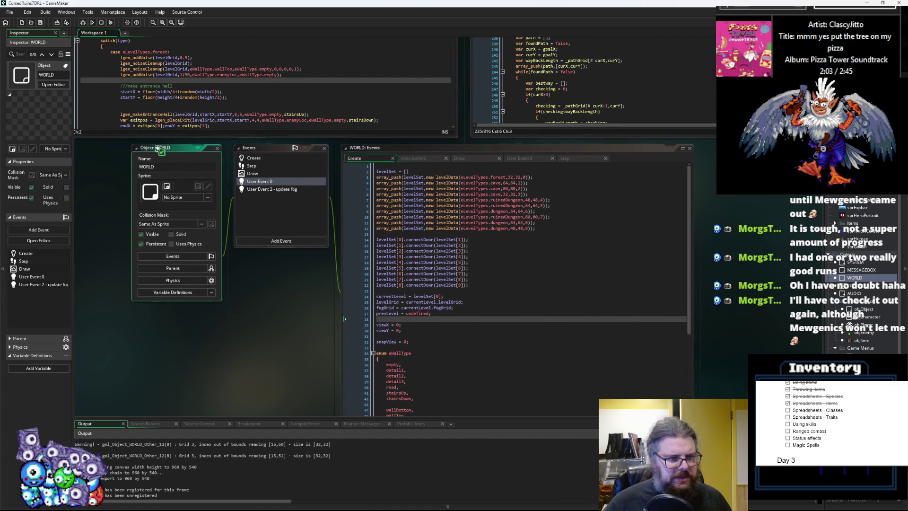
left_click(401, 382)
scroll(472, 346, "down", 5)
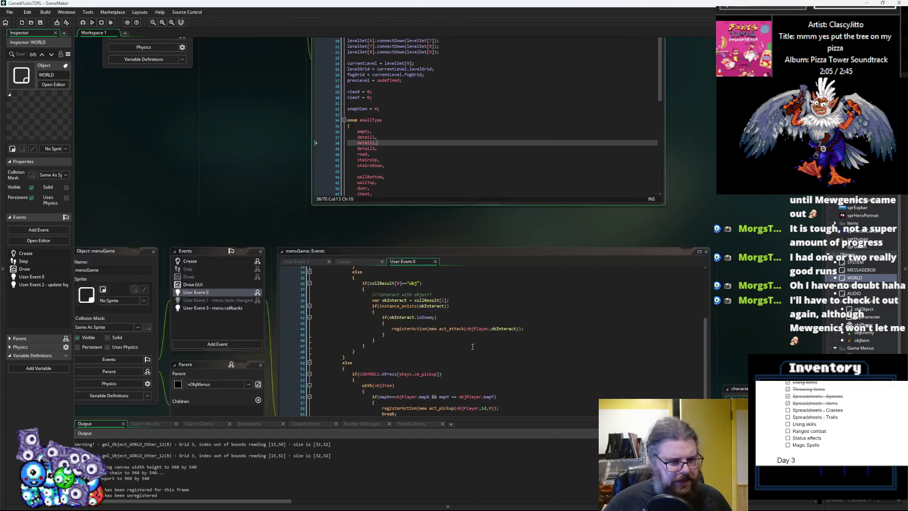
left_click(472, 345)
- Move the characterActions window aside and reach LevelGenUtility's quickCounter increment
left_click_drag(151, 119, 113, 94)
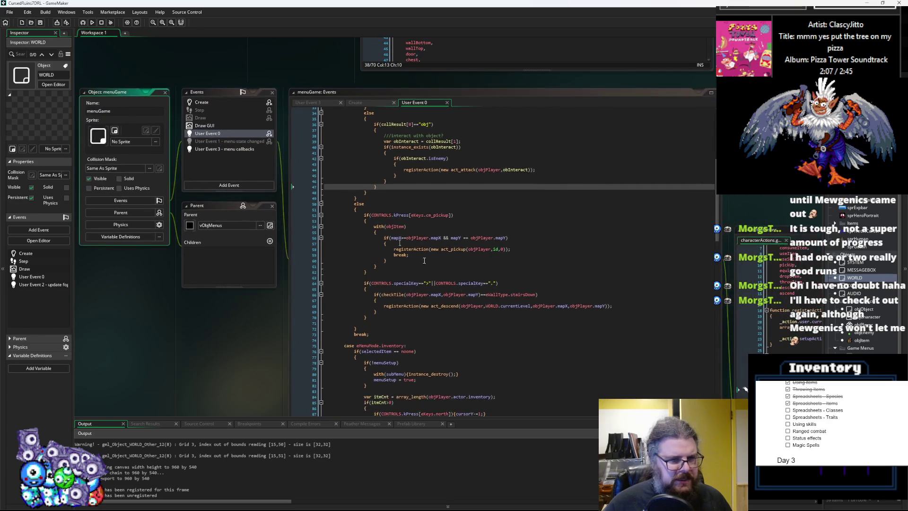
left_click(487, 312)
scroll(487, 312, "right", 5)
scroll(614, 302, "up", 2)
scroll(738, 289, "right", 4)
scroll(593, 172, "down", 1)
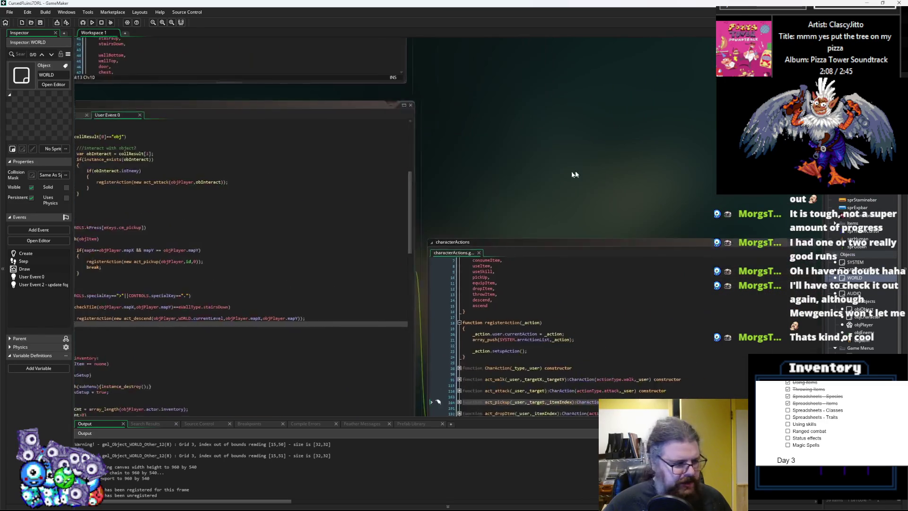
left_click_drag(504, 250, 510, 104)
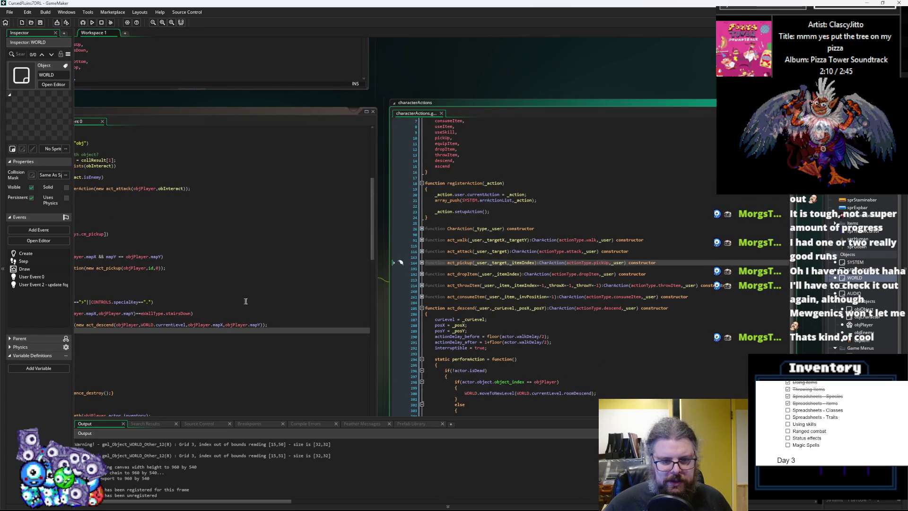
scroll(592, 358, "left", 8)
scroll(593, 358, "up", 1)
scroll(592, 357, "down", 10)
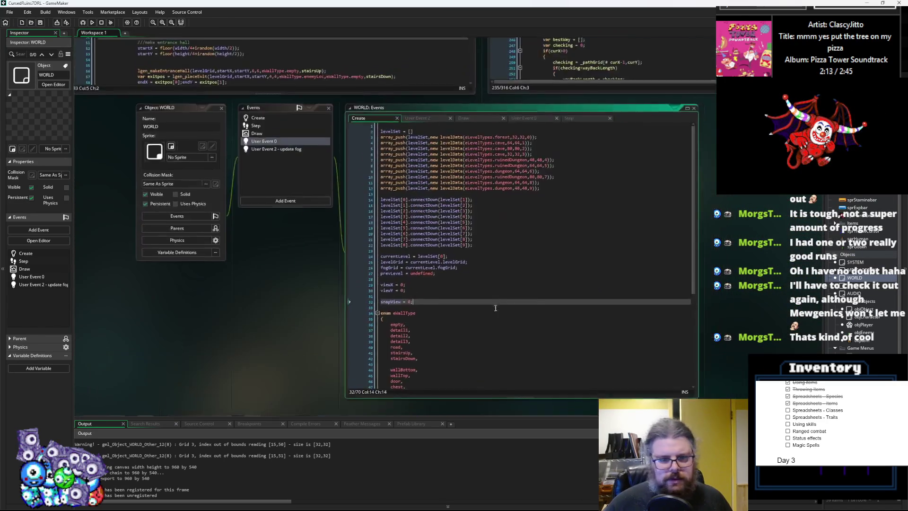
scroll(450, 395, "up", 2)
scroll(463, 307, "right", 3)
left_click(463, 307)
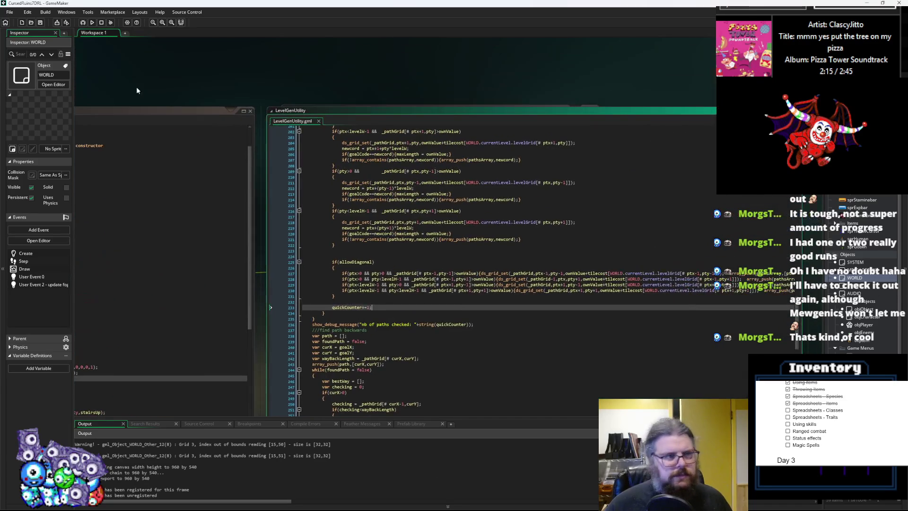
- Save the project and scroll to lgen_findPath's neighbour cost checks and allowDiagonal block
left_click(41, 22)
scroll(336, 257, "down", 2)
scroll(336, 257, "left", 4)
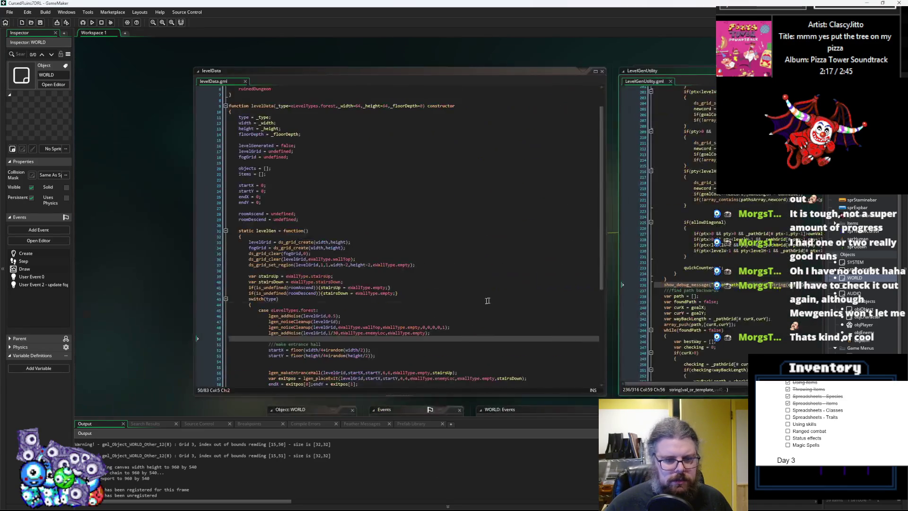
scroll(394, 288, "up", 1)
scroll(393, 288, "left", 2)
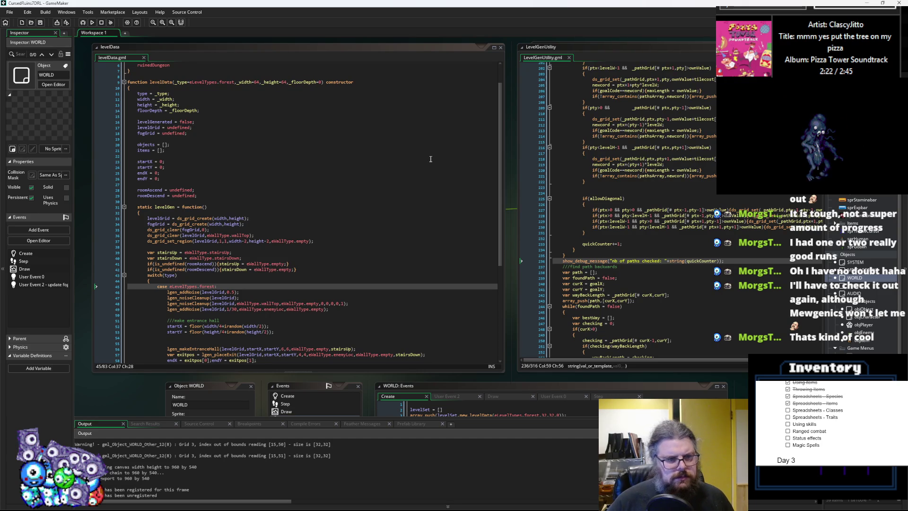
scroll(443, 176, "left", 5)
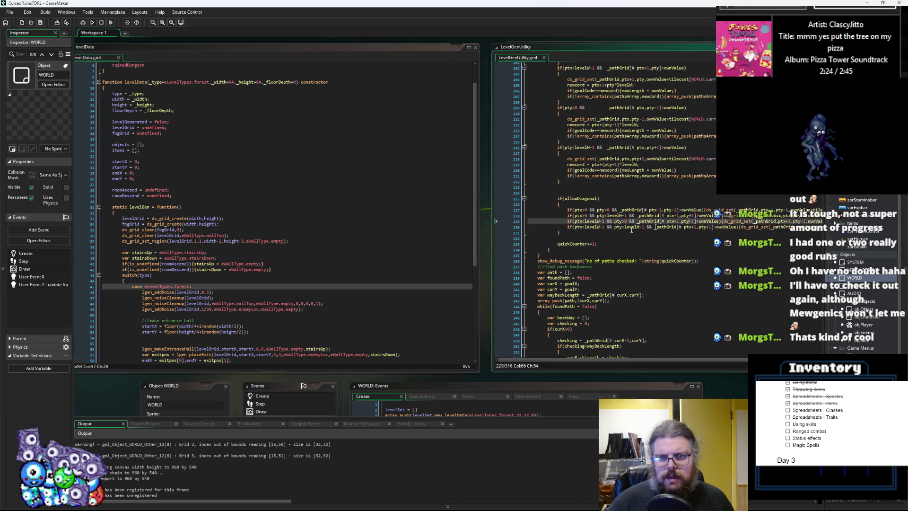
left_click(443, 248)
scroll(443, 249, "up", 4)
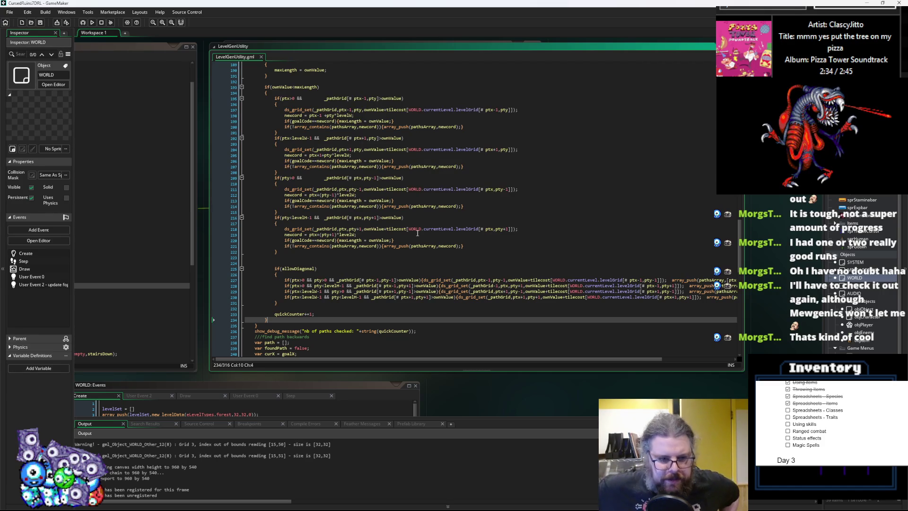
- Fold the lgen_findPath, lgen_drawPath and lgen_placeExit functions down to their signatures
scroll(455, 234, "up", 20)
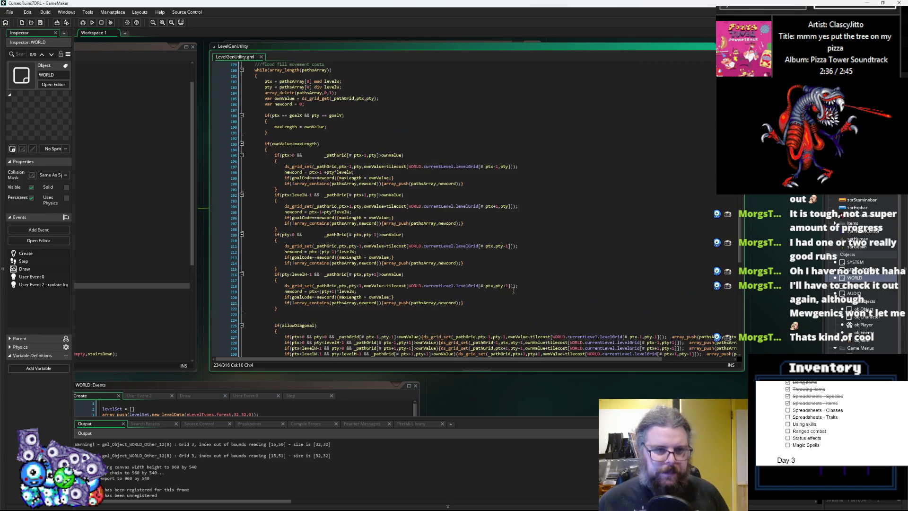
left_click(240, 218)
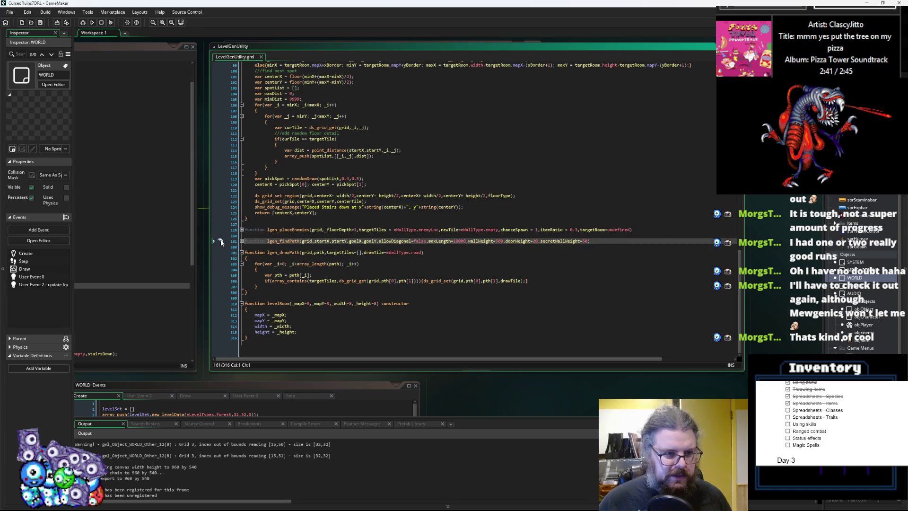
left_click(304, 268)
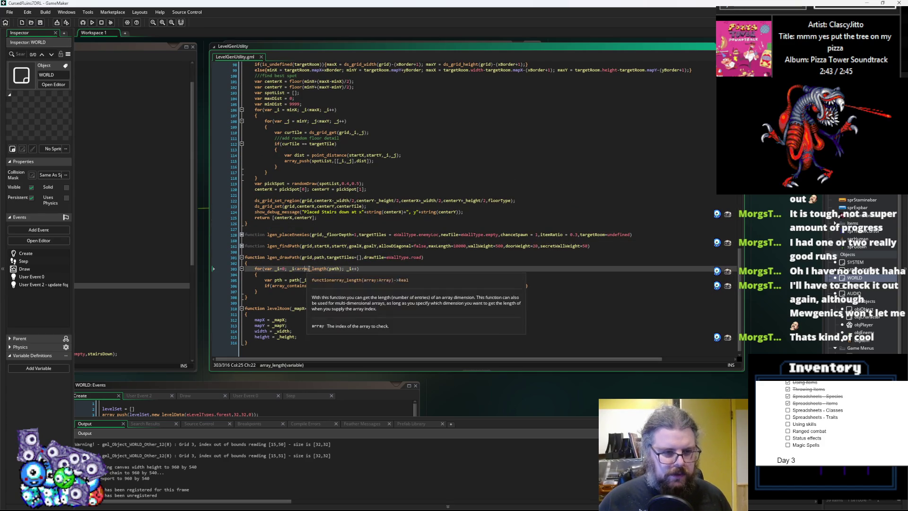
left_click(278, 257)
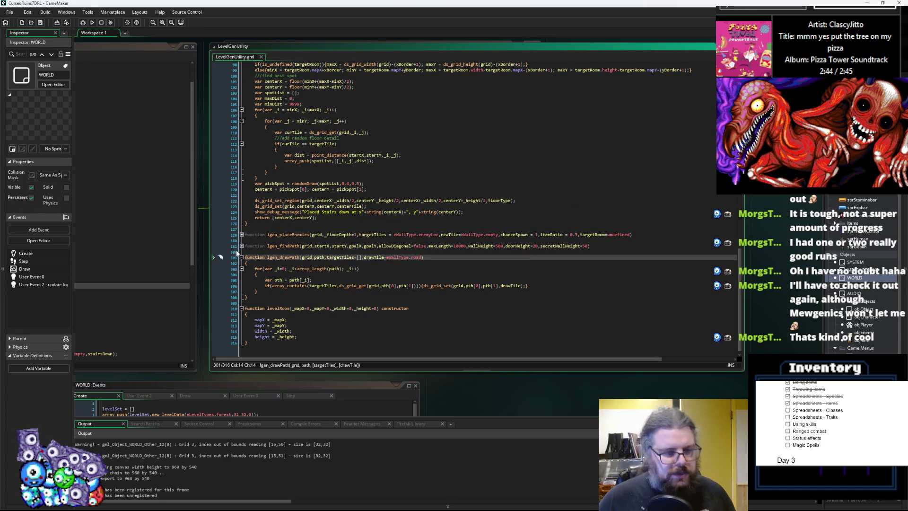
scroll(382, 256, "up", 6)
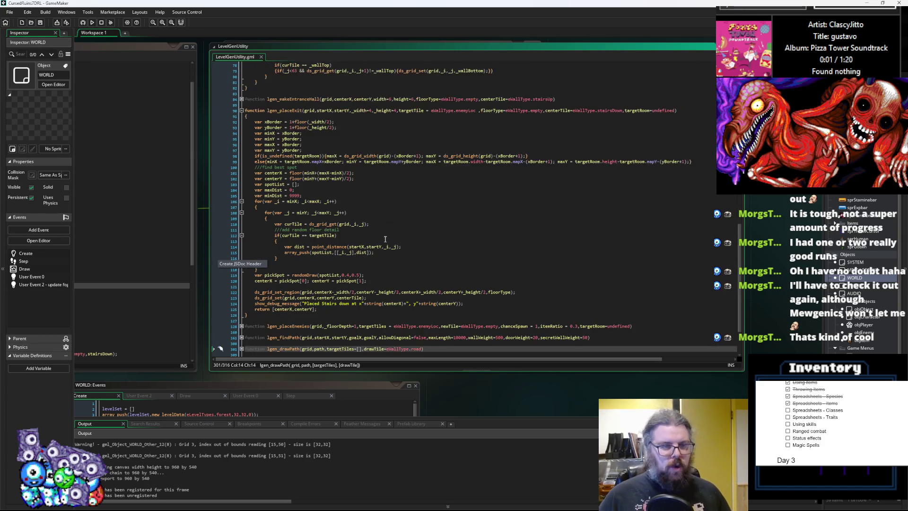
left_click(241, 125)
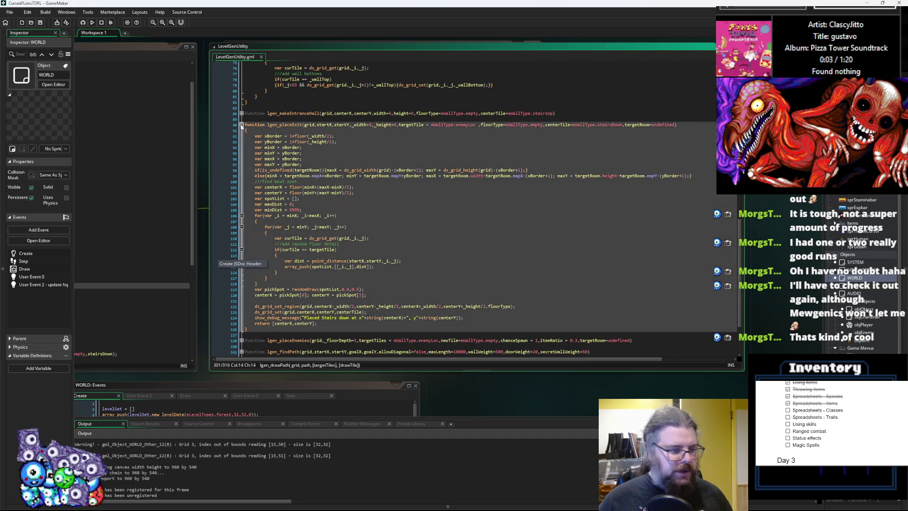
- Move through lgen_processWalls and the levelData script, then jump to WORLD's Create code with F12
scroll(241, 131, "up", 6)
left_click(368, 162)
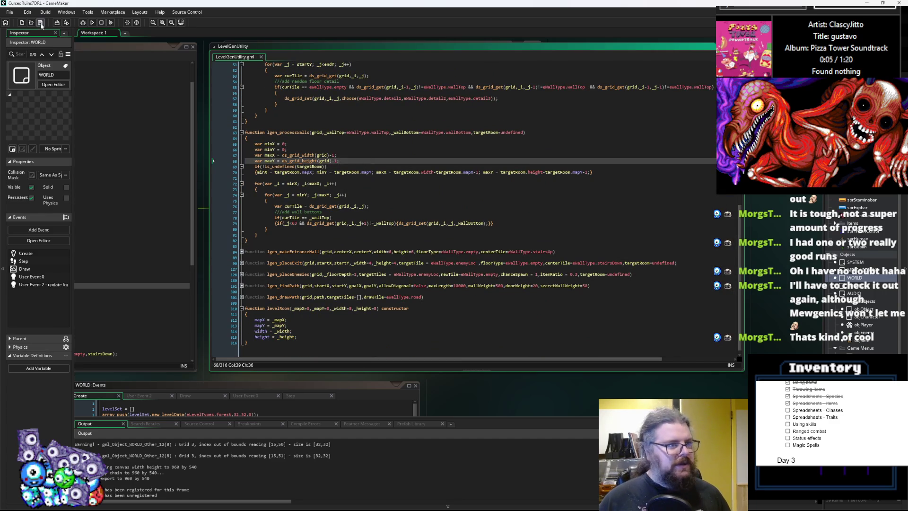
left_click(306, 228)
key("ctrl+Tab")
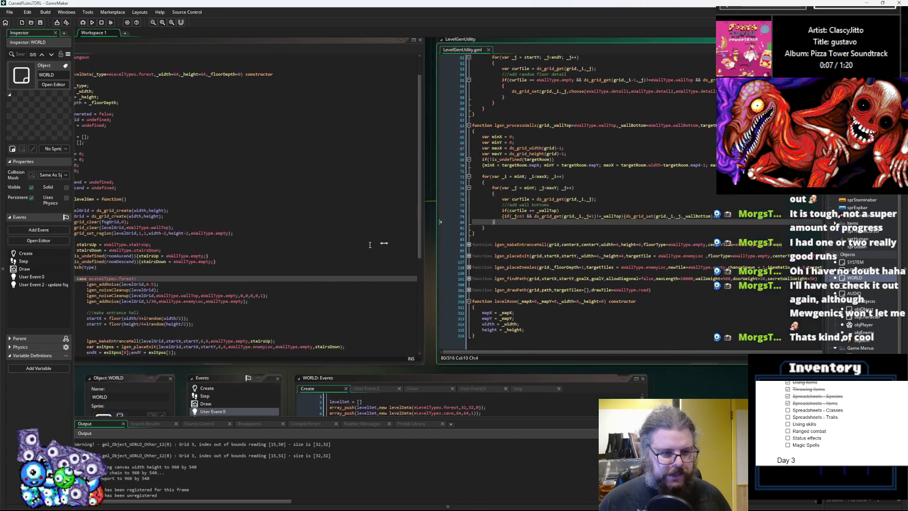
left_click(407, 271)
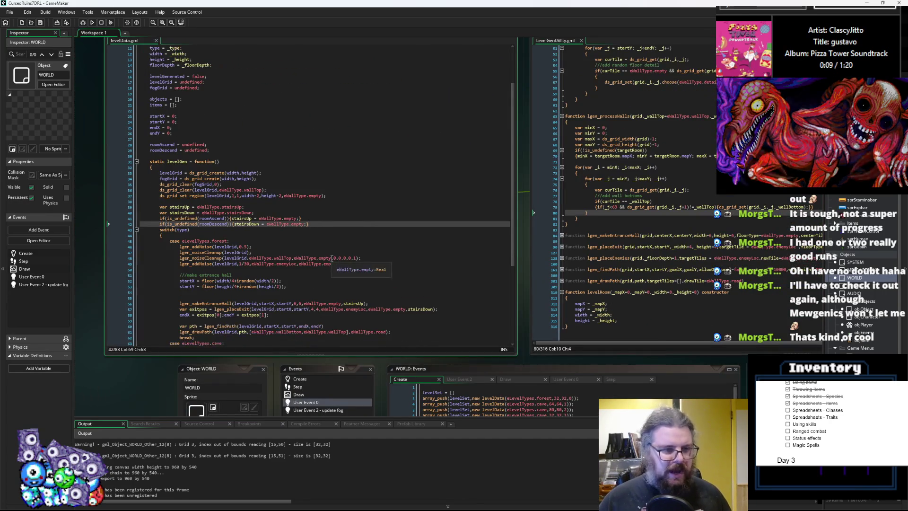
scroll(342, 257, "up", 2)
key("F12")
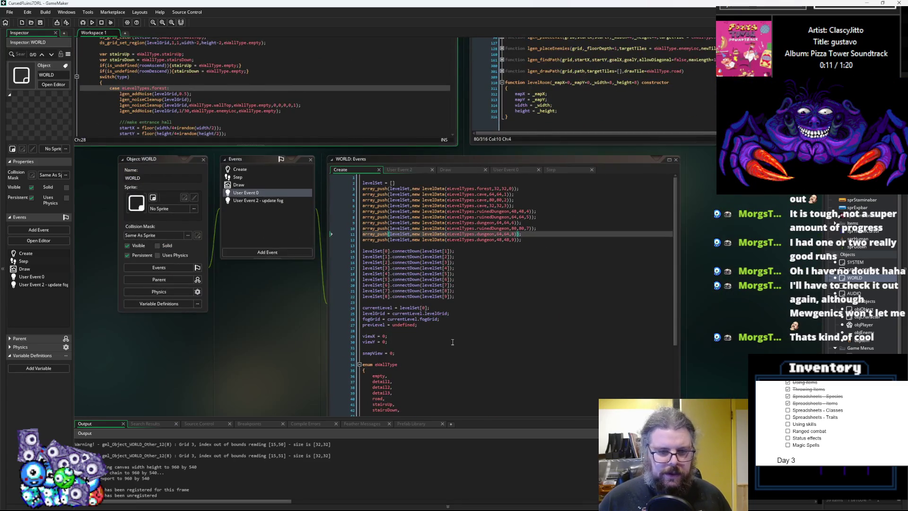
left_click(444, 317)
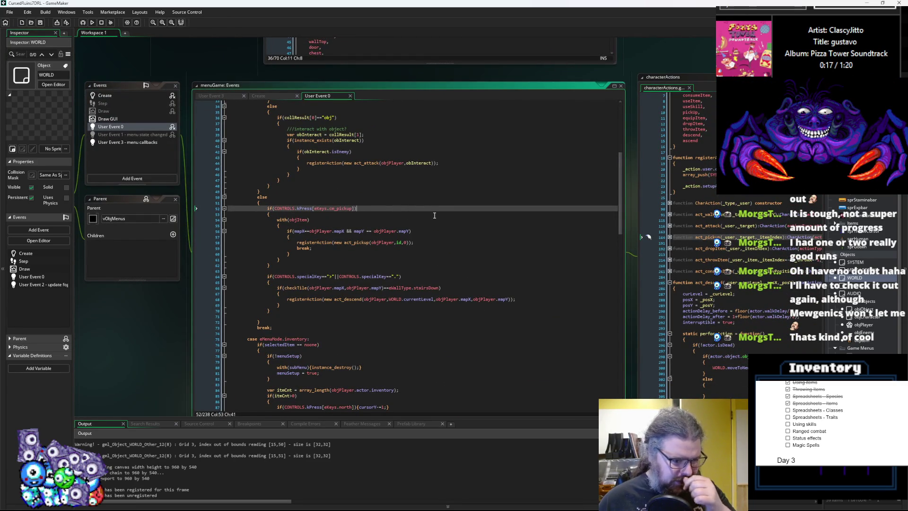
scroll(434, 215, "up", 10)
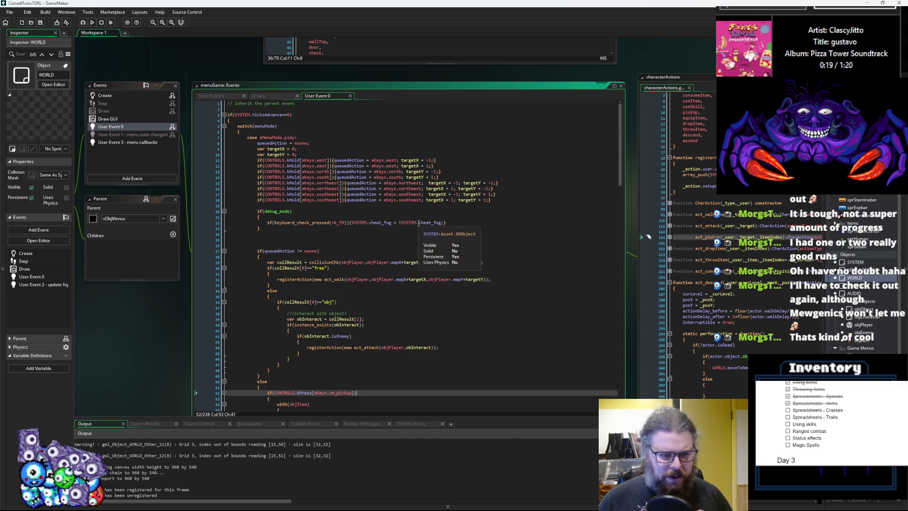
left_click(419, 211)
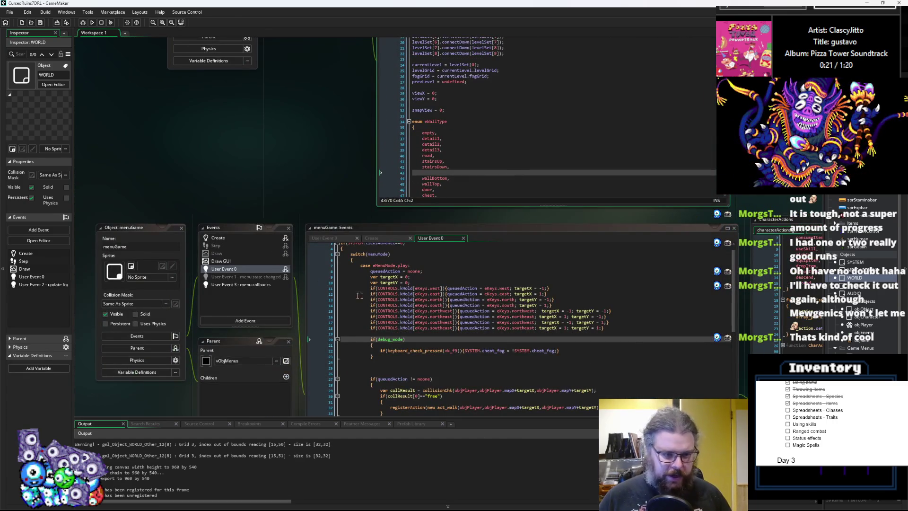
middle_click(377, 294)
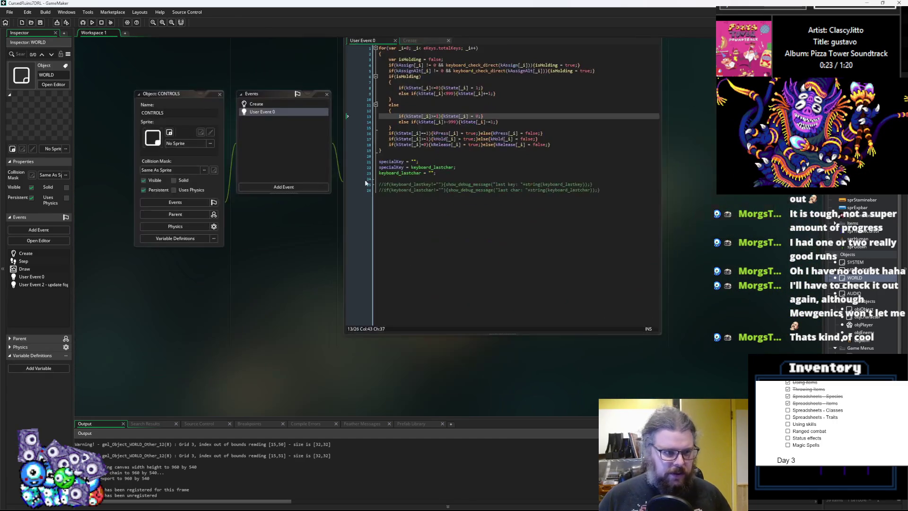
left_click_drag(380, 184, 420, 184)
left_click_drag(245, 167, 254, 249)
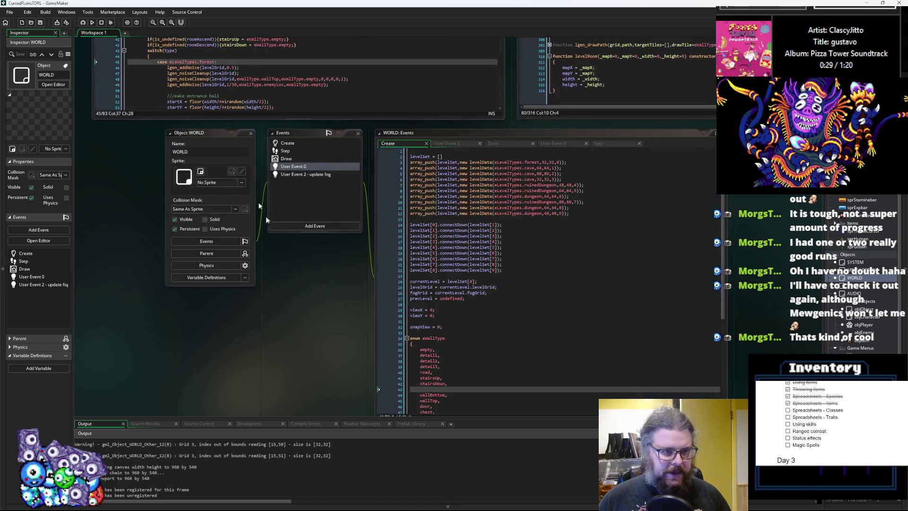
- Change the first levelSet entry's type from forest to dungeon
left_click(294, 144)
left_click(506, 236)
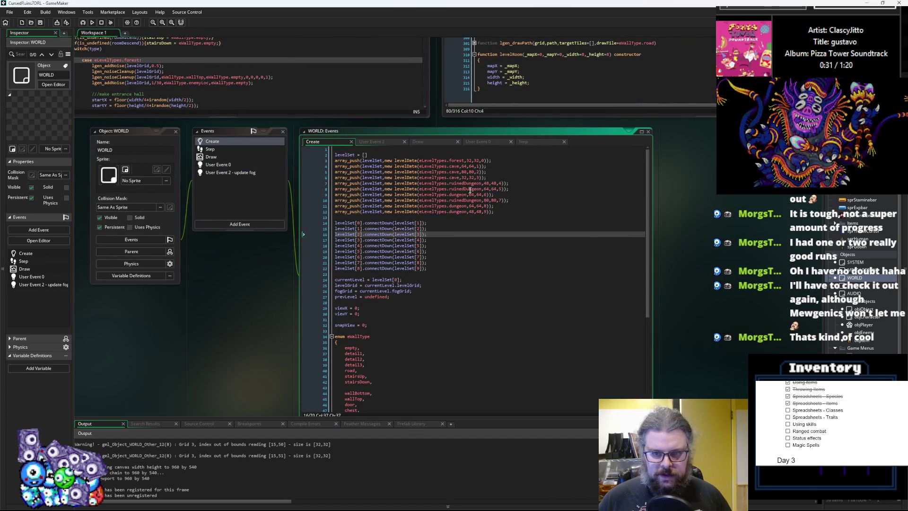
left_click(463, 184)
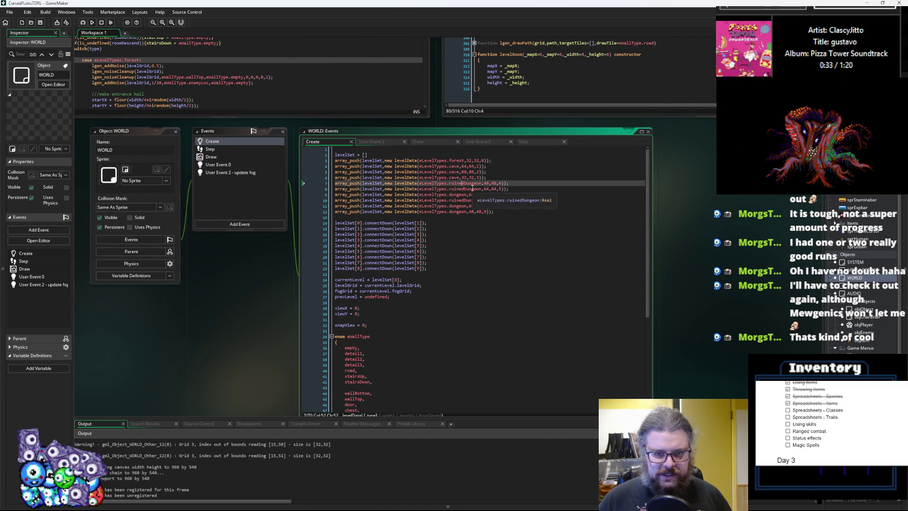
left_click(462, 194)
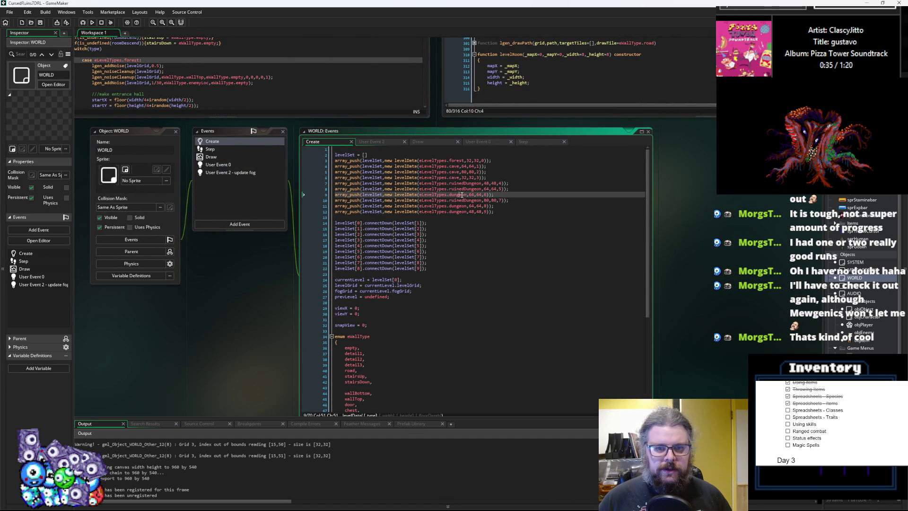
left_click(462, 160)
type("dungeon")
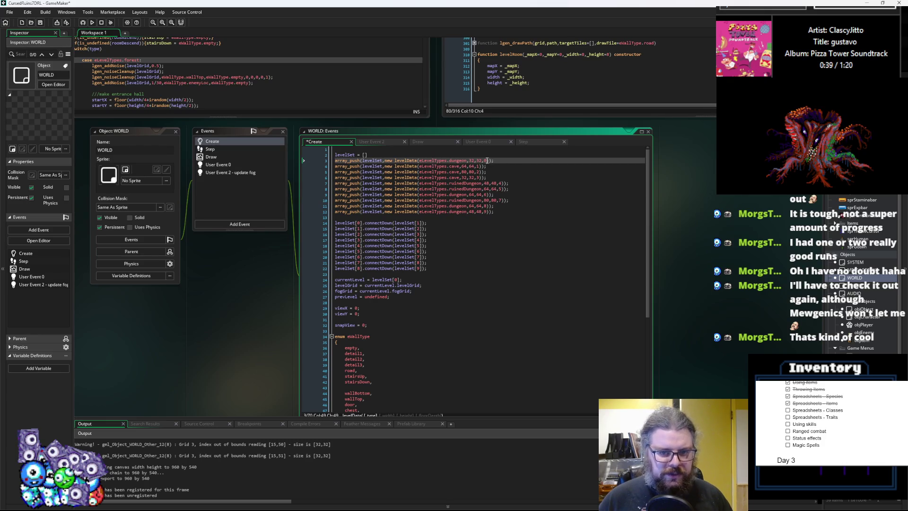
- Set the first level's width and height from 32 to 64, then save
left_click(486, 160)
key("BackSpace")
key("BackSpace")
type("64")
key("BackSpace")
type("64")
left_click(511, 166)
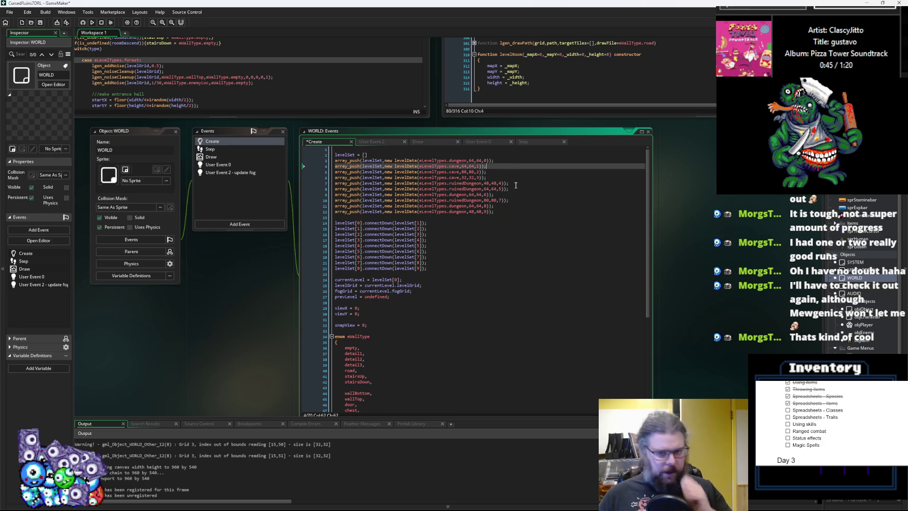
left_click(520, 178)
scroll(520, 177, "up", 3)
left_click(40, 25)
left_click_drag(451, 120, 588, 257)
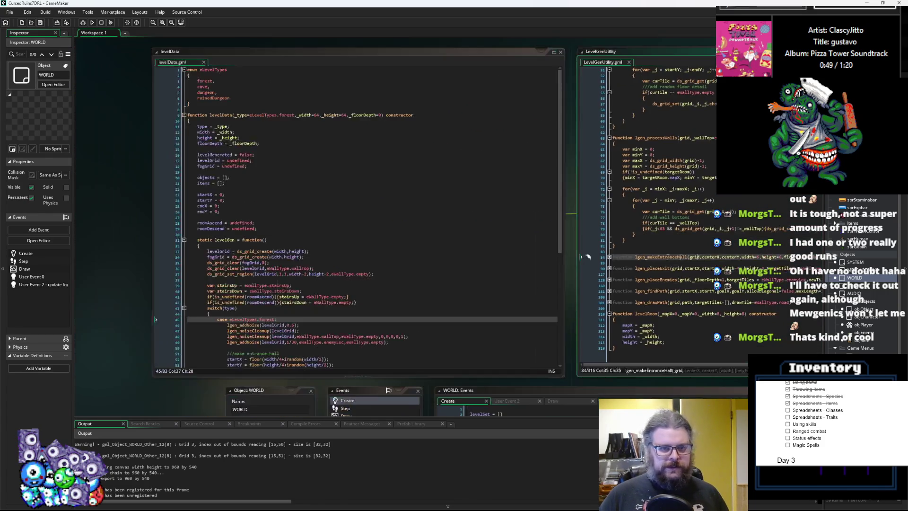
- Start a new empty line under levelData's dungeon case
left_click(438, 247)
scroll(417, 258, "down", 10)
left_click(305, 243)
key("Return")
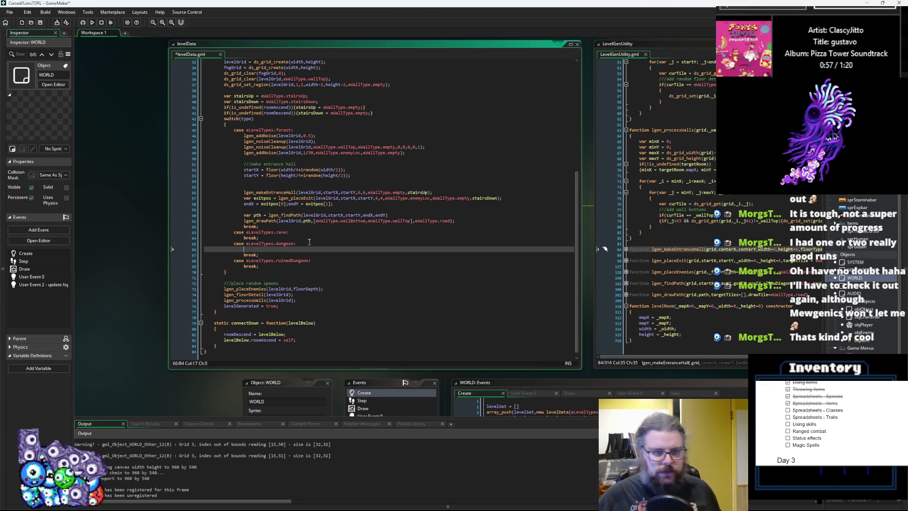
- Fold the levelRoom constructor and the lgen_noiseCleanup function in LevelGenUtility
left_click(319, 141)
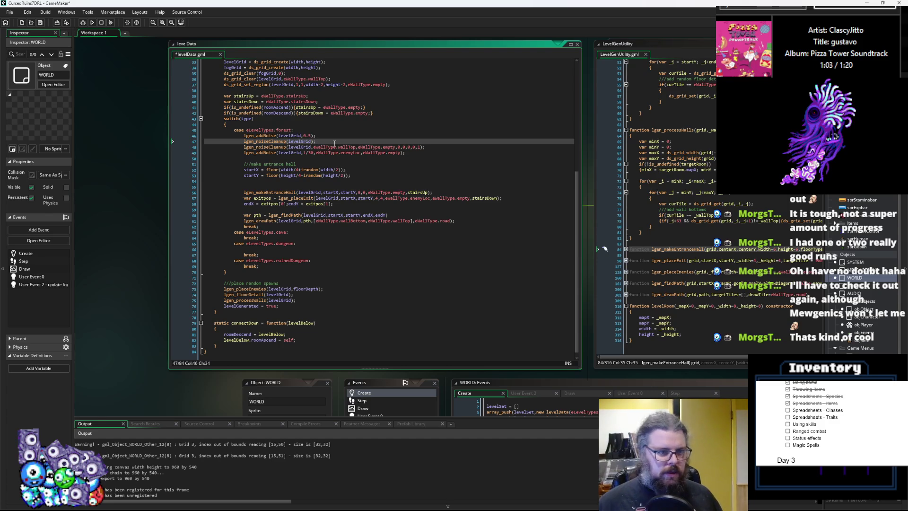
left_click(414, 198)
left_click(577, 209)
left_click(550, 300)
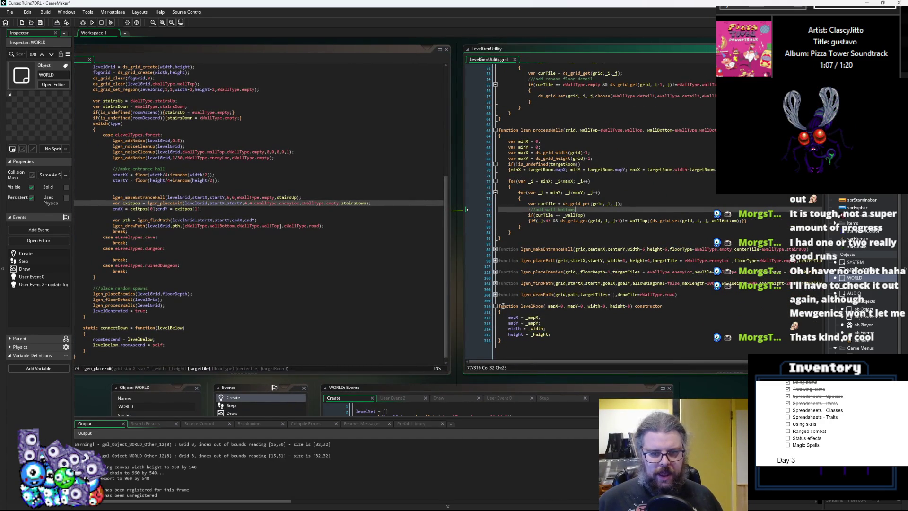
left_click(496, 306)
left_click(570, 271)
scroll(575, 269, "up", 15)
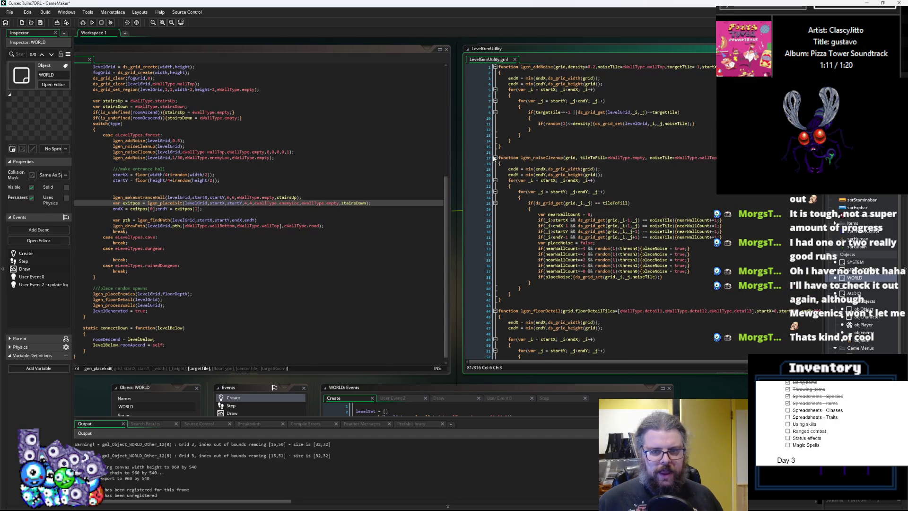
left_click(492, 158)
left_click(495, 158)
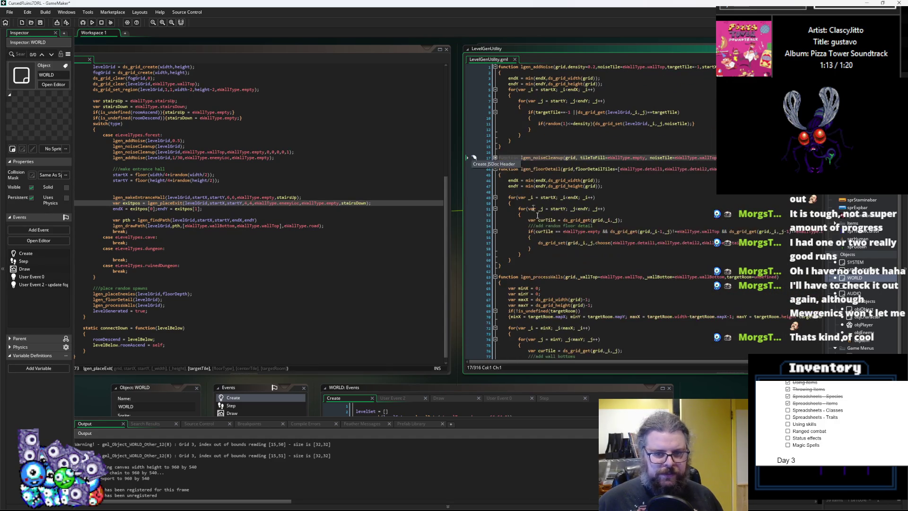
left_click(558, 237)
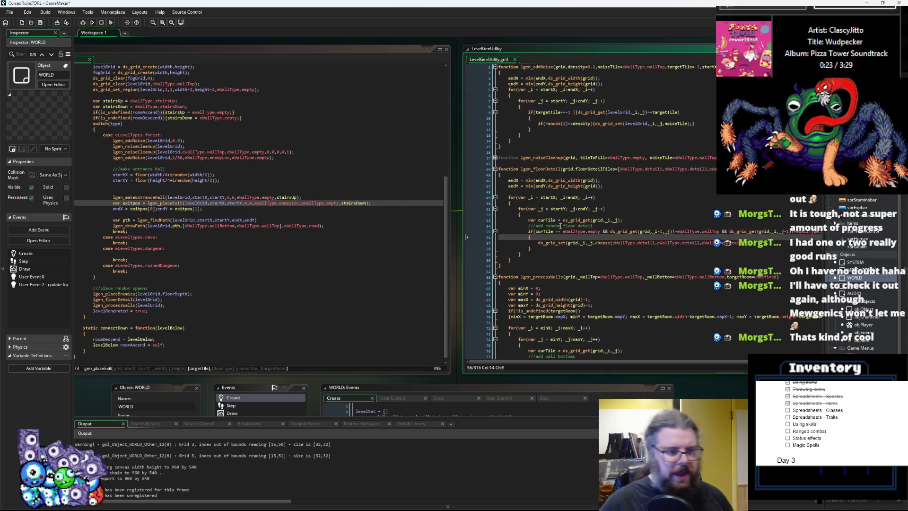
left_click(374, 288)
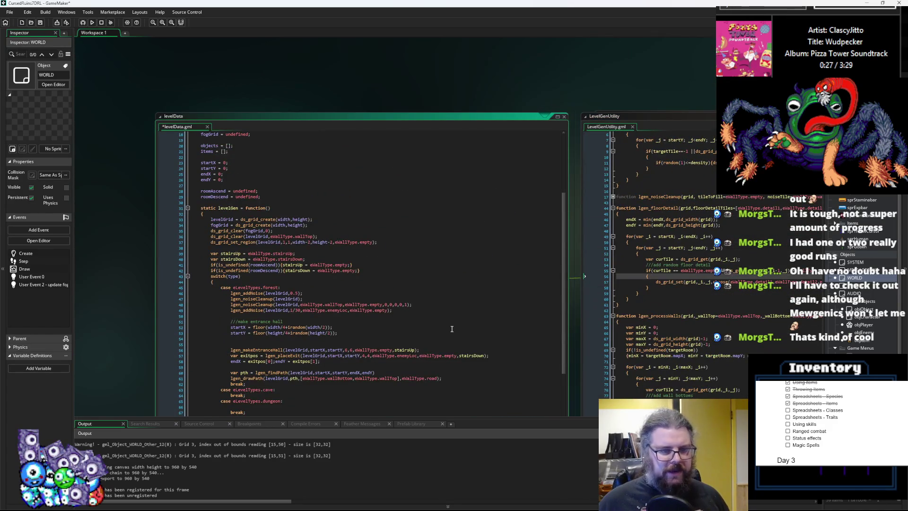
- Add subRooms = [] above roomAscend in the levelData constructor and save the project
scroll(451, 329, "up", 4)
left_click(299, 268)
left_click(294, 256)
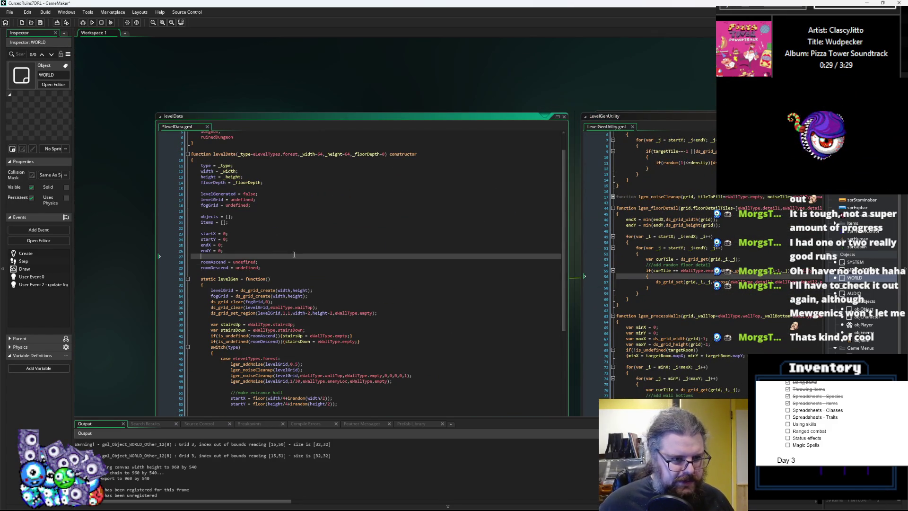
key("Return")
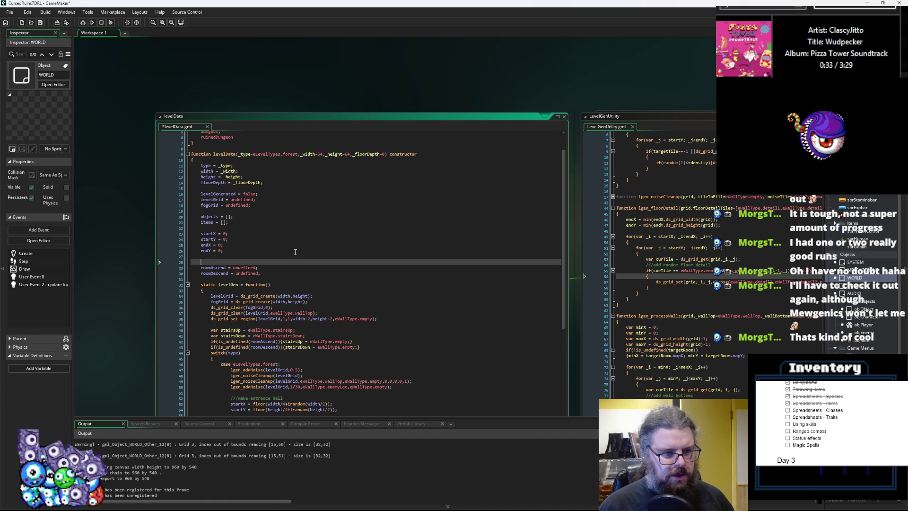
type("subRooms")
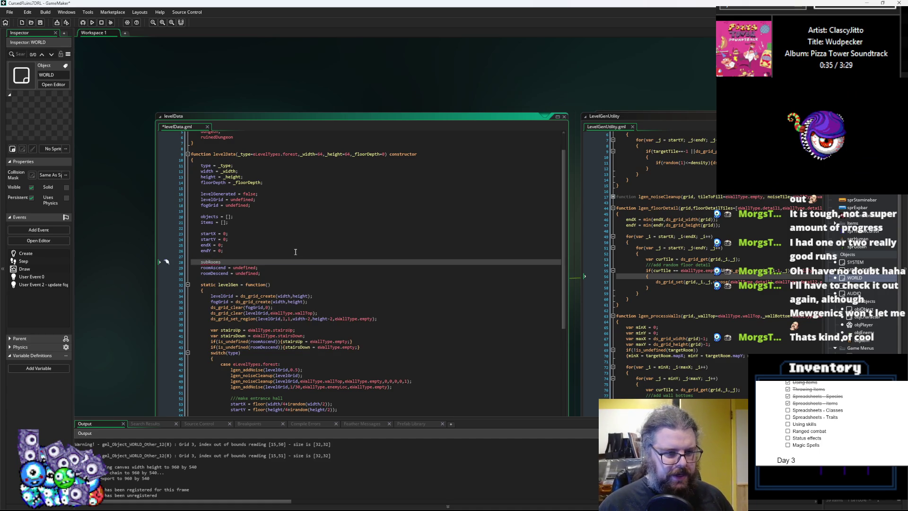
type(" = [];")
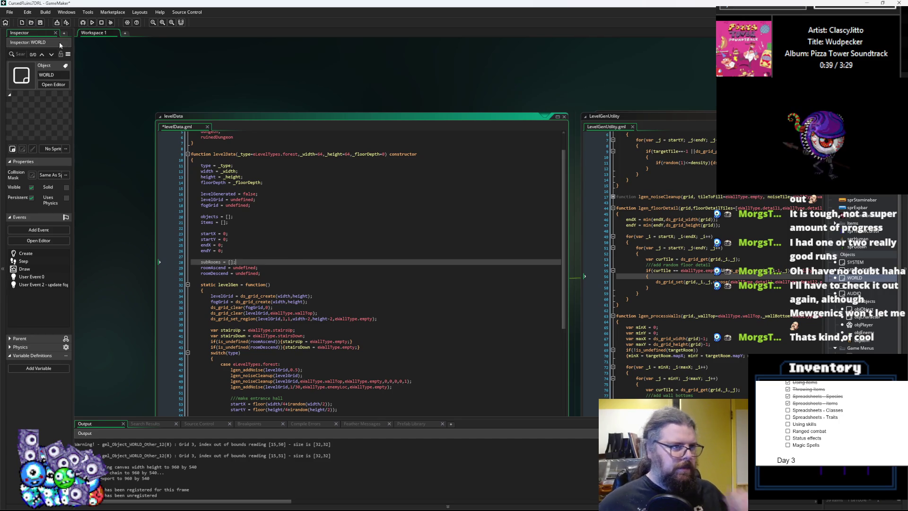
left_click(41, 22)
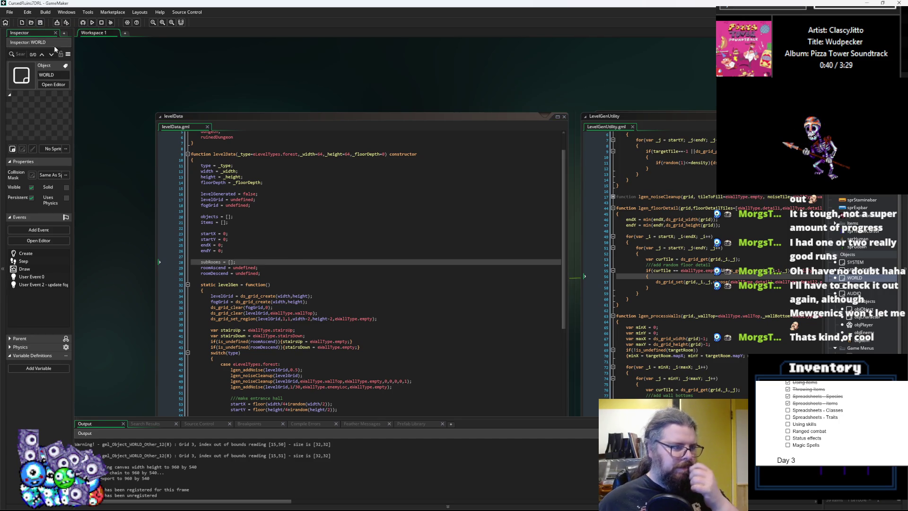
- Pan to LevelGenUtility, fold lgen_floorDetail onward, and place the caret above levelRoom
scroll(397, 296, "down", 5)
left_click(393, 291)
left_click_drag(392, 291, 360, 236)
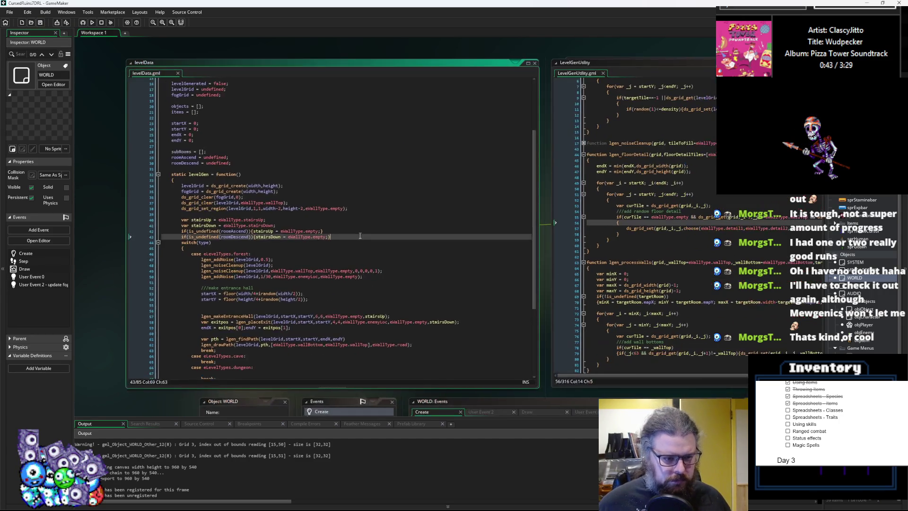
scroll(360, 236, "down", 3)
left_click(279, 301)
left_click_drag(378, 284, 156, 244)
left_click(361, 115)
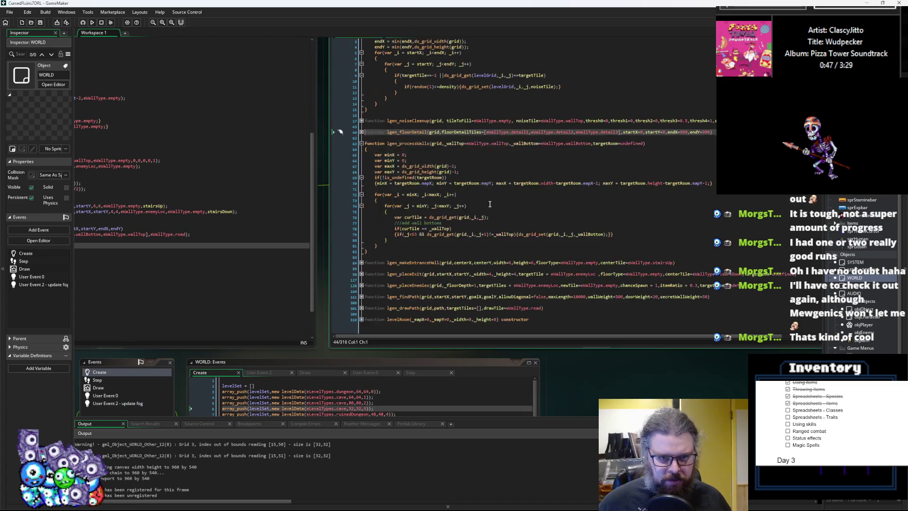
left_click(354, 193)
left_click_drag(354, 193, 419, 224)
left_click(451, 221)
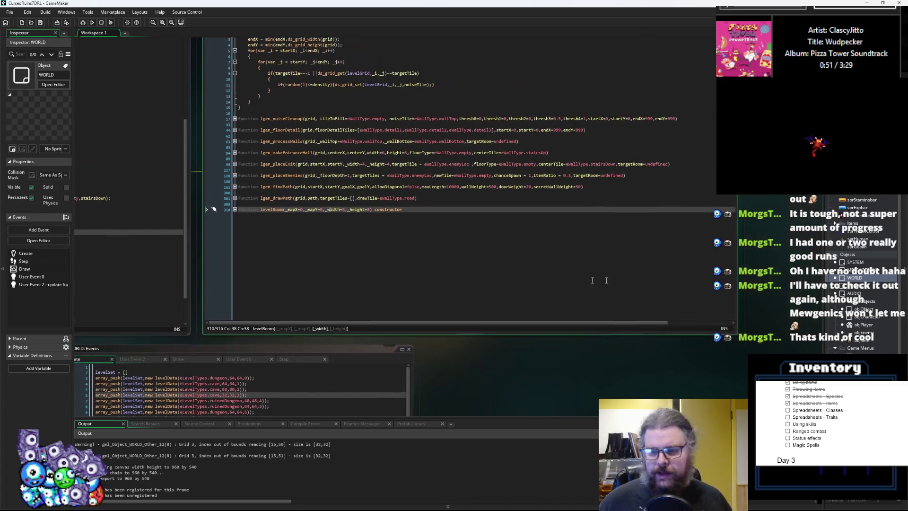
key("Up")
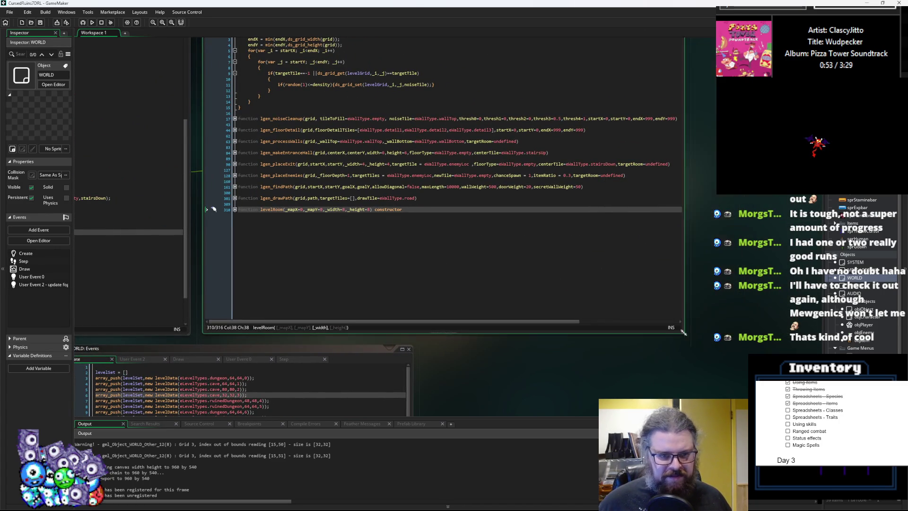
- Cut the folded levelRoom constructor and paste it at the top of LevelGenUtility
key("Return")
key("Return")
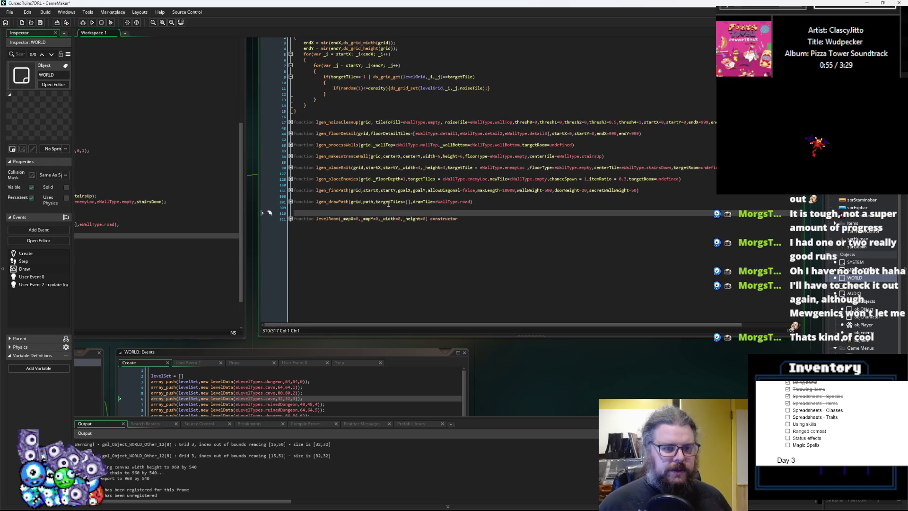
key("Down")
key("ctrl+x")
left_click(322, 216)
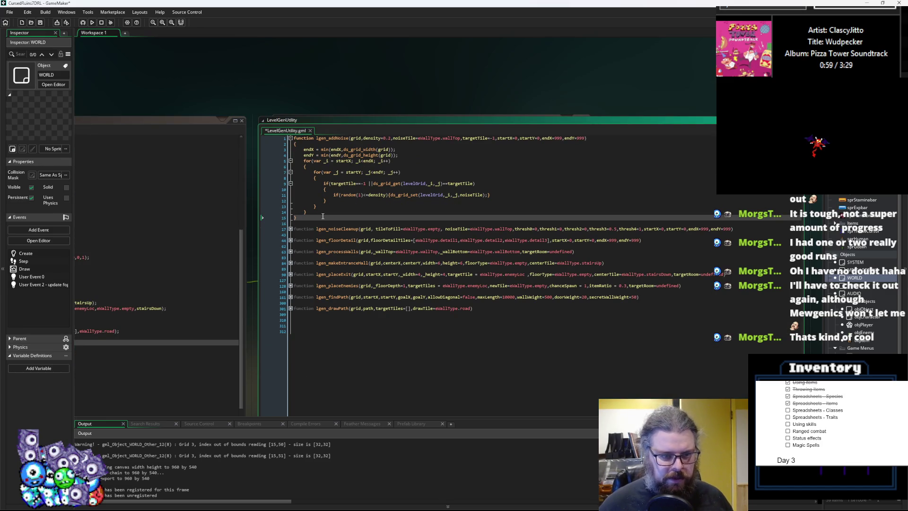
key("Up")
key("Up")
key("Up")
key("Return")
key("Return")
key("Up")
key("ctrl+v")
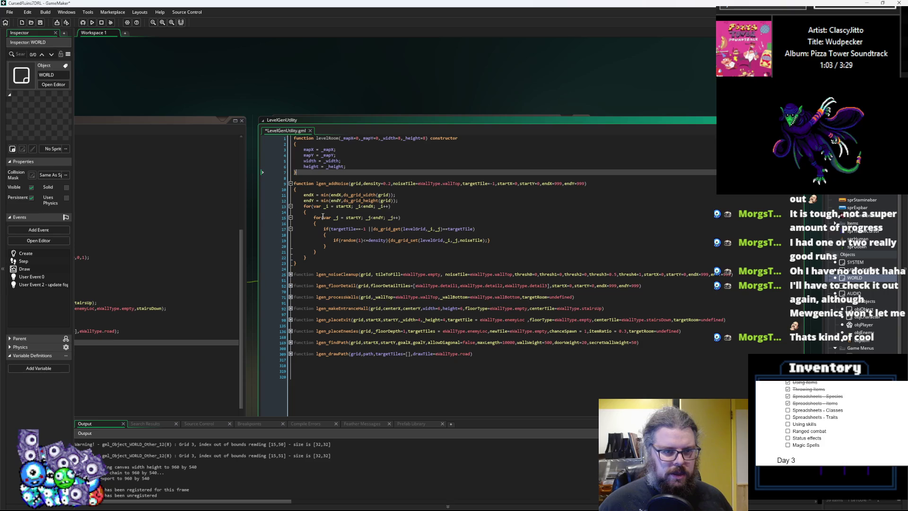
key("Return")
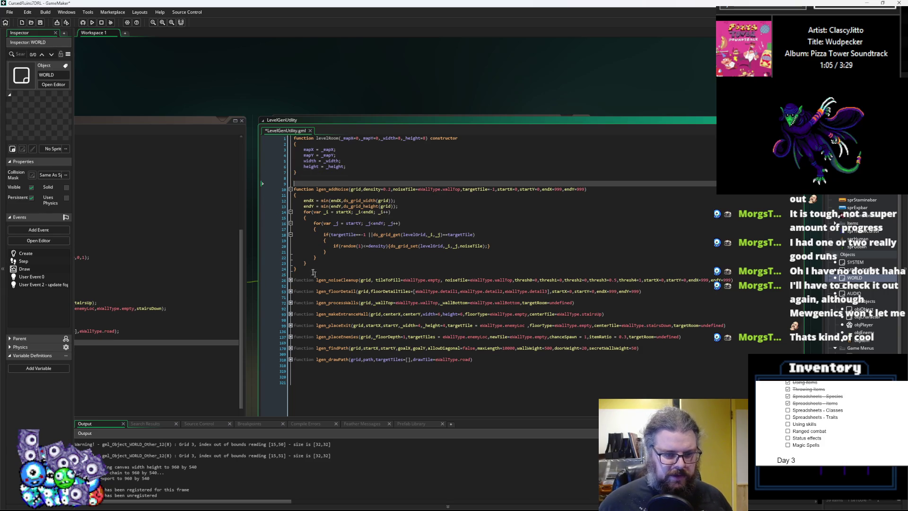
- Fold lgen_addNoise, delete the trailing empty lines, and open blank lines after lgen_processWalls
left_click(290, 189)
left_click(331, 312)
left_click_drag(331, 312, 407, 290)
key("BackSpace")
key("BackSpace")
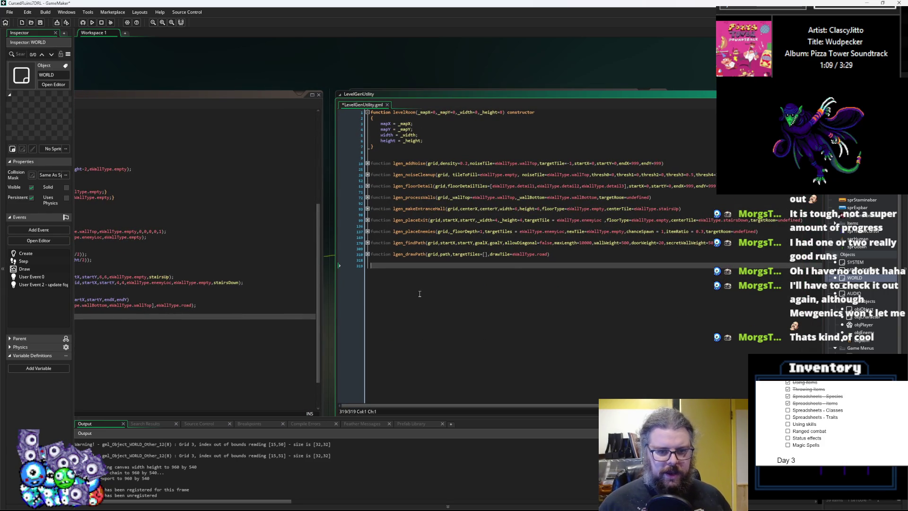
key("Up")
key("Up")
key("Up")
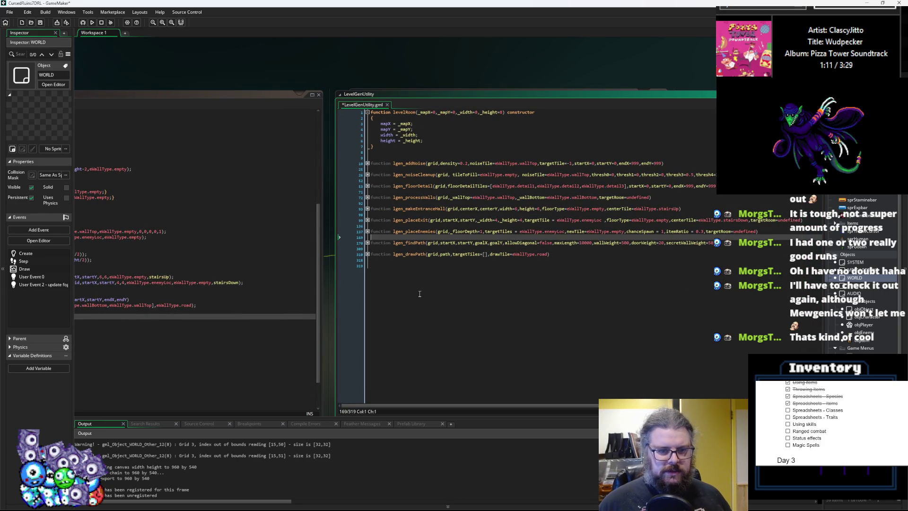
key("Up")
key("Up")
key("Up")
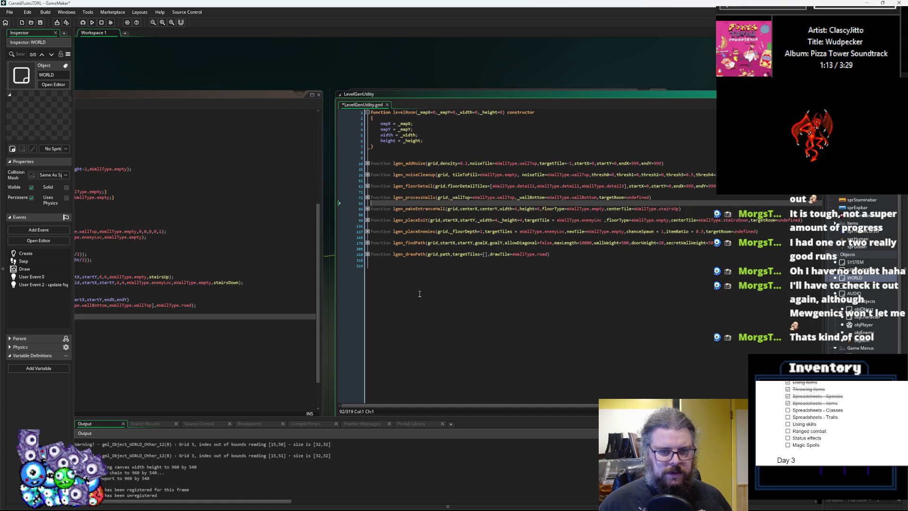
key("Return")
key("Return")
key("Return")
key("Return")
key("Return")
key("Up")
key("Up")
key("Up")
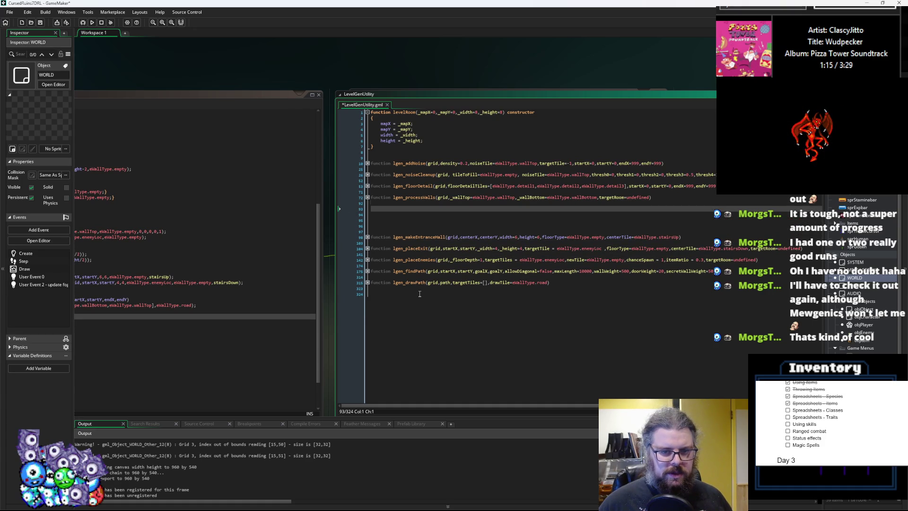
- Above lgen_floorDetail, start a new function lgen_createRoom with first parameter grid
key("Up")
key("Up")
key("Return")
key("Return")
key("Return")
key("Up")
key("Up")
key("Up")
key("BackSpace")
type("unction ")
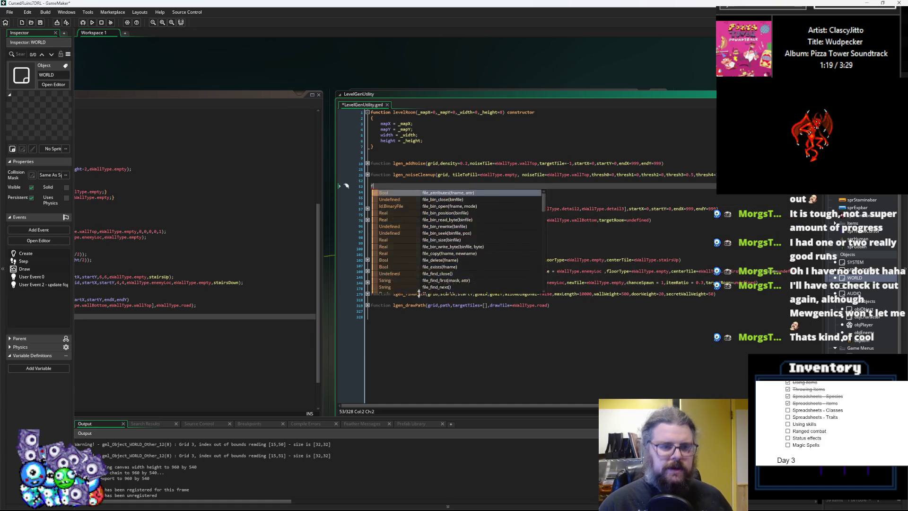
type("lgen_")
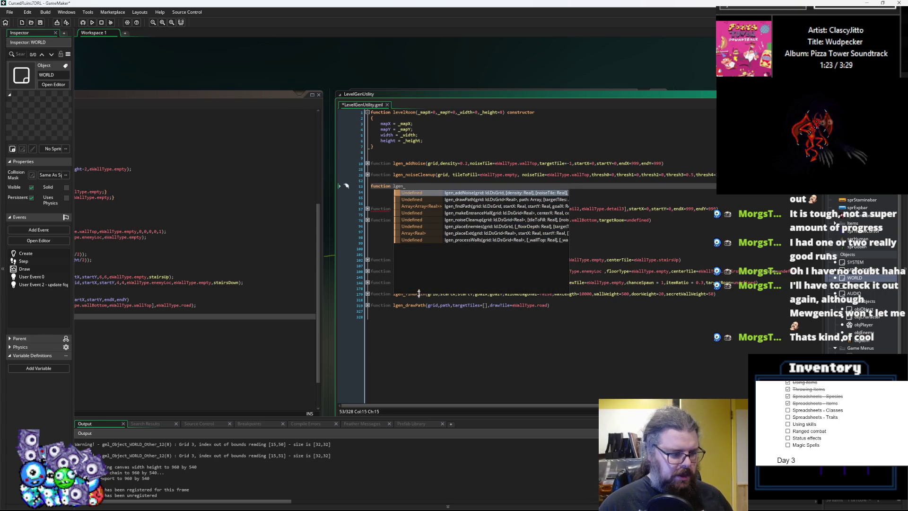
type("c")
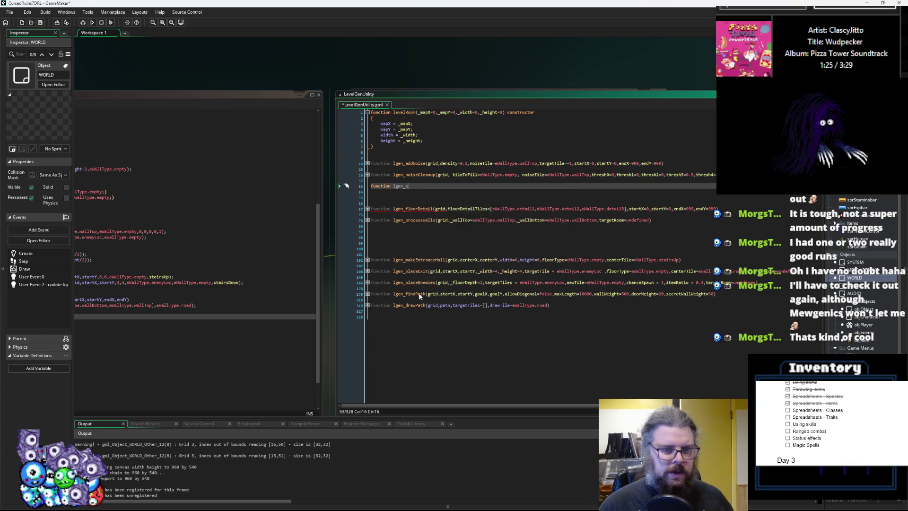
type("reateRoom(grid,")
left_click(419, 298)
left_click_drag(419, 297, 351, 245)
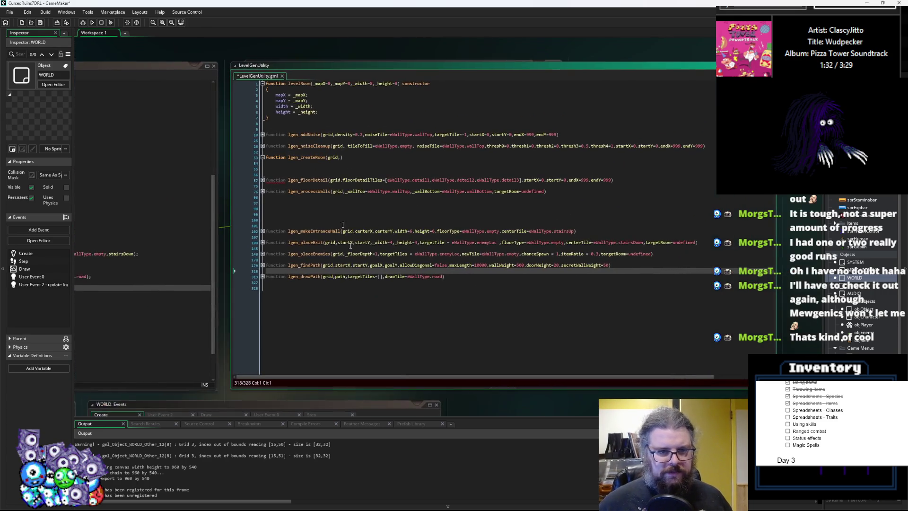
- Add the parameters startX, startY, endX, endY, nbSubdivisions, minWidth=5, minHeight=5 and close the list
left_click(340, 158)
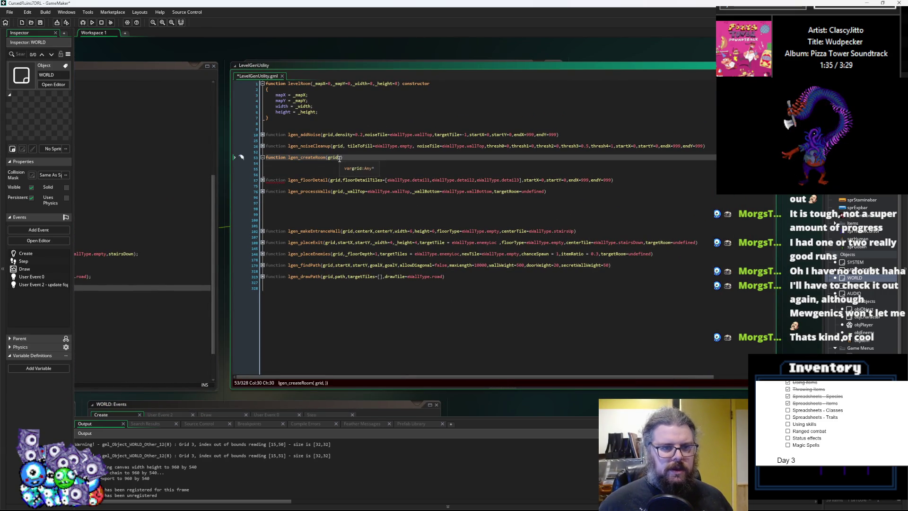
key("Right")
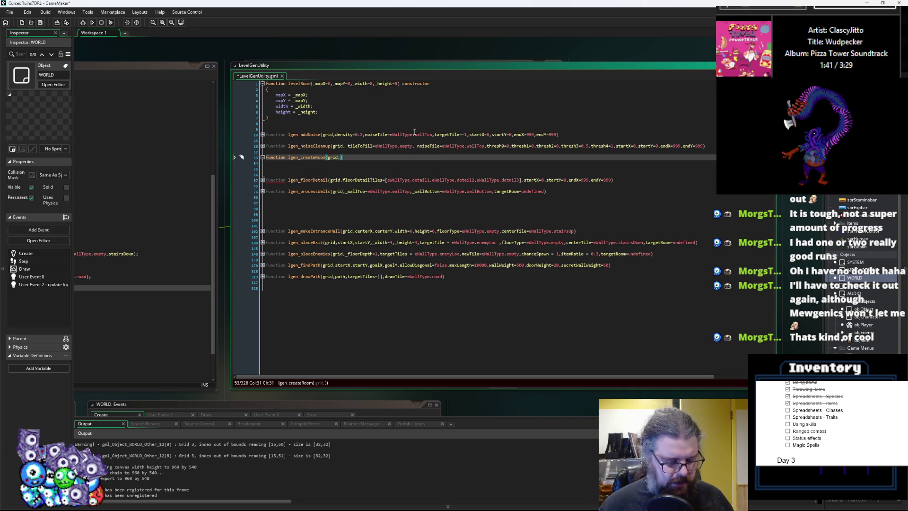
type("startX,")
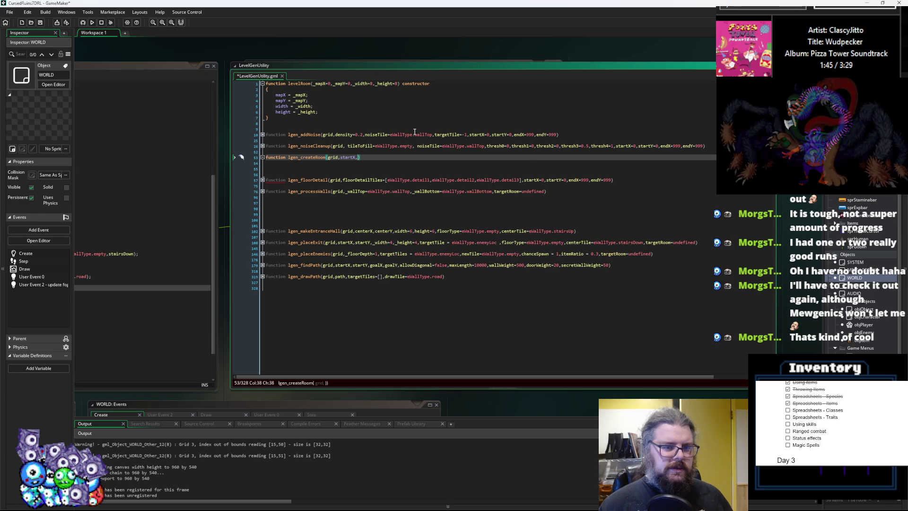
type("startY,endX")
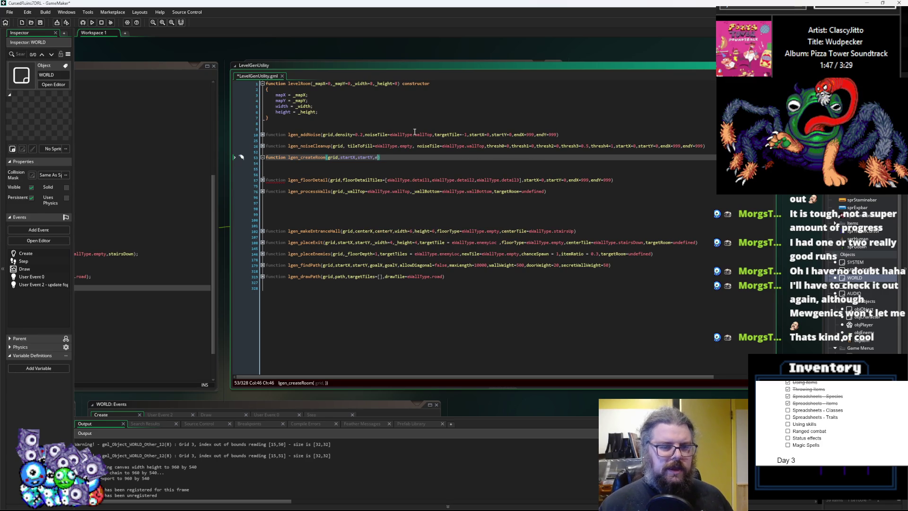
type(",e")
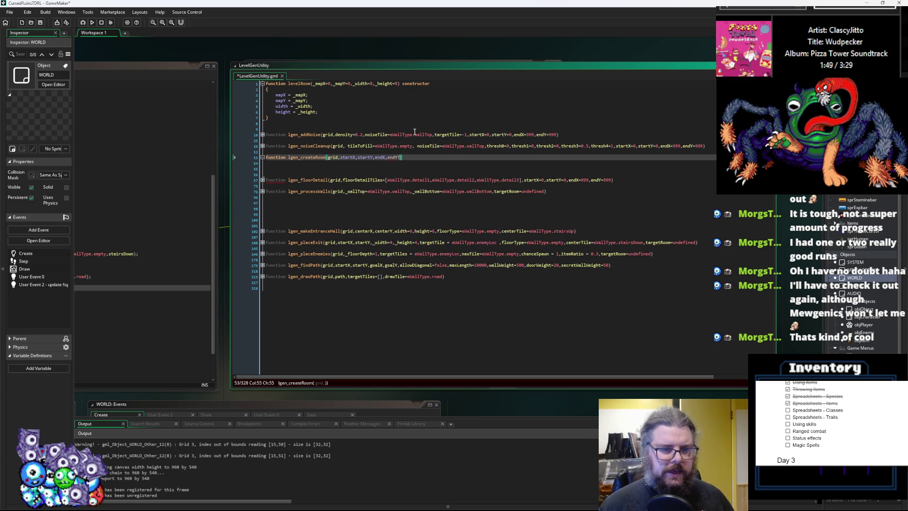
type("ndY,nbSub")
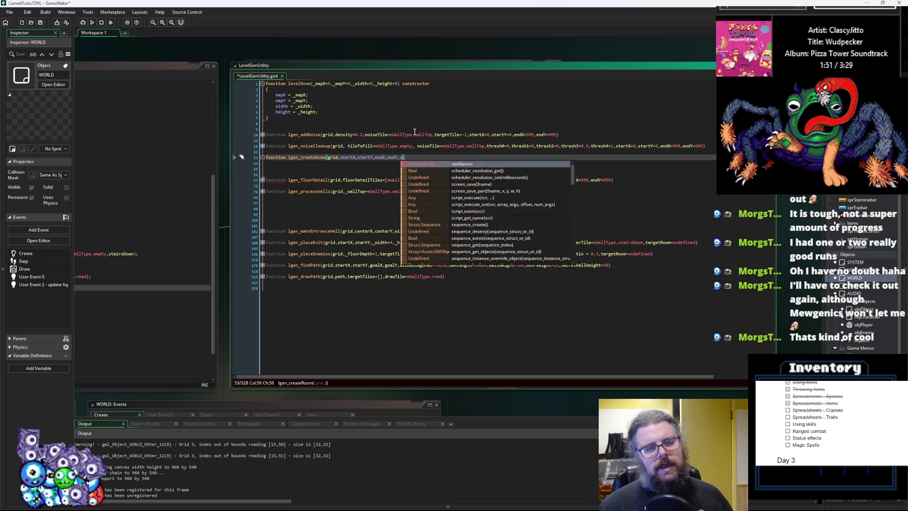
type("d")
type("ivisions")
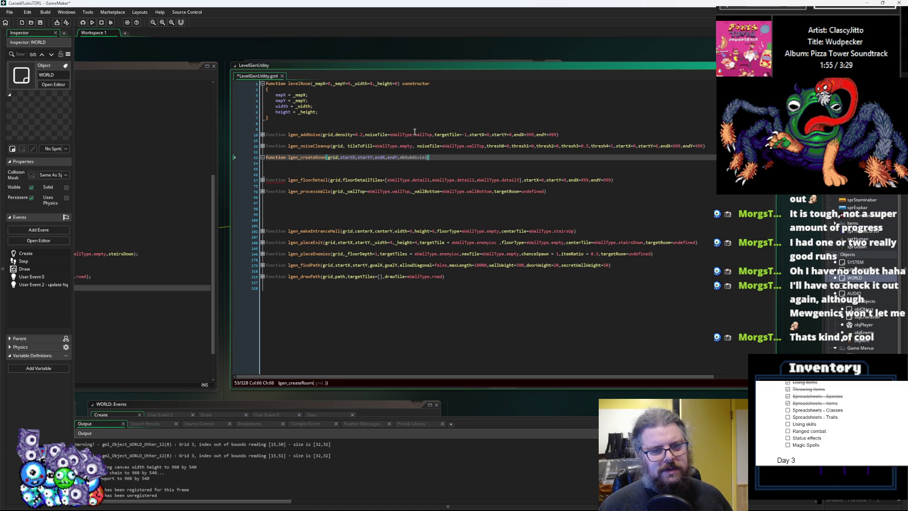
type(",")
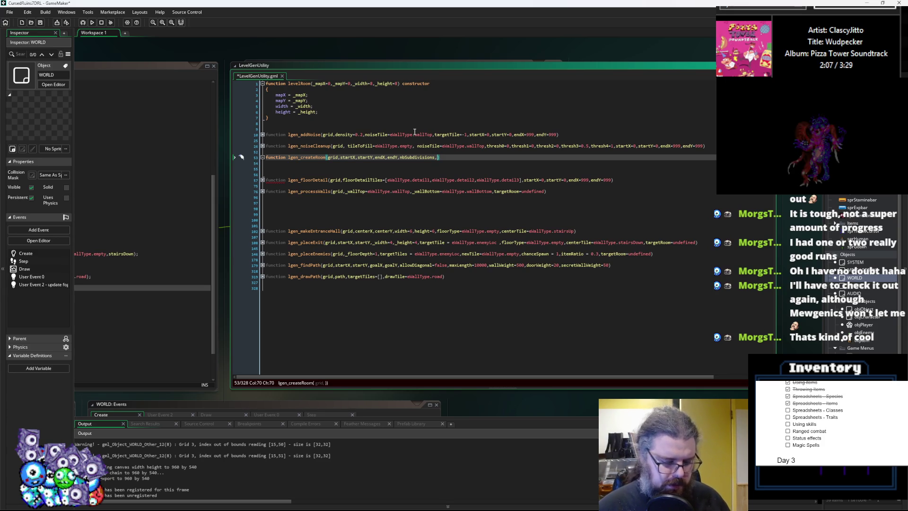
type("minWidth=5,")
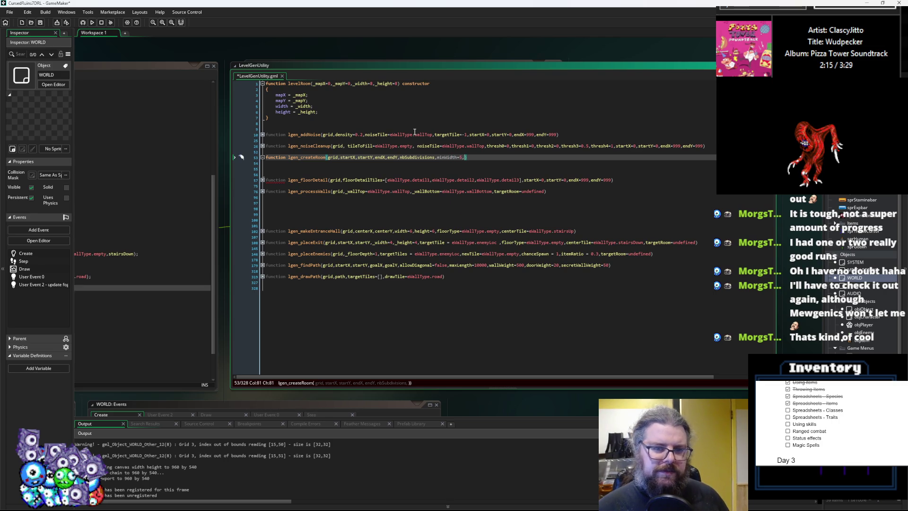
type("inHeight")
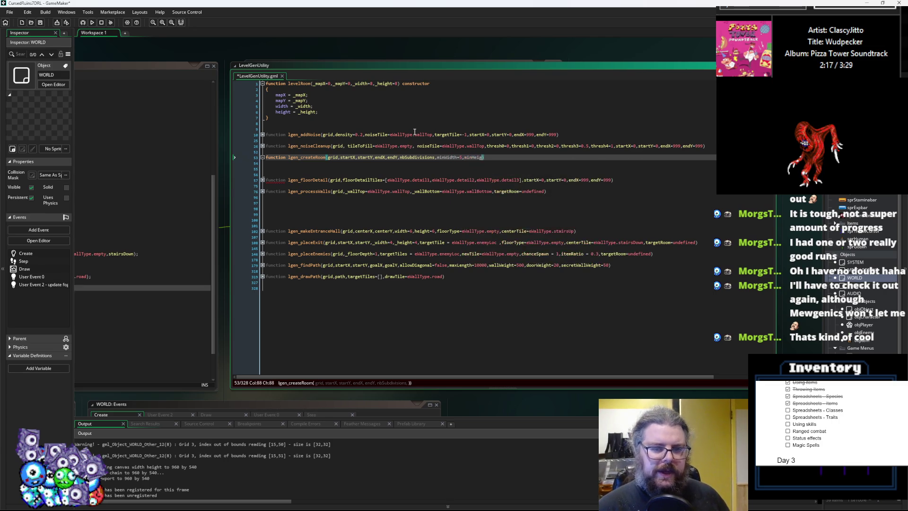
type("=5")
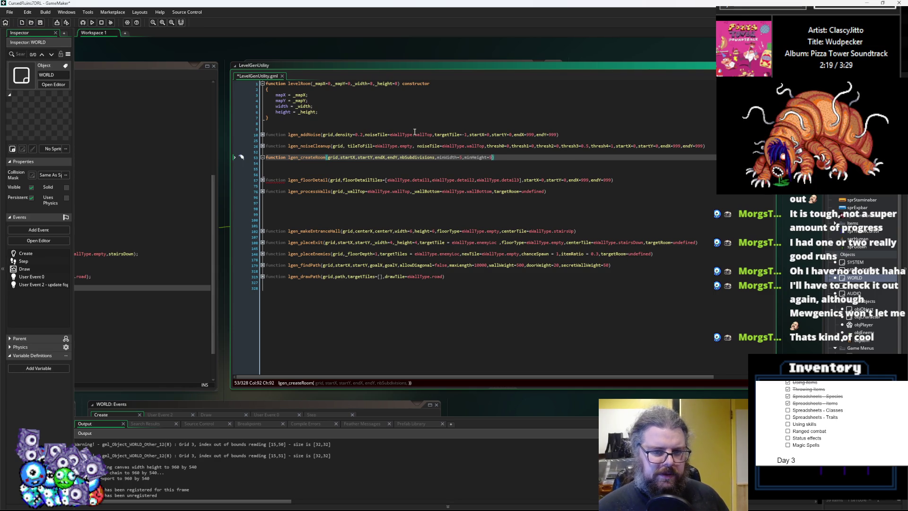
type(")")
- Give lgen_createRoom an empty { } body with an indented blank line inside
key("Return")
type("{")
key("Return")
type("}")
key("Up")
key("Return")
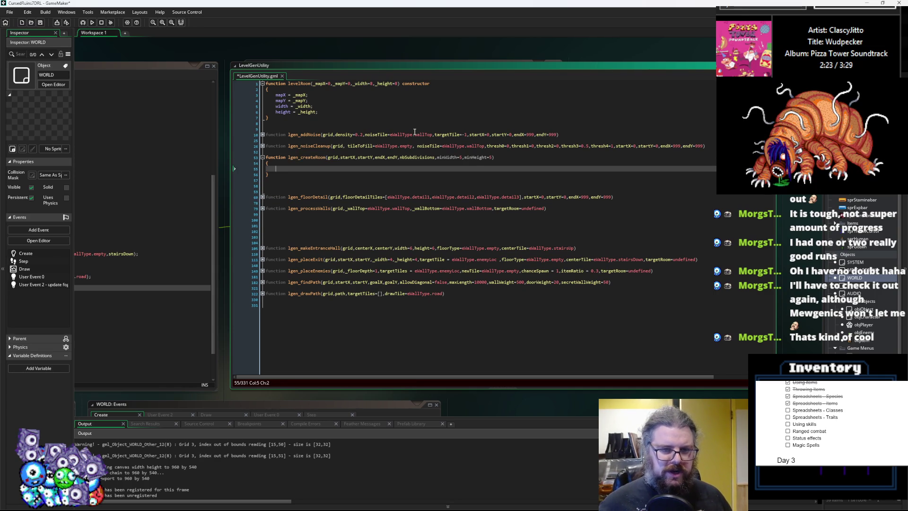
- Remove the extra blank lines after the function and bring the levelData.gml constructor into view
left_click(316, 190)
key("BackSpace")
key("BackSpace")
key("Up")
key("Up")
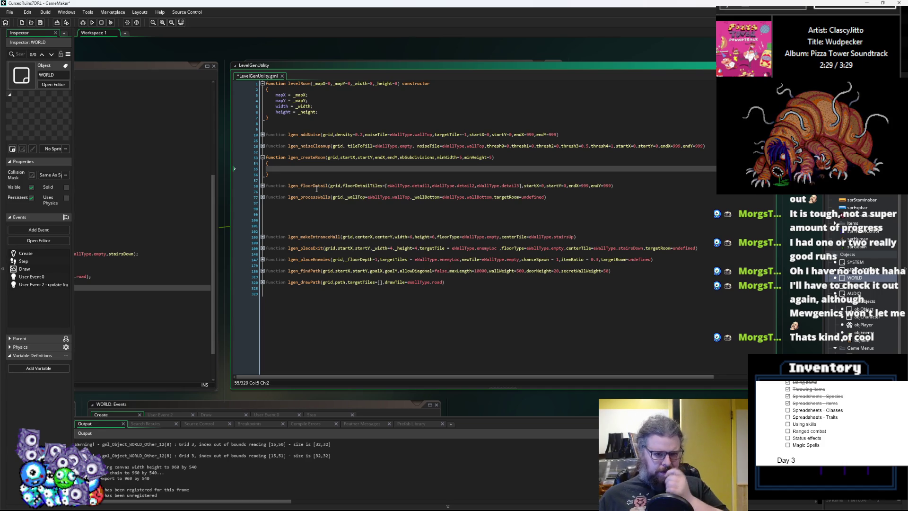
mouse_move(319, 183)
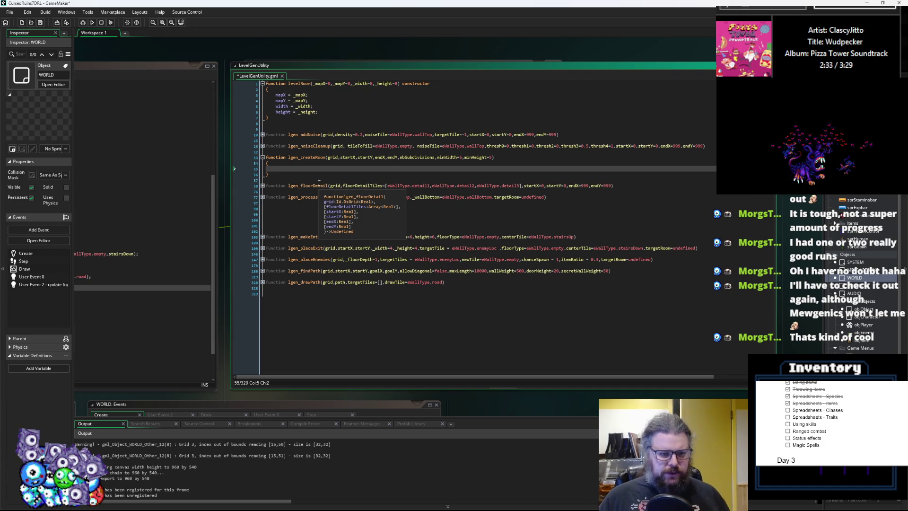
mouse_move(319, 183)
left_mouse_down()
mouse_move(587, 150)
mouse_move(576, 156)
left_mouse_up()
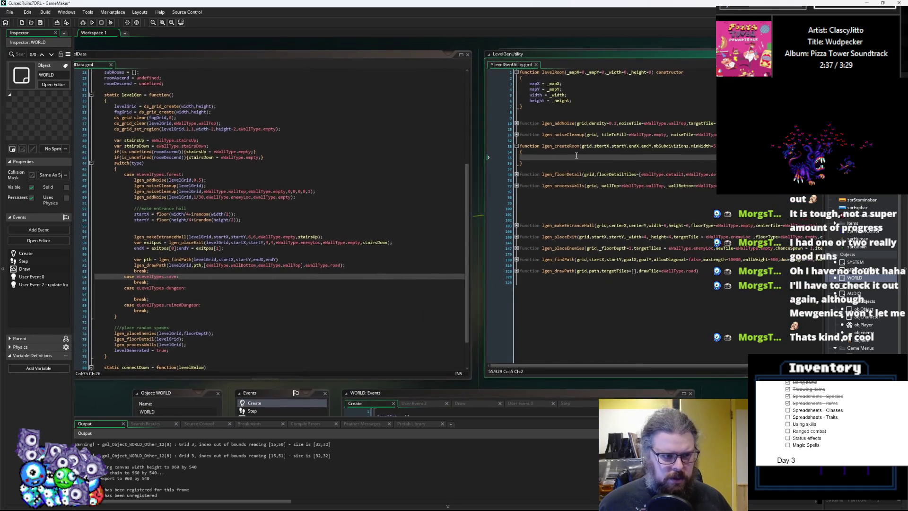
scroll(178, 249, "up", 9)
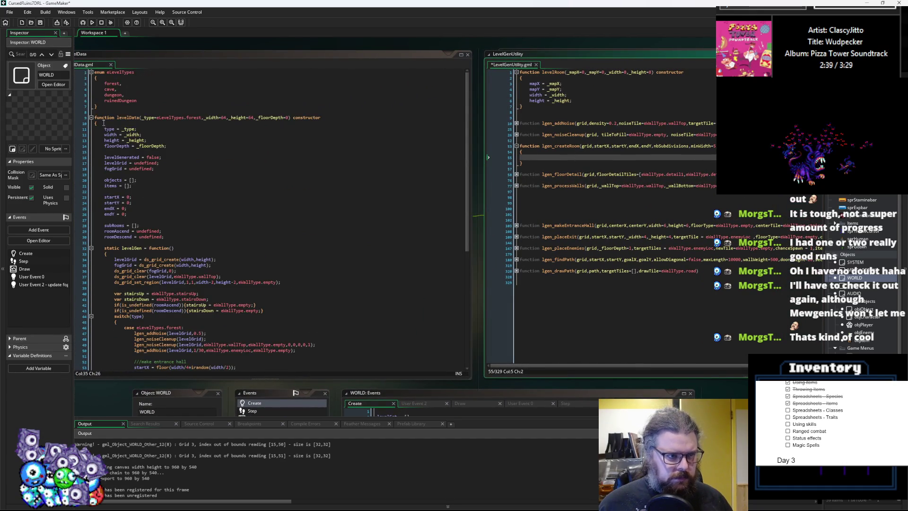
left_click(137, 119)
scroll(225, 289, "down", 7)
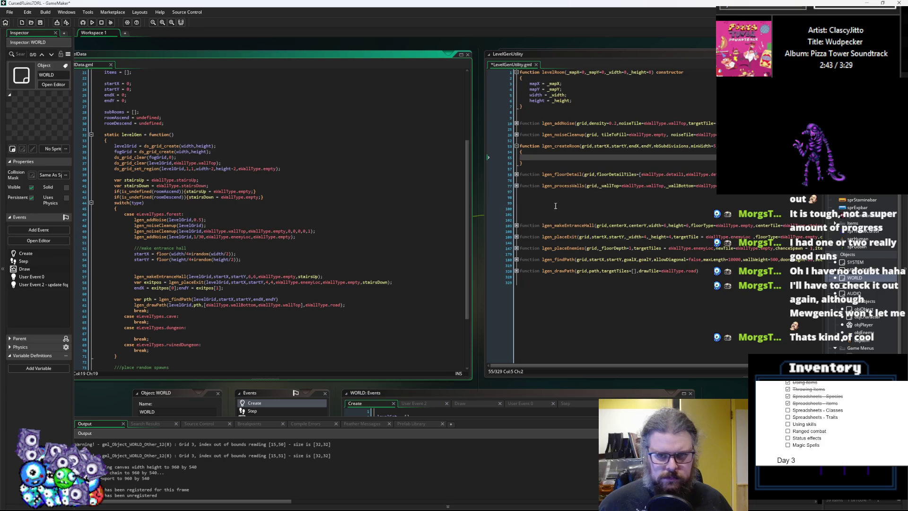
- Change lgen_createRoom's first parameter from grid to levelData
left_click(582, 146)
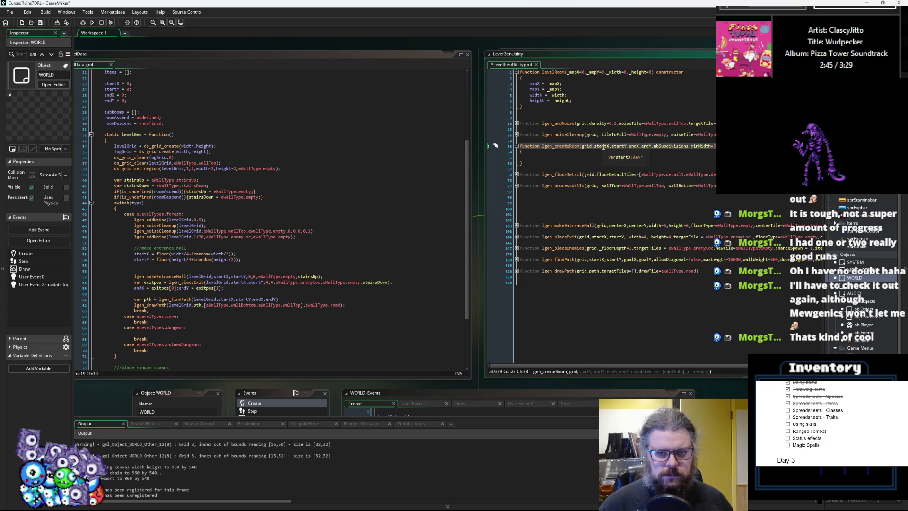
type(",")
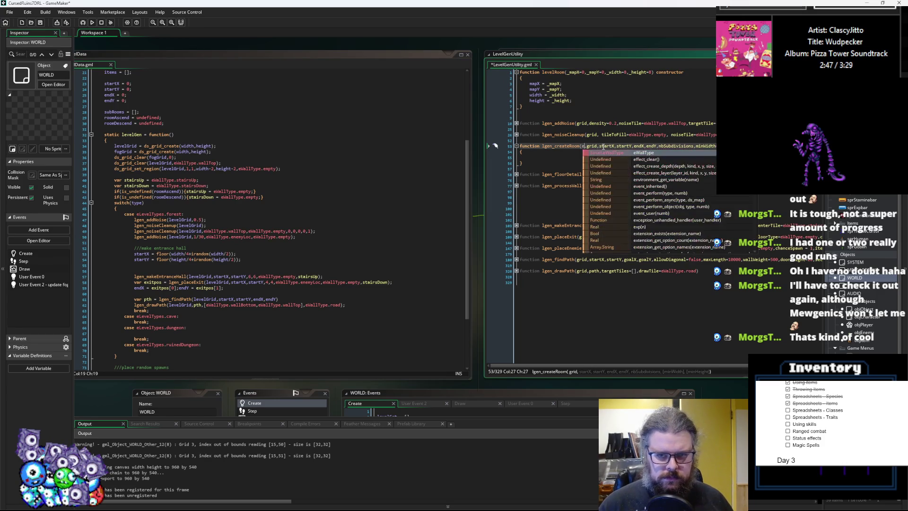
type("level")
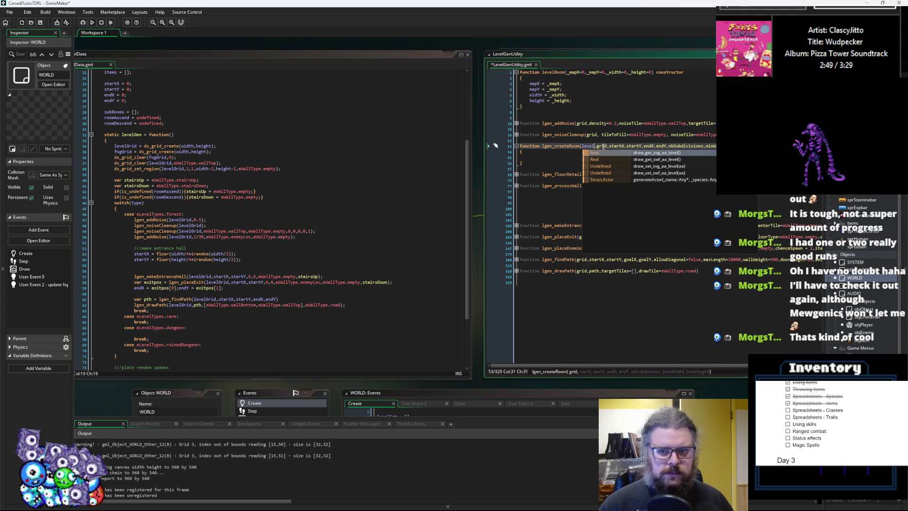
left_click(603, 147)
key("BackSpace")
key("BackSpace")
key("BackSpace")
type("Data")
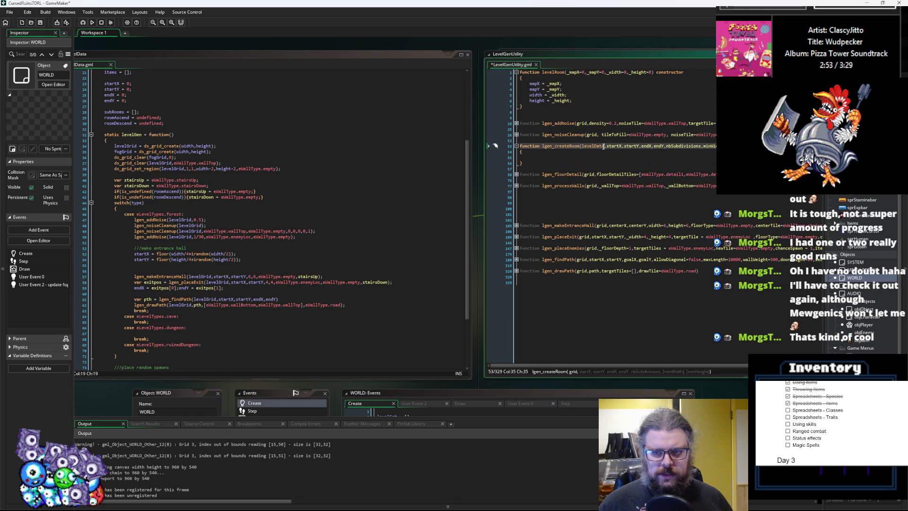
left_click(562, 163)
left_click(523, 166)
- Begin the body with var rm = new levelRoom(startX,startY,endX-startX,endY-startY);
key("Tab")
type("var")
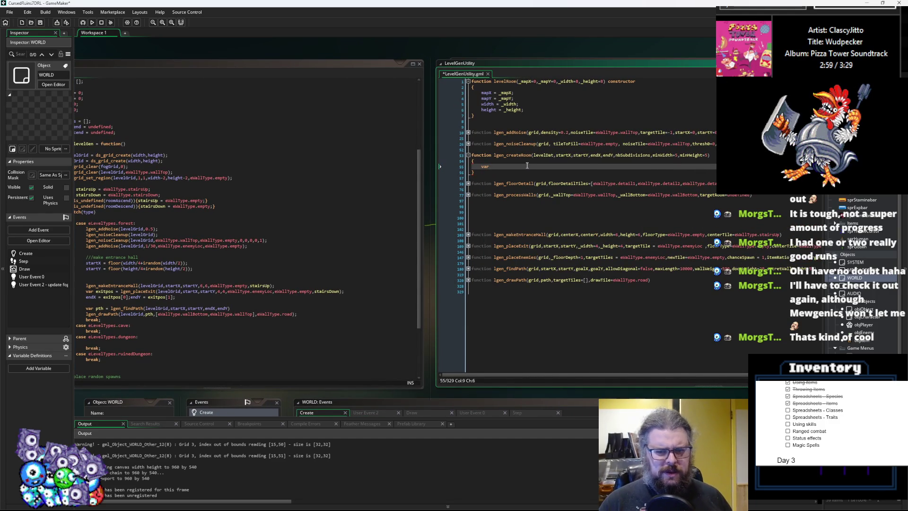
type(" new")
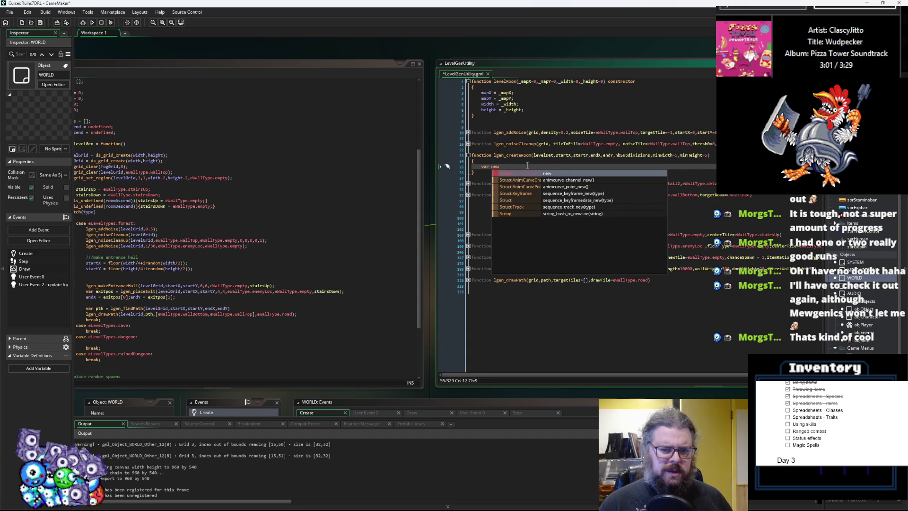
key("BackSpace")
key("BackSpace")
key("BackSpace")
type("rm =- ")
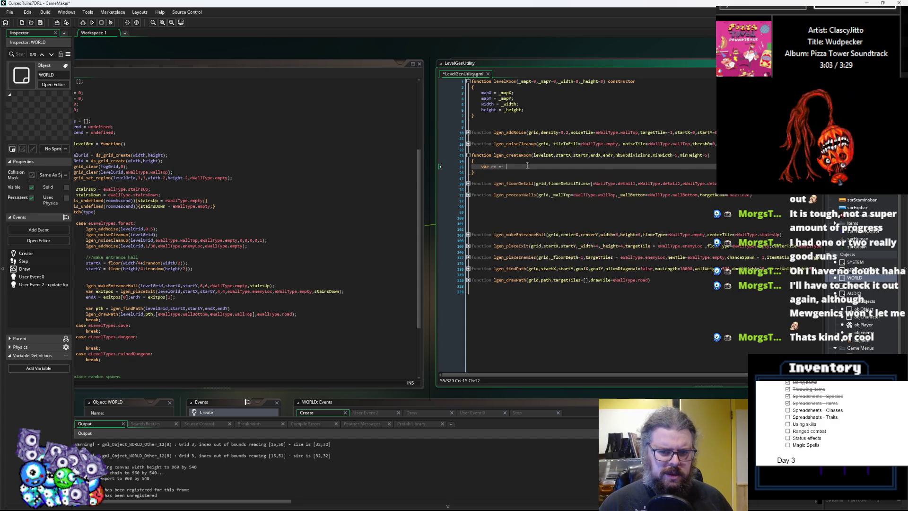
type("w R")
type("levelRo")
type("om(")
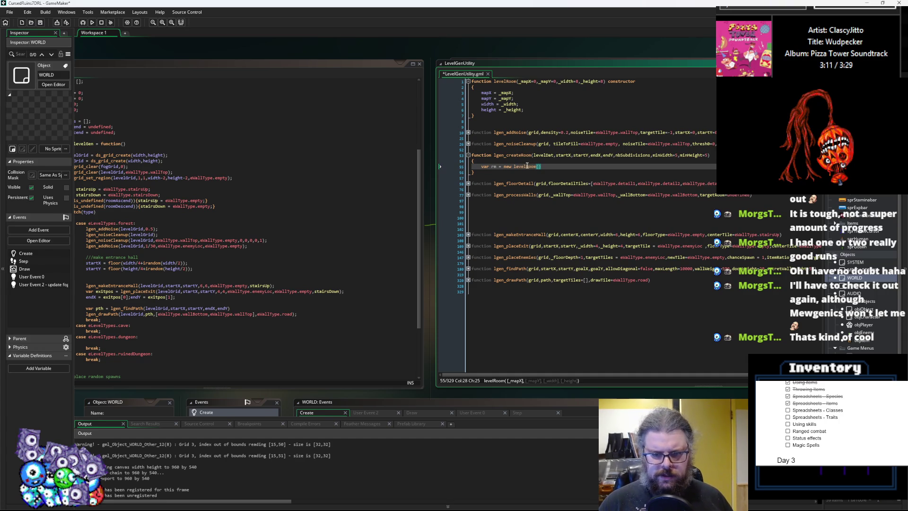
type("t")
type("artX,star")
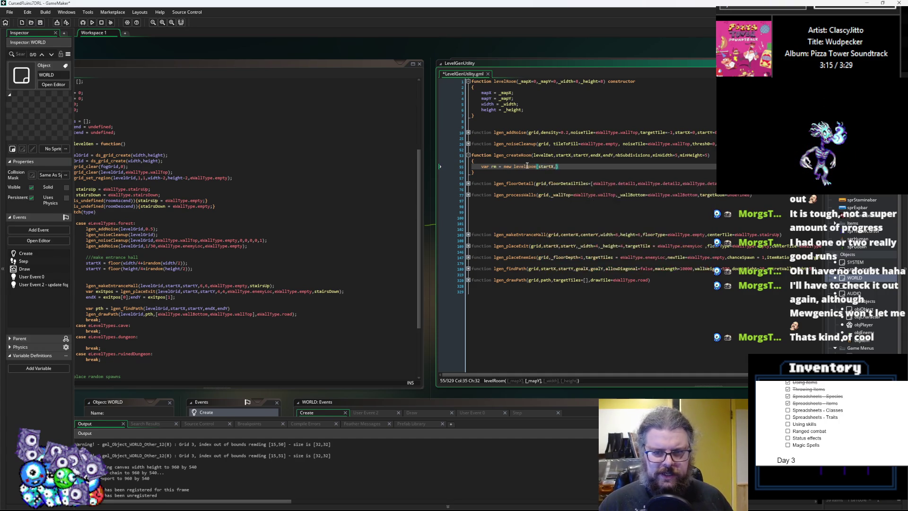
type("tY,")
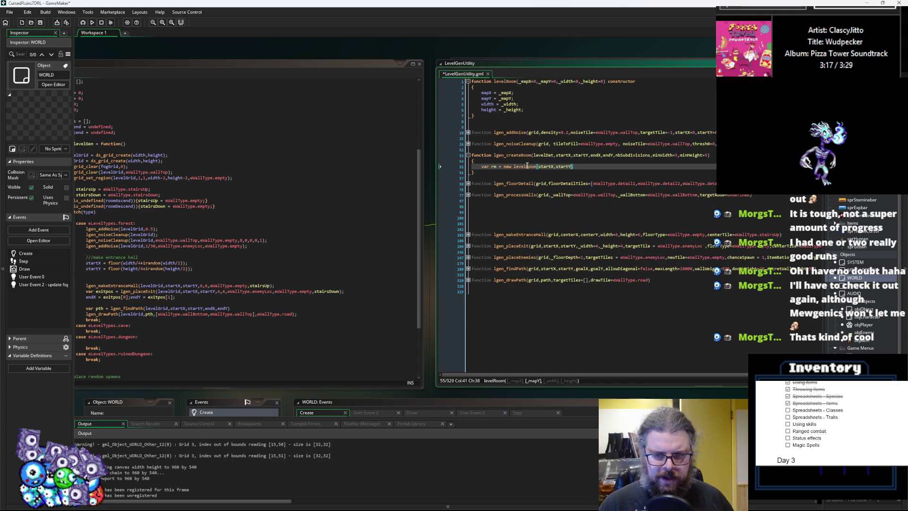
type("endX-")
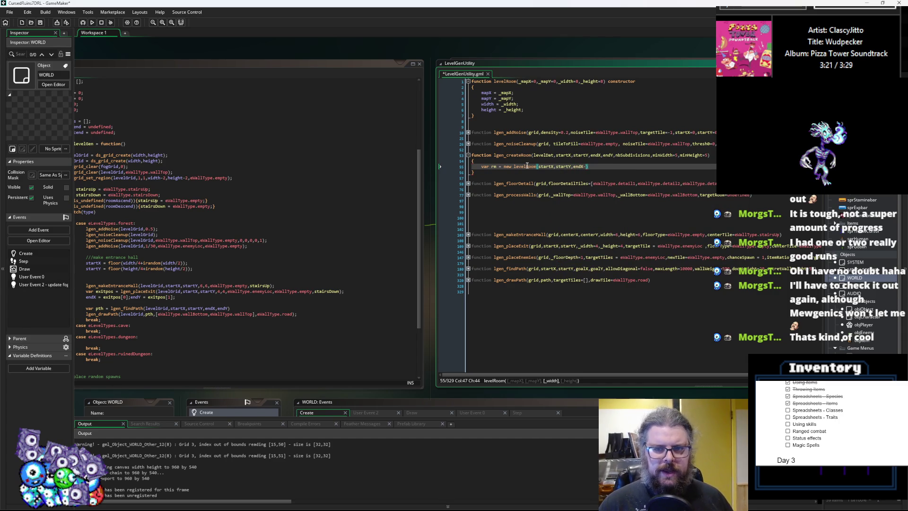
type("startX,endY-startY);")
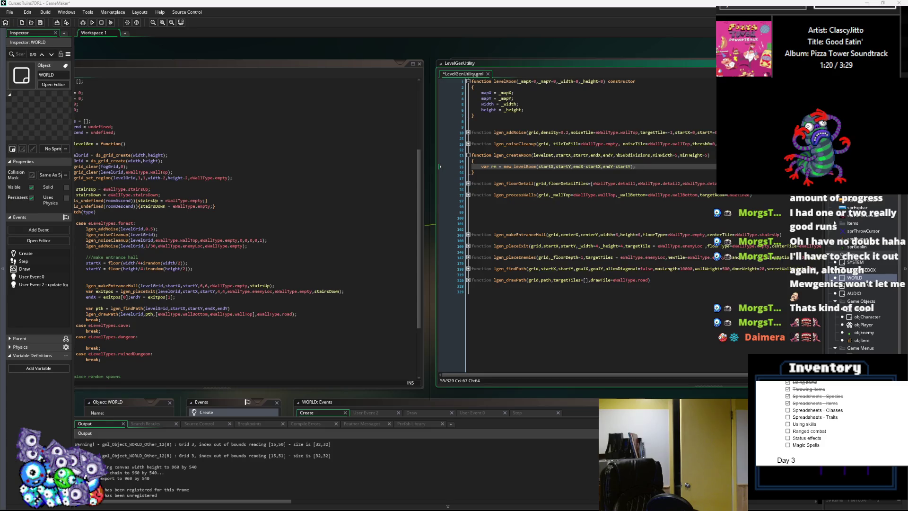
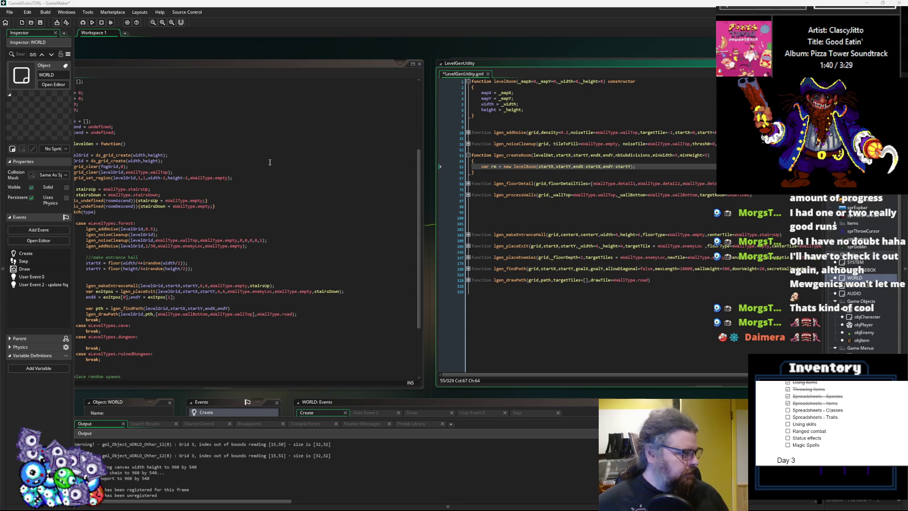
- Review the lgen_drawPath hint and levelData code, then return to lgen_createRoom's levelRoom line
left_click(494, 279)
left_click(513, 218)
left_click(346, 254)
left_click(336, 256)
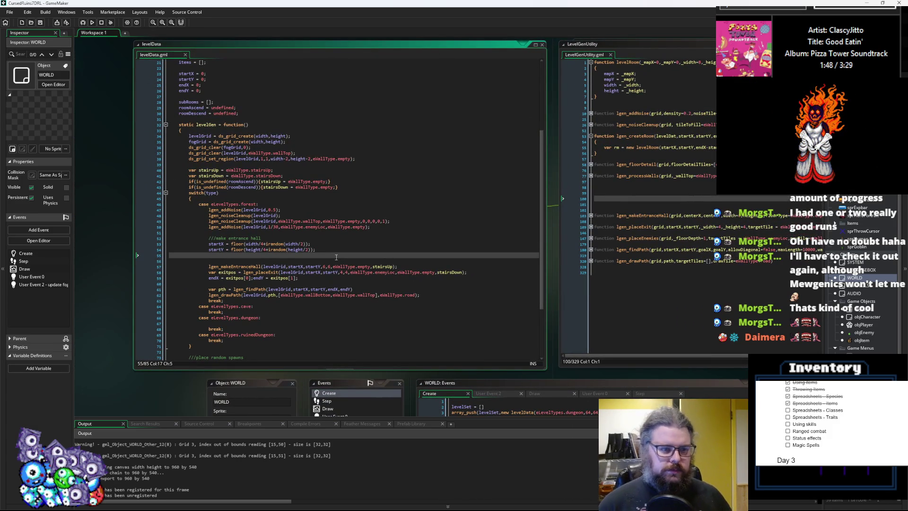
left_click(629, 186)
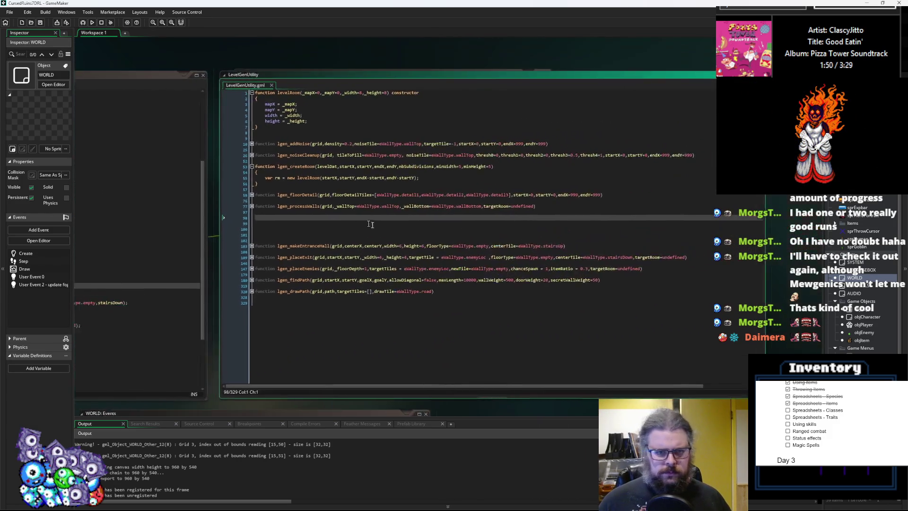
left_click(470, 169)
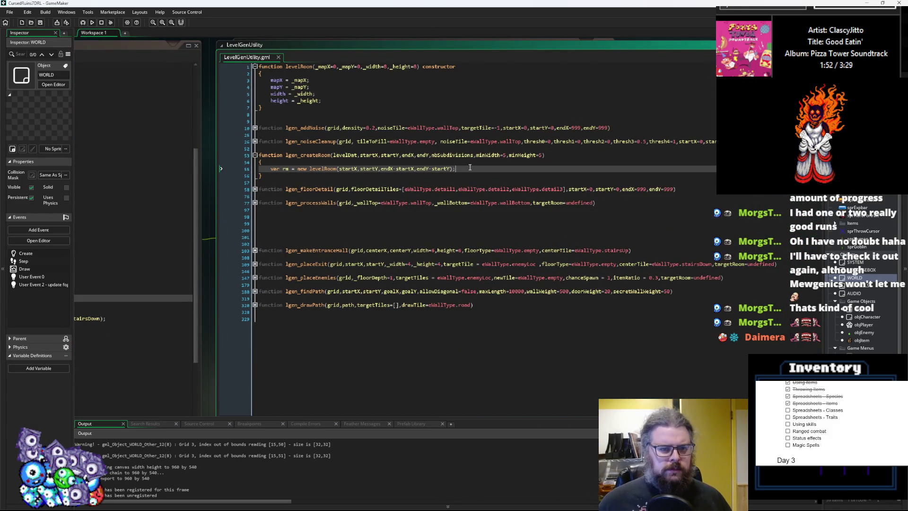
- Add 'var rmArray = [rm];' after the levelRoom creation line, leaving blank lines below
key("Return")
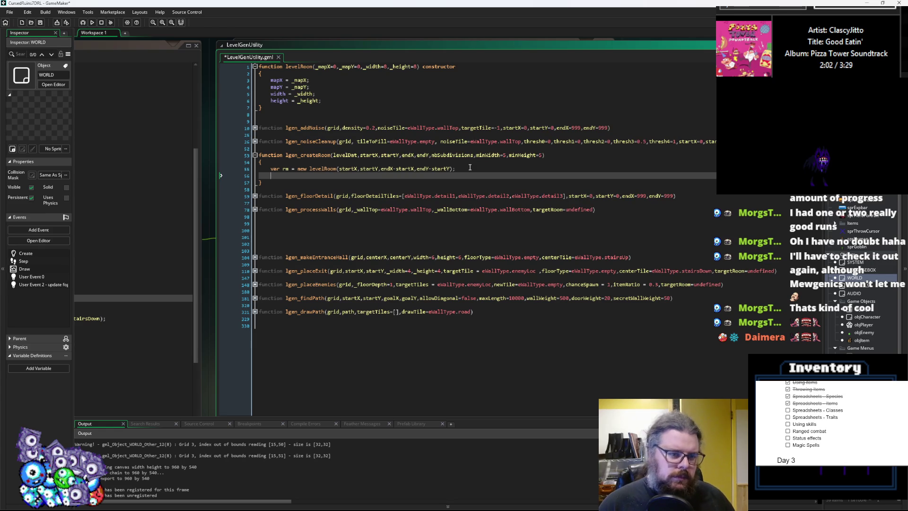
type("rma")
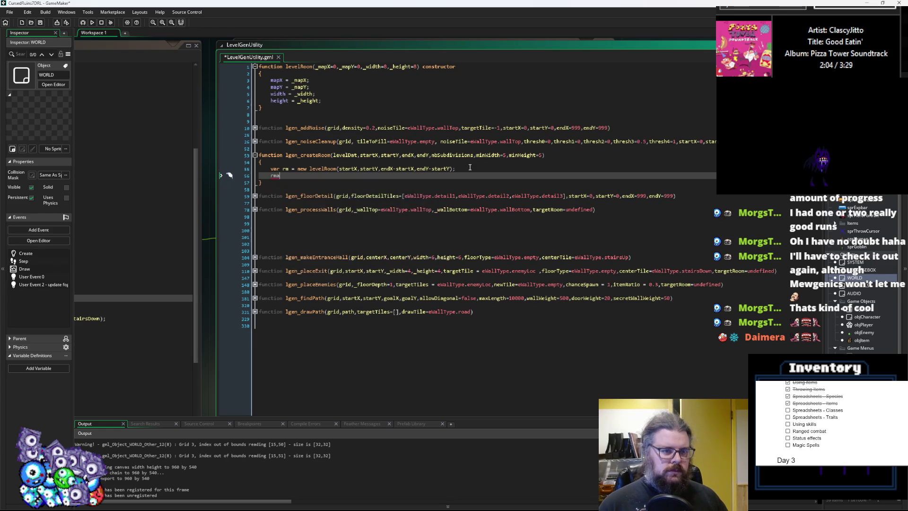
type("rray")
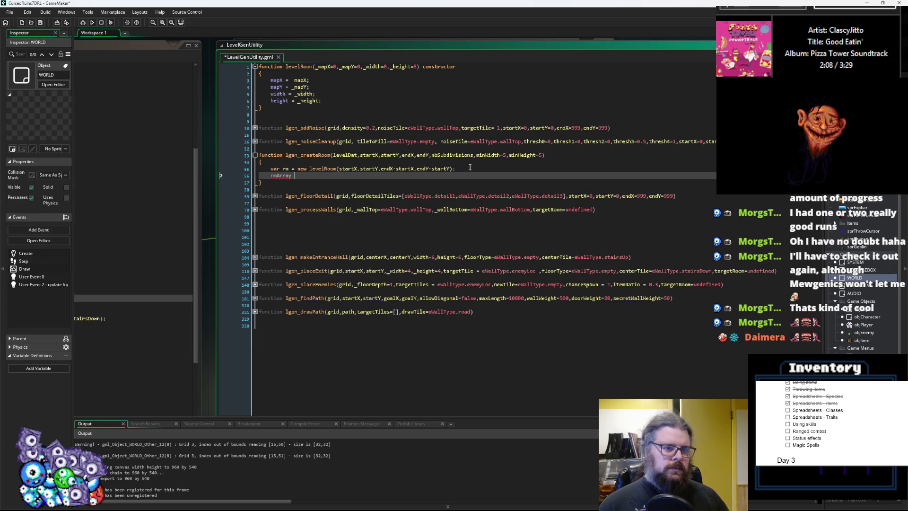
key("Home")
type("var")
key("Right")
key("Right")
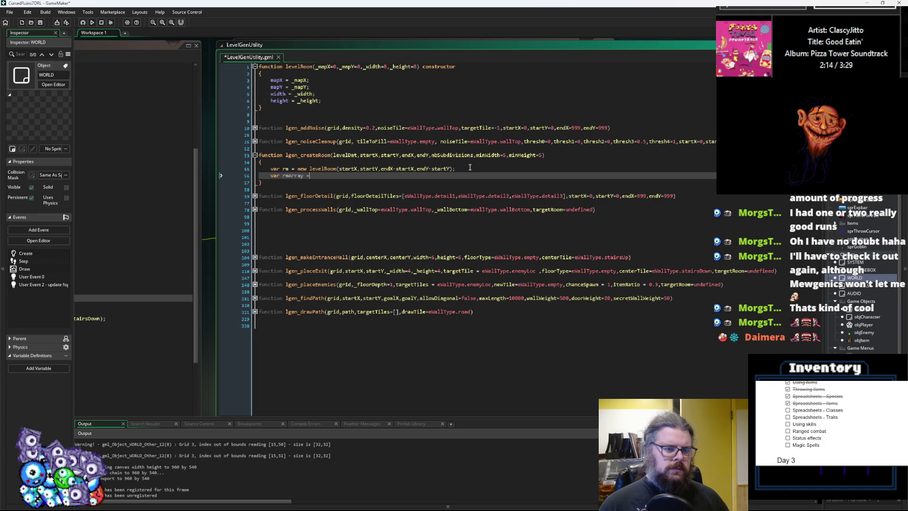
type("[rm]")
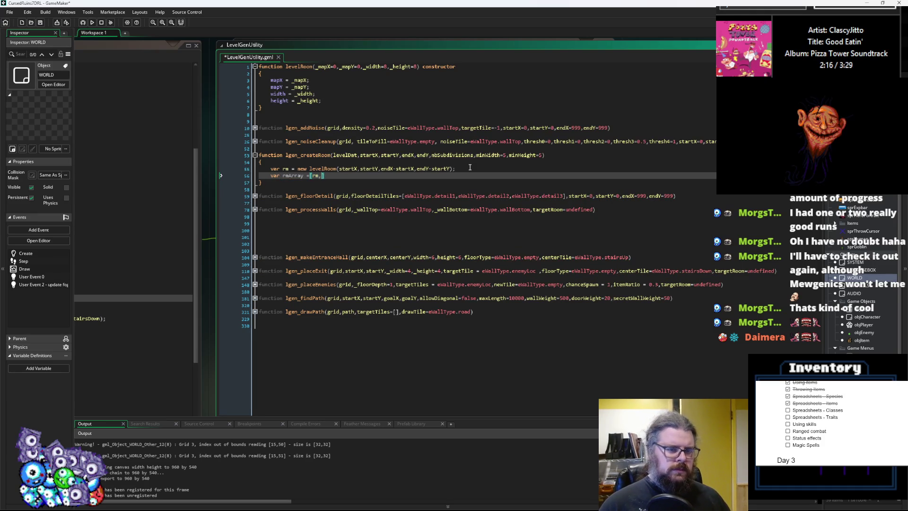
key("End")
type(";")
key("Return")
key("Return")
key("Return")
key("Up")
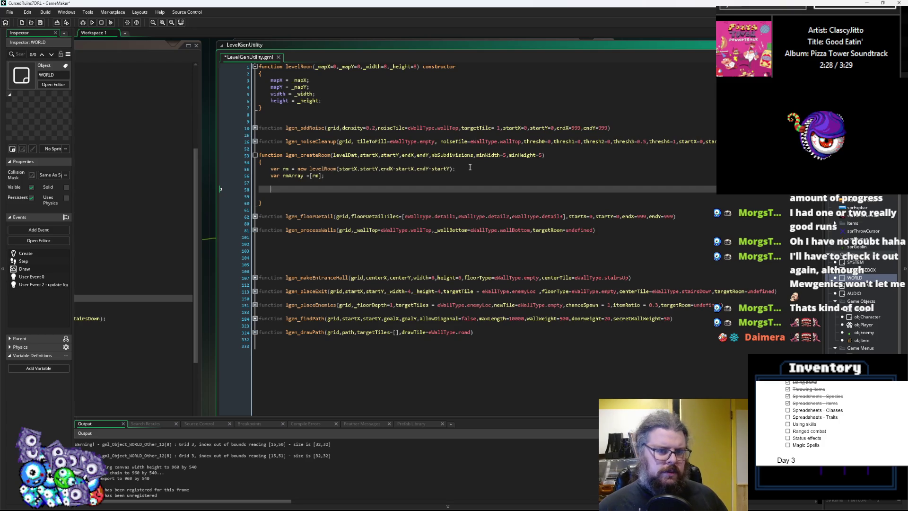
- Write a while(nbSubdivisions) loop with an empty braced body
type("repeat")
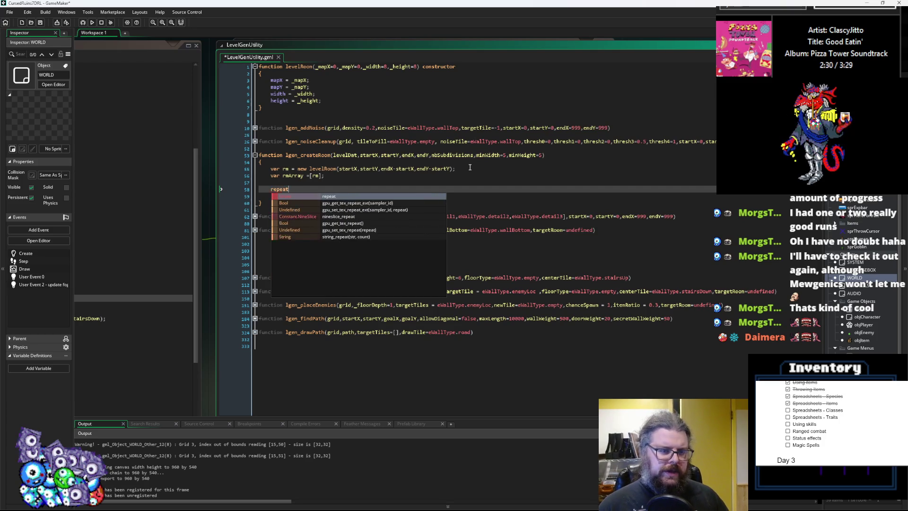
type("()nbSub")
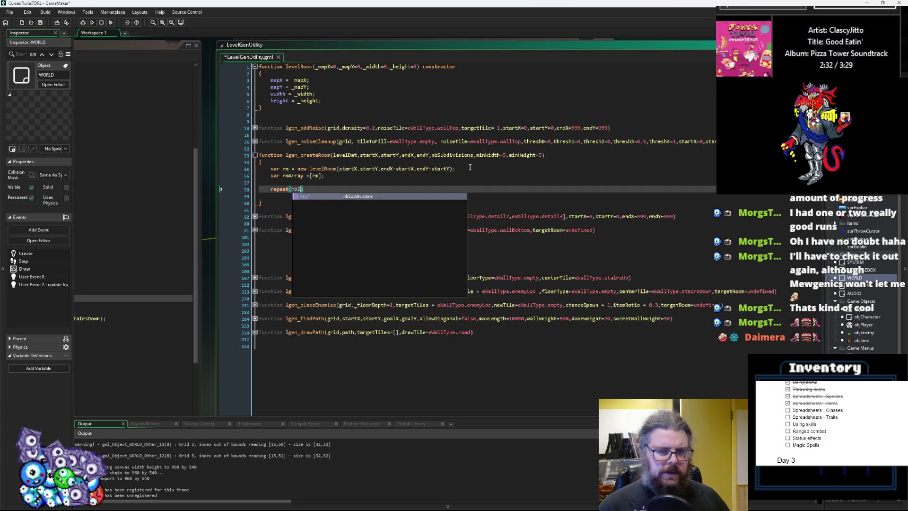
type("divisions")
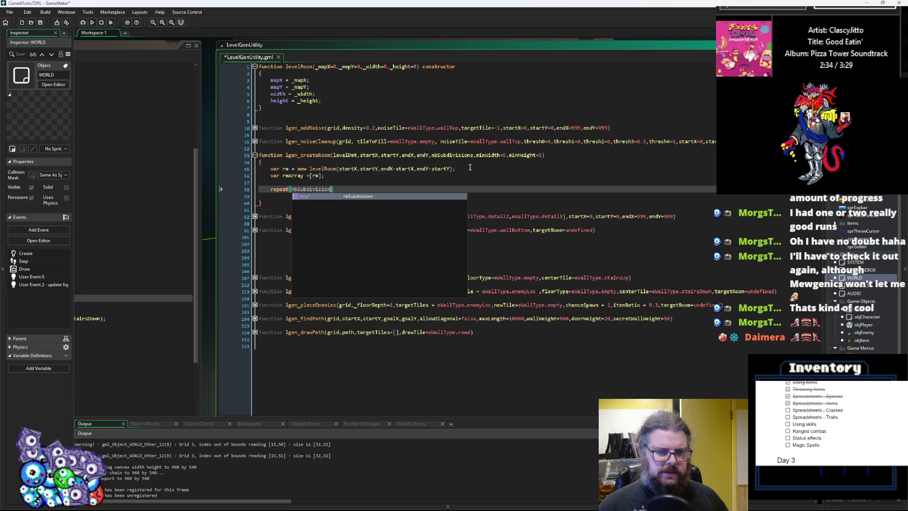
type(")")
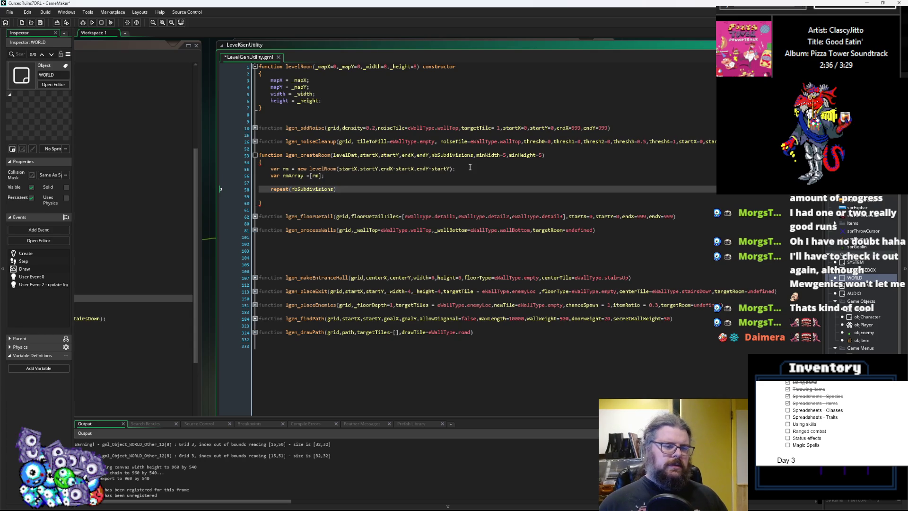
key("Return")
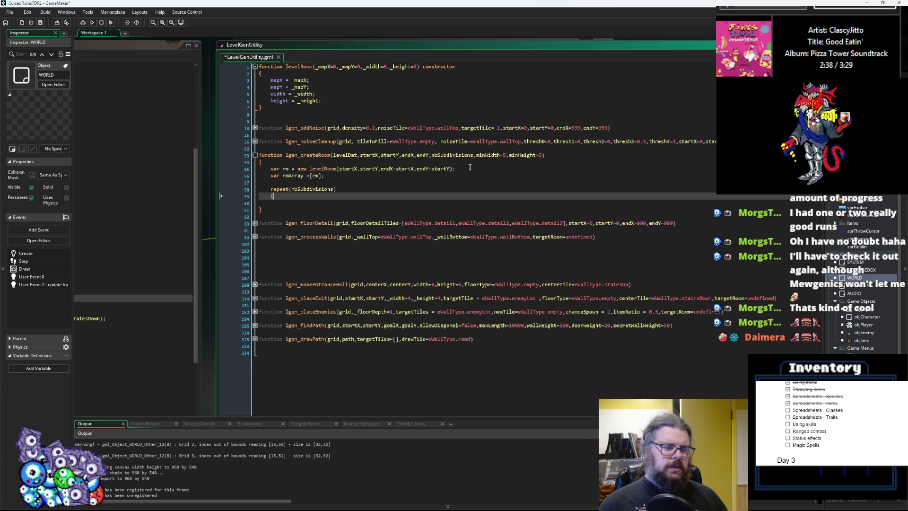
type("{")
key("Return")
key("BackSpace")
key("BackSpace")
key("Delete")
key("Delete")
key("Delete")
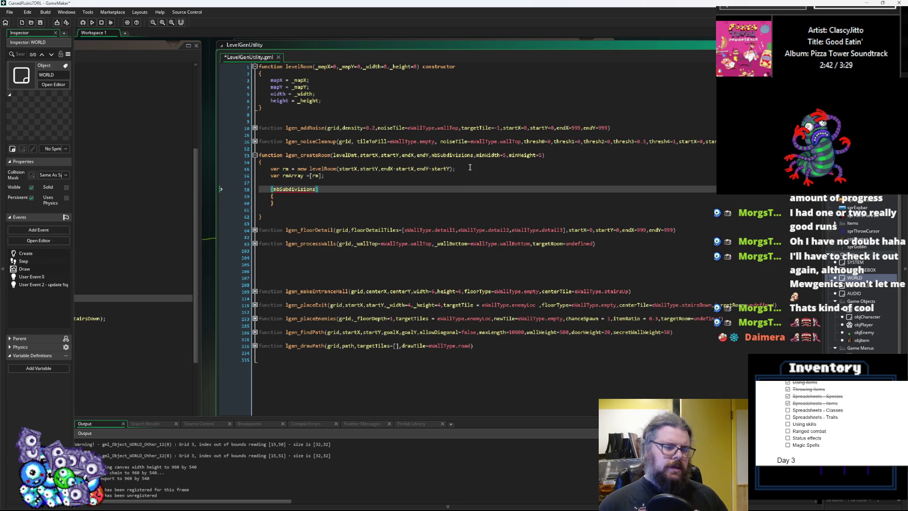
type("while")
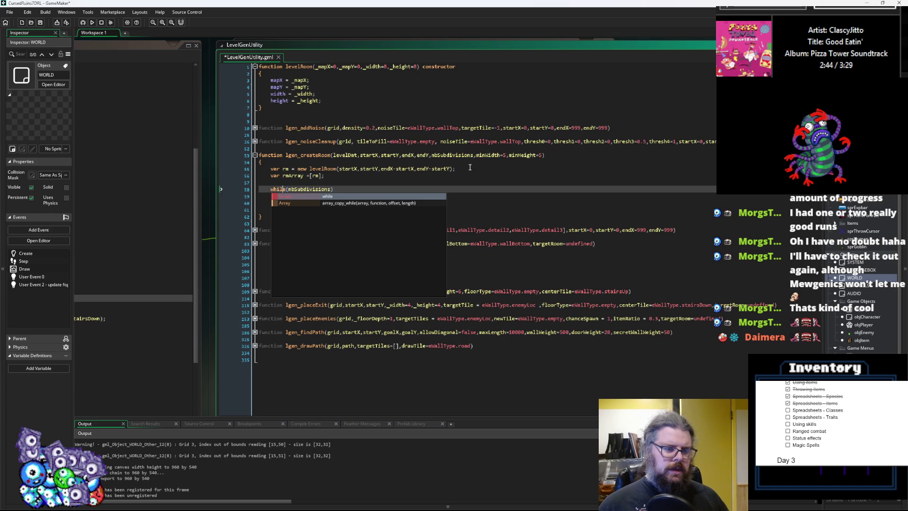
key("Escape")
- Declare 'var attempts = 0;' on the line above the while loop
key("Return")
key("Return")
key("Up")
type("var")
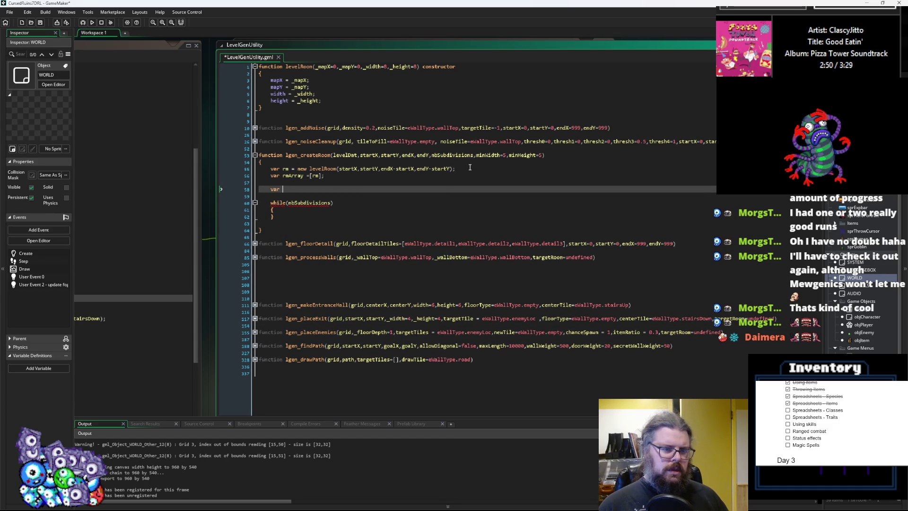
key("BackSpace")
key("BackSpace")
key("BackSpace")
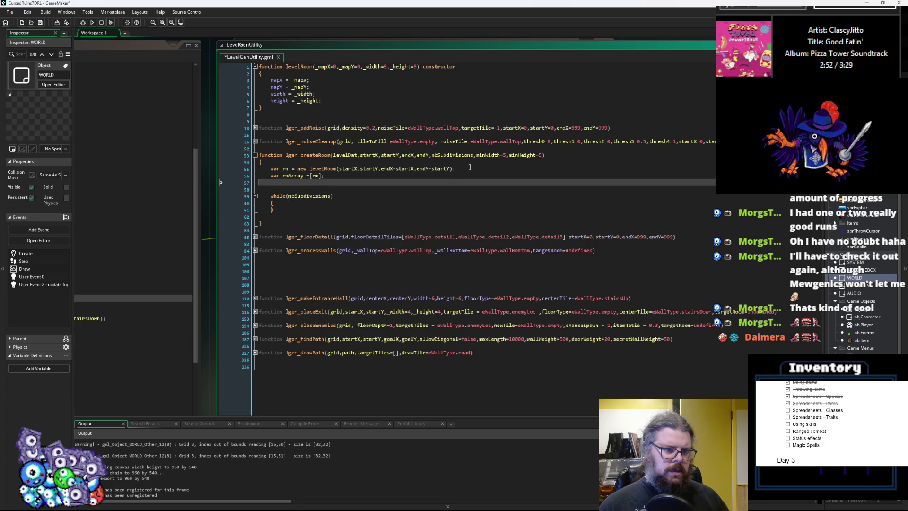
key("Down")
key("Down")
key("Down")
key("Return")
key("Down")
key("Down")
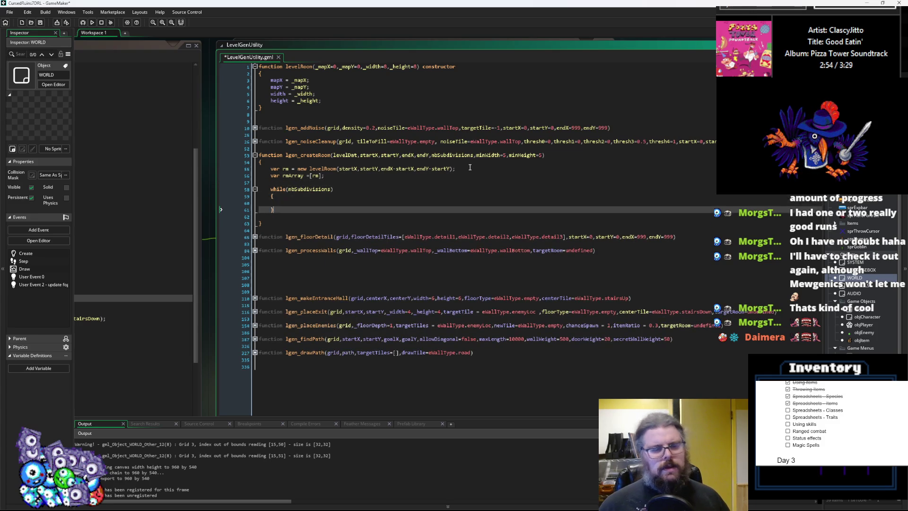
key("BackSpace")
key("Up")
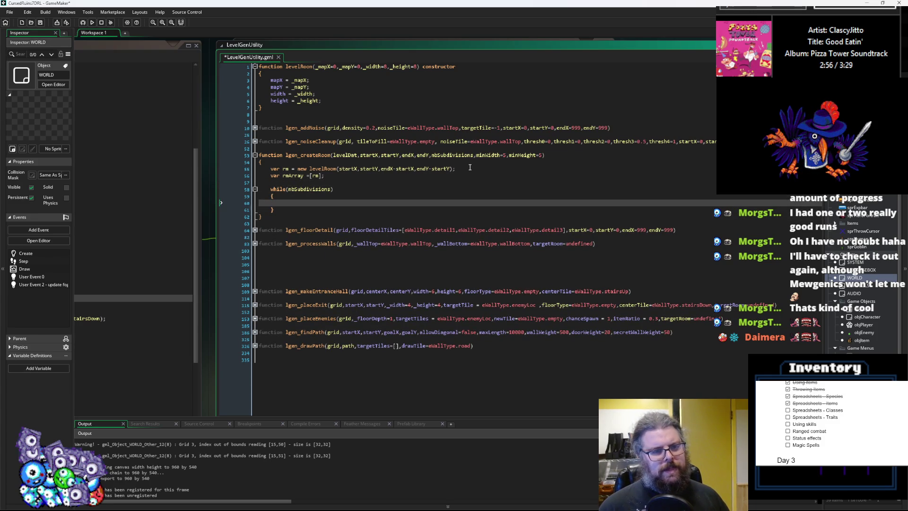
key("Up")
key("Up")
key("Up")
type("var attempts = 0;")
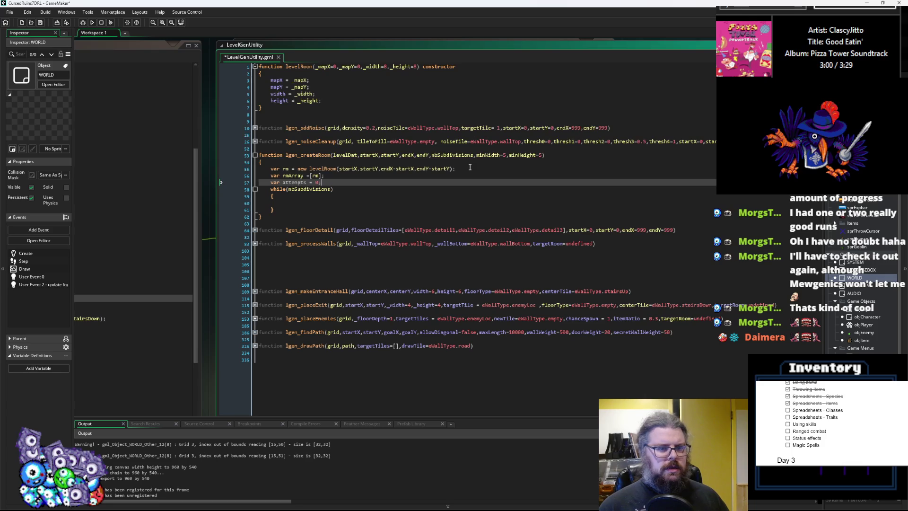
- Inside the loop, increment attempts and add 'if(attempts>200){break;}'
key("Down")
key("Down")
key("Down")
type("attempts +=")
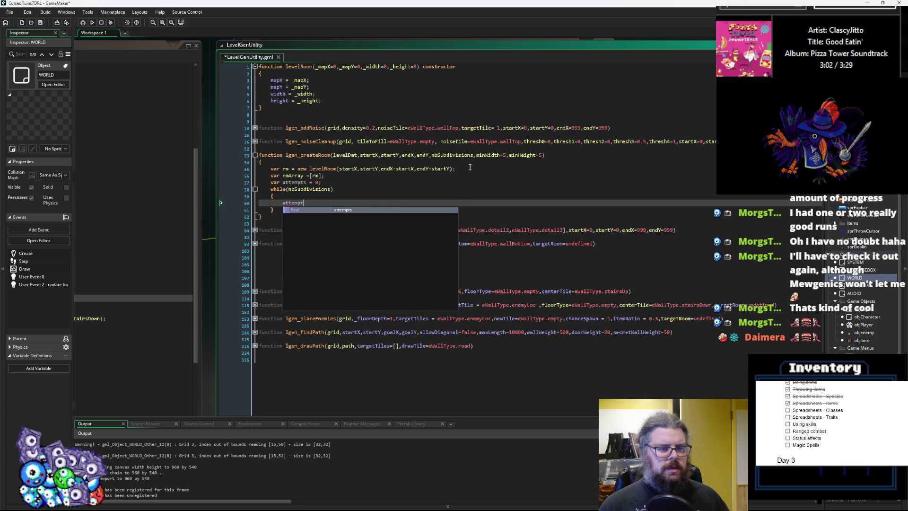
key("Return")
type("if(attempts>")
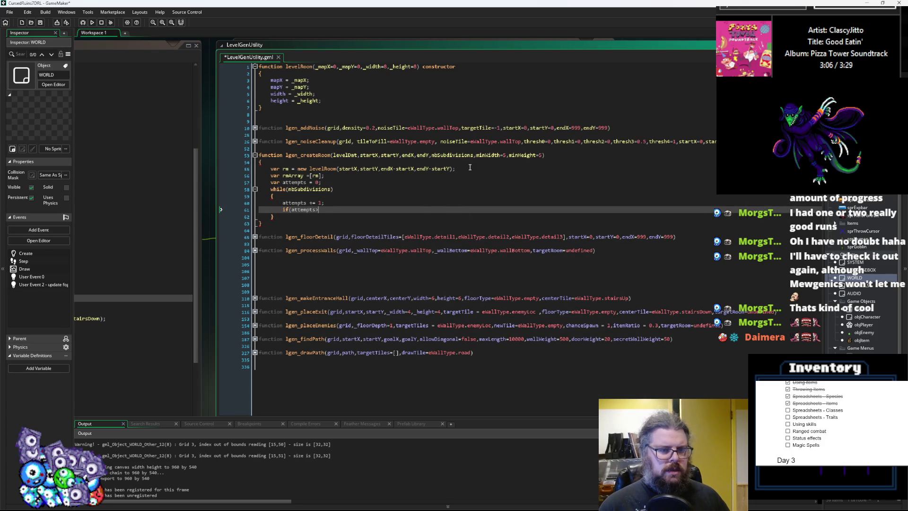
type("200){bre")
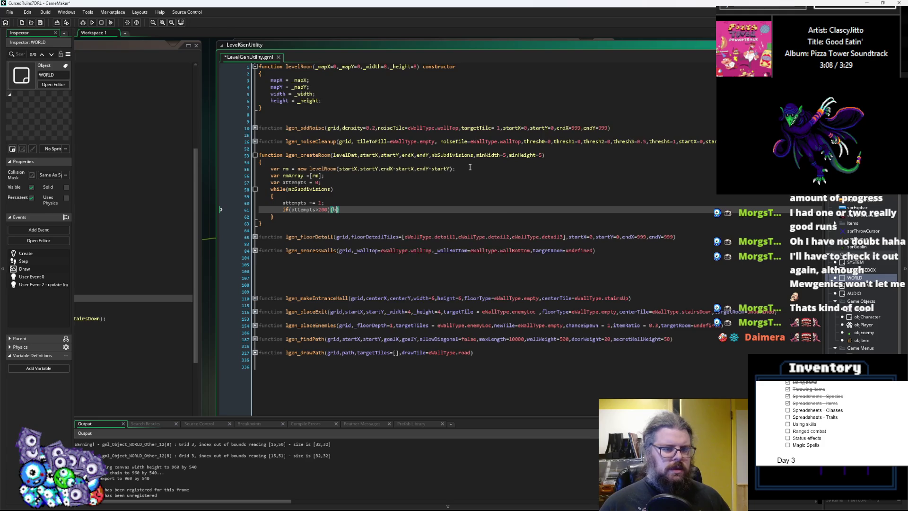
type("ak;}")
key("Up")
key("Up")
key("Return")
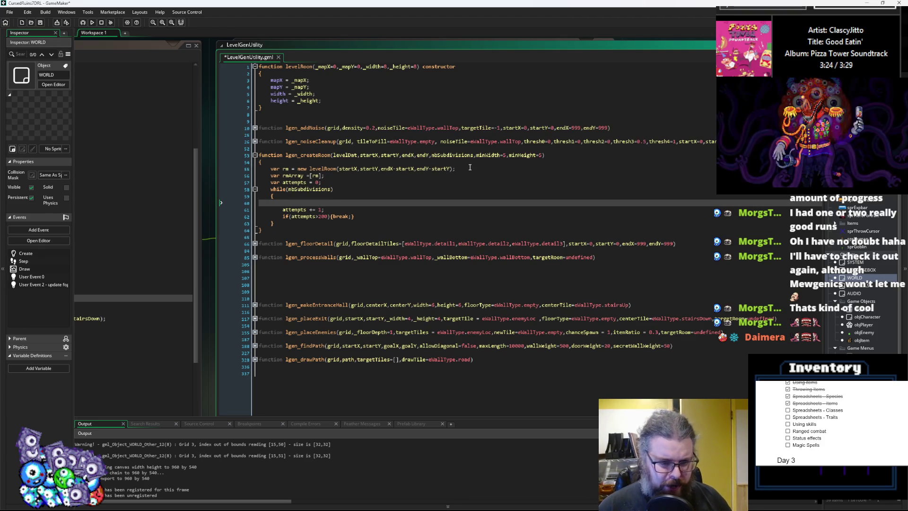
- Replace rm inside the rmArray brackets with the new levelRoom(...) constructor call
type("var")
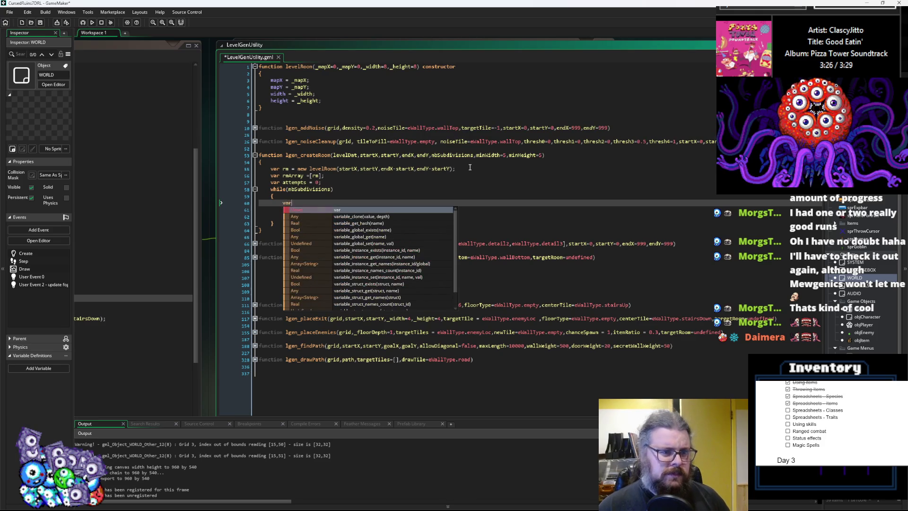
left_click(300, 169)
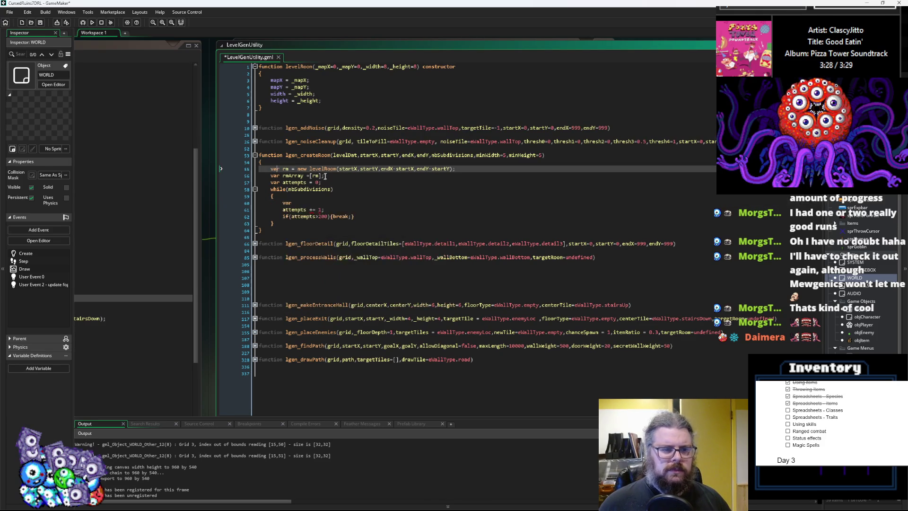
left_click_drag(300, 169, 453, 170)
key("ctrl+c")
double_click(318, 176)
key("ctrl+v")
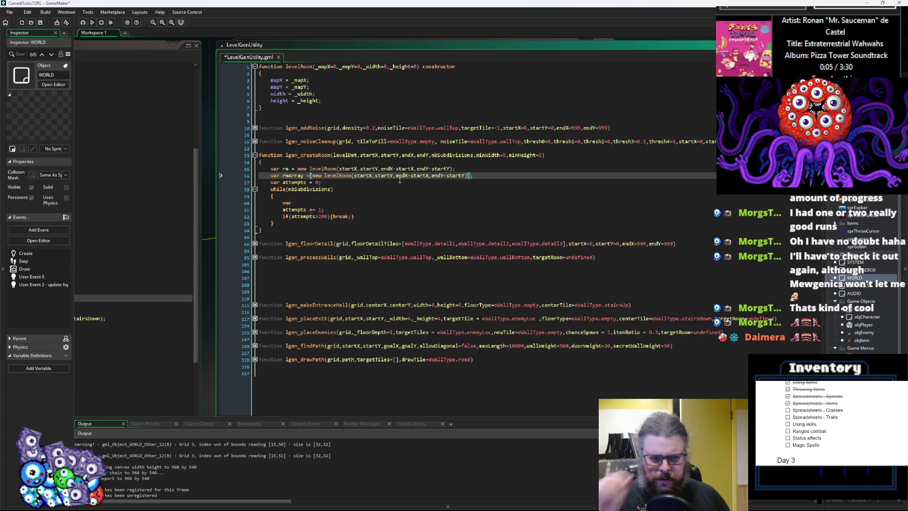
- Delete the standalone 'var rm = new levelRoom(...)' line
left_click(417, 209)
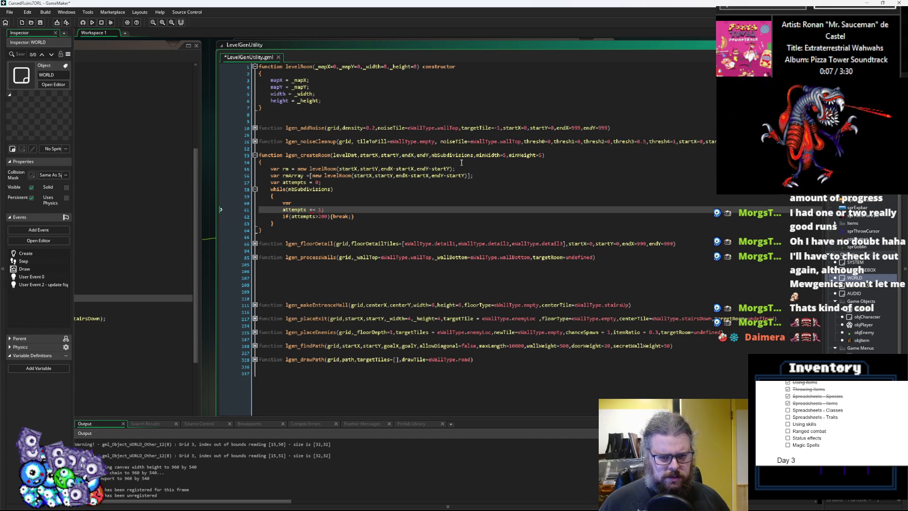
left_click_drag(456, 169, 259, 169)
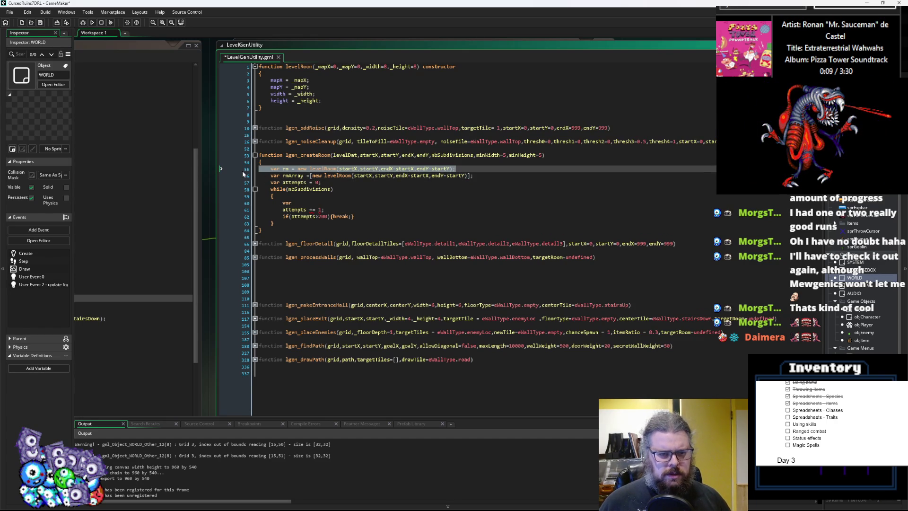
key("BackSpace")
key("BackSpace")
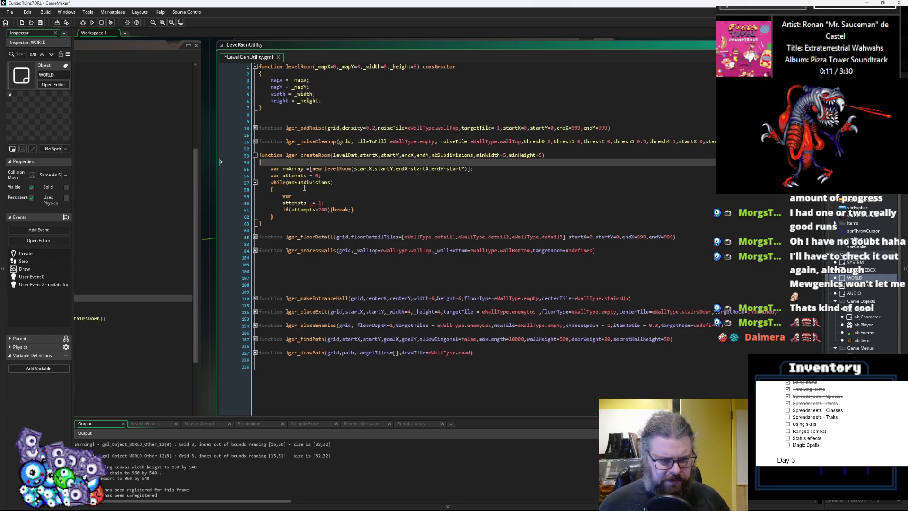
left_click(309, 197)
left_click(337, 203)
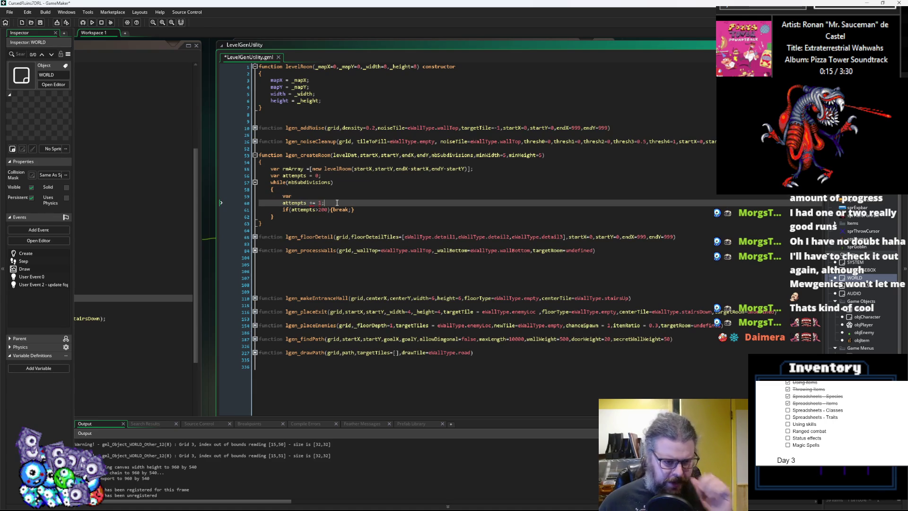
- Declare 'var rm = rmArray[irandom(array_length(rmArray)-1)];' in the loop
key("Up")
type("rm")
key("Escape")
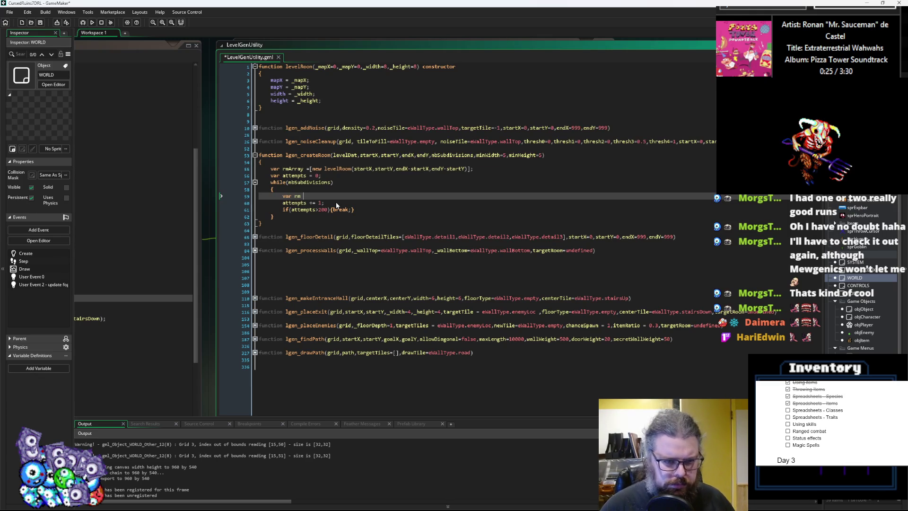
key("Escape")
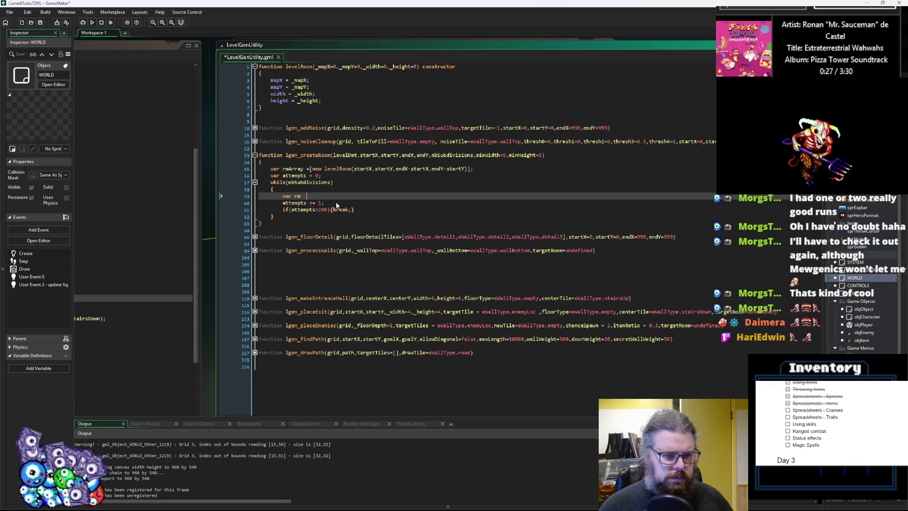
type("=rmArray[")
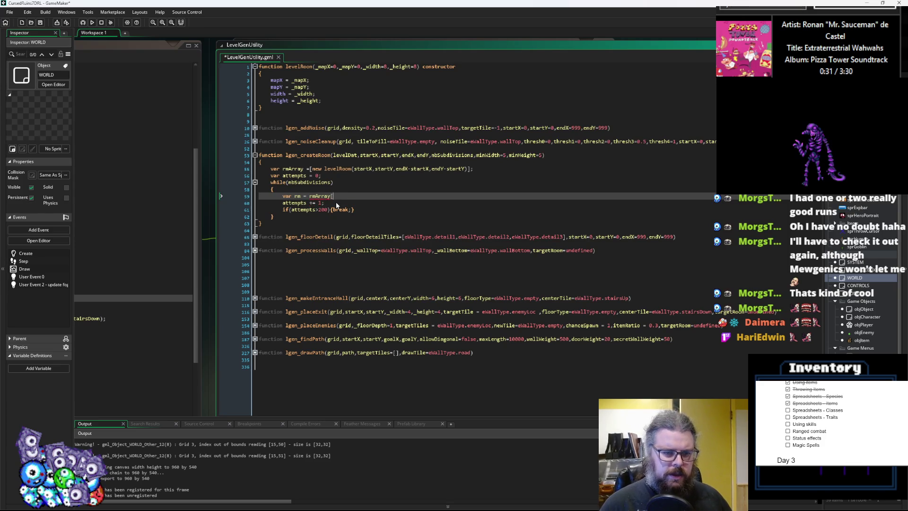
type("iran")
key("Return")
type("()")
type("array_")
type("length")
type("(")
type("rmArray)")
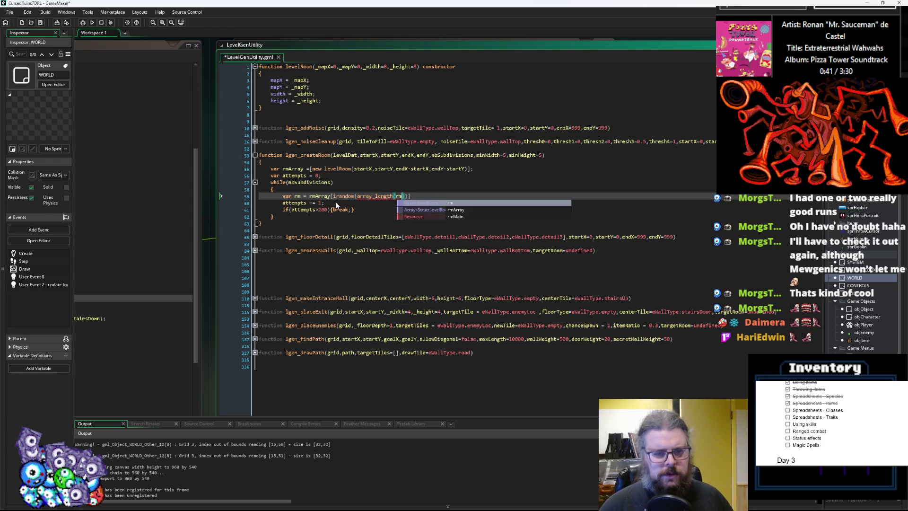
type("-1")
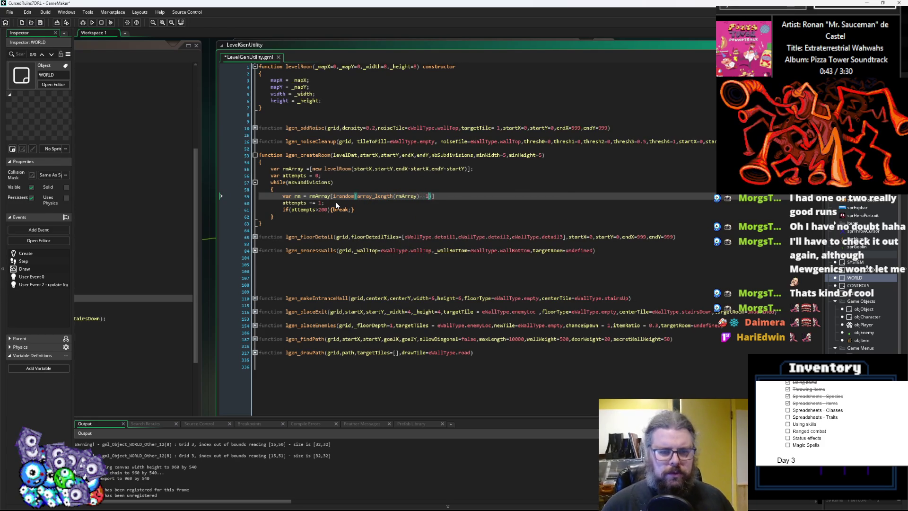
key("End")
type(";")
key("Left")
key("Left")
key("Left")
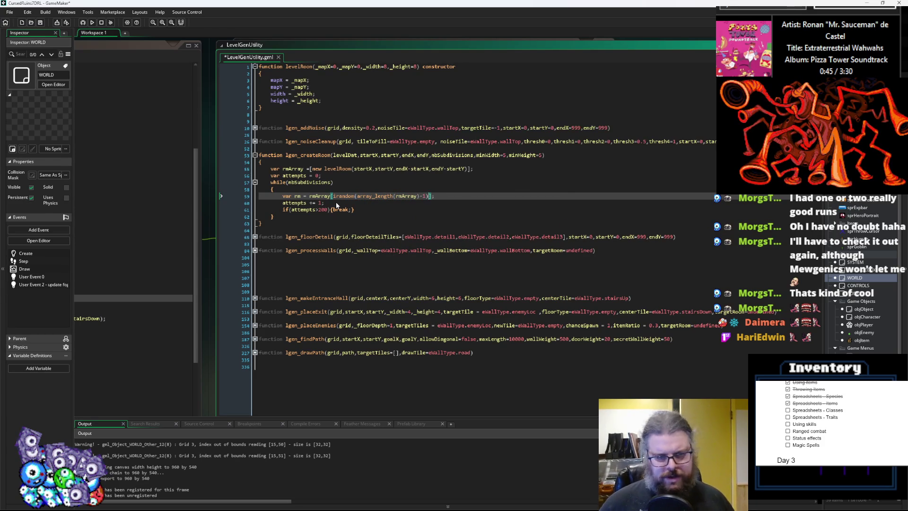
key("Right")
key("Right")
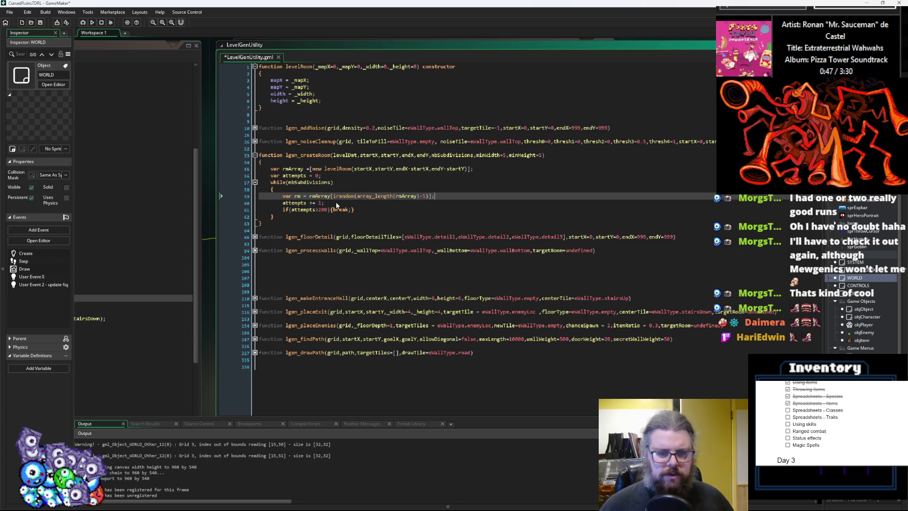
- Below it, add the condition 'if(choose(true,false))' on a new line
key("Down")
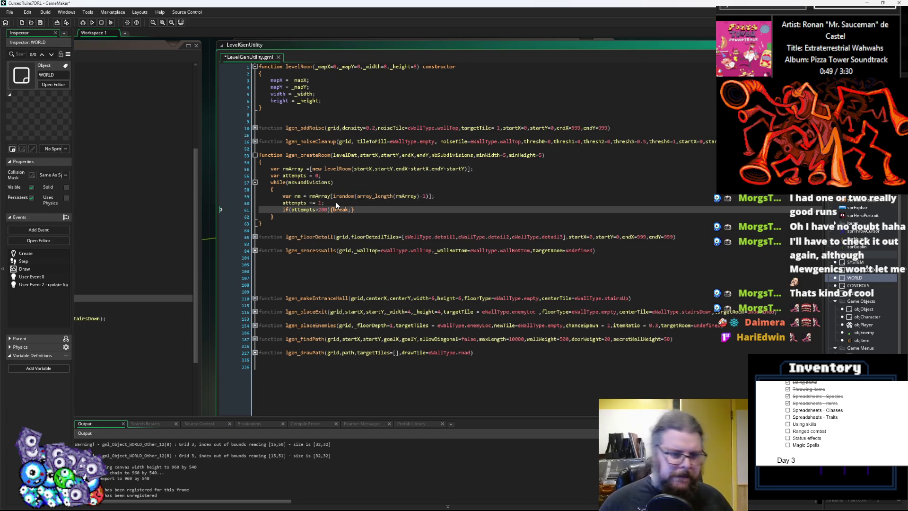
key("Home")
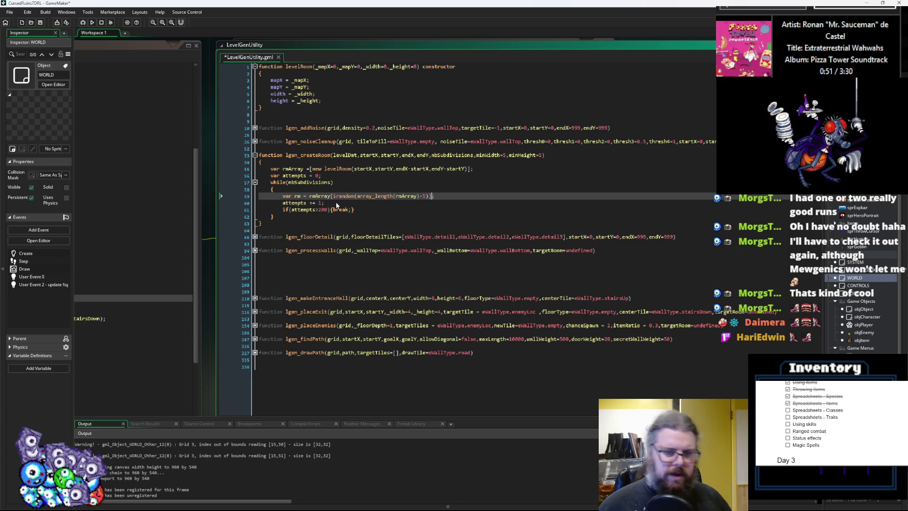
key("Return")
key("Return")
key("Up")
key("Up")
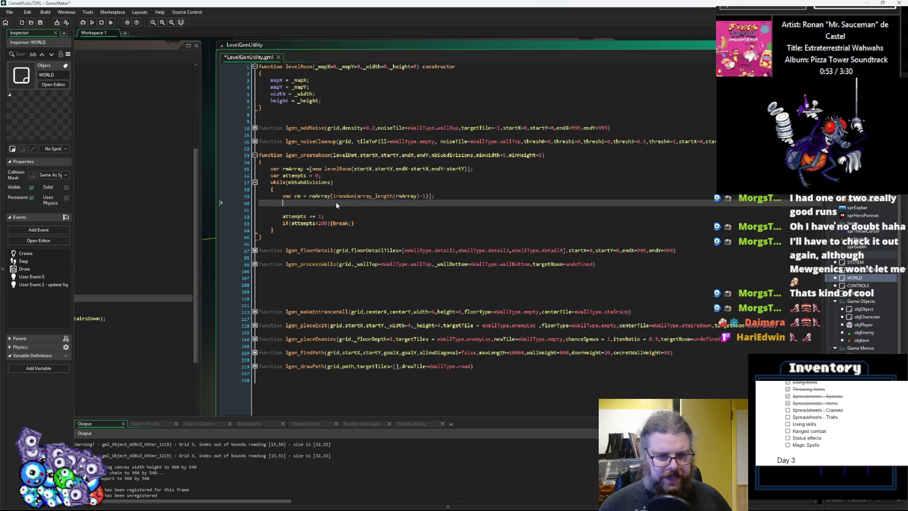
key("Down")
key("Return")
key("Up")
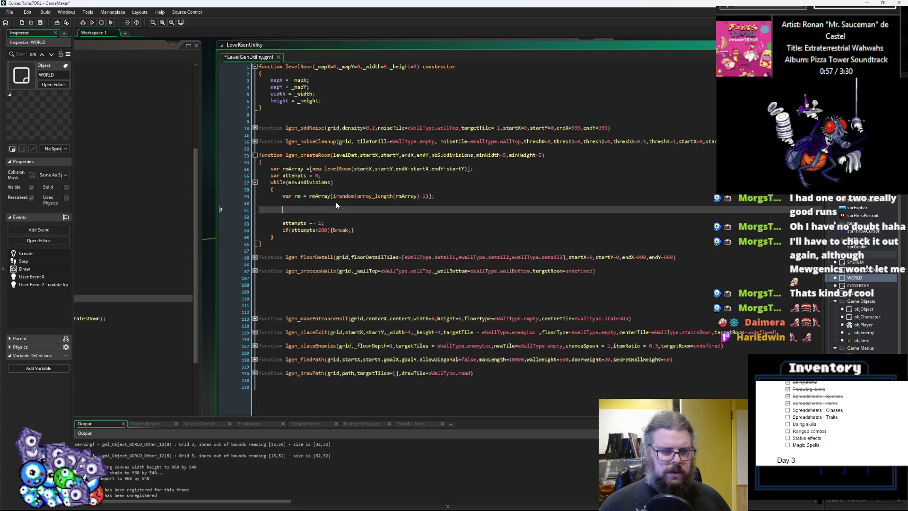
type("if(")
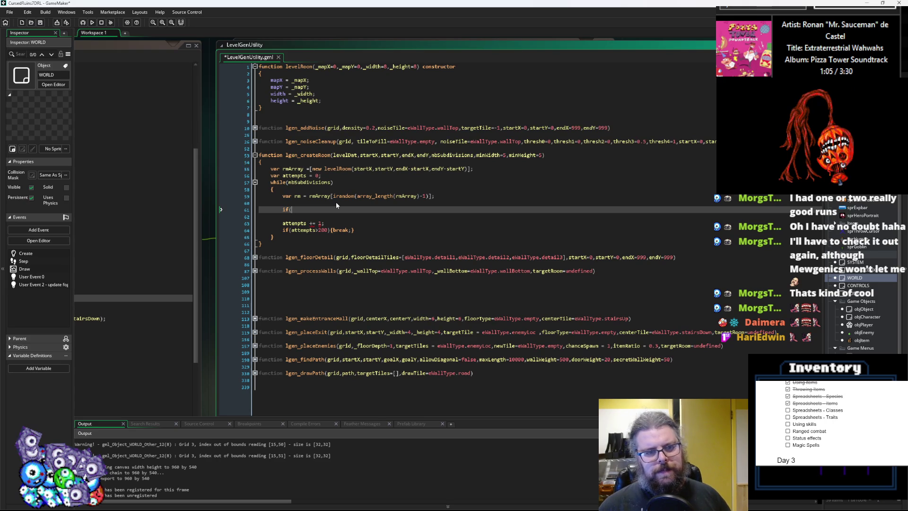
type("rm.")
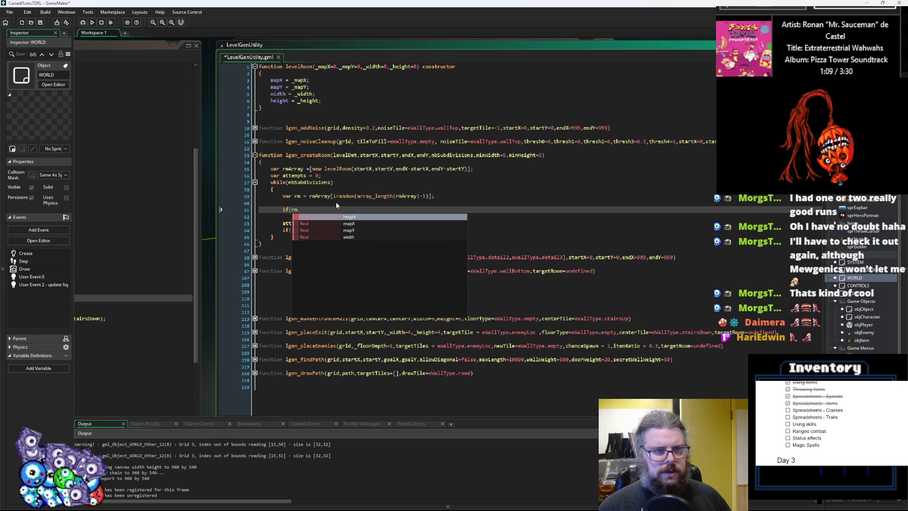
type("wid")
key("Return")
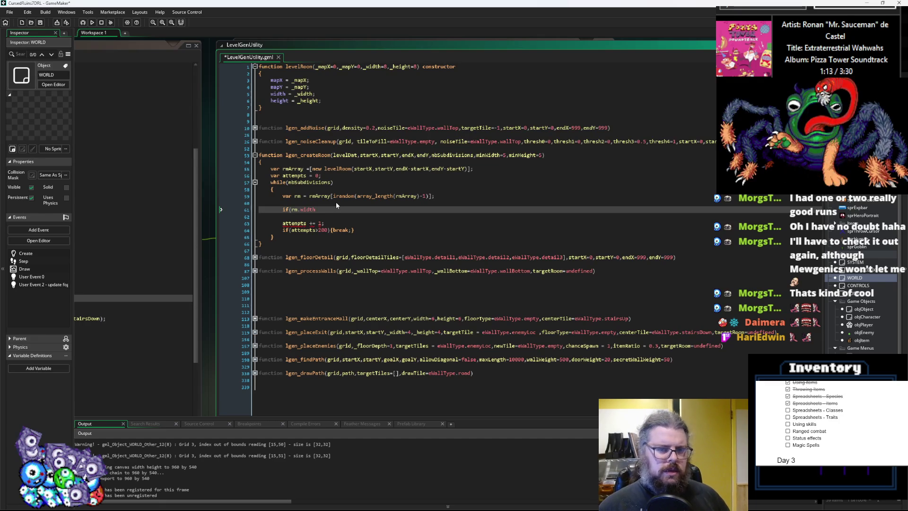
key("BackSpace")
key("BackSpace")
key("BackSpace")
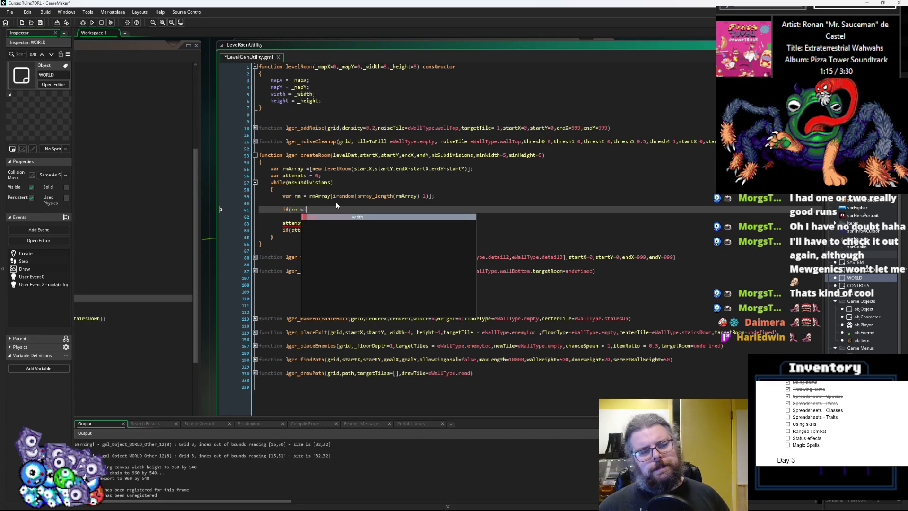
key("BackSpace")
key("BackSpace")
key("BackSpace")
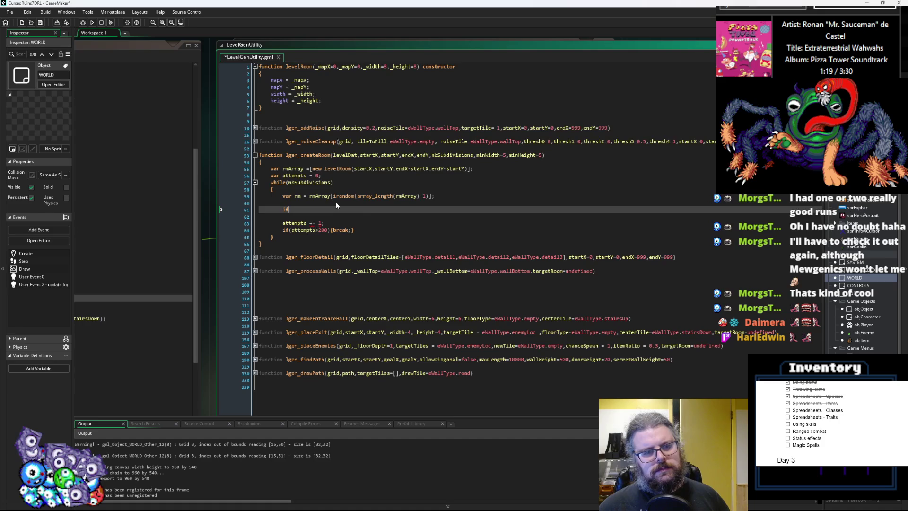
key("BackSpace")
key("BackSpace")
key("BackSpace")
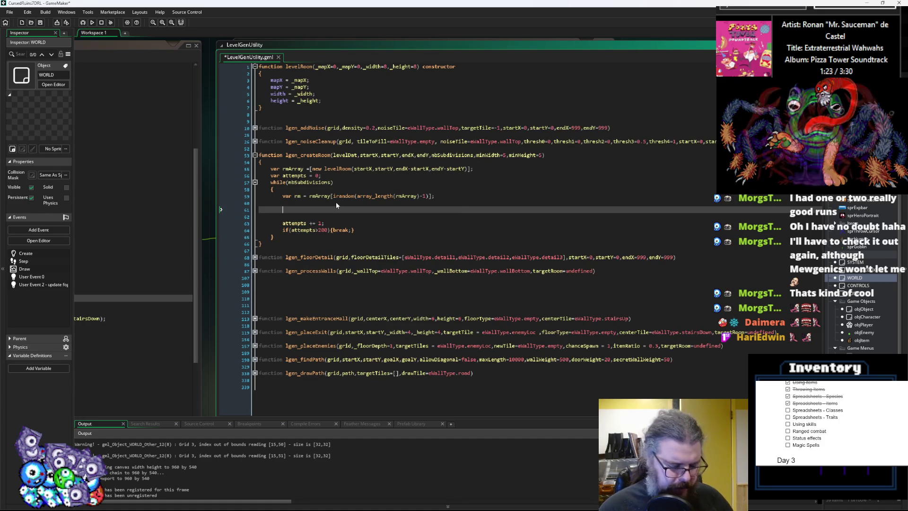
type("var")
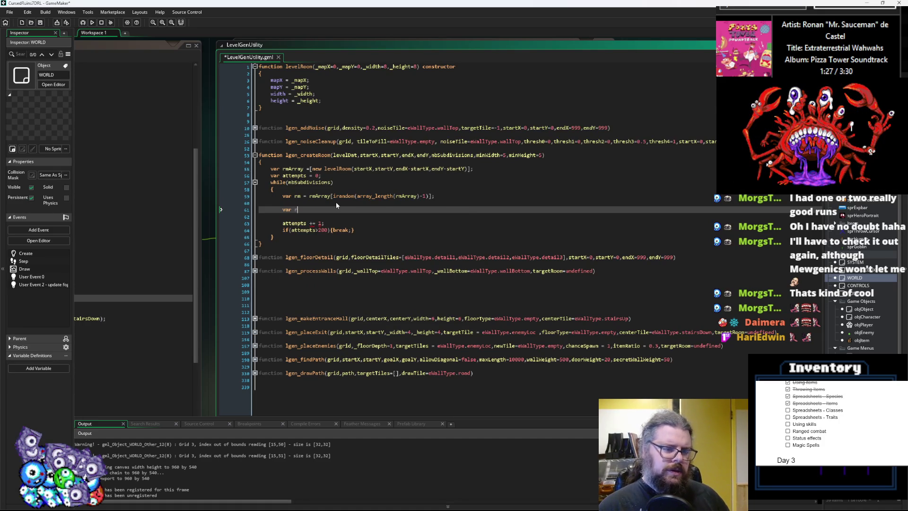
type(" r")
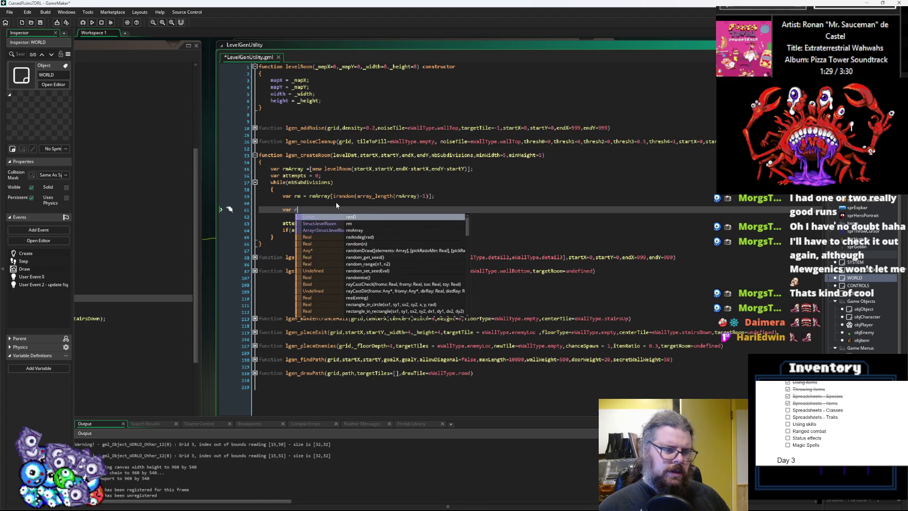
key("BackSpace")
key("BackSpace")
key("BackSpace")
type("if(choose(true,false))")
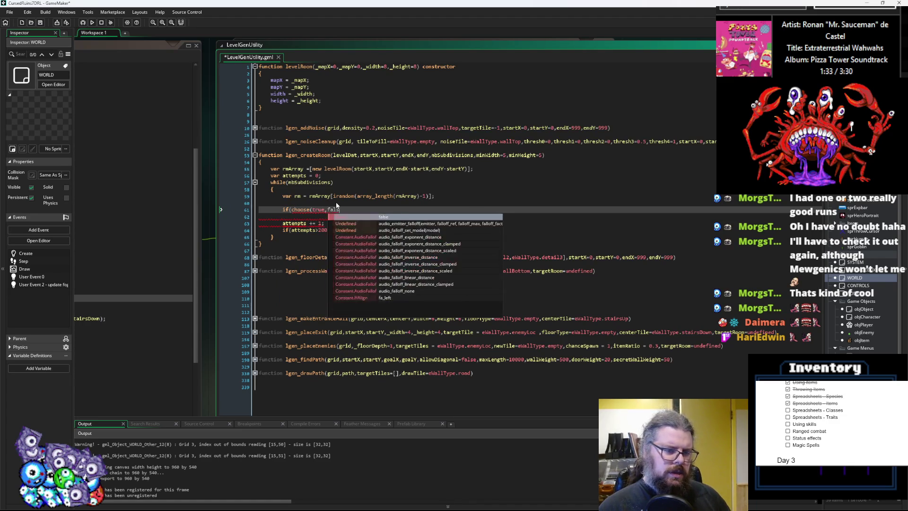
- Add an else block and label the branches 'horiz split' and '///vert split'
type("} else { }")
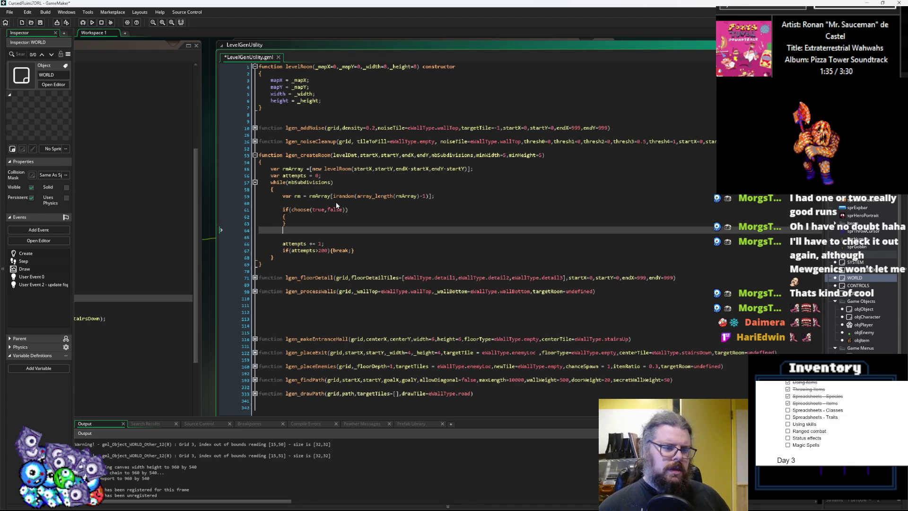
key("Up")
key("End")
key("Return")
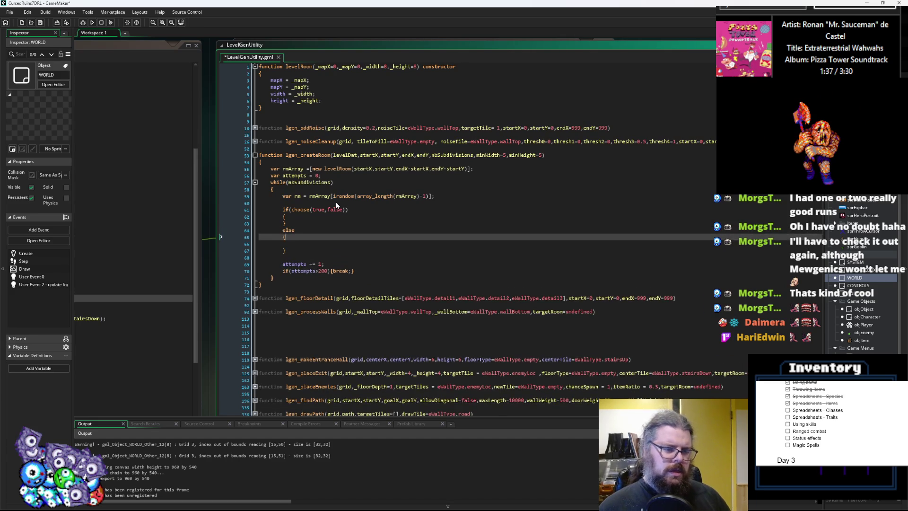
key("Up")
key("Up")
key("Up")
key("End")
key("Return")
key("Up")
type("/")
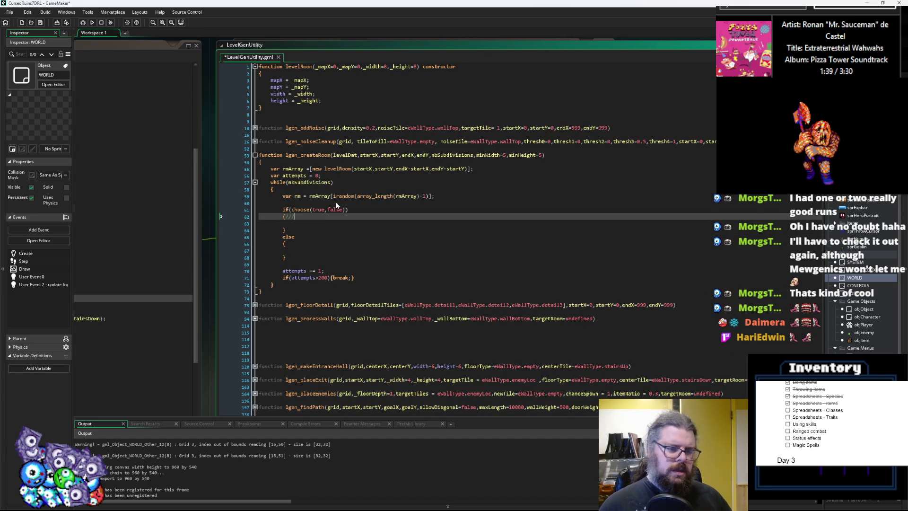
type("ghoor")
key("BackSpace")
key("BackSpace")
key("BackSpace")
type("horiz split")
key("Down")
key("Down")
key("Down")
type("///vert split")
- In the horiz split branch, declare 'var splitX = minWidth'
key("Up")
key("Up")
key("Up")
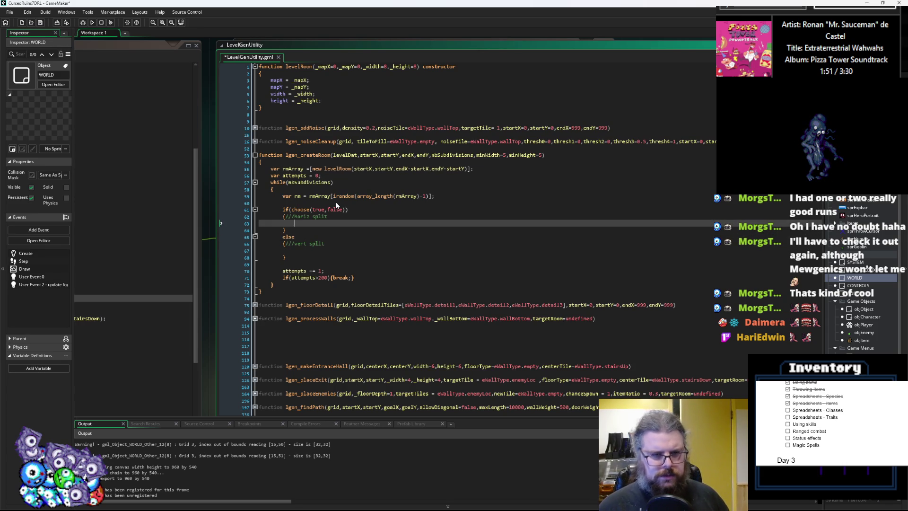
type("var n")
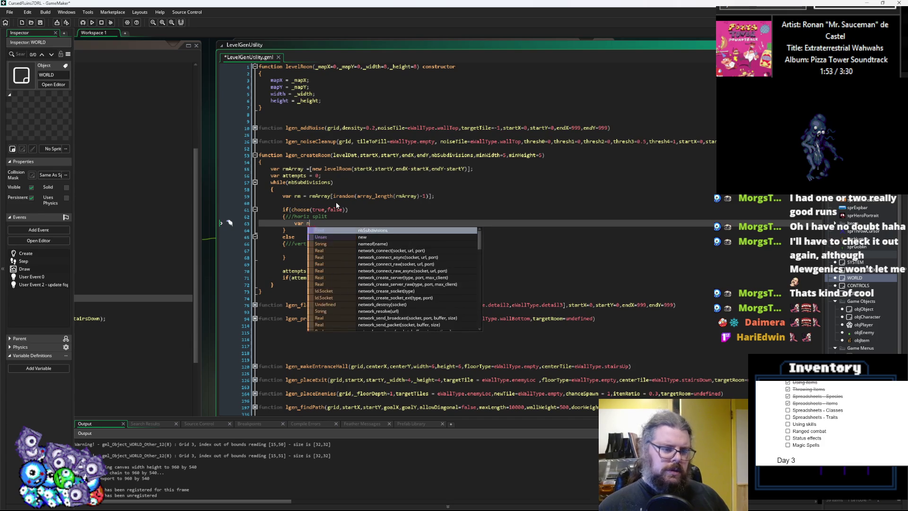
key("BackSpace")
type("splitX =")
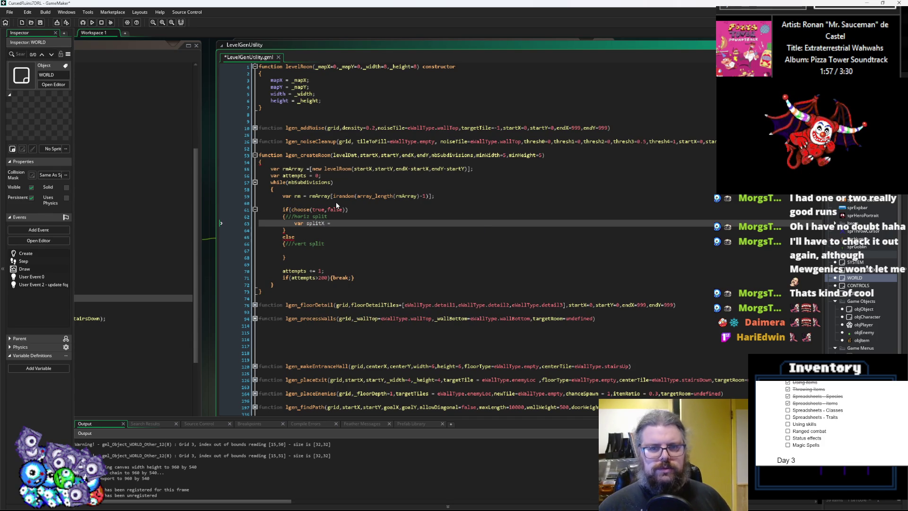
type(" minWid")
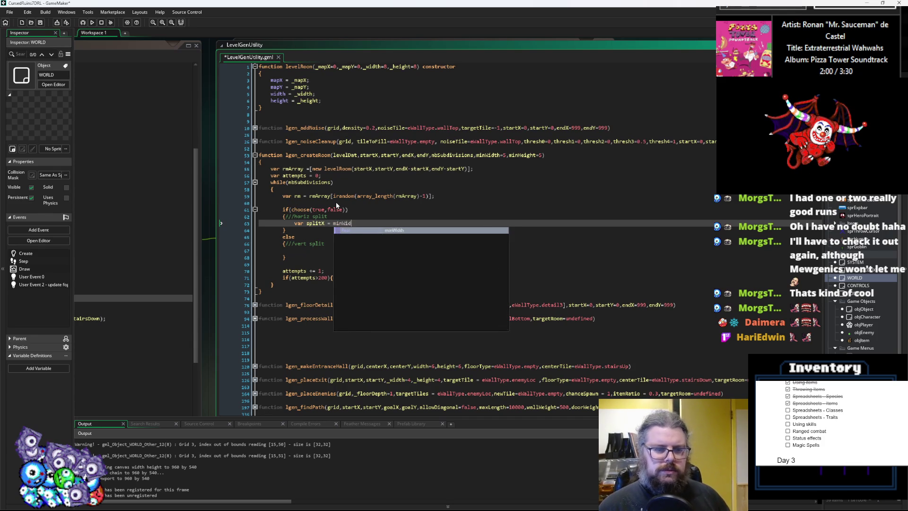
key("Return")
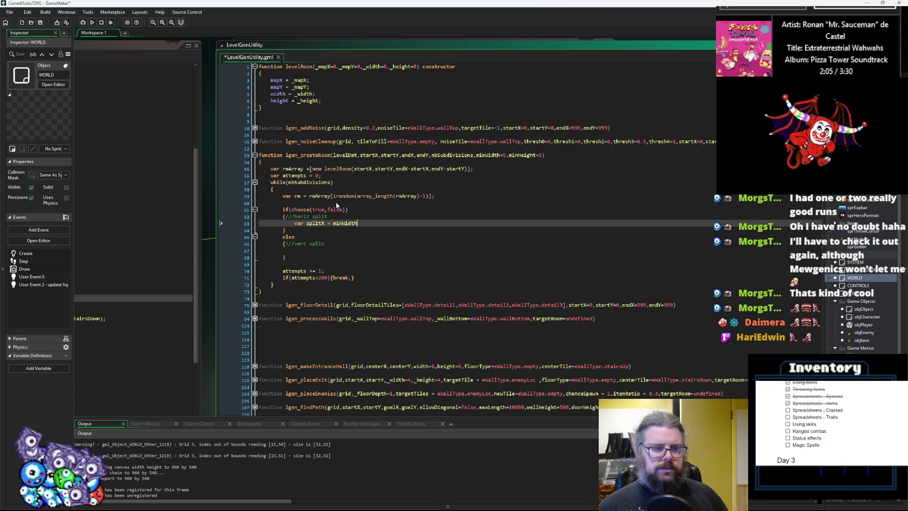
- Add && to the if(choose(true,false)) condition
key("Up")
key("Up")
key("Left")
type("&&")
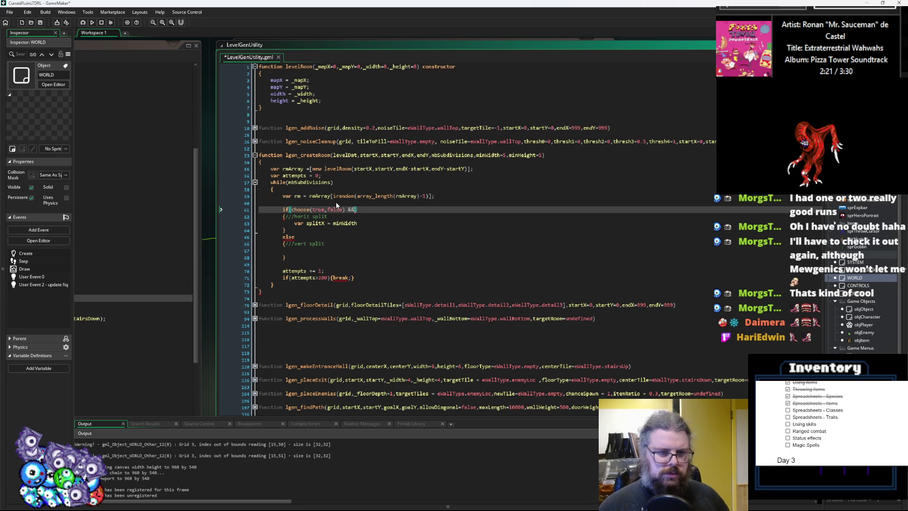
- Add a rmAllowedRooms declaration below rmArray, initialised with the copied room creation expression
left_click(495, 171)
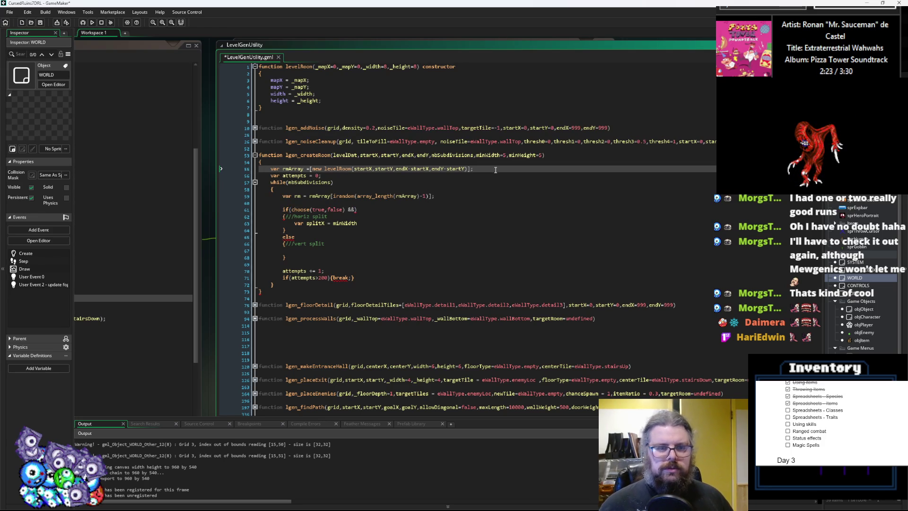
key("Return")
type("var")
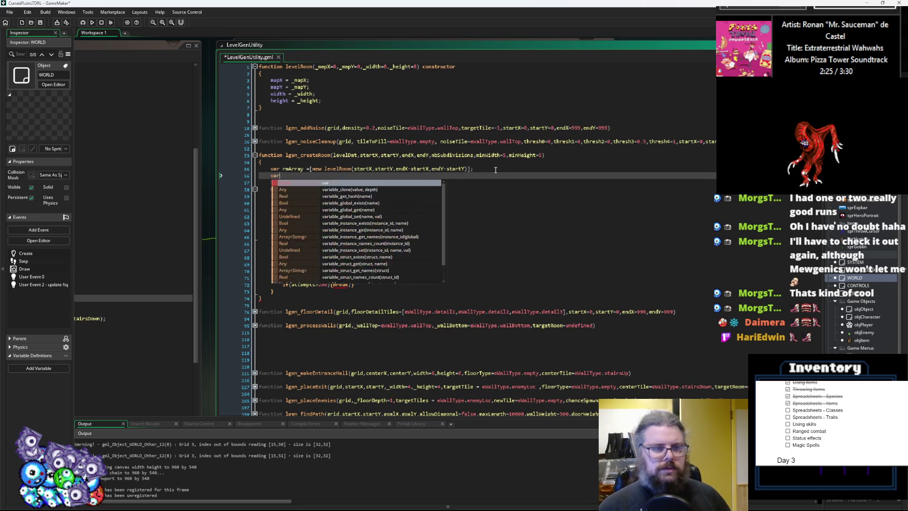
type(" rmAllowedRooms =")
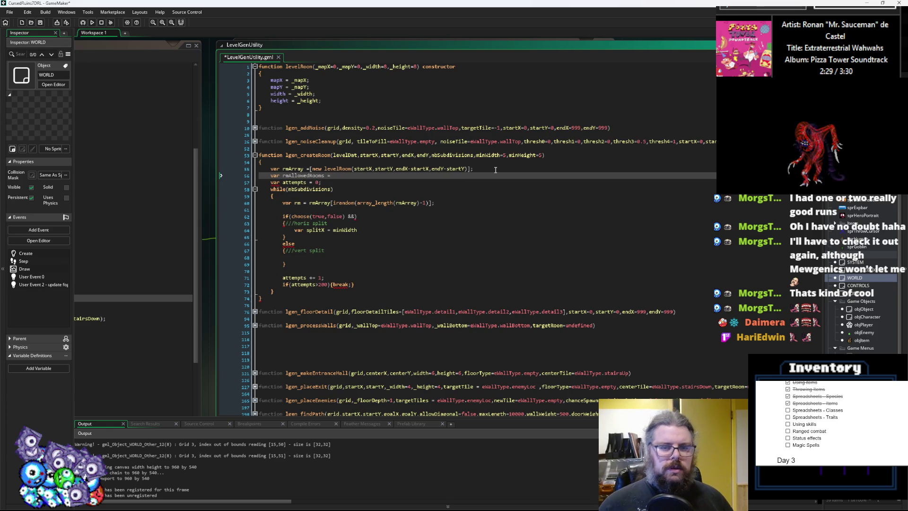
left_click_drag(491, 169, 311, 168)
key("ctrl+c")
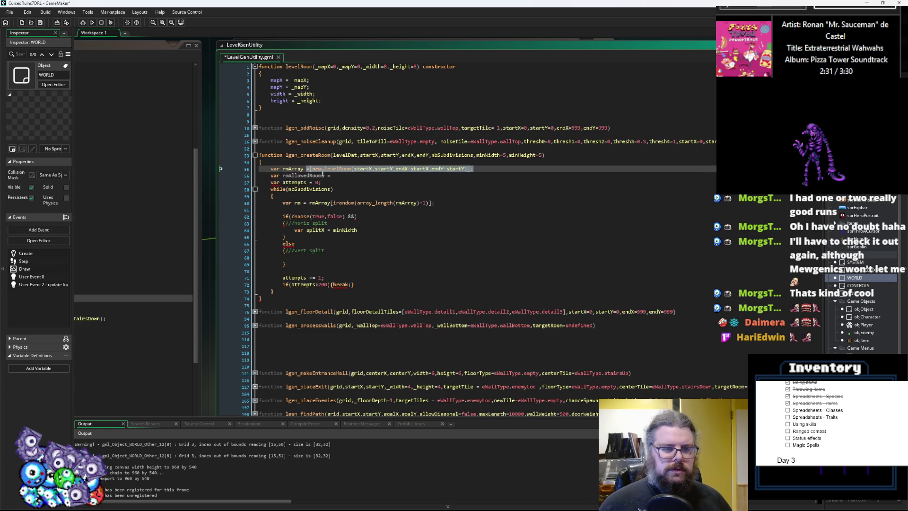
left_click(327, 176)
type("oms =")
key("ctrl+v")
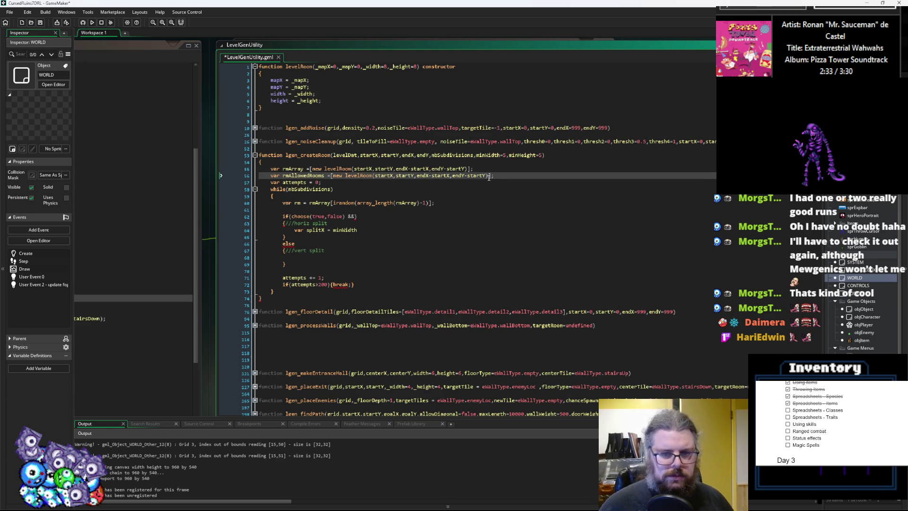
double_click(308, 176)
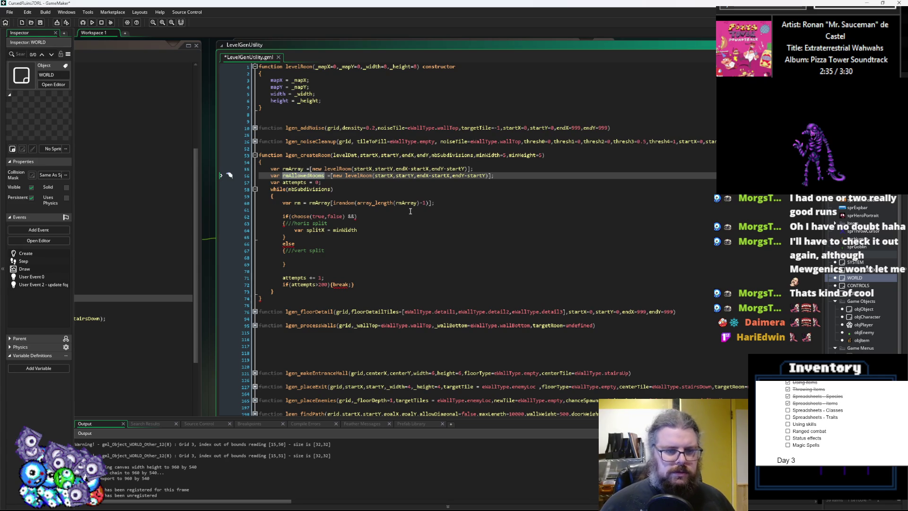
left_click(378, 277)
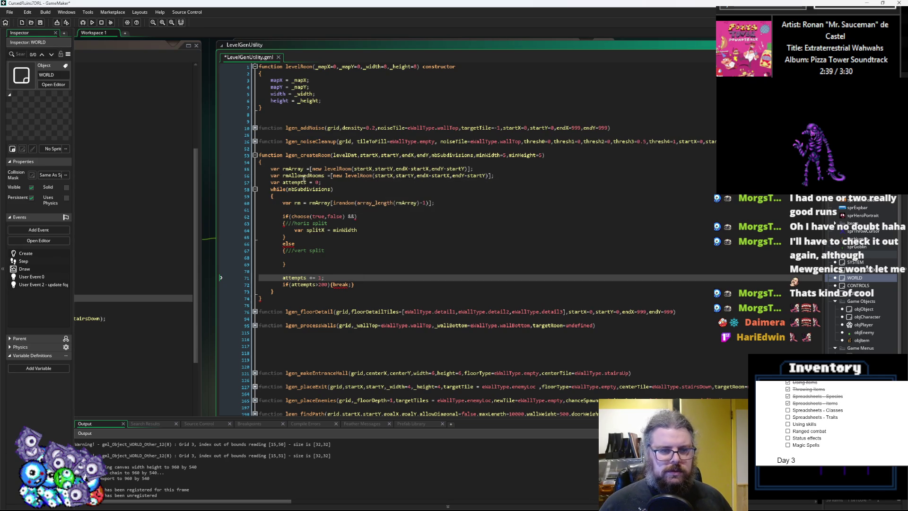
- Replace rmAllowedRooms' room expression with an array_copy call
left_click(289, 169)
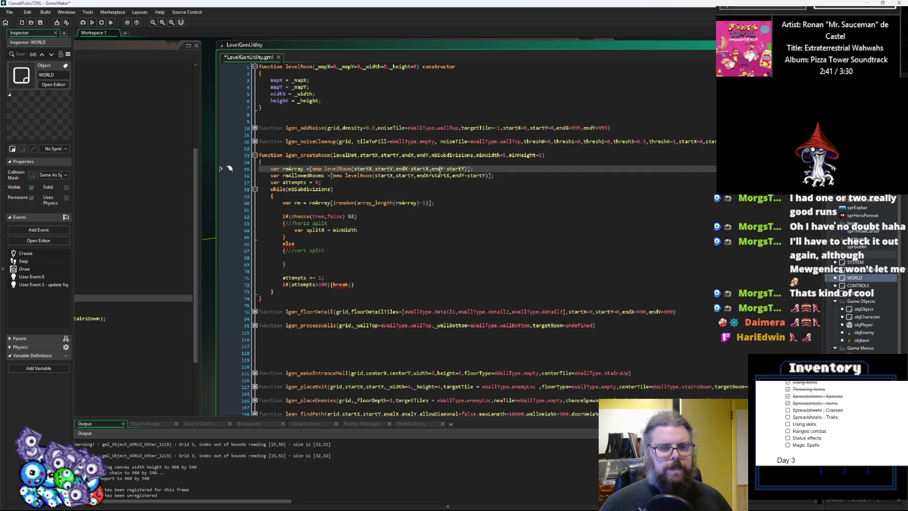
left_click_drag(511, 176, 331, 175)
type("cop")
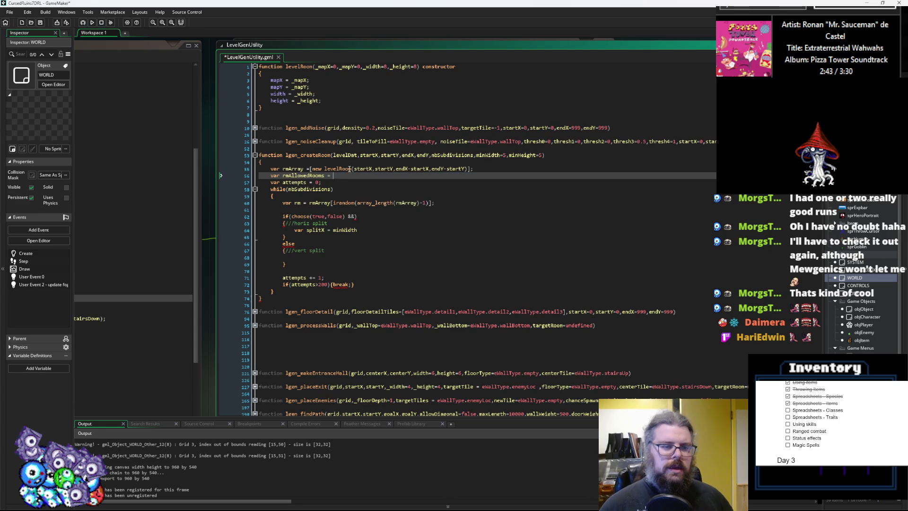
key("BackSpace")
key("BackSpace")
key("BackSpace")
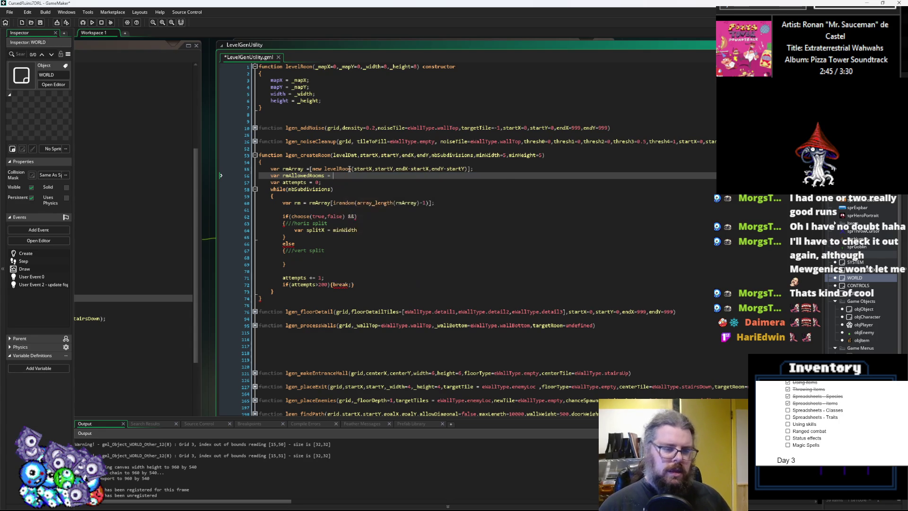
type("arr")
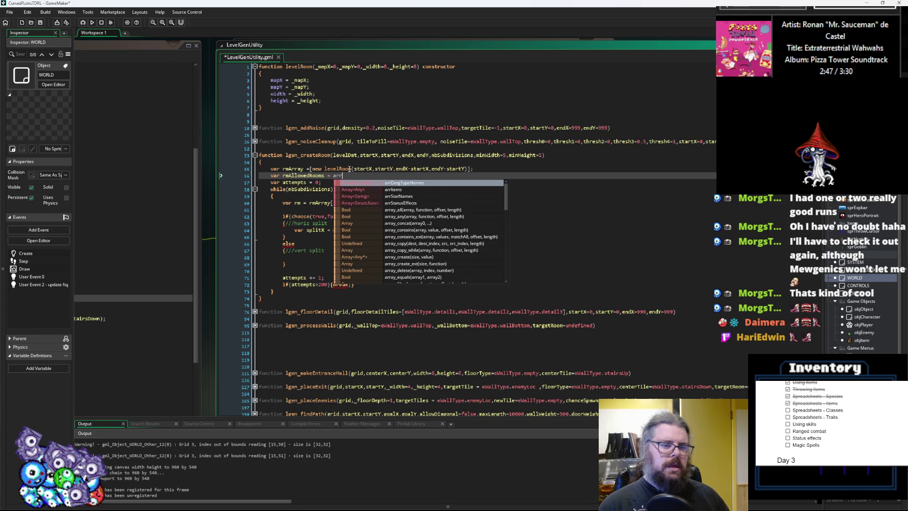
type("ay_copy")
key("Return")
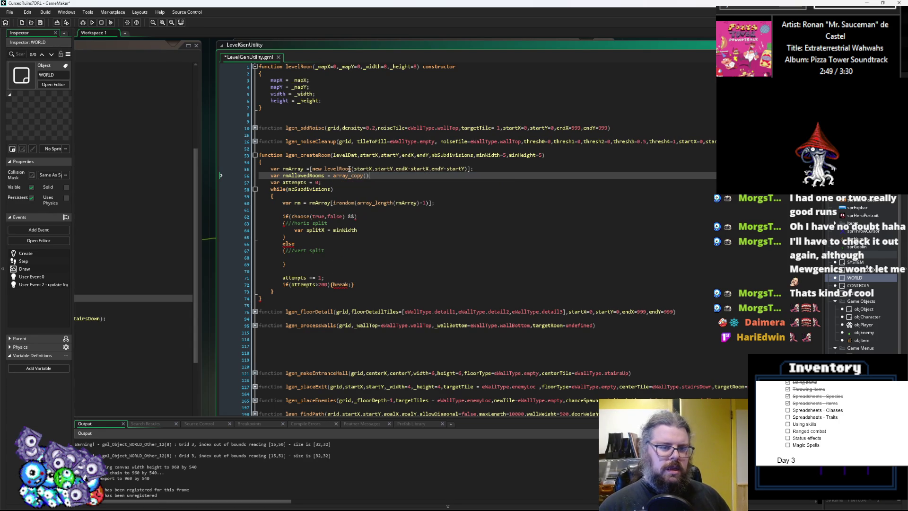
- Move the levelRoom expression into a new 'var firstrm' line and set rmArray to [firstrm]
left_click(349, 169)
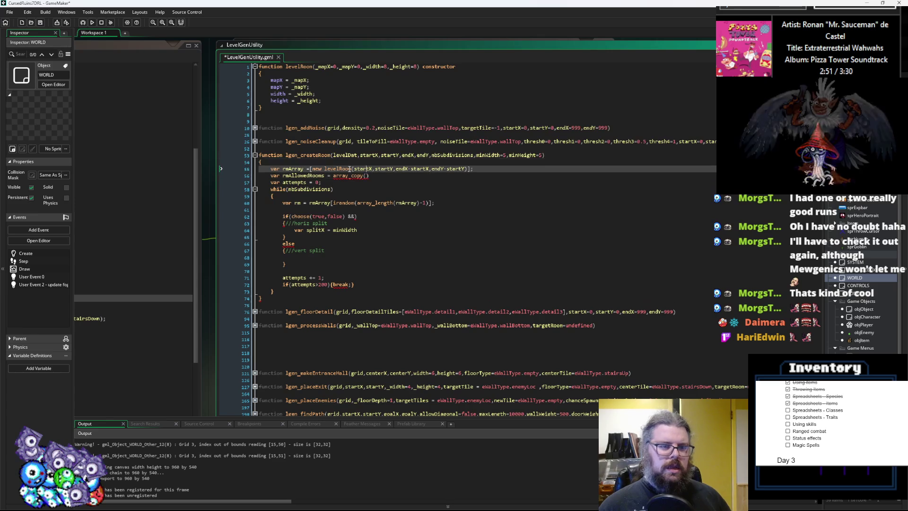
key("Home")
key("Return")
key("Up")
type("var firstrm =")
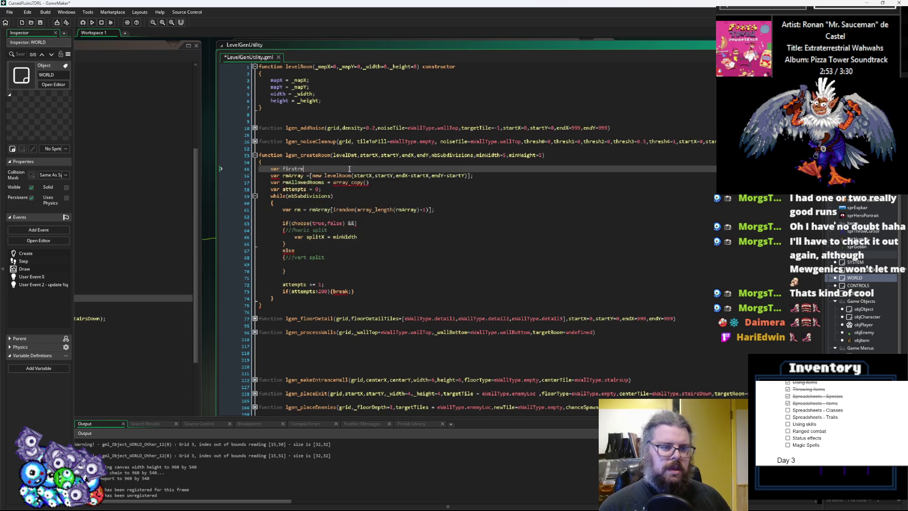
left_click_drag(466, 175, 313, 175)
key("ctrl+x")
left_click(321, 165)
key("Down")
key("End")
key("ctrl+v")
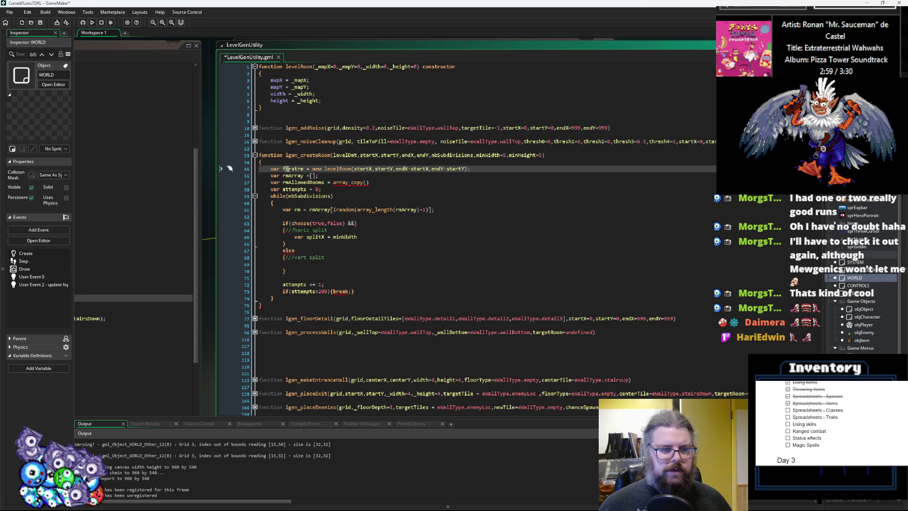
double_click(301, 169)
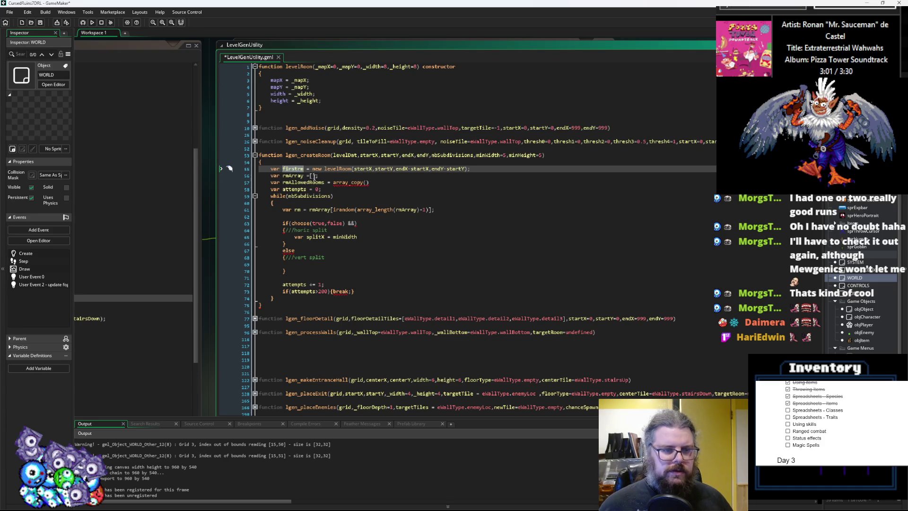
key("ctrl+c")
left_click(313, 175)
key("ctrl+v")
- Set rmAllowedRooms to [firstrm] instead of the array_copy call
key("Down")
key("End")
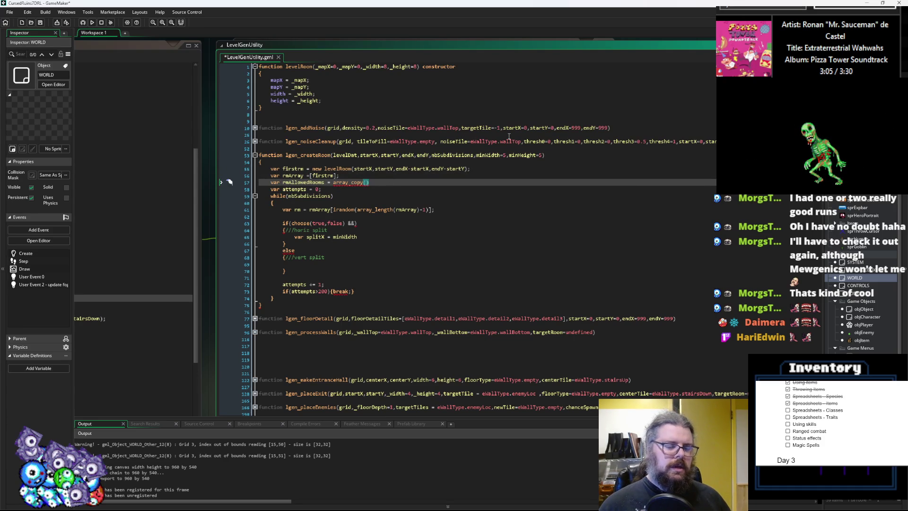
key("Delete")
key("BackSpace")
key("BackSpace")
key("BackSpace")
type("[firstrm];")
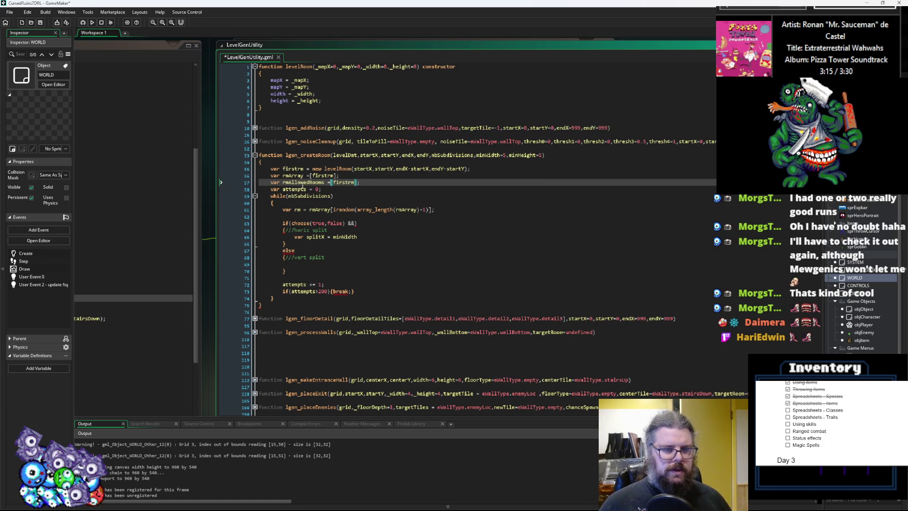
- Pick the random room from rmAllowedRooms instead of rmArray
left_click(293, 176)
double_click(303, 182)
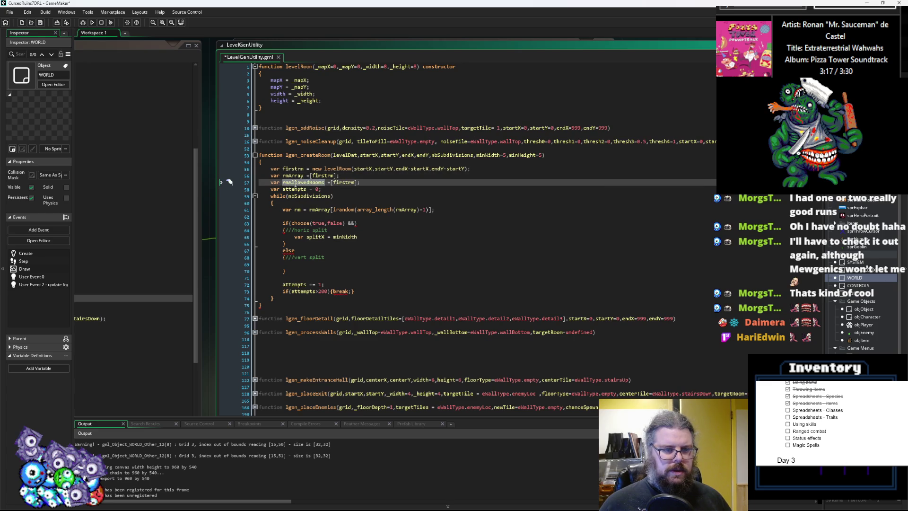
key("ctrl+c")
double_click(320, 209)
key("ctrl+v")
- Begin the split condition with rm.width
left_click(405, 228)
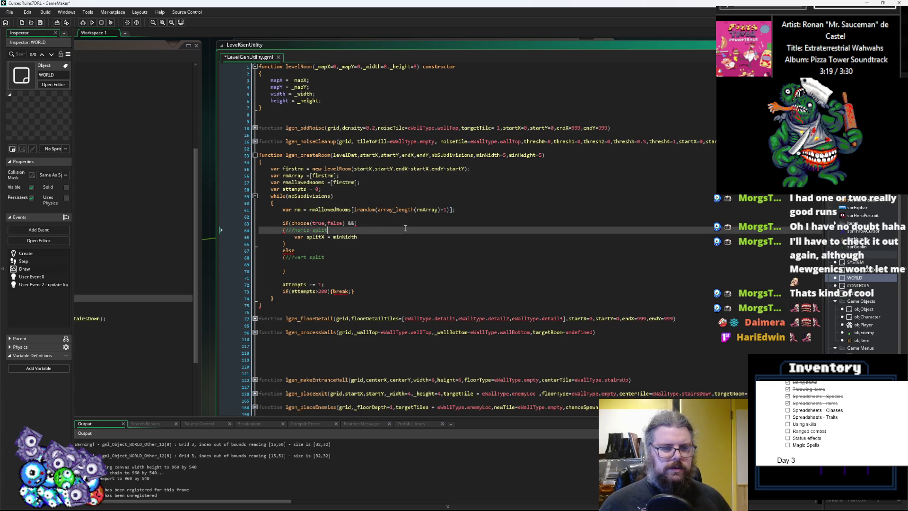
left_click(383, 223)
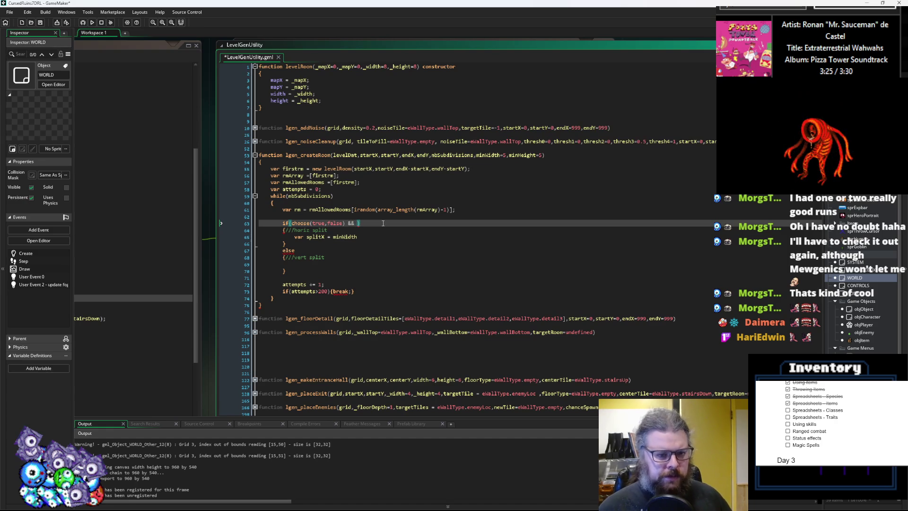
type("rm")
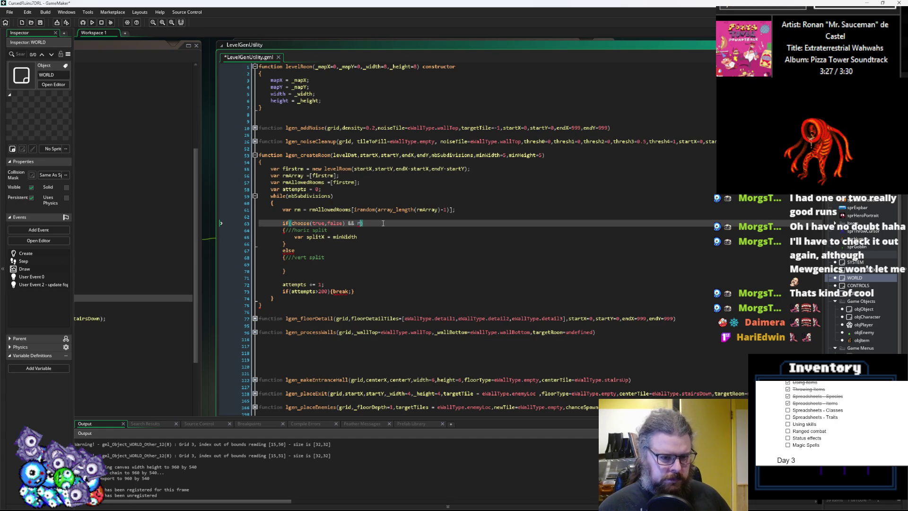
type(".width")
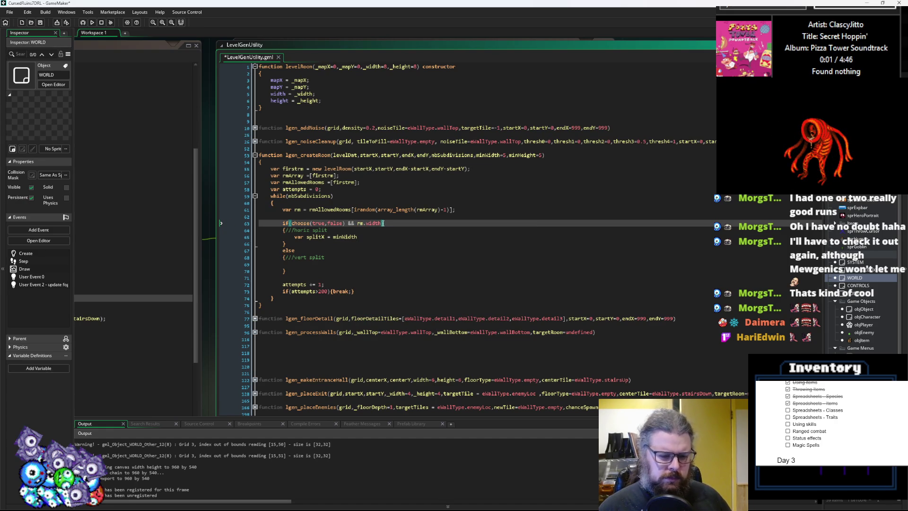
type(")")
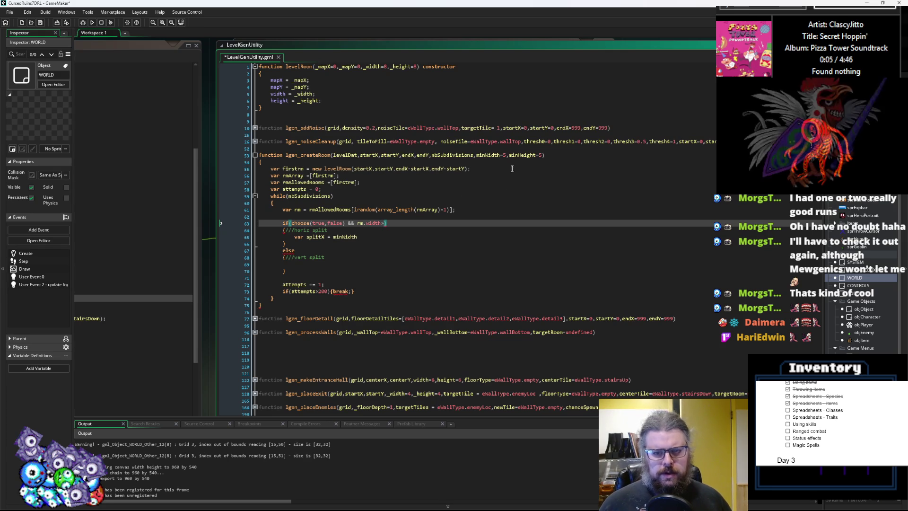
- Change the horizontal split condition to rm.width>=minWidth*2
left_click(492, 155)
double_click(489, 155)
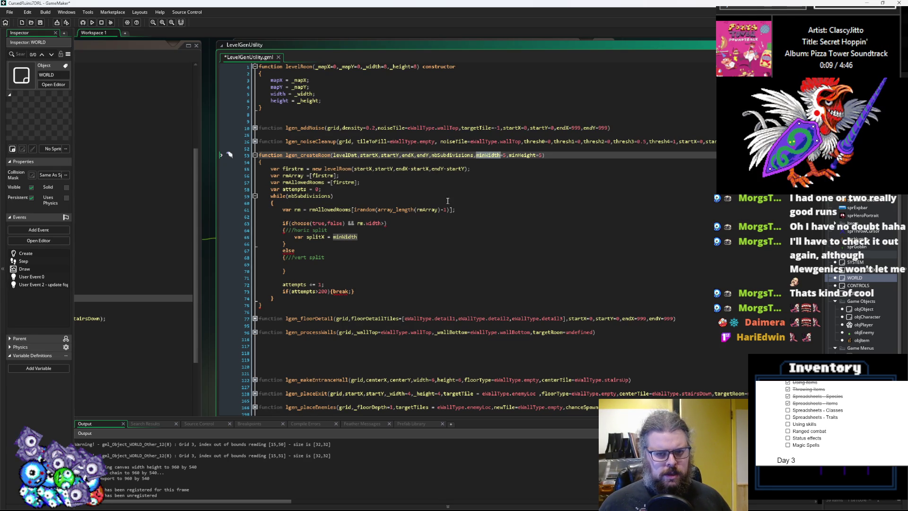
left_click(384, 223)
key("ctrl+v")
type("*2")
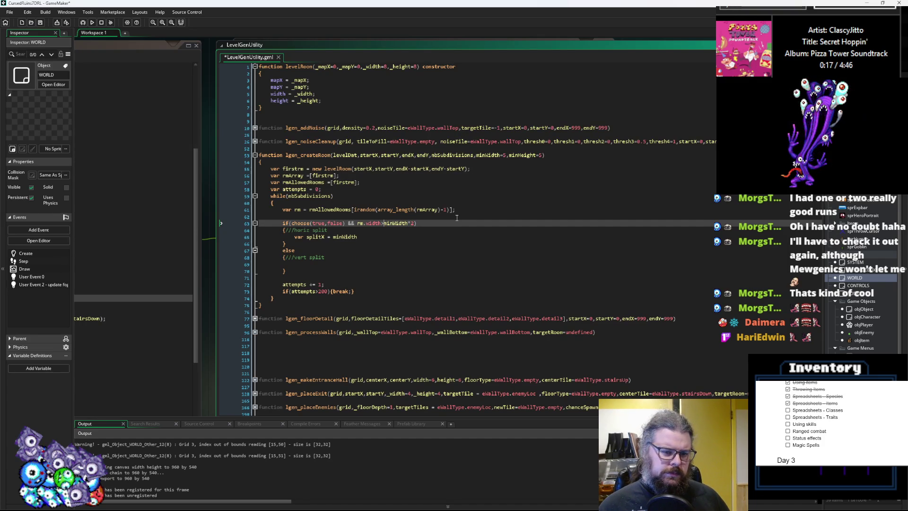
type("=")
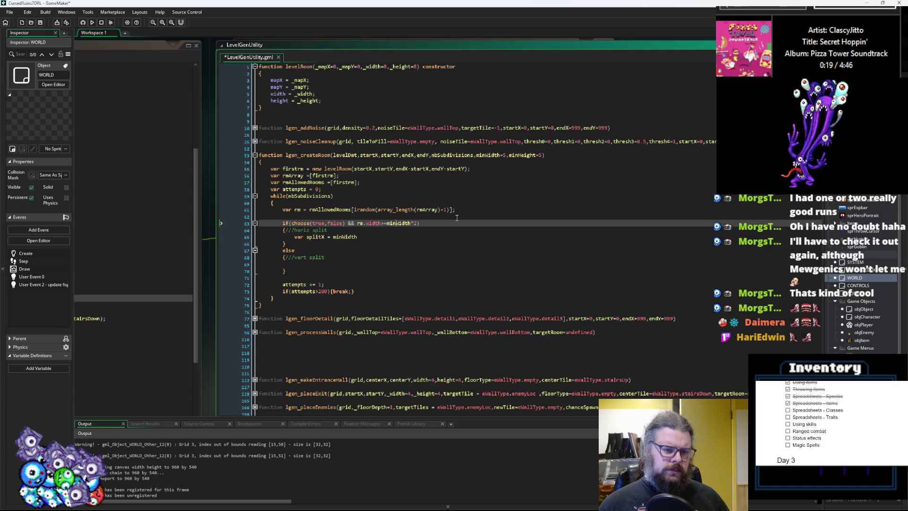
key("Right")
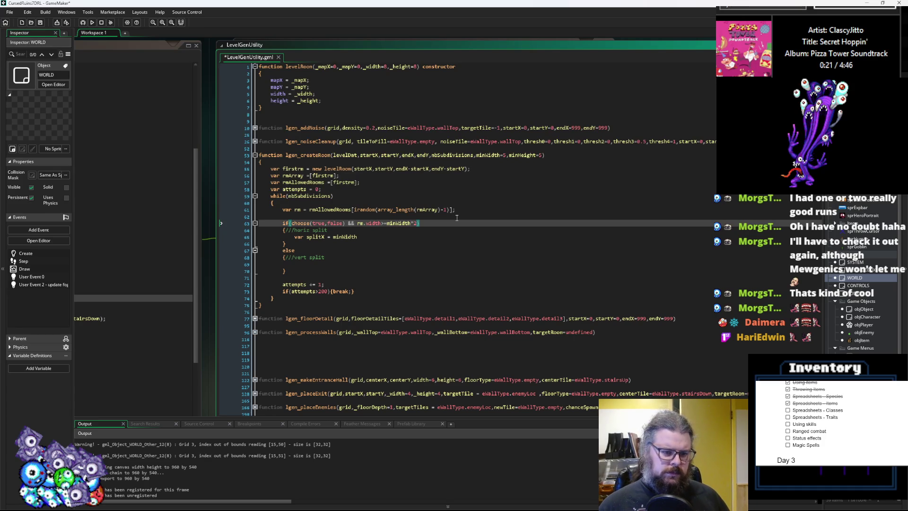
- Make the vertical split an else if(rm.height>=minHeight*2)
key("Down")
key("Down")
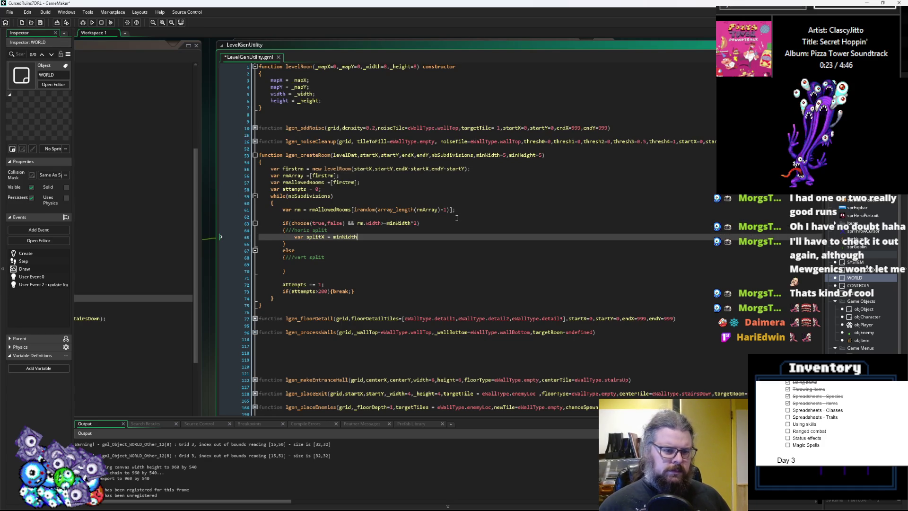
key("Down")
key("Down")
type("if(")
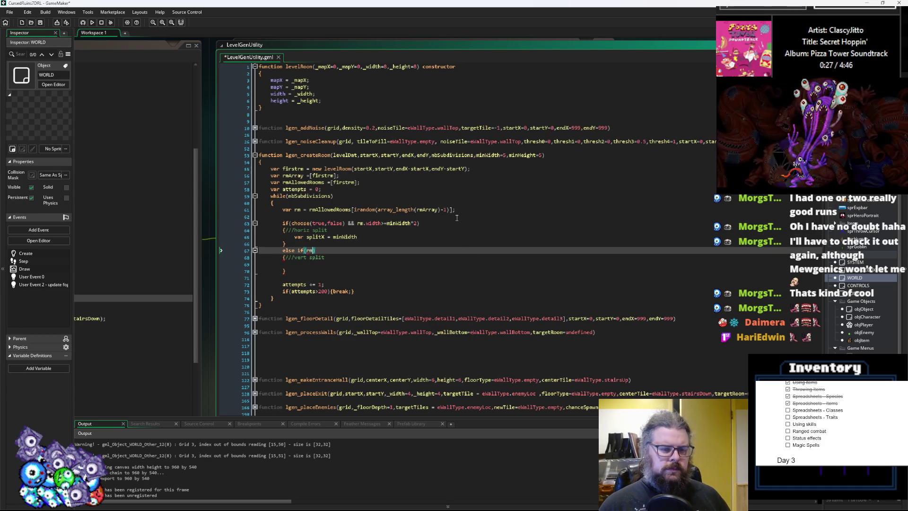
type("rm.height")
type(">=minH")
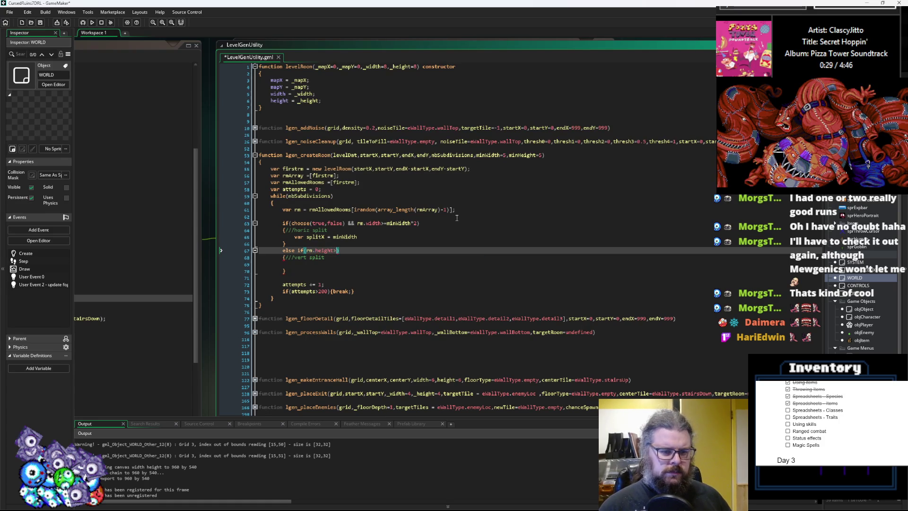
key("Return")
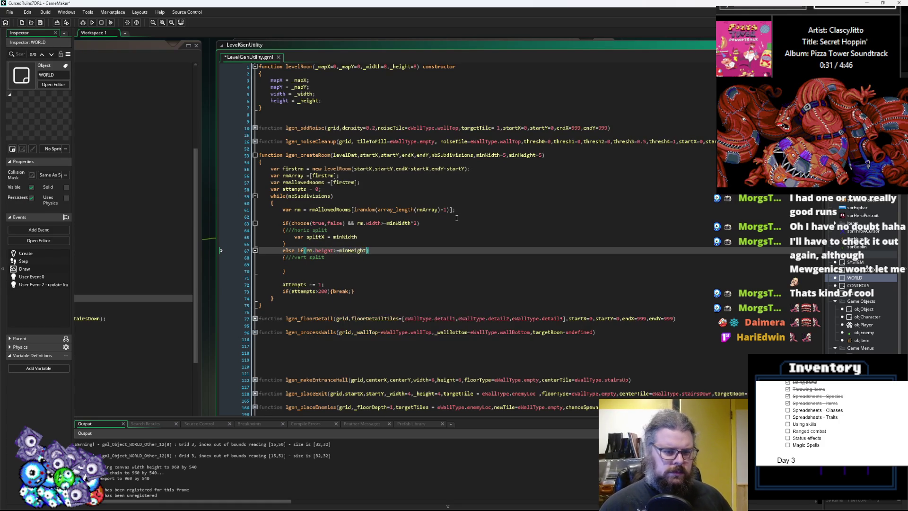
type("*2")
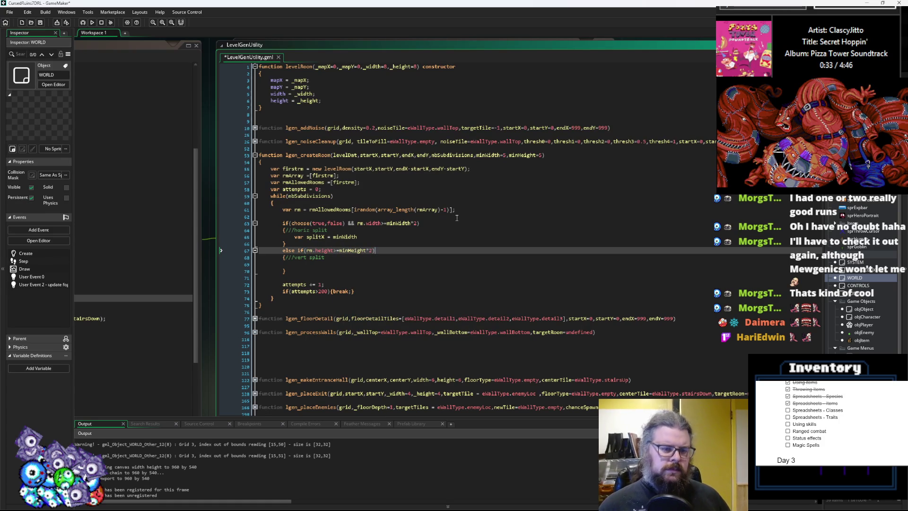
- Begin a fallback else{ block after the vertical split block
key("Down")
key("Down")
key("Down")
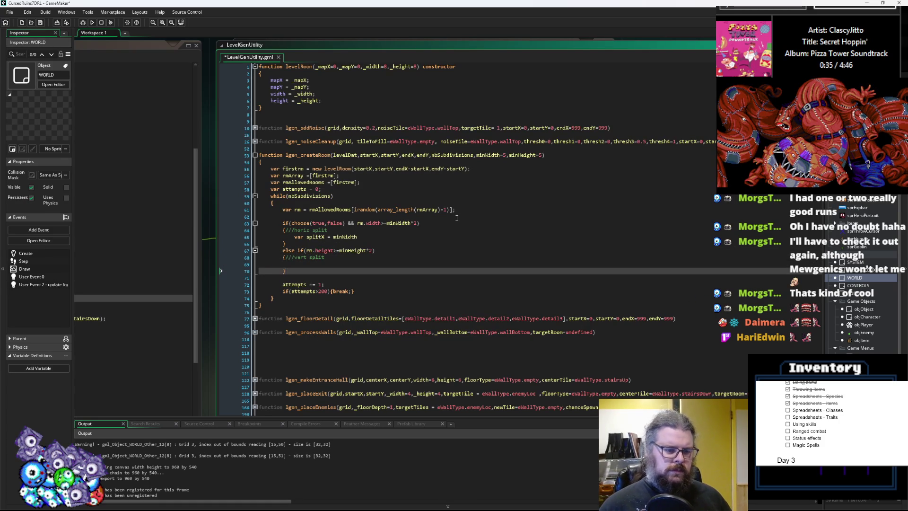
key("Return")
type("else{")
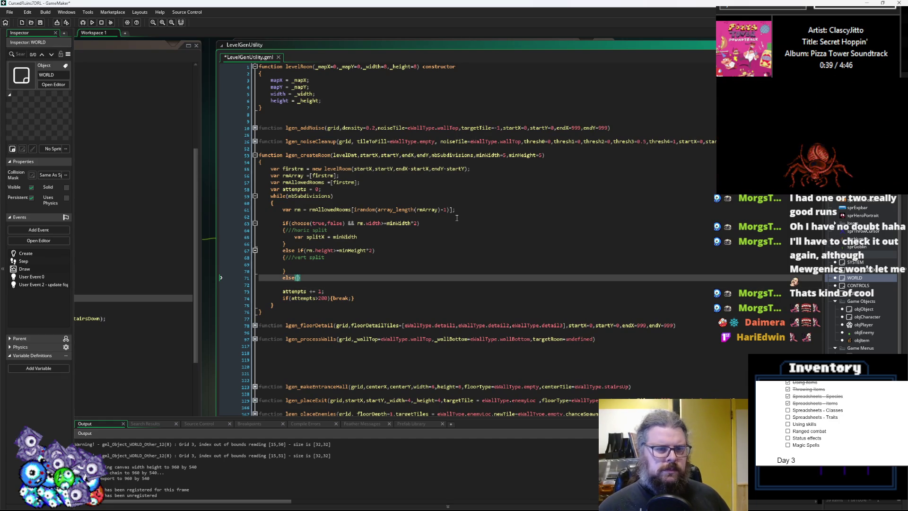
type("rmAll")
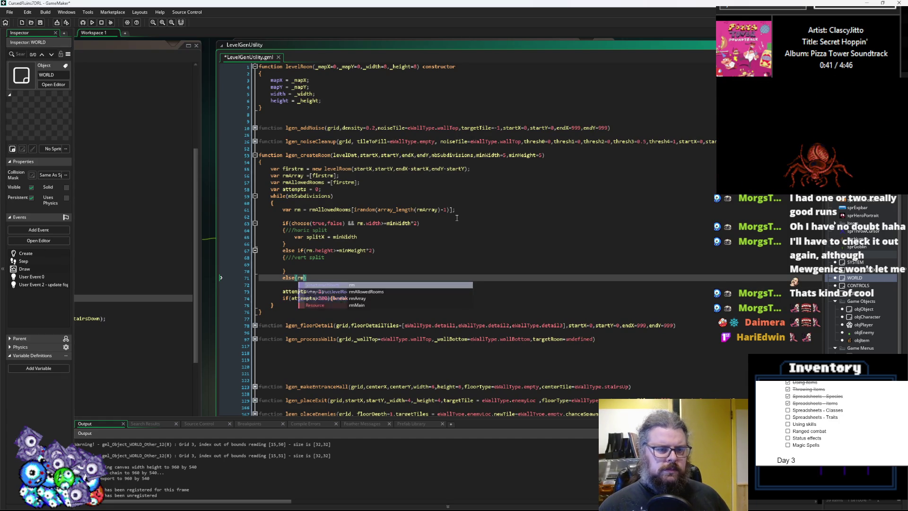
key("BackSpace")
key("BackSpace")
key("BackSpace")
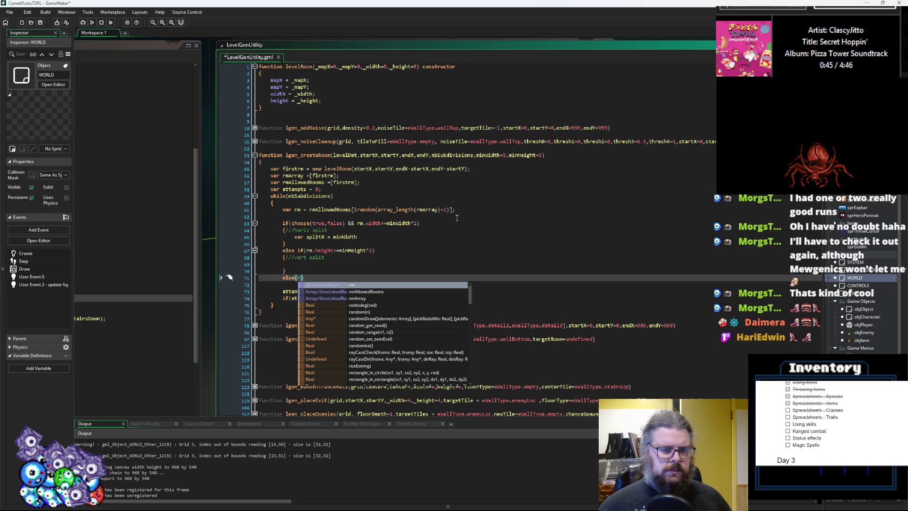
- Declare var pickRand at the loop start, holding the random room index expression
left_click(362, 206)
key("Return")
type("var pcm")
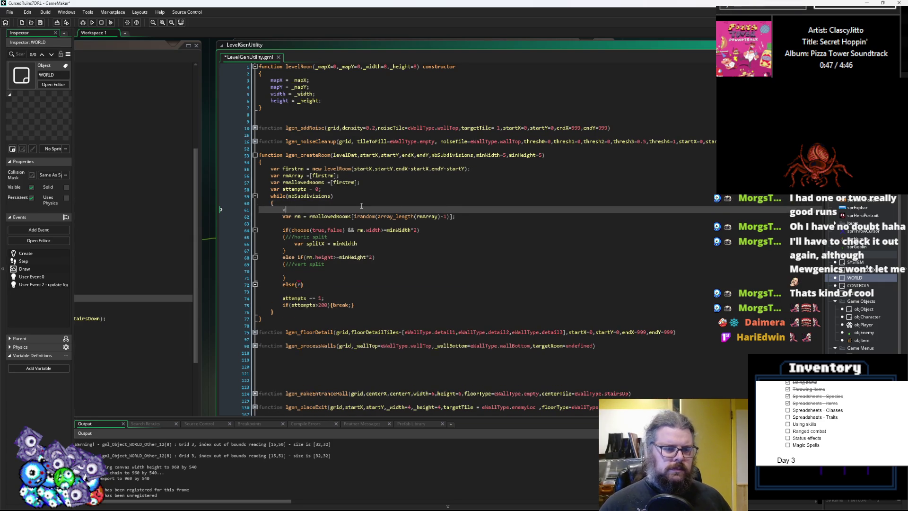
key("BackSpace")
key("BackSpace")
type("ickRa")
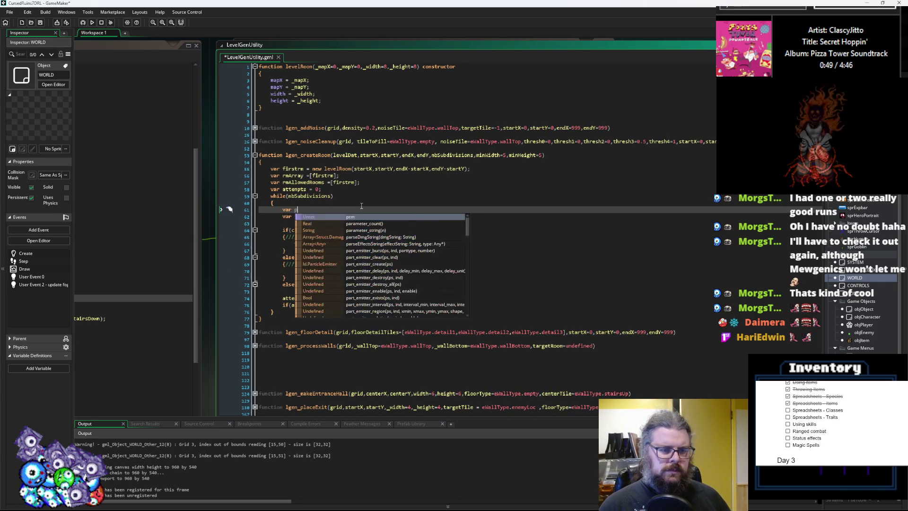
type("nd =")
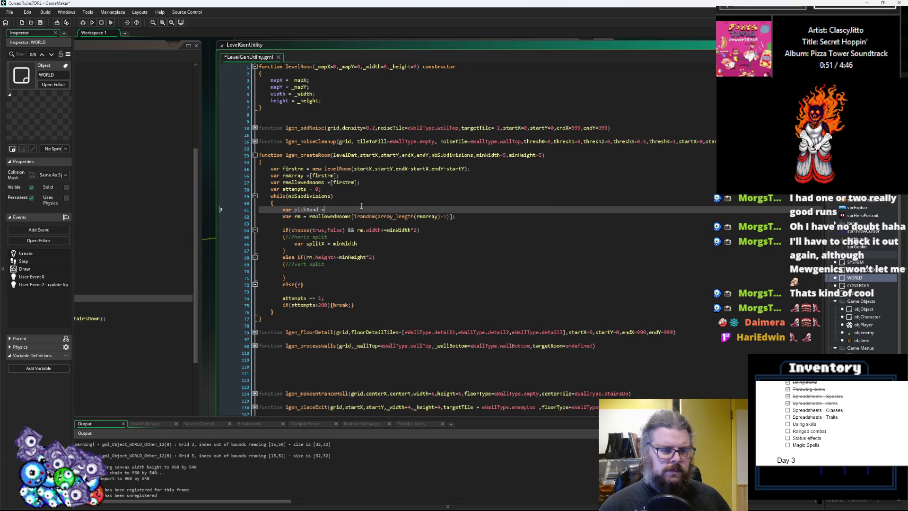
left_click_drag(354, 216, 448, 216)
key("BackSpace")
left_click(386, 210)
key("ctrl+v")
- Index rmAllowedRooms with pickRand when picking the room
double_click(305, 209)
key("ctrl+c")
left_click(354, 216)
key("ctrl+v")
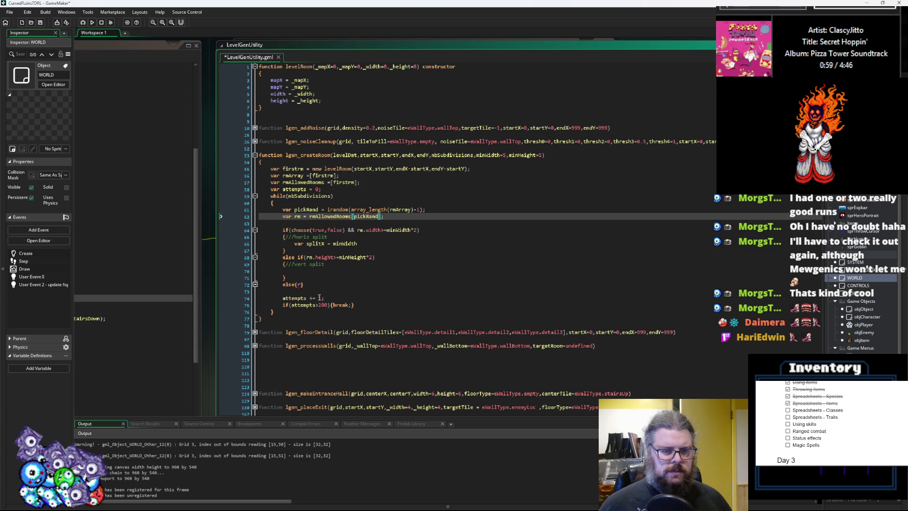
- In the fallback else, call array_delete(rmAllowedRooms,pickRand,1)
left_click(298, 284)
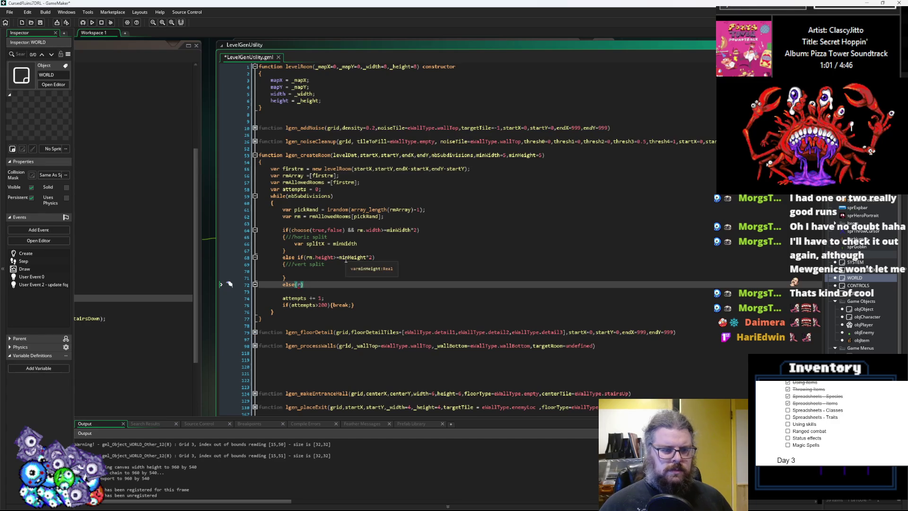
type("array")
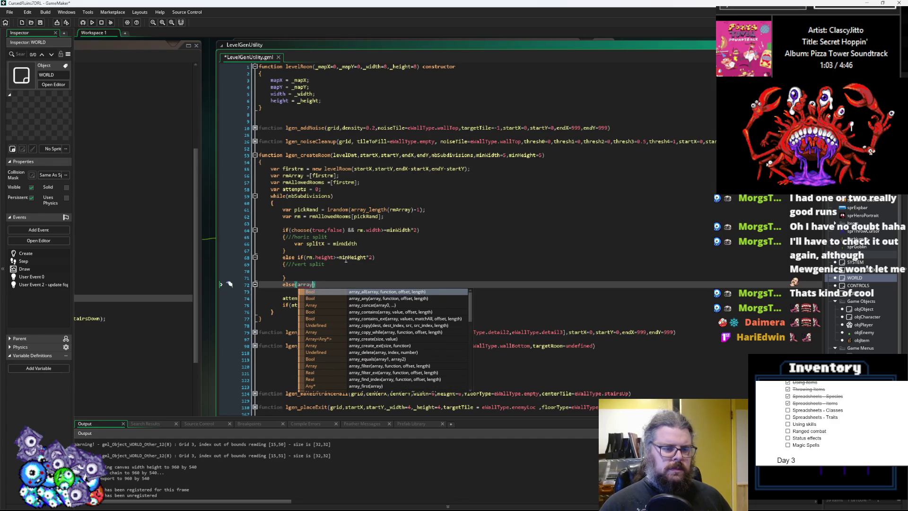
type("_delet")
key("Return")
type("pickRand")
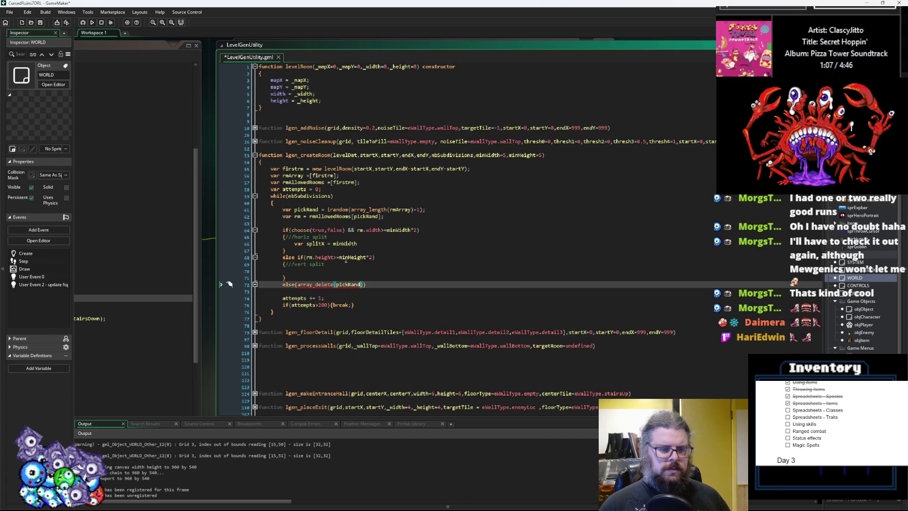
left_click(331, 216)
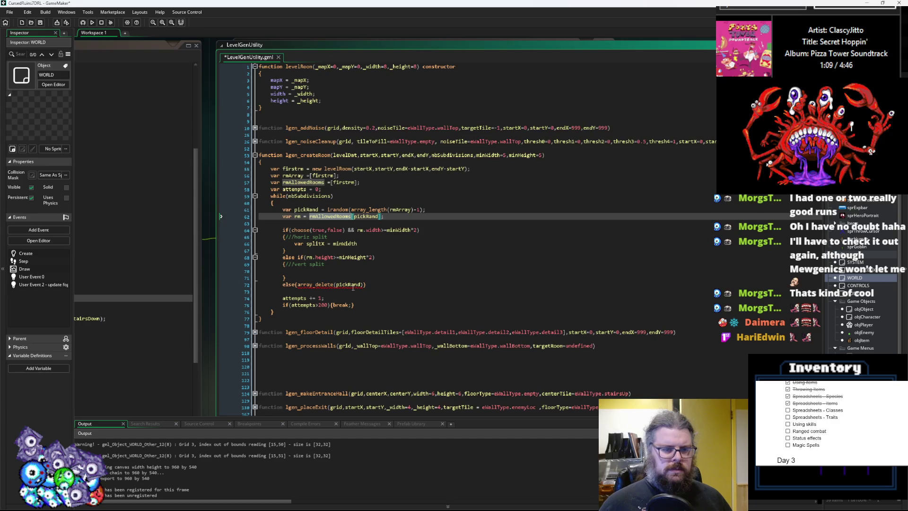
key("ctrl+c")
left_click(337, 284)
key("ctrl+v")
type(",")
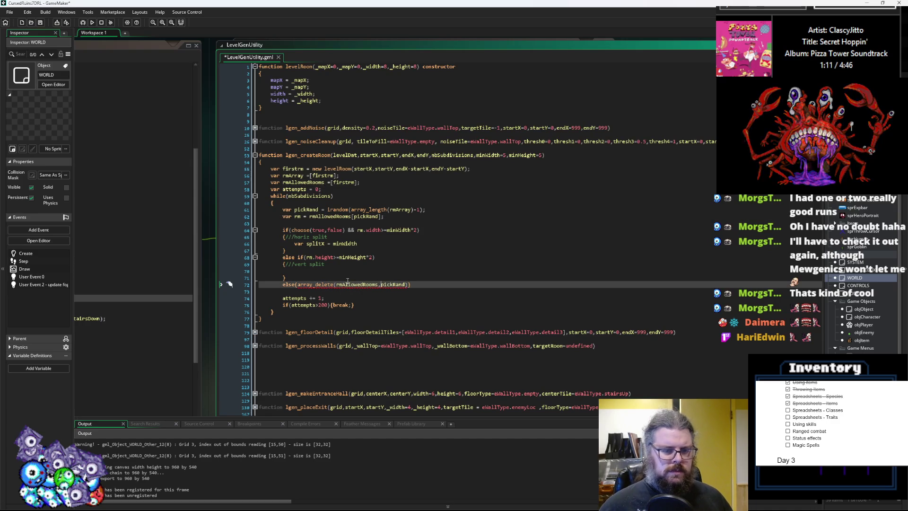
type(",")
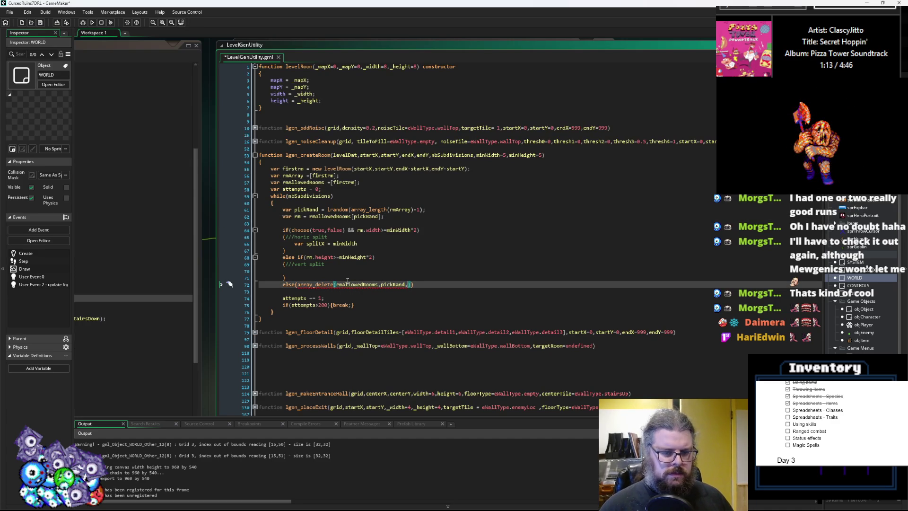
type("1);")
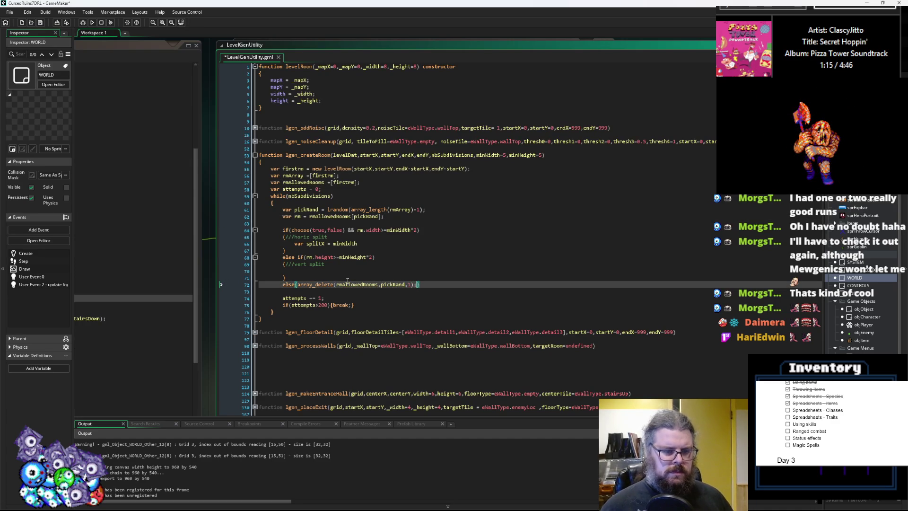
- Add a 'remove from allowed rooms' comment to the array_delete line
left_click(425, 284)
type("/r")
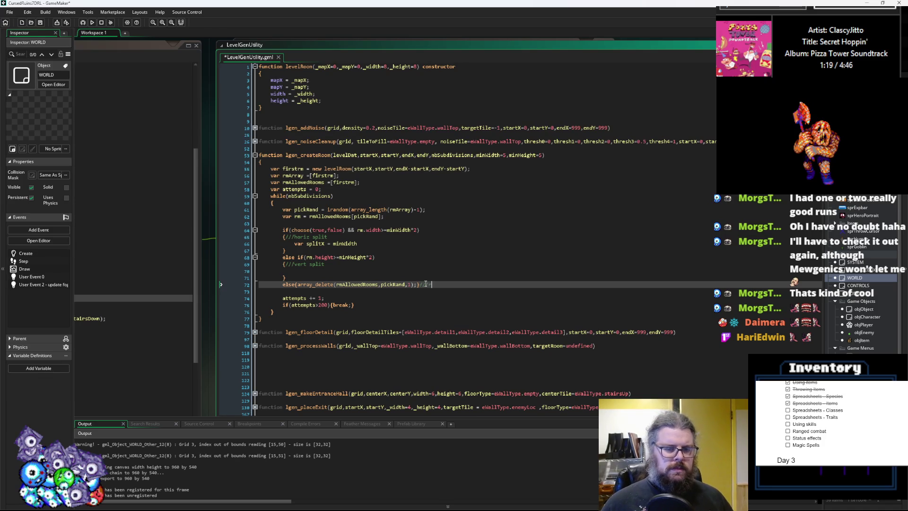
type("emove from")
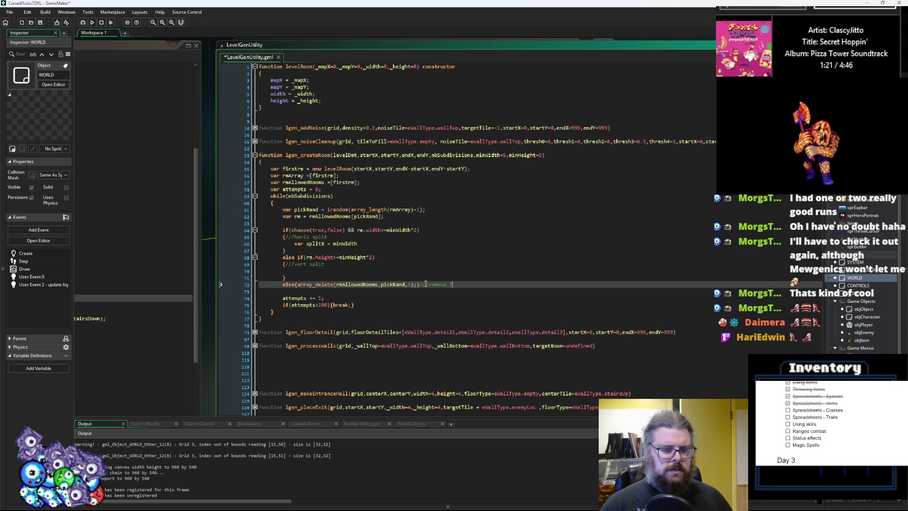
type(" allowed rooms")
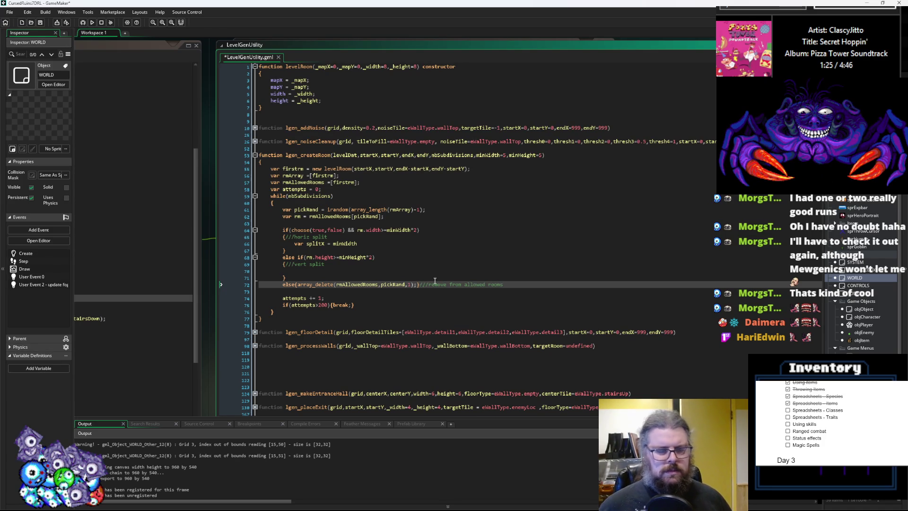
scroll(434, 281, "down", 1)
left_click(424, 240)
- Complete splitX as minWidth+irandom(rm.width-minWidth*2)
left_click(420, 229)
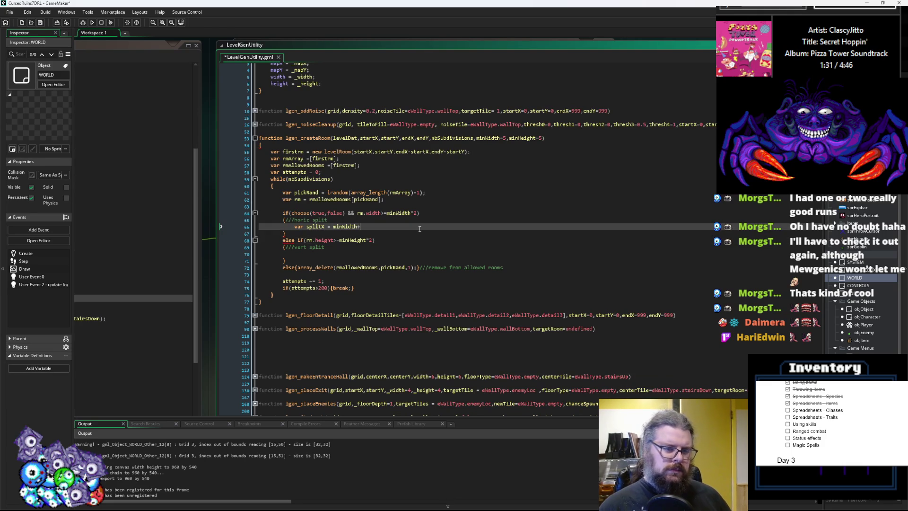
type("irandom")
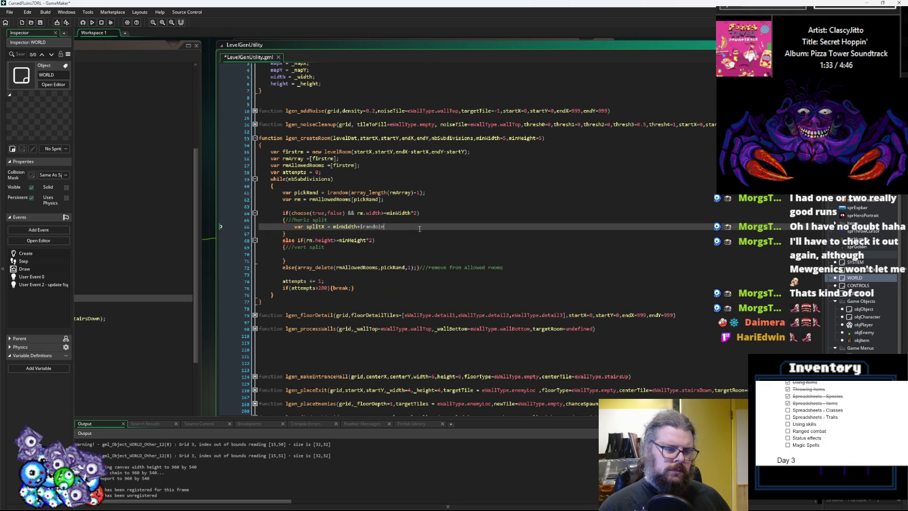
type("(")
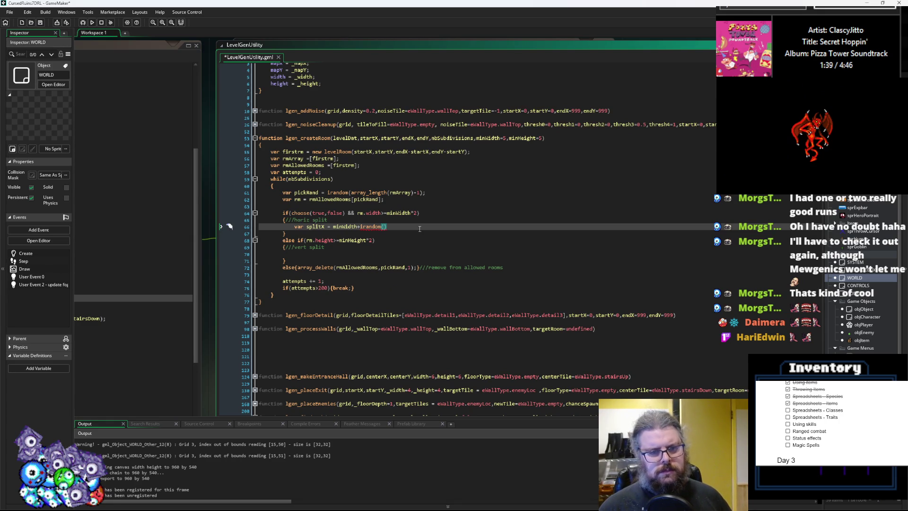
type("rm.wid")
key("Return")
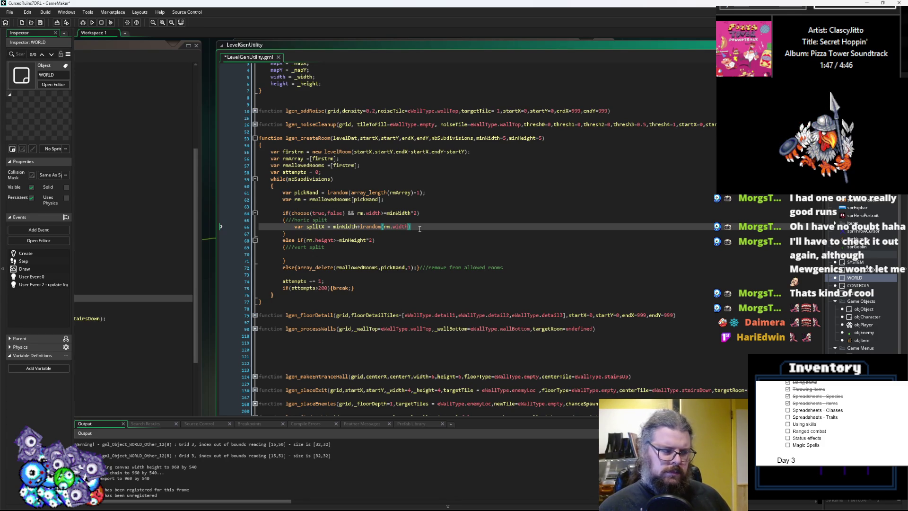
type("-minWidth")
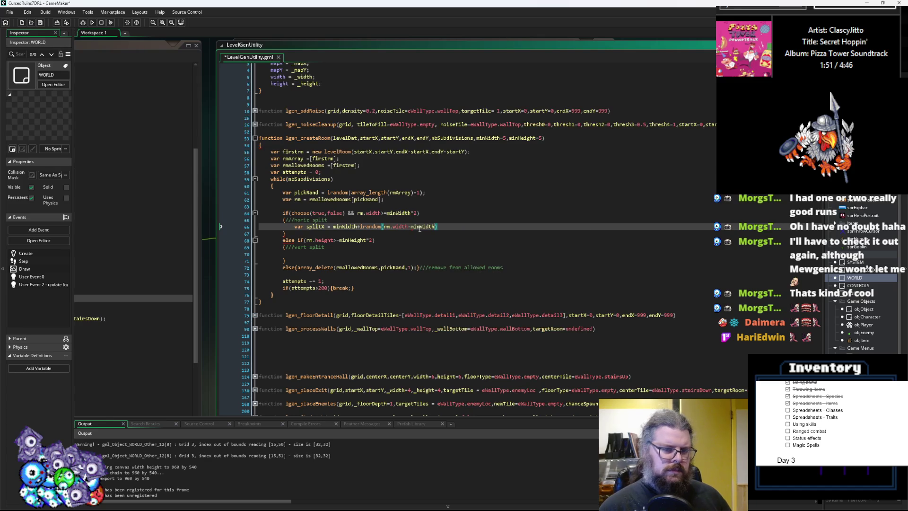
type("*2);")
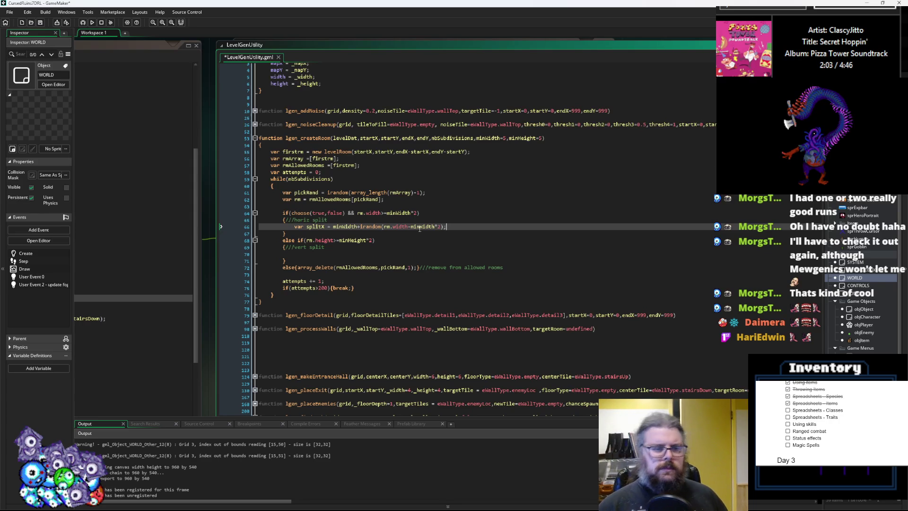
- Duplicate the splitX statement into the vertical branch and rename it splitY
left_click_drag(447, 226, 296, 226)
key("ctrl+c")
left_click(324, 254)
key("ctrl+v")
left_click(325, 254)
key("BackSpace")
type("Y")
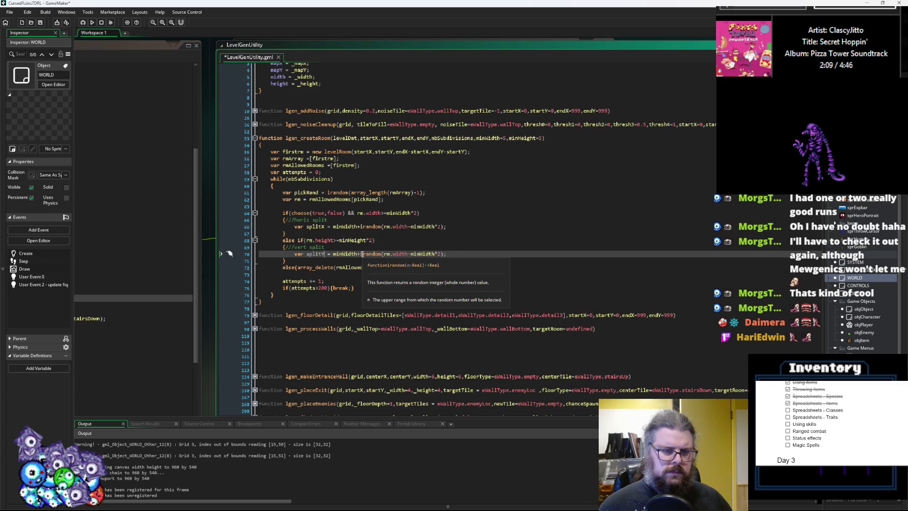
- Swap splitY's minWidth and rm.width for minHeight and rm.height
left_click(384, 206)
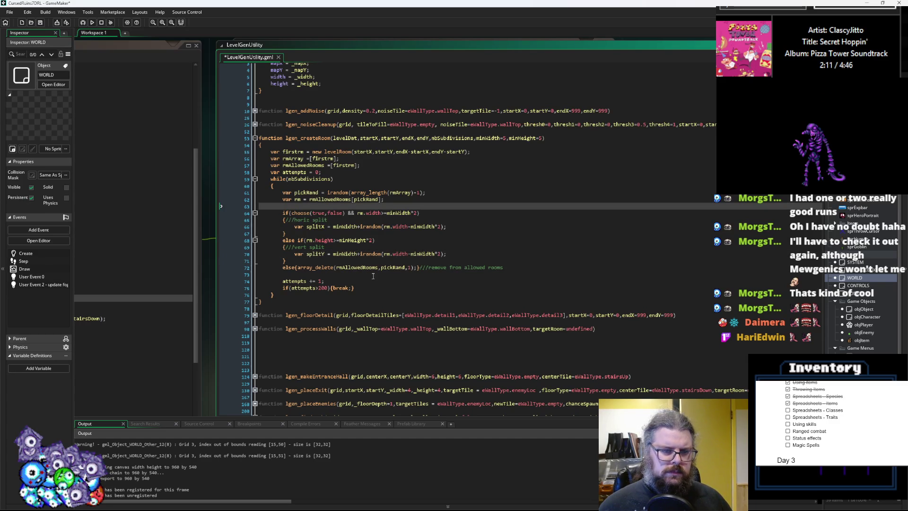
left_click(456, 256)
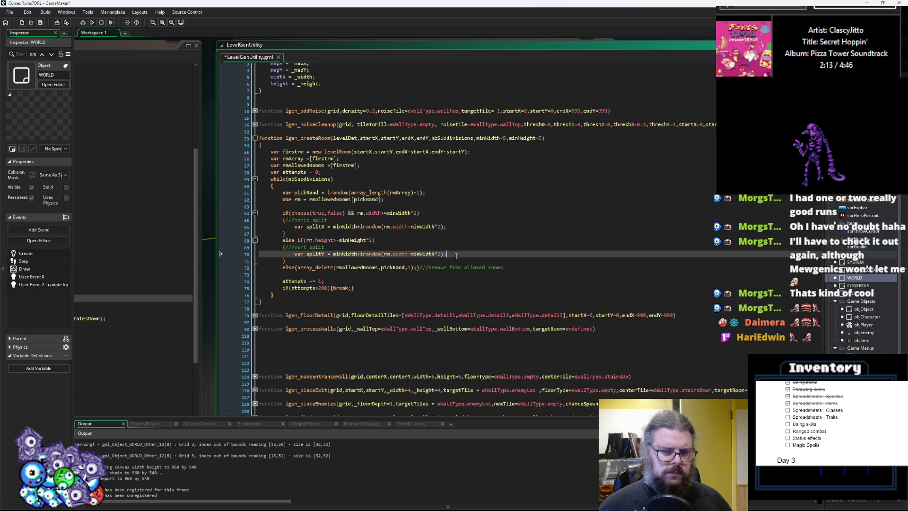
left_click(357, 254)
key("BackSpace")
key("BackSpace")
key("BackSpace")
type("He")
key("Return")
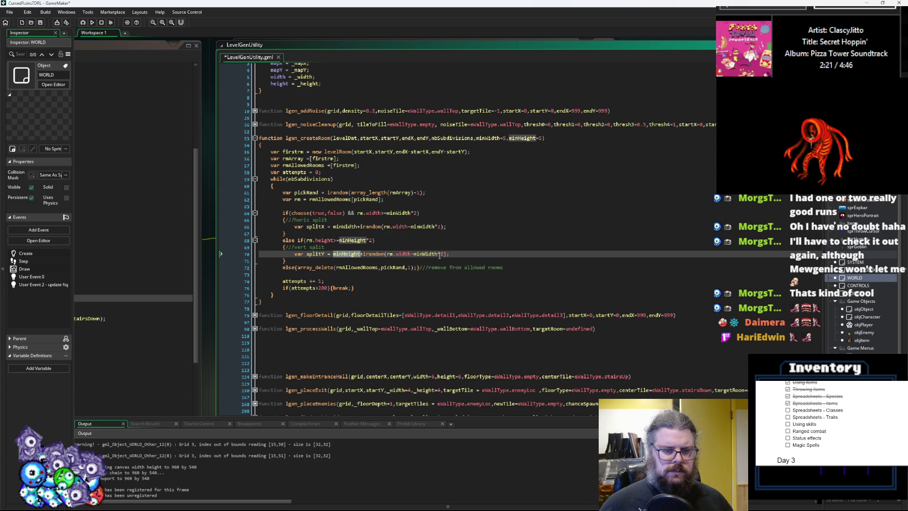
double_click(429, 254)
key("ctrl+v")
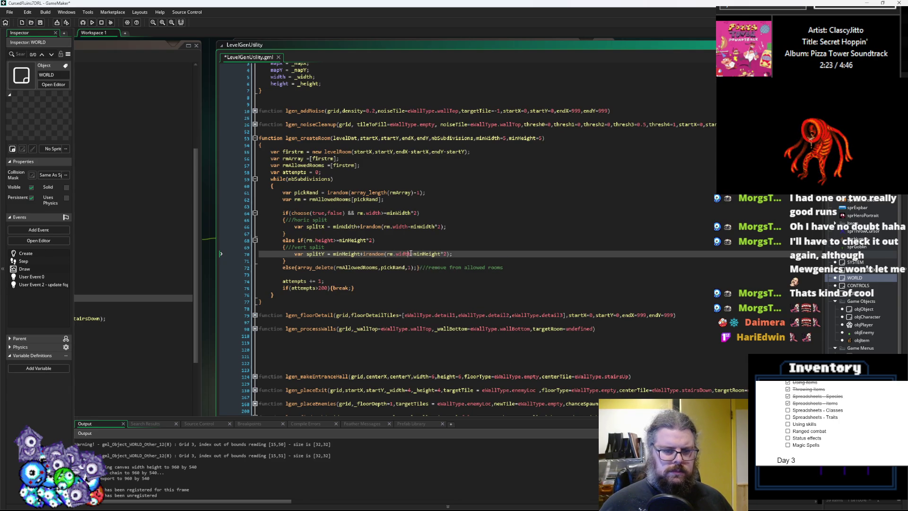
double_click(401, 254)
type("he")
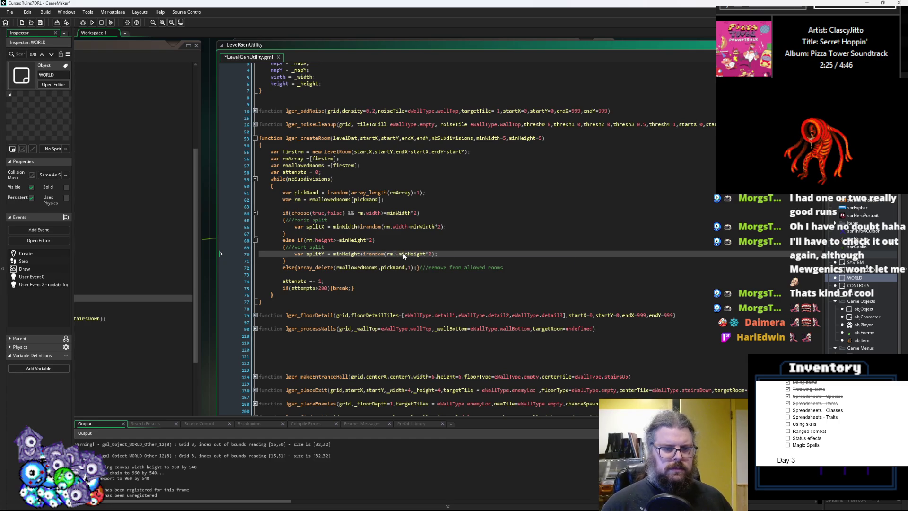
key("Return")
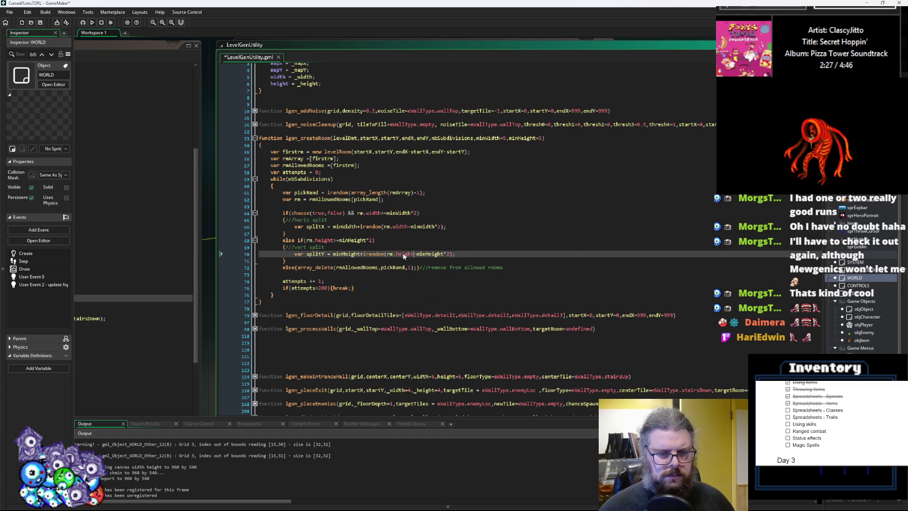
- Check splitY's minHeight usage against the splitX statement and vertical split condition
key("Up")
key("Up")
key("Up")
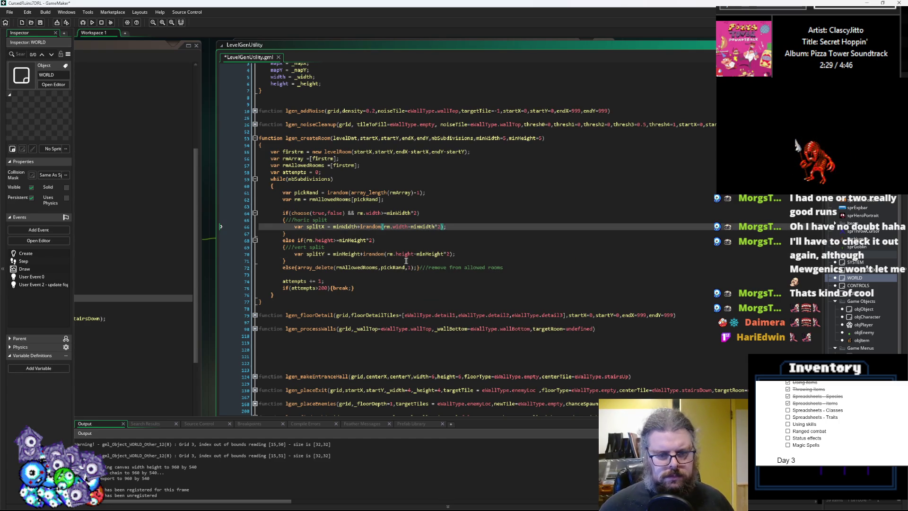
left_click(428, 254)
left_click(461, 251)
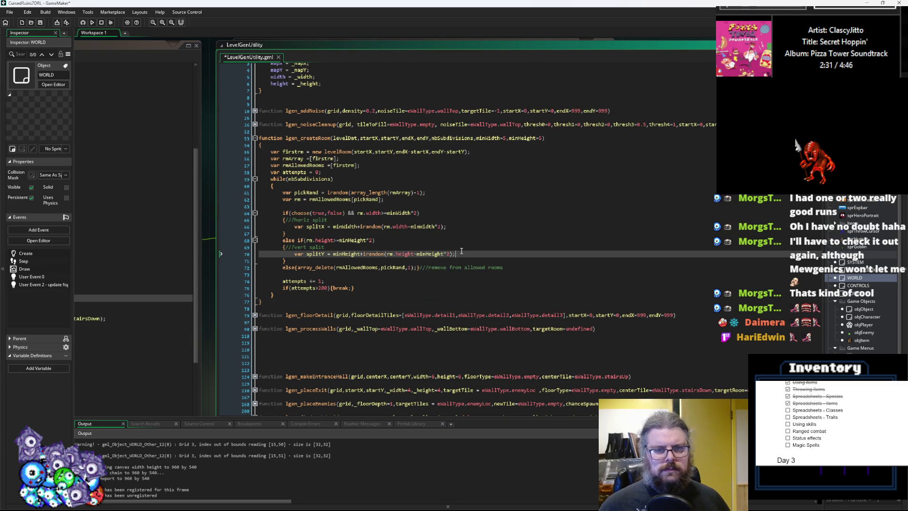
key("Up")
left_click(355, 240)
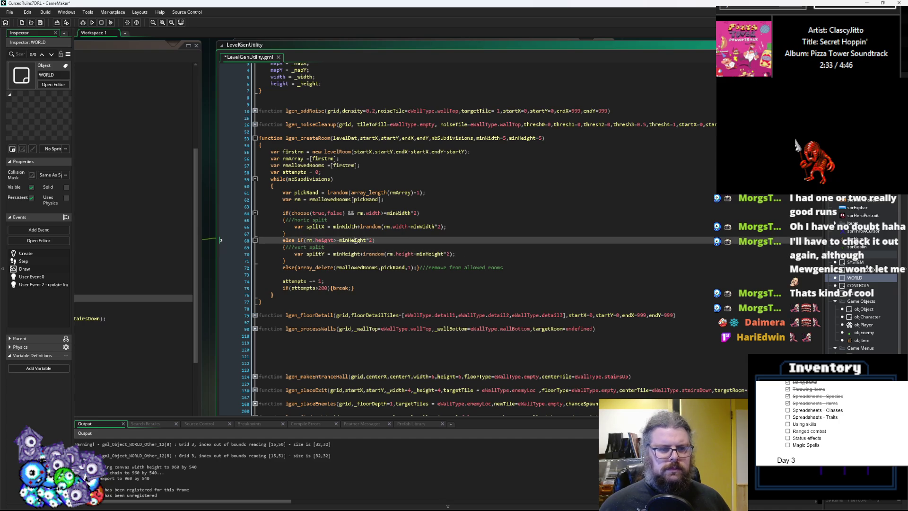
left_click(363, 254)
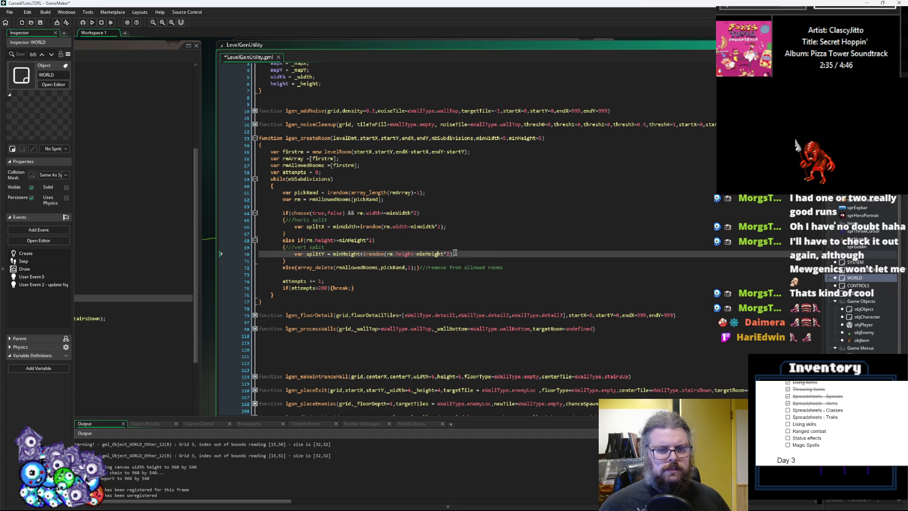
- Open a blank line above the split if-statement for a newRm declaration
left_click(461, 227)
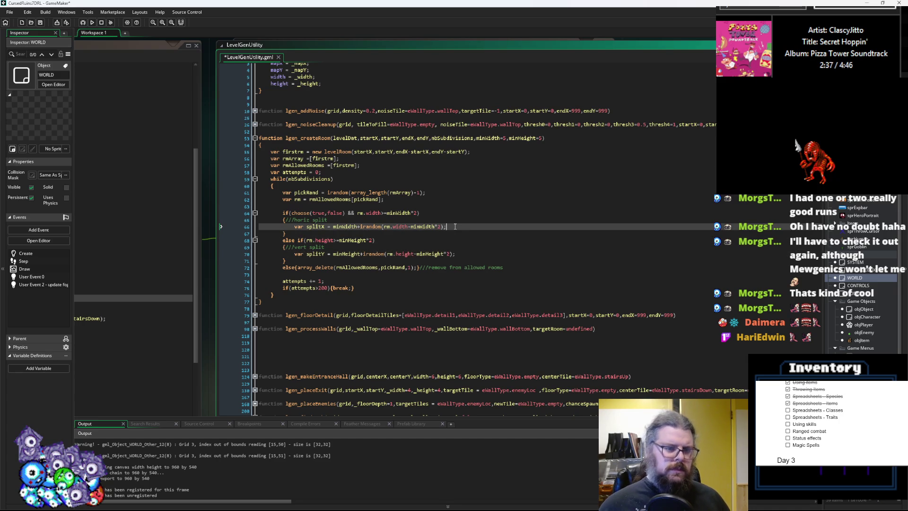
key("Return")
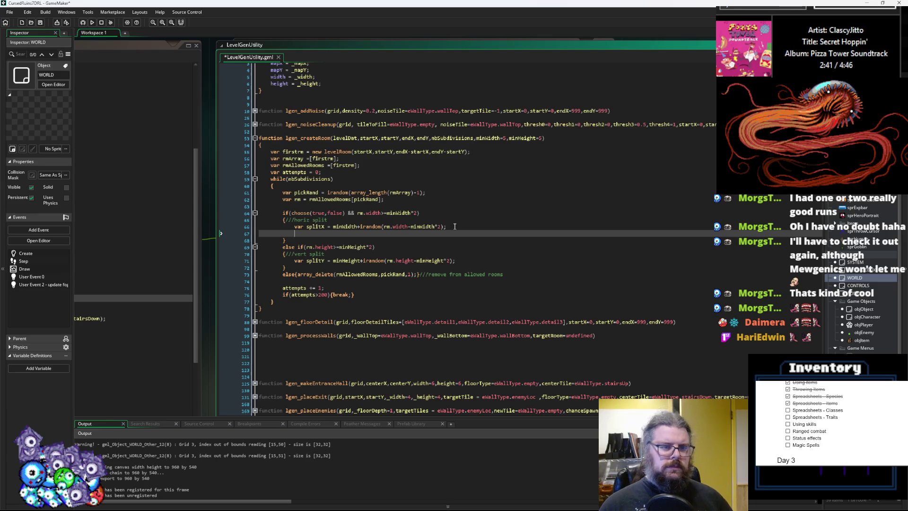
type("var ")
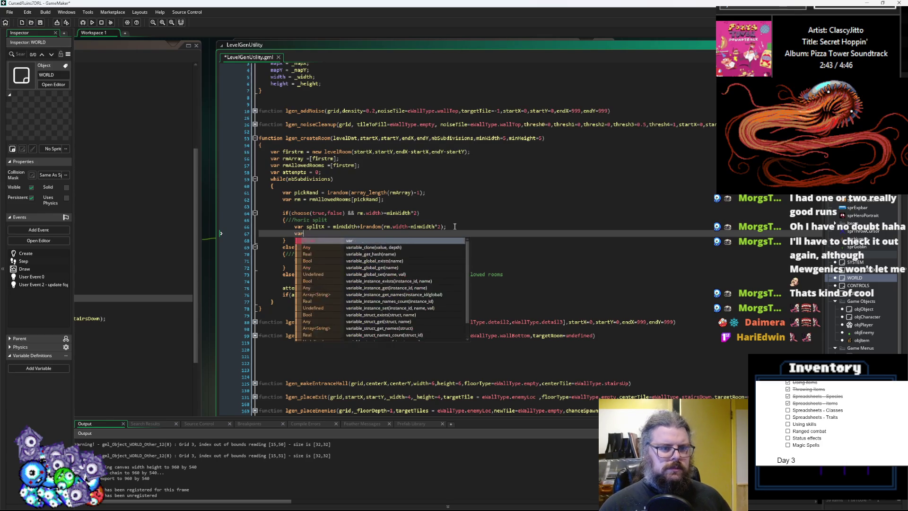
type("newRm")
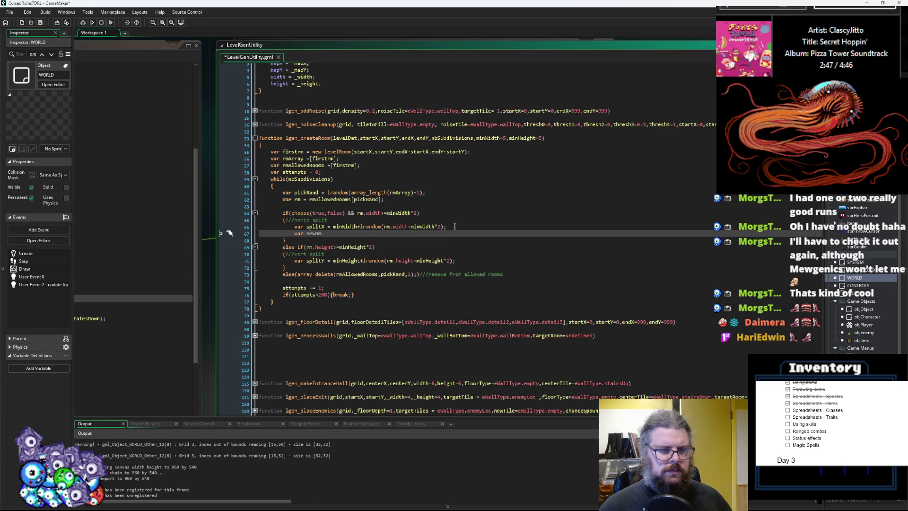
key("BackSpace")
key("BackSpace")
key("BackSpace")
key("Up")
key("Up")
key("Up")
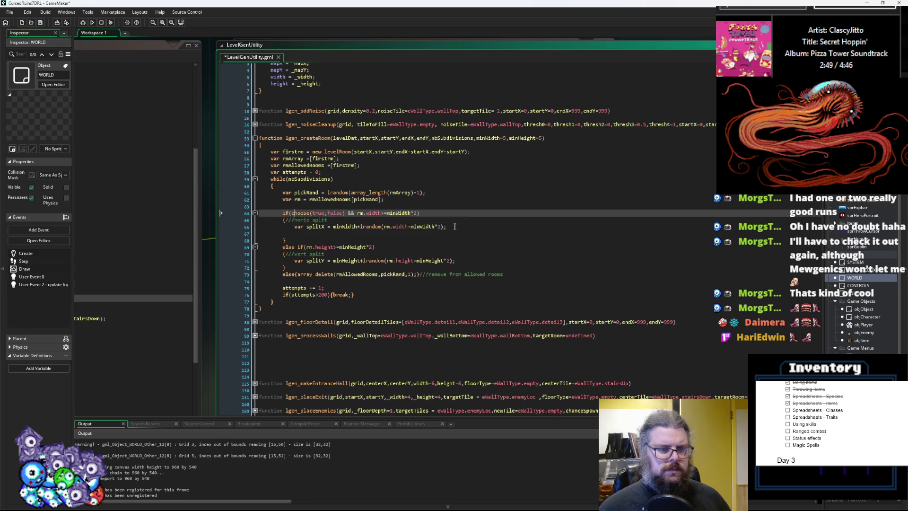
key("Return")
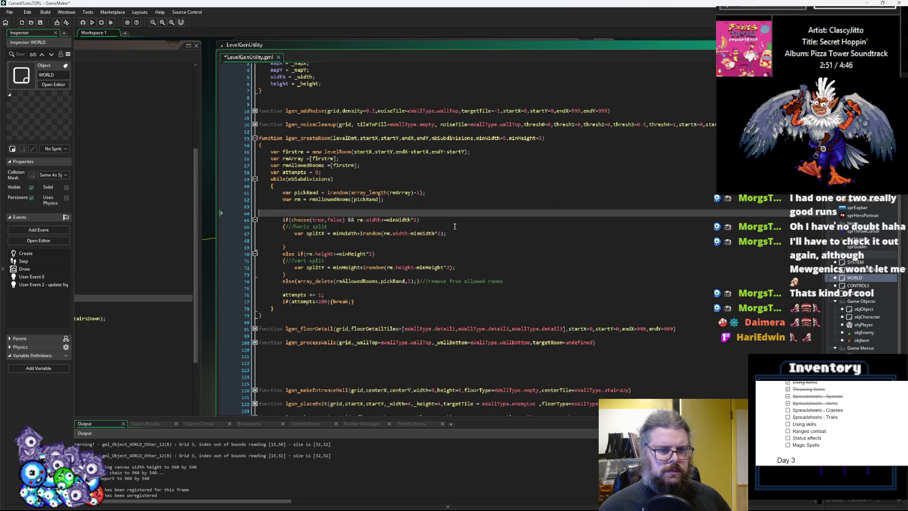
- Declare 'var newRm = undefined;' on the line above the split if-statement
key("BackSpace")
type("varn")
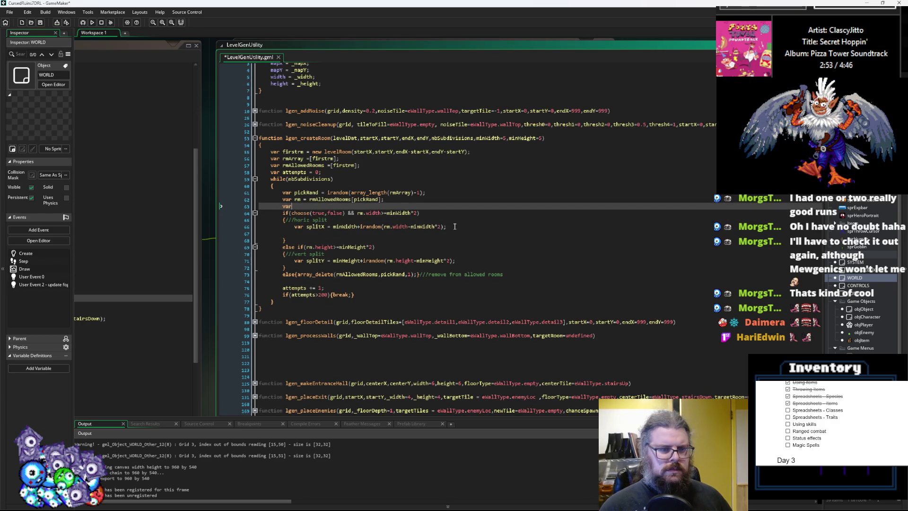
key("BackSpace")
type("newRm = ")
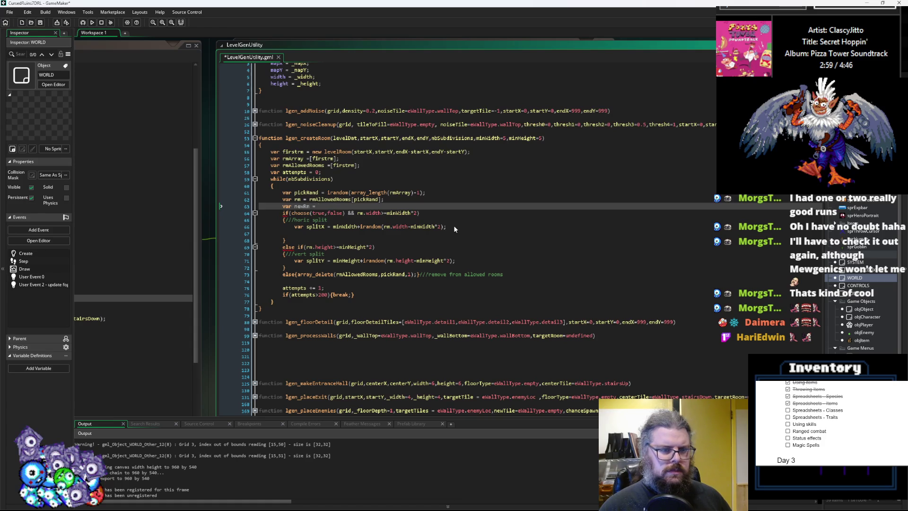
type("und")
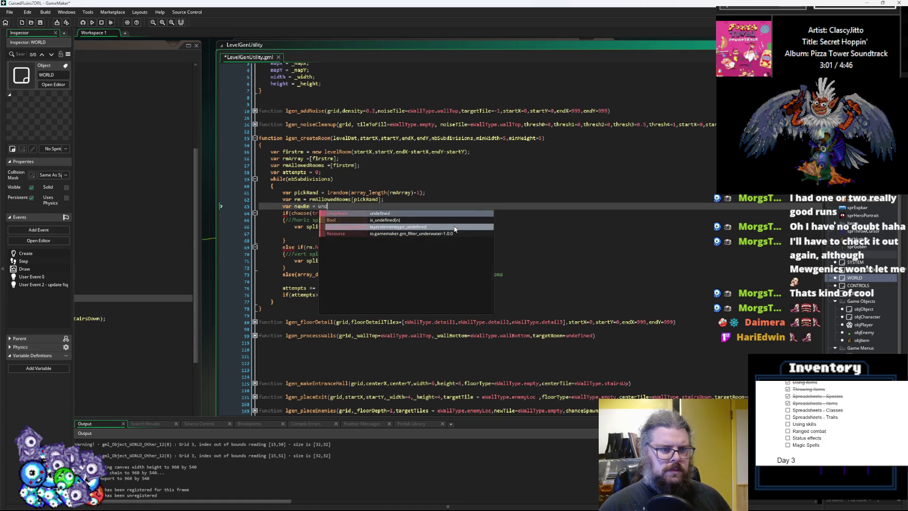
type("efined;")
key("Down")
key("Down")
key("Down")
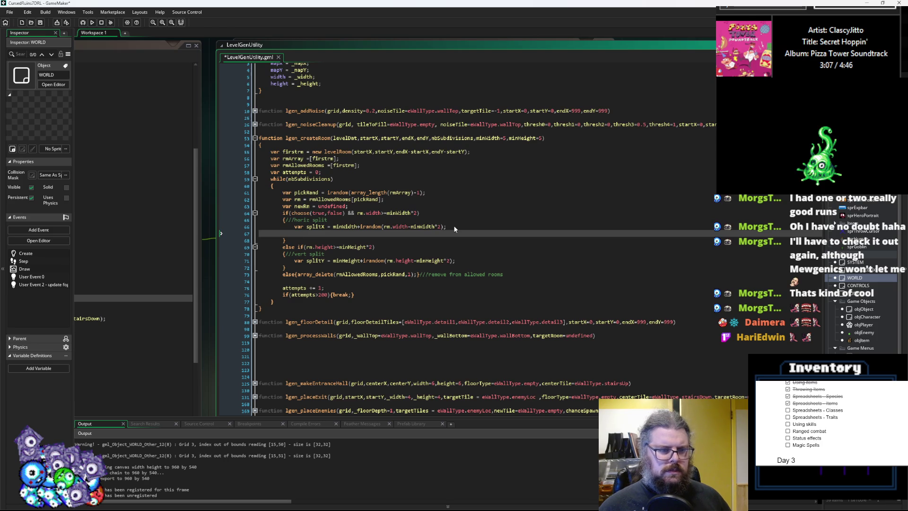
- Assign newRm = new levelRoom(rm.mapX+splitX, rm.mapY, rm.width-splitX) in the horizontal branch
type("newRm = ne")
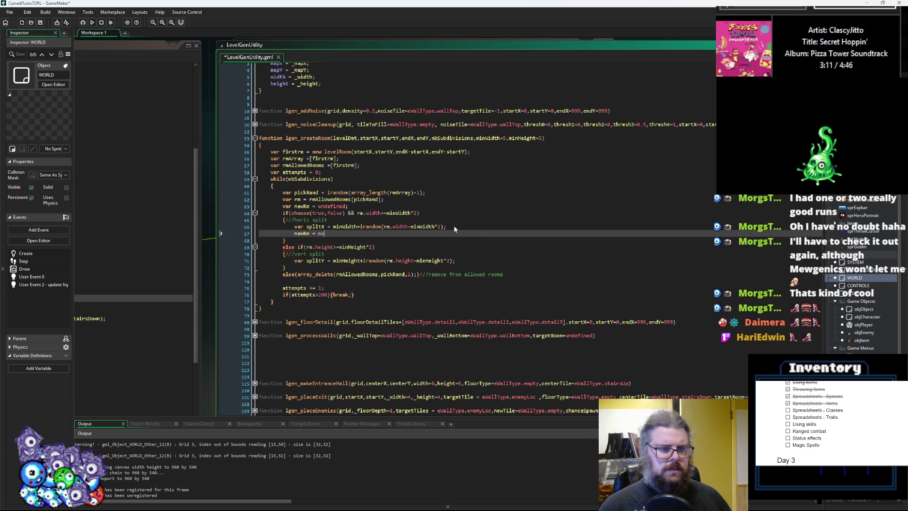
type("w levelRoom()")
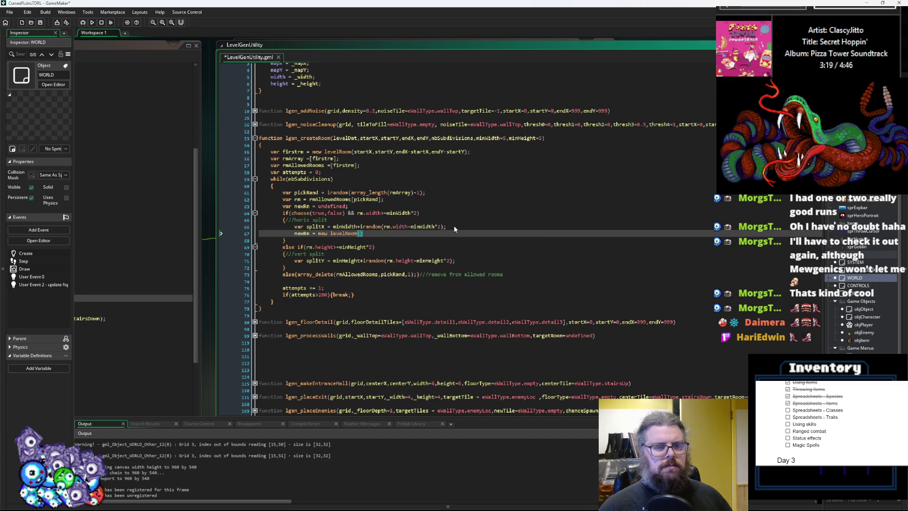
type("s")
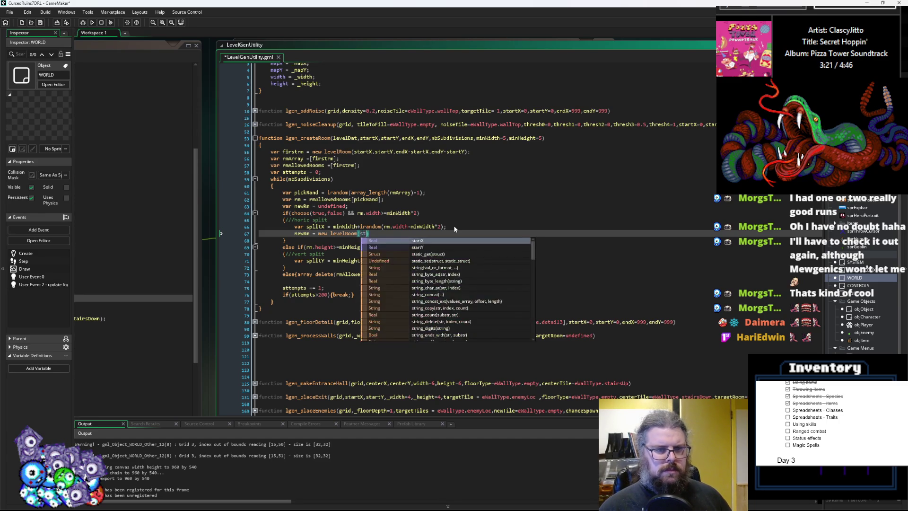
key("BackSpace")
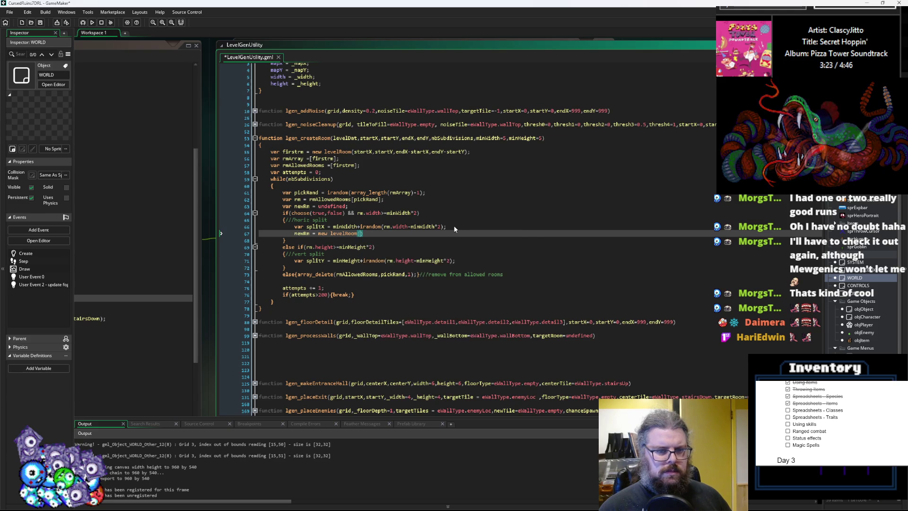
type("rm.")
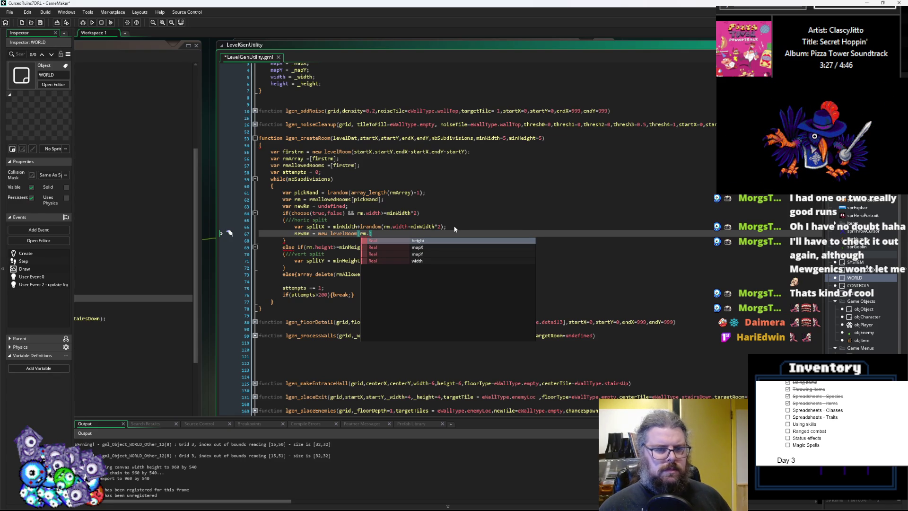
type("mapX,")
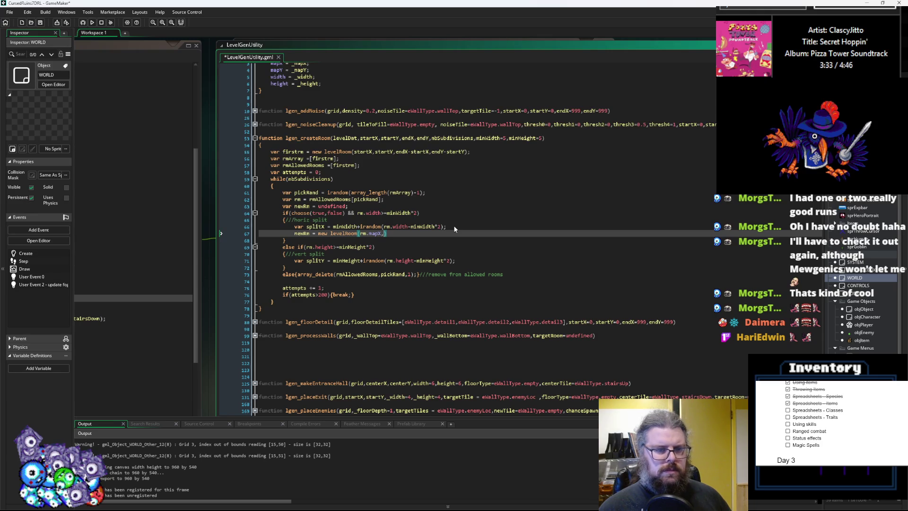
type("+")
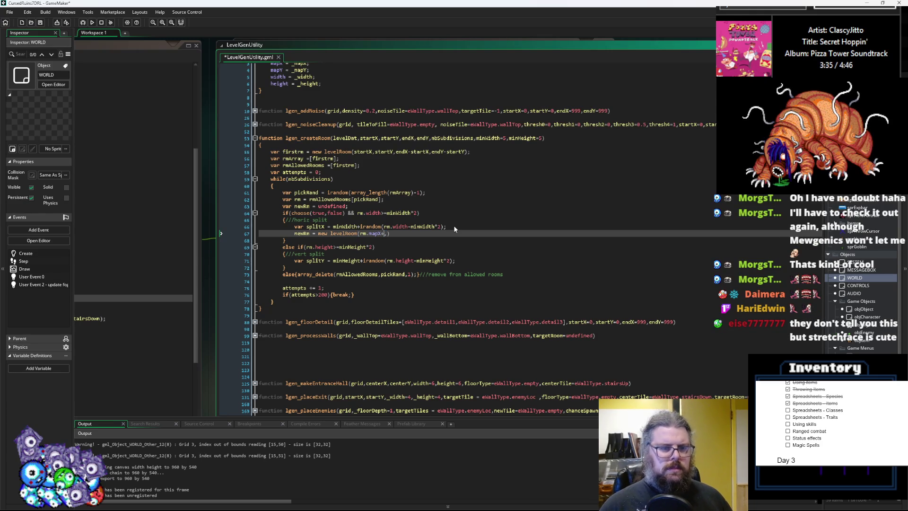
type("splitX")
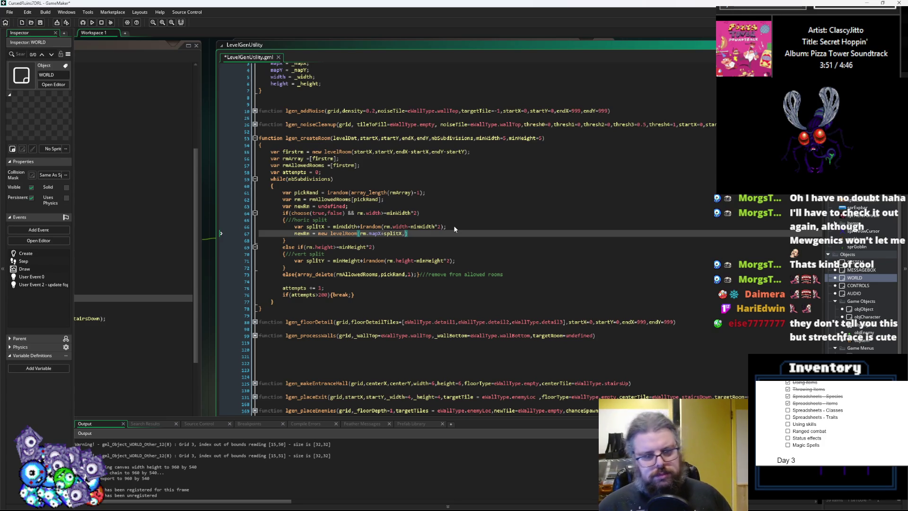
type("rm.ma")
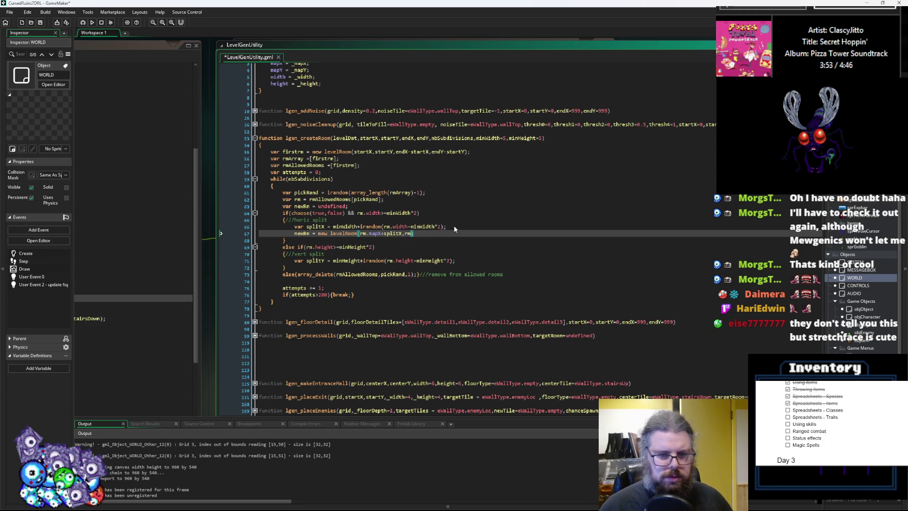
type("pY)")
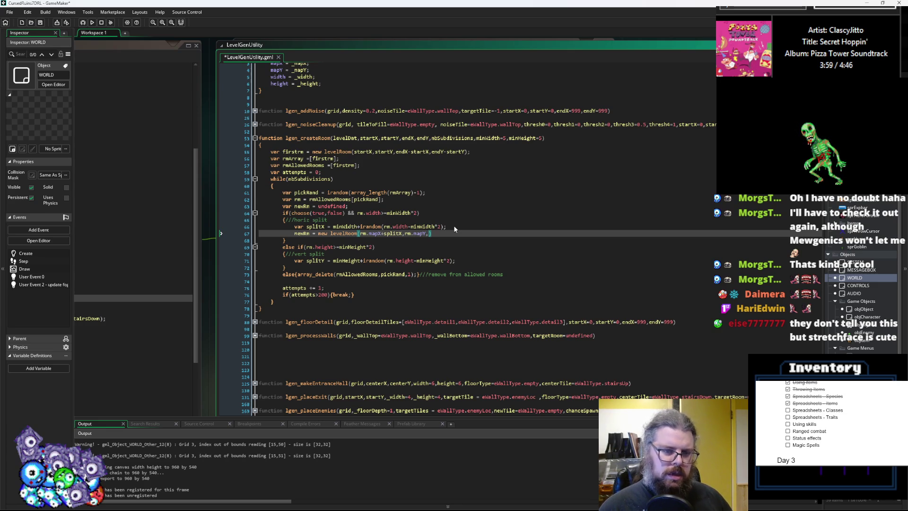
type("rm.")
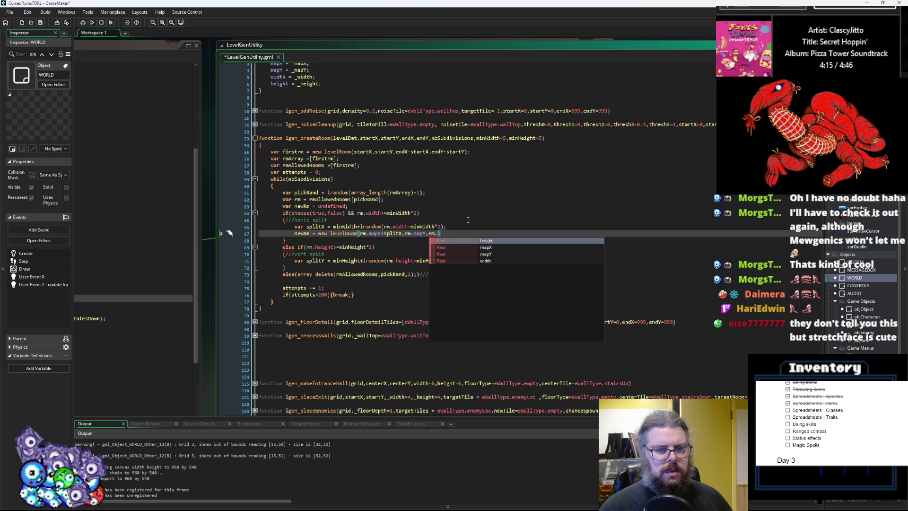
type("width-rm.")
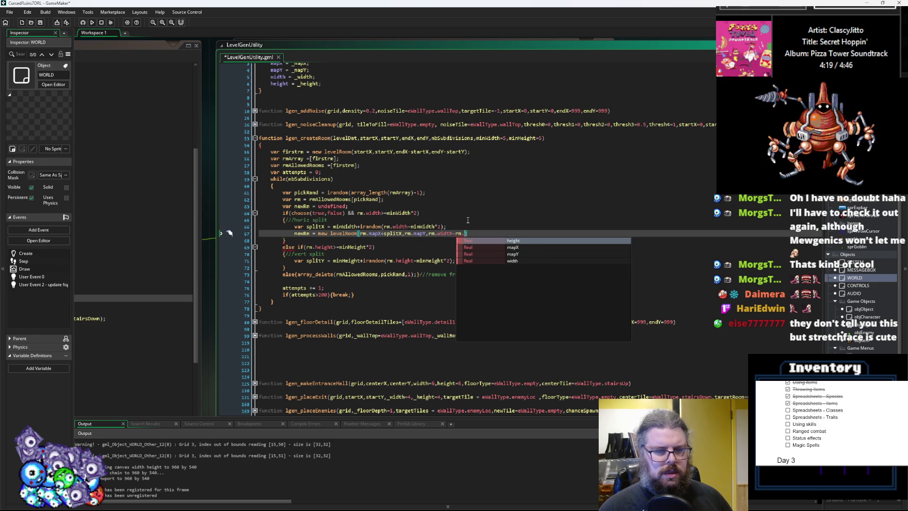
key("BackSpace")
key("BackSpace")
key("BackSpace")
type("split")
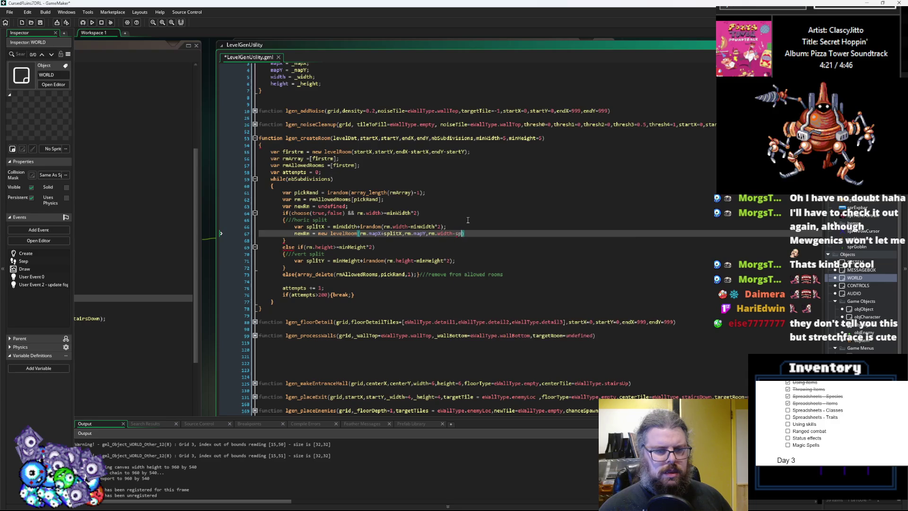
type("X")
key("End")
type(";")
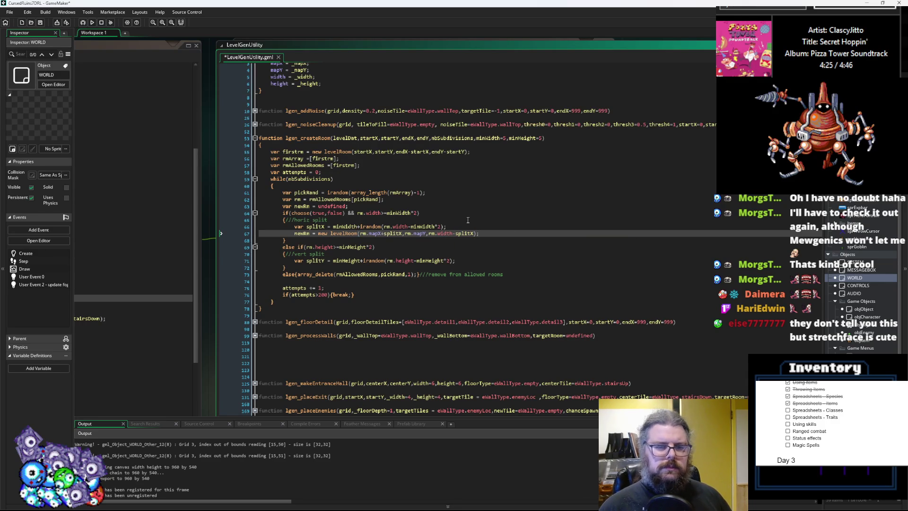
key("Return")
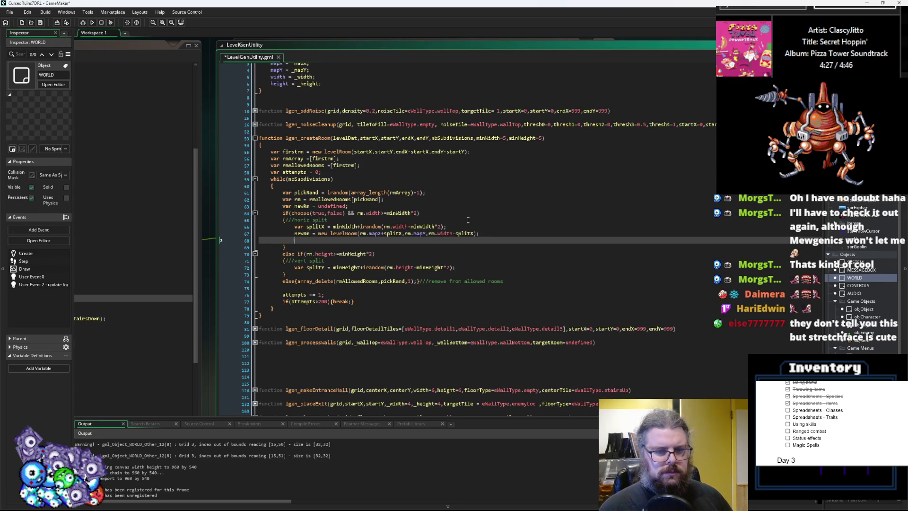
- Begin the rm.width = assignment and add 'else if()' after the vertical split's closing brace
type("rm.")
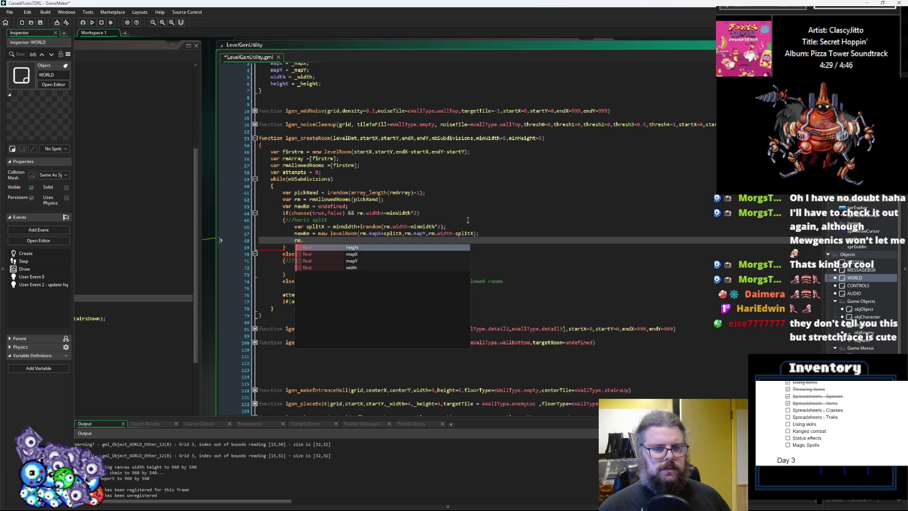
type("width =")
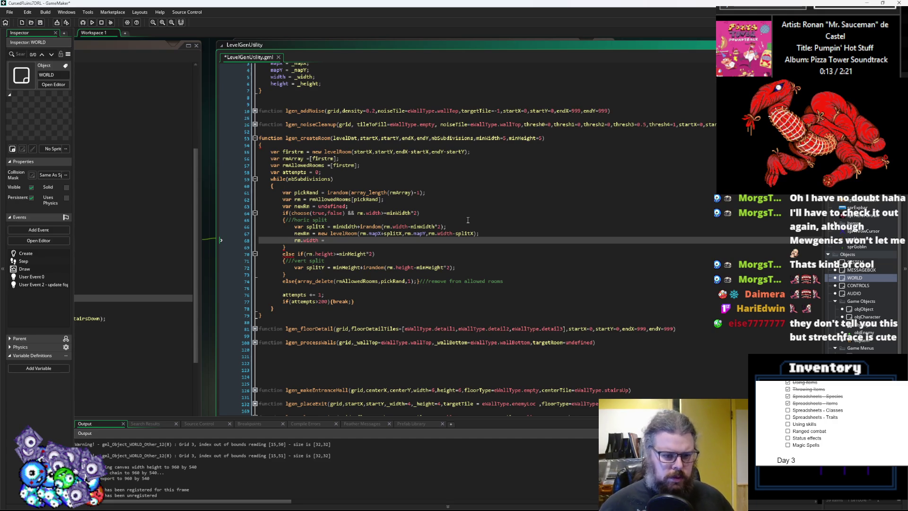
left_click(312, 278)
key("Return")
type("else ")
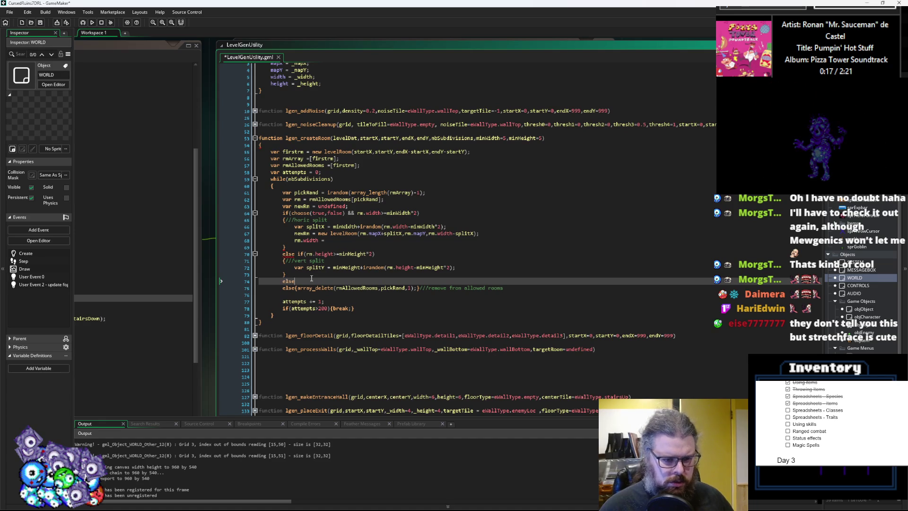
type("if(")
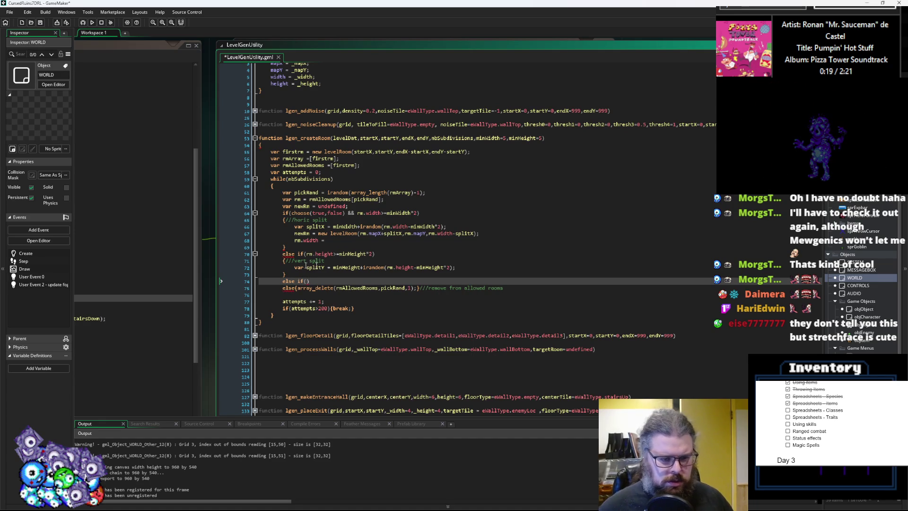
- Complete line 68 as rm.width = splitX; and select the horizontal split block
left_click(348, 239)
type("rm.")
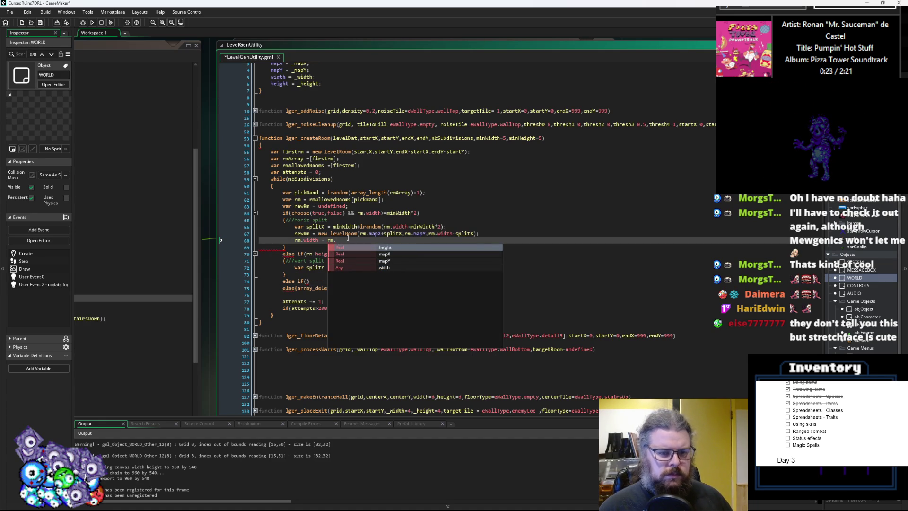
key("BackSpace")
key("BackSpace")
key("BackSpace")
type("spl")
key("Return")
type(";")
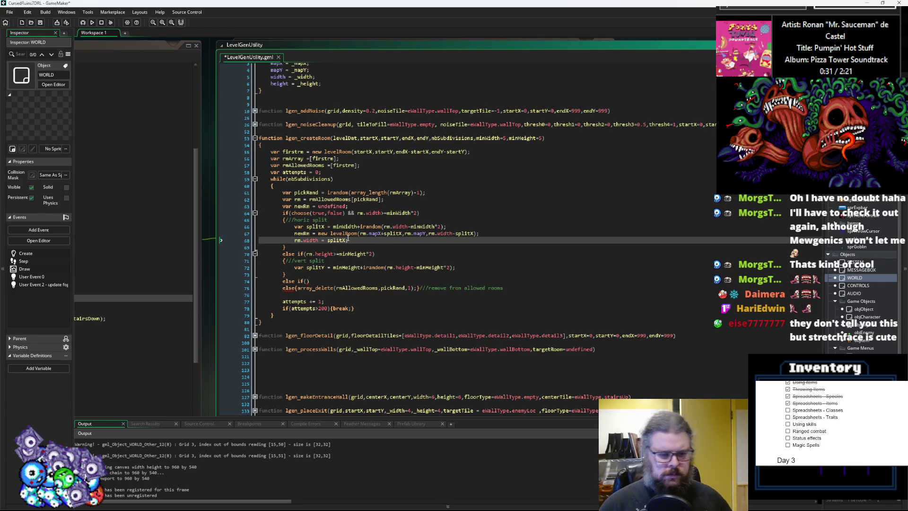
left_click_drag(295, 249, 358, 215)
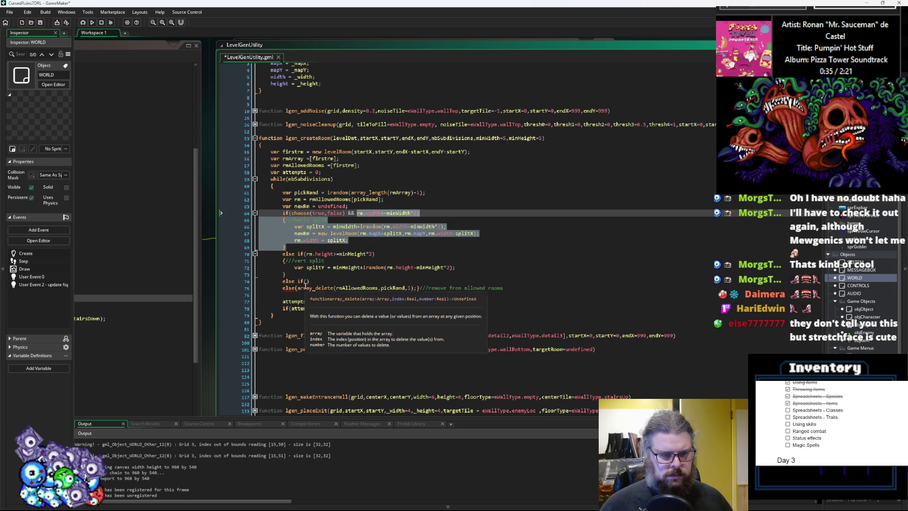
left_click(320, 281)
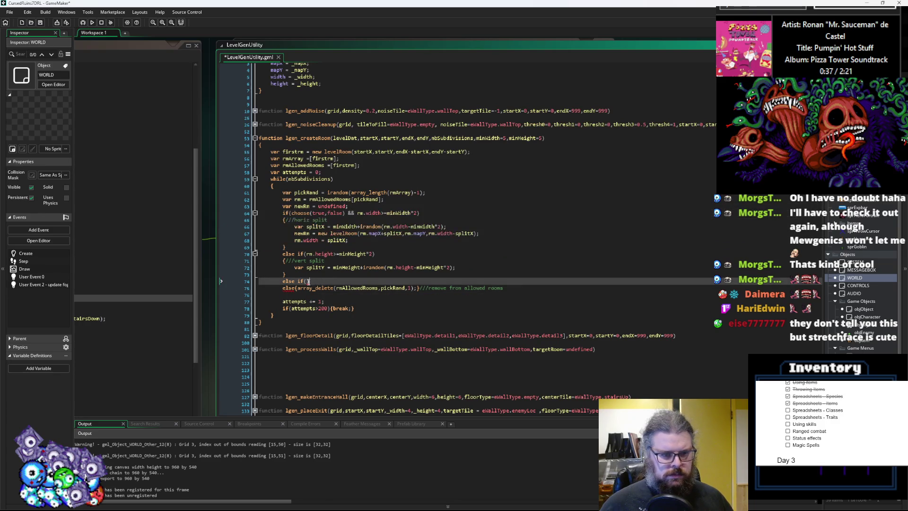
- Paste the horizontal split block into the new else-if branch and relabel its comment 'second cha'
key("Left")
key("ctrl+v")
left_click(334, 288)
type("second cha")
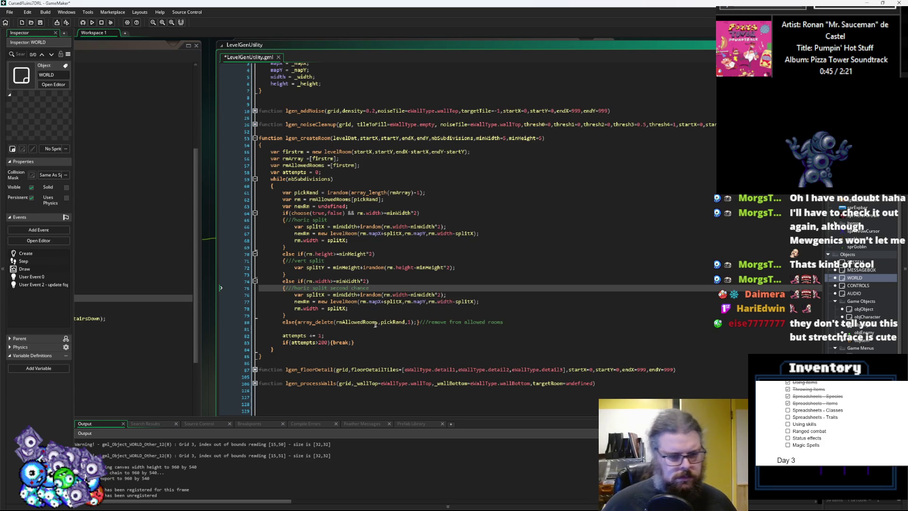
left_click(361, 301)
left_click(348, 308)
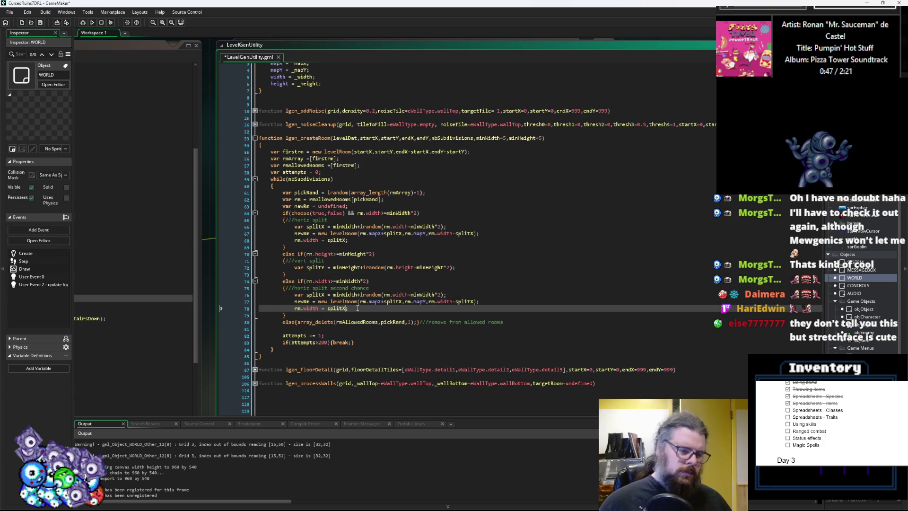
- Paste the new-room and width lines into the vertical split, offsetting its Y by +splitY
left_click(354, 241)
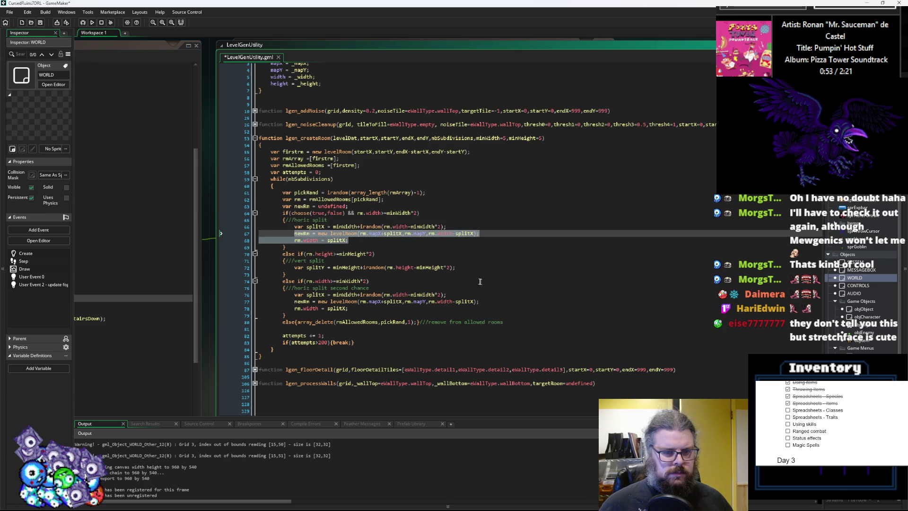
left_click(471, 269)
type("newRm = new levelRoom(rm.mapX+splitX,rm.mapY,rm.width-splitX); \t\t\trm.width = splitX;")
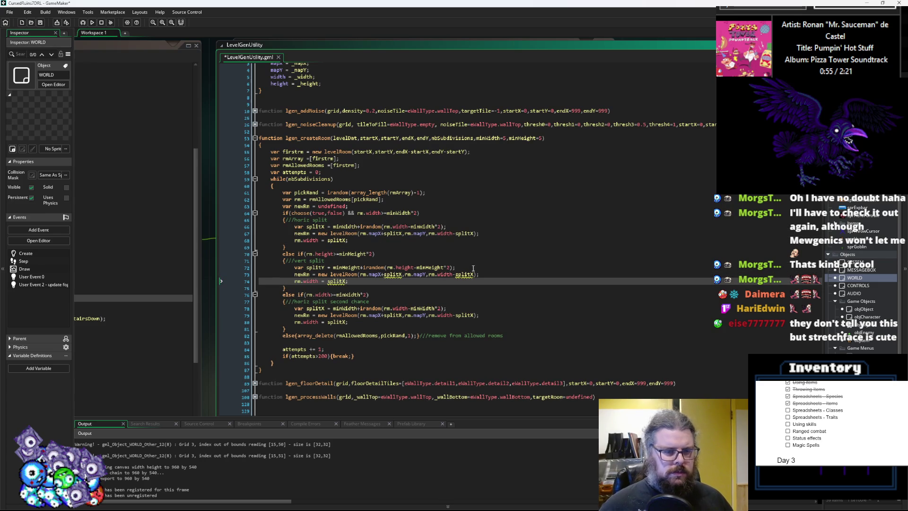
left_click(382, 274)
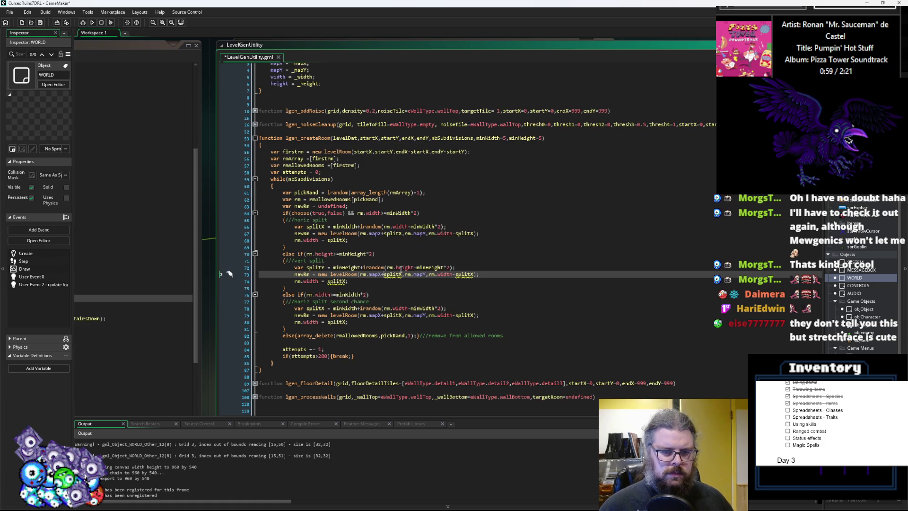
key("Delete")
key("Delete")
key("Delete")
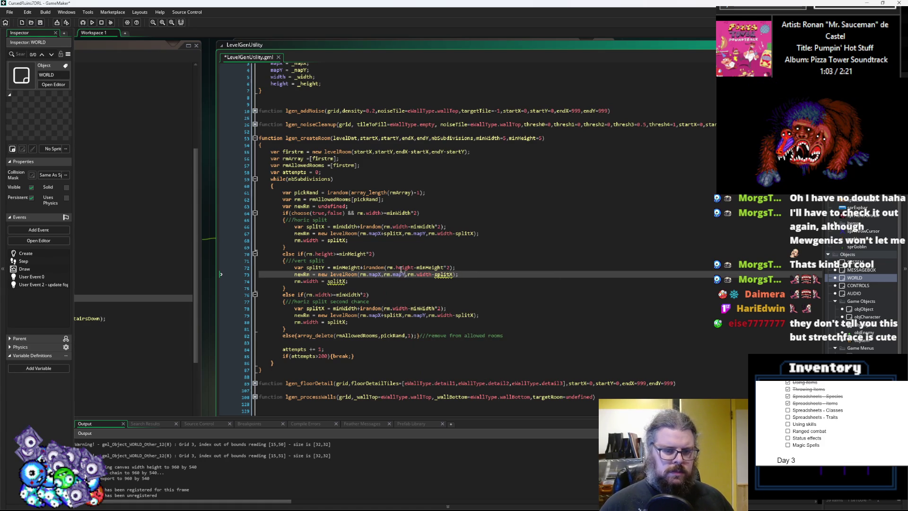
type("+")
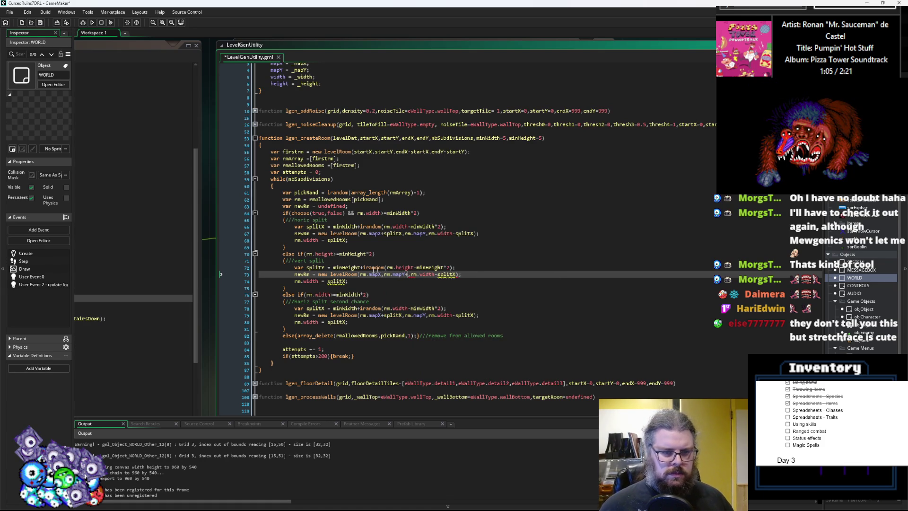
type("spl")
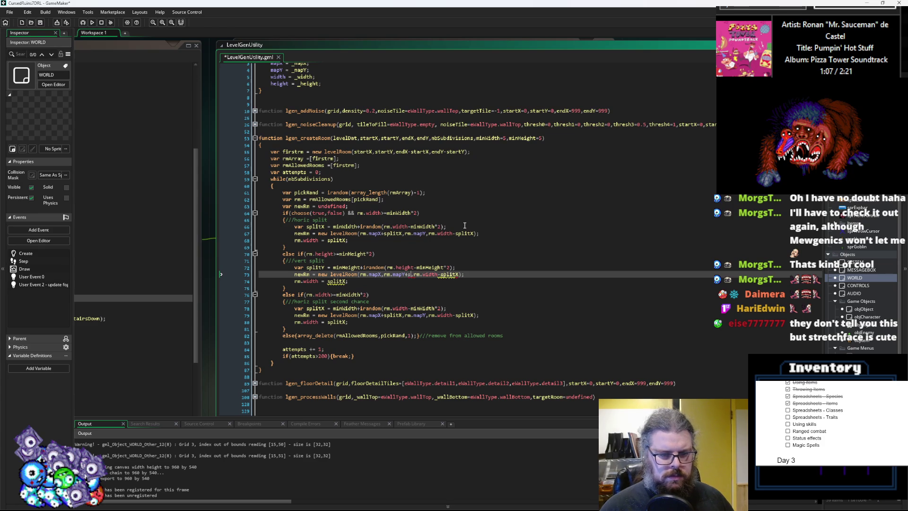
type("itY")
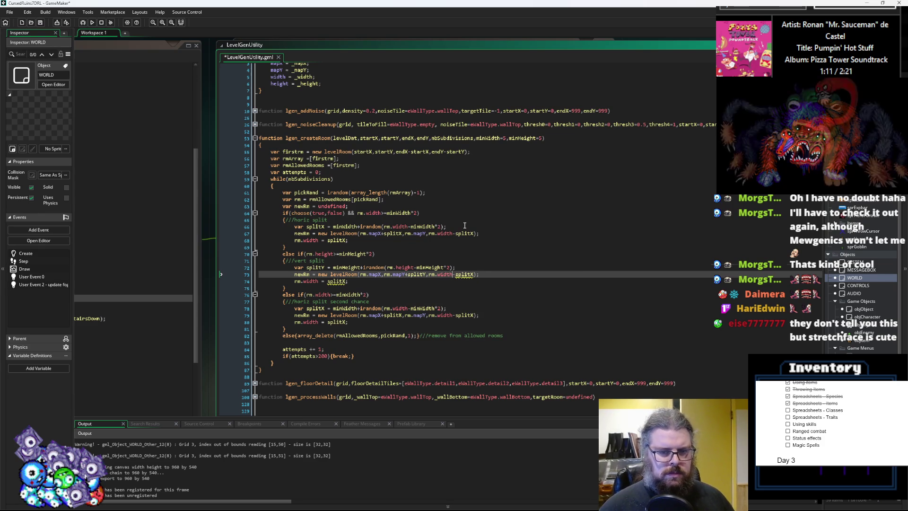
- Give newRm its height: rm.height in the horizontal branch, rm.height-splitY in the vertical
left_click(474, 233)
type(",rm.height")
key("Escape")
left_click(453, 274)
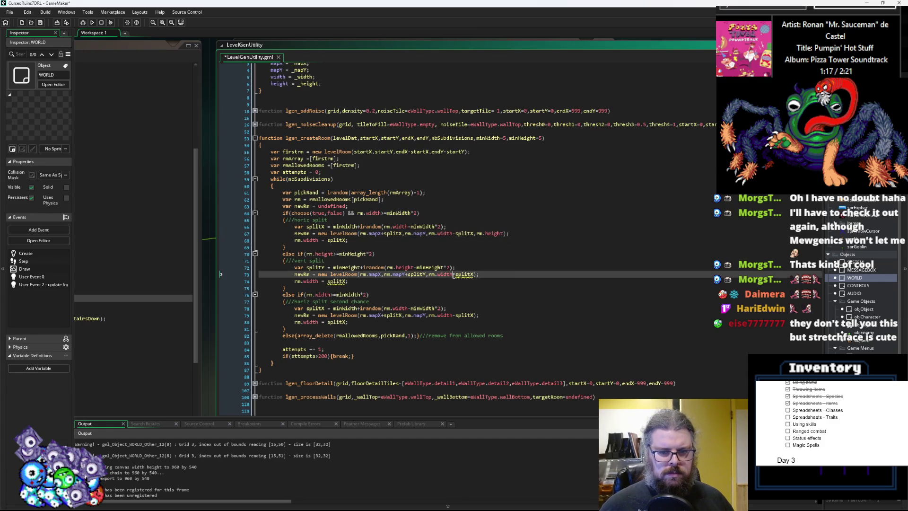
left_click(503, 233)
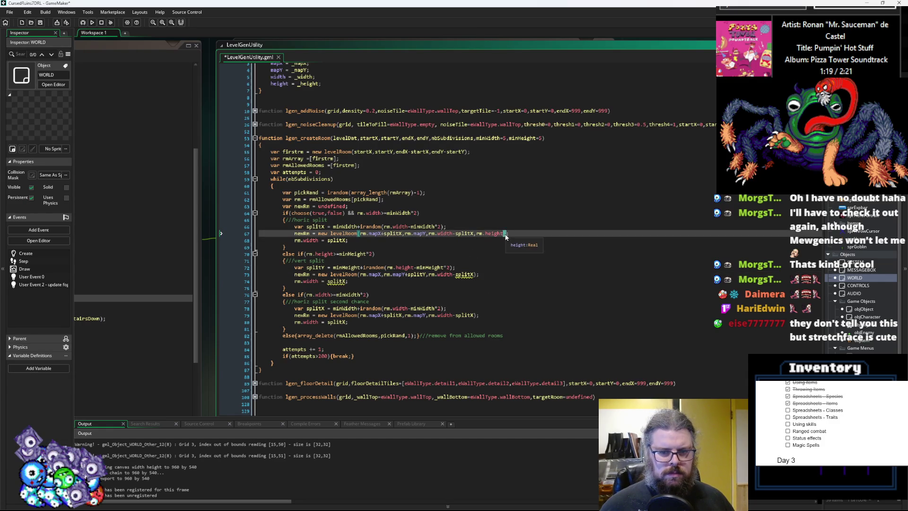
left_click(474, 275)
key("BackSpace")
key("BackSpace")
key("BackSpace")
type(",rm.height")
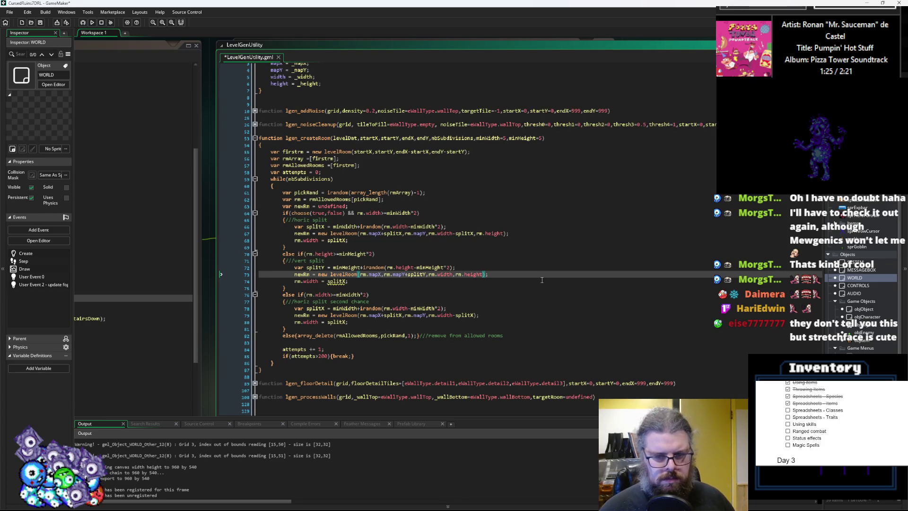
type("-splitY")
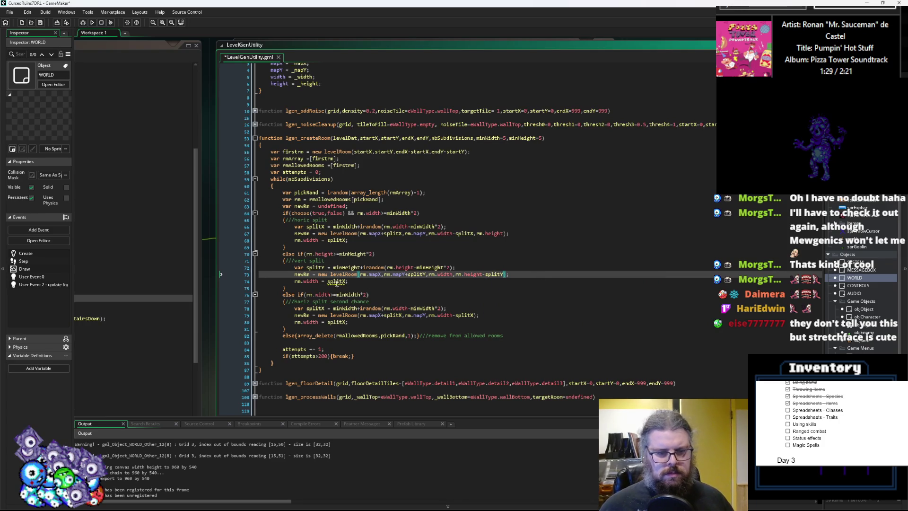
- Change line 74 to rm.height = splitY and open blank lines below the else branch
left_click(320, 282)
double_click(312, 281)
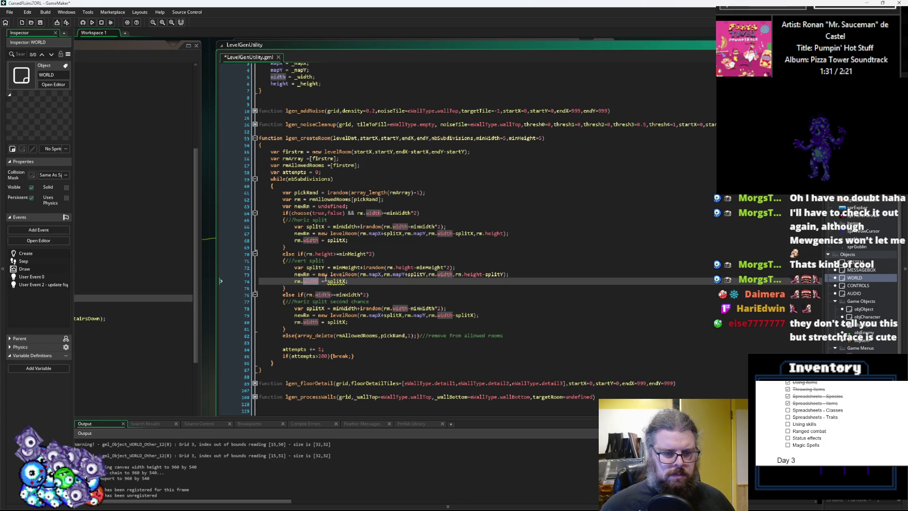
type("height")
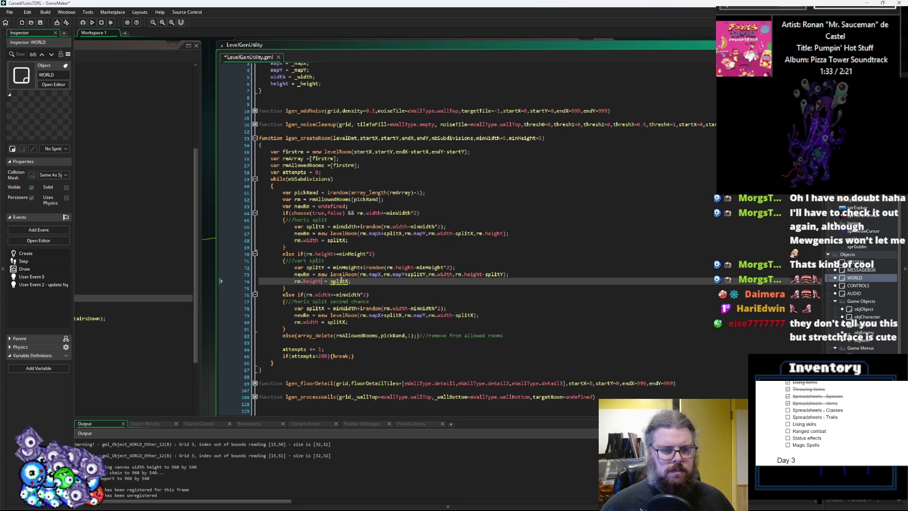
left_click(348, 281)
key("BackSpace")
type("Y")
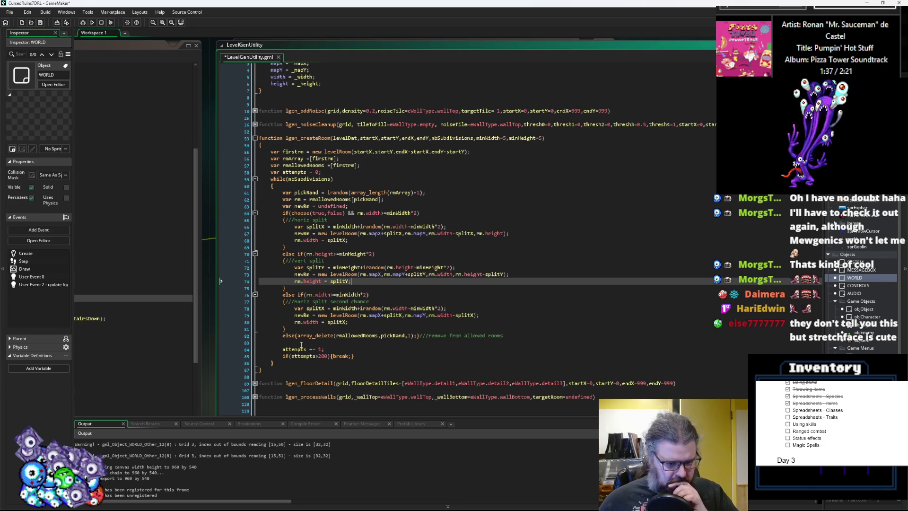
left_click(301, 343)
key("Return")
key("Up")
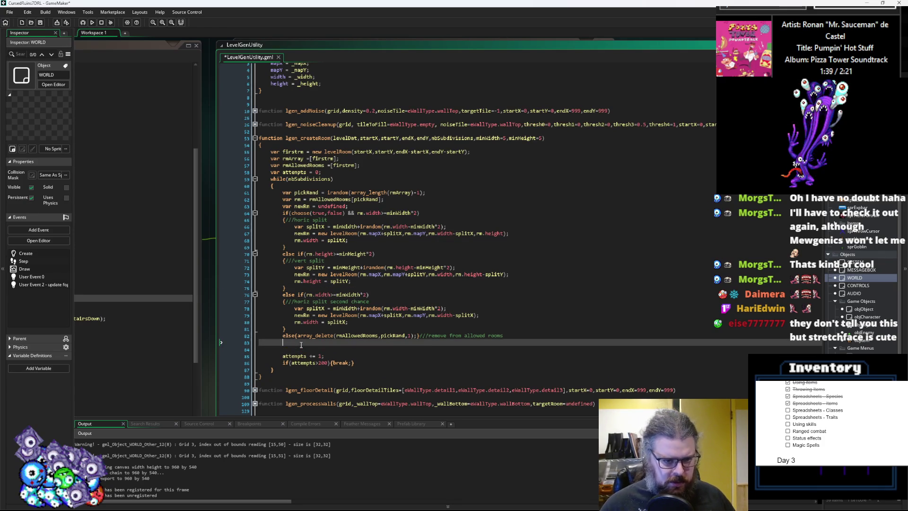
- Add if(rm.width<minWidth*2 && rm.height<minHeight*2){array_delete(rmAllowedRooms,pickRand,1);}
type("if(rm.width<m")
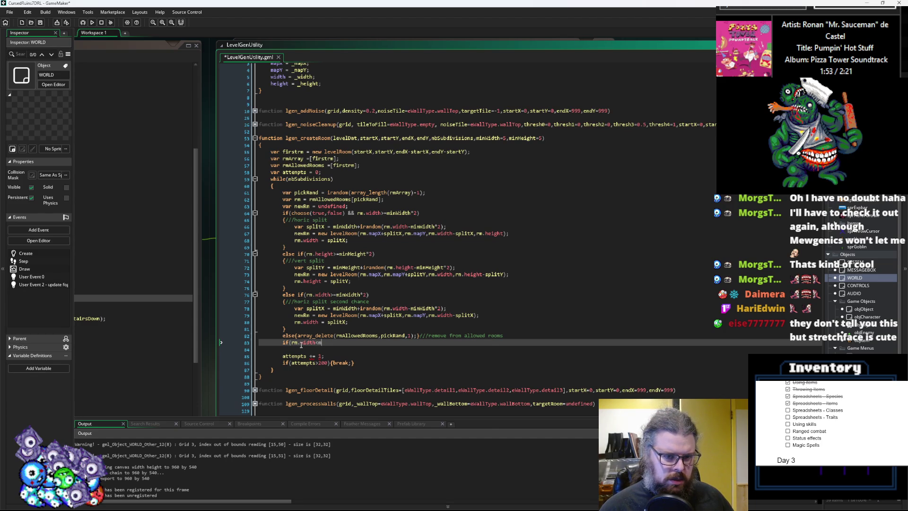
type("inWidth*2")
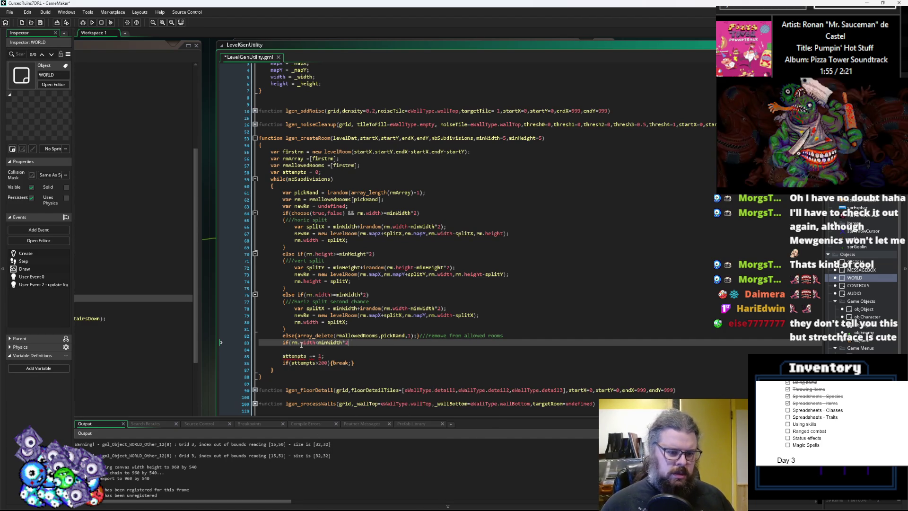
type(" && rm.height<m")
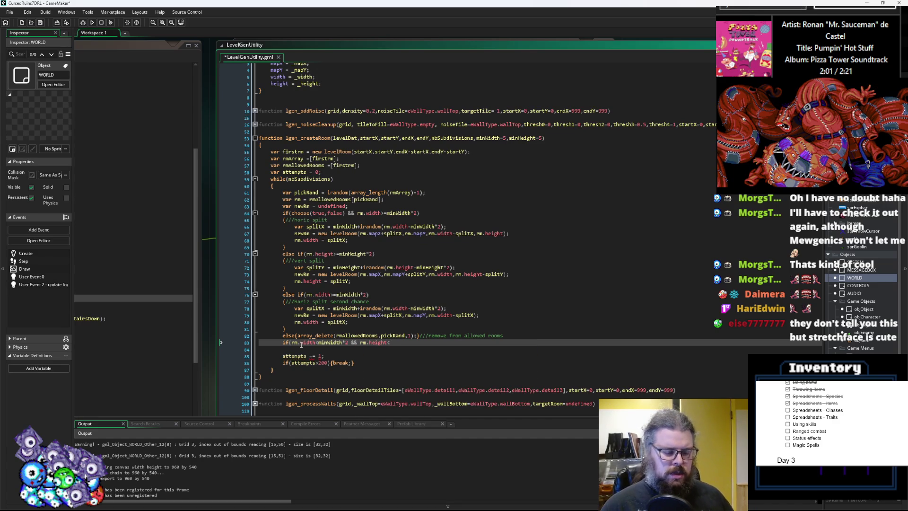
type("inHeight")
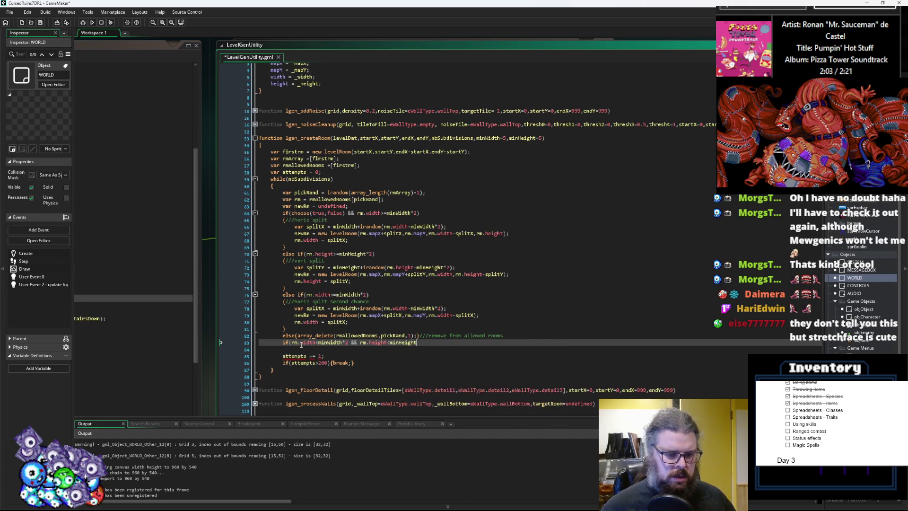
type("*2){")
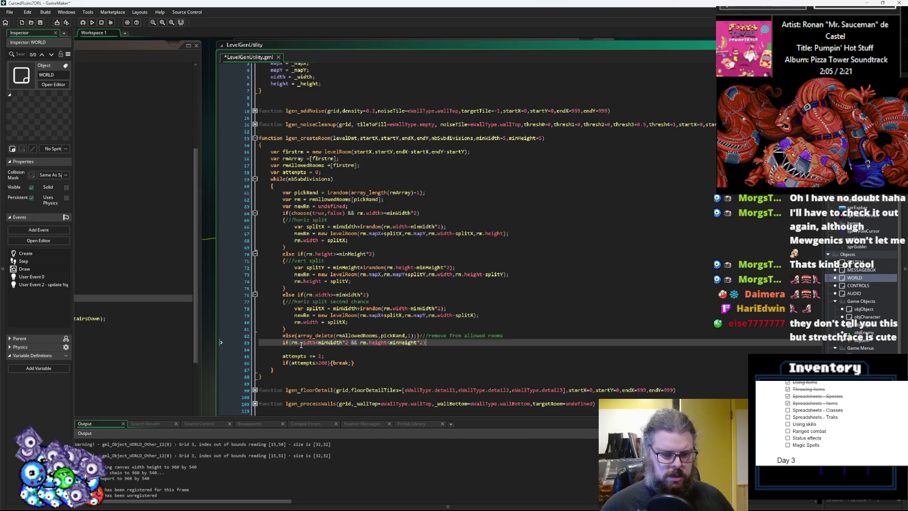
type("}")
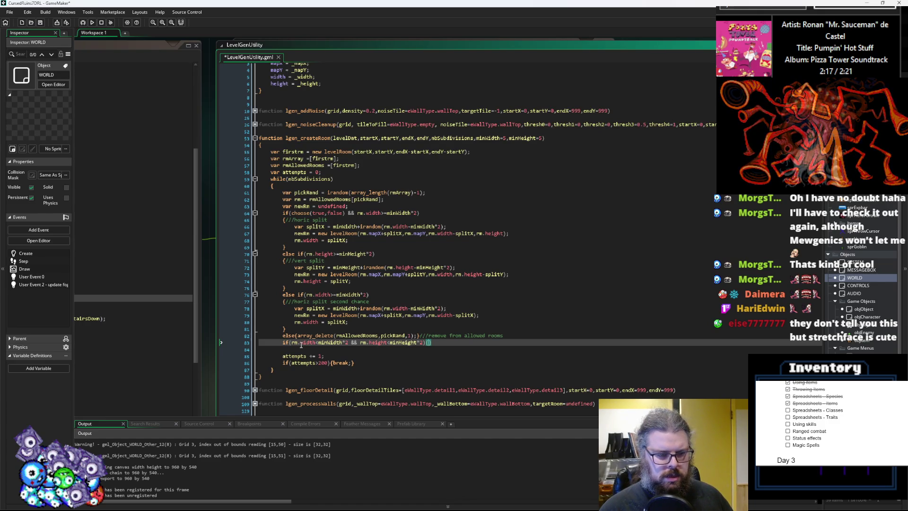
type("array_de")
key("Return")
type("(")
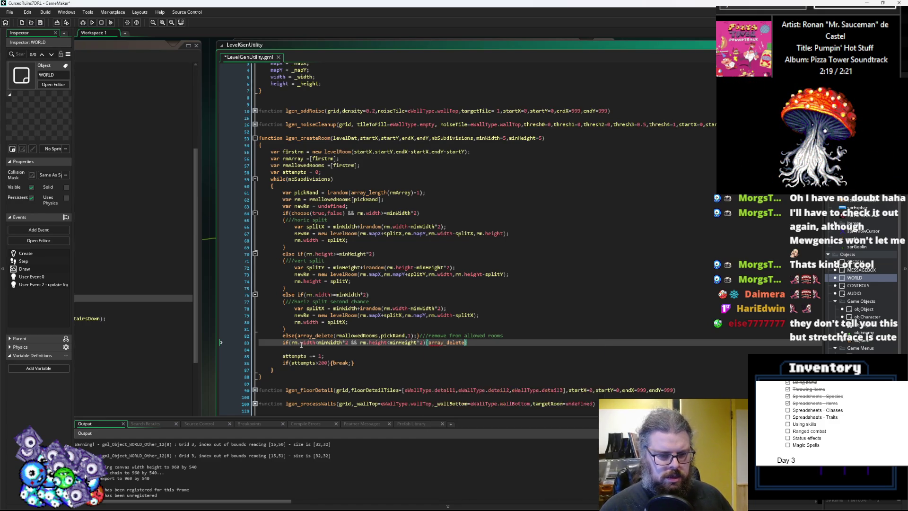
type("rmAllowedRo")
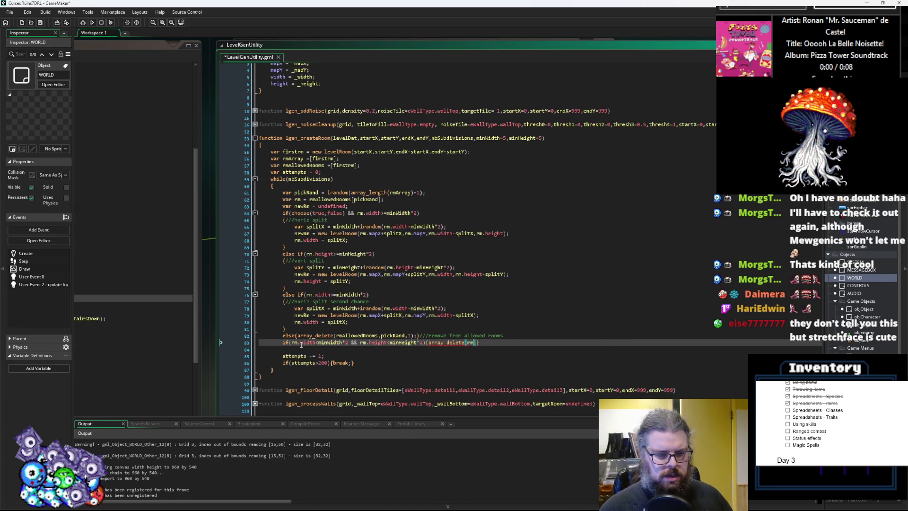
key("Return")
type(",")
type("pickRand")
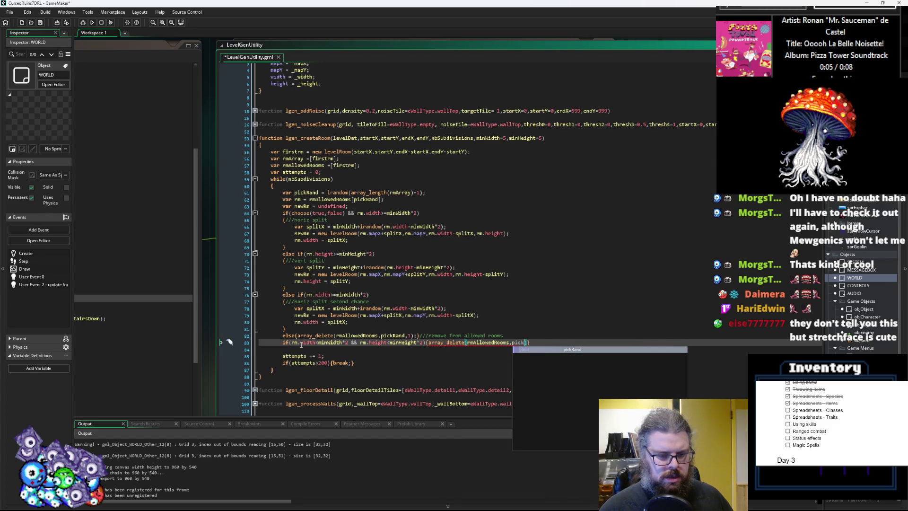
type(",1")
key("End")
type(";")
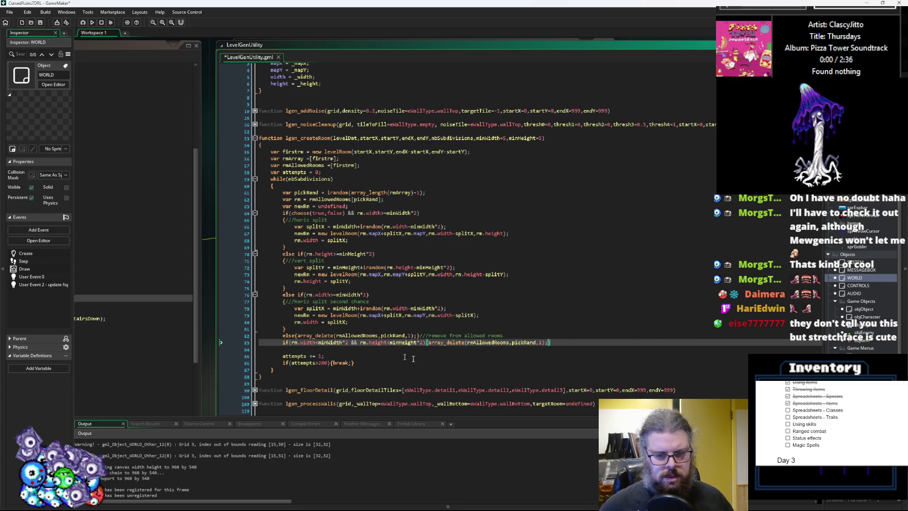
type("}")
- Start an if(!is_undefined( check on a new line below the size check
left_click(292, 348)
key("Return")
key("Up")
type("if(!is_undefined(")
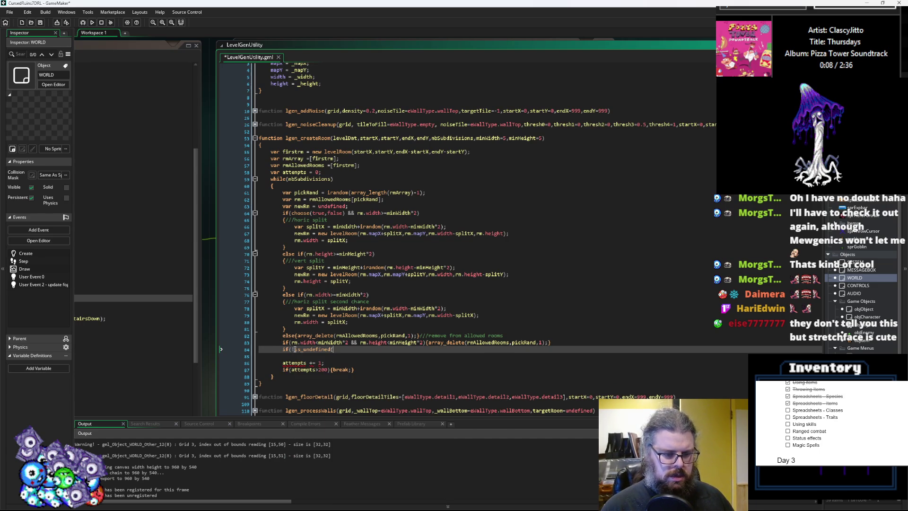
- Complete if(!is_undefined(newRm)) and open its brace block
left_click(301, 207)
left_click(337, 349)
type("newRm")
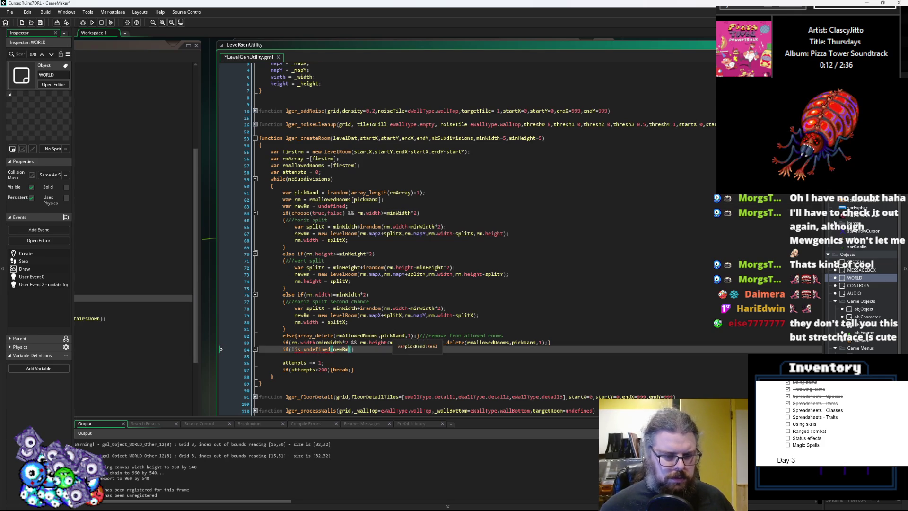
type(")")
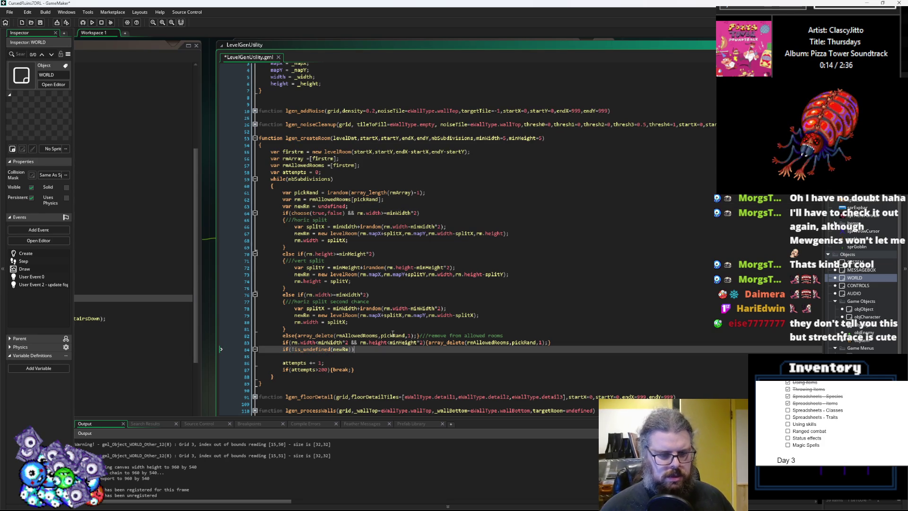
key("Return")
type("{")
key("Return")
- Copy the size check into the block, using newRm and flipping the comparison to >=
left_click_drag(552, 342, 283, 343)
key("ctrl+c")
left_click(339, 363)
key("ctrl+v")
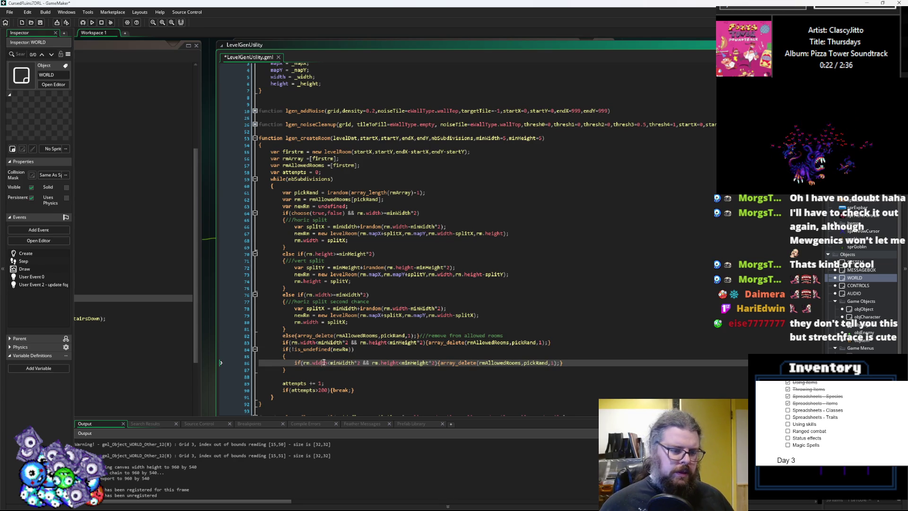
double_click(306, 362)
type("newRm")
double_click(386, 362)
type("newRm")
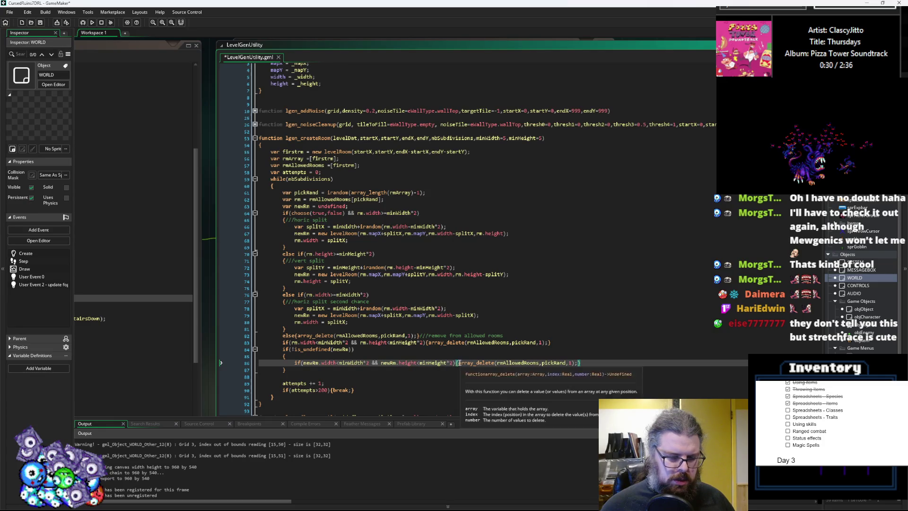
left_click(427, 363)
type("=")
type(">")
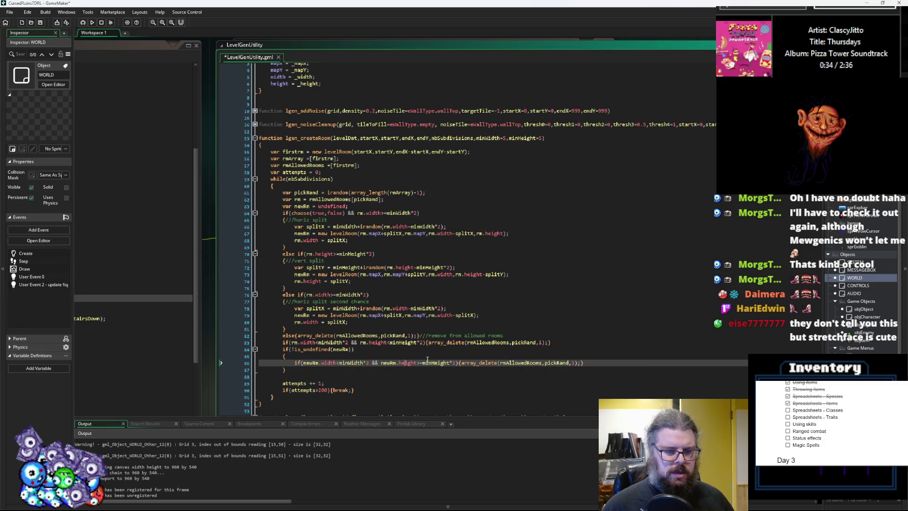
type(">=")
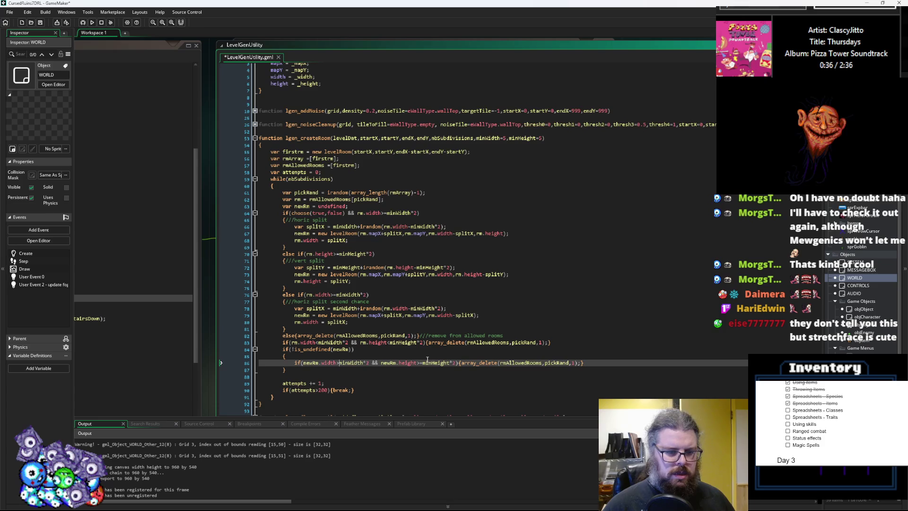
- Rewrite the copied call as array_push(rmAllowedRooms, newRm)
left_click(494, 362)
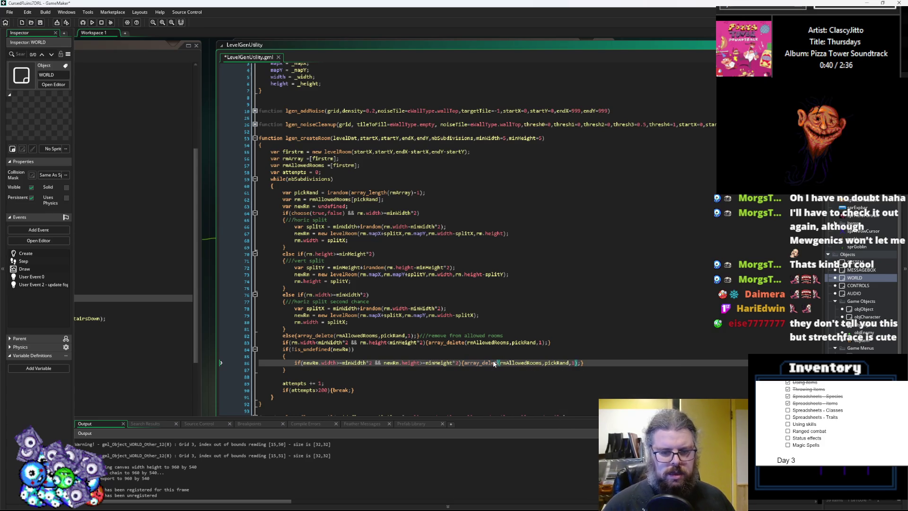
key("BackSpace")
key("BackSpace")
key("BackSpace")
key("BackSpace")
type("push")
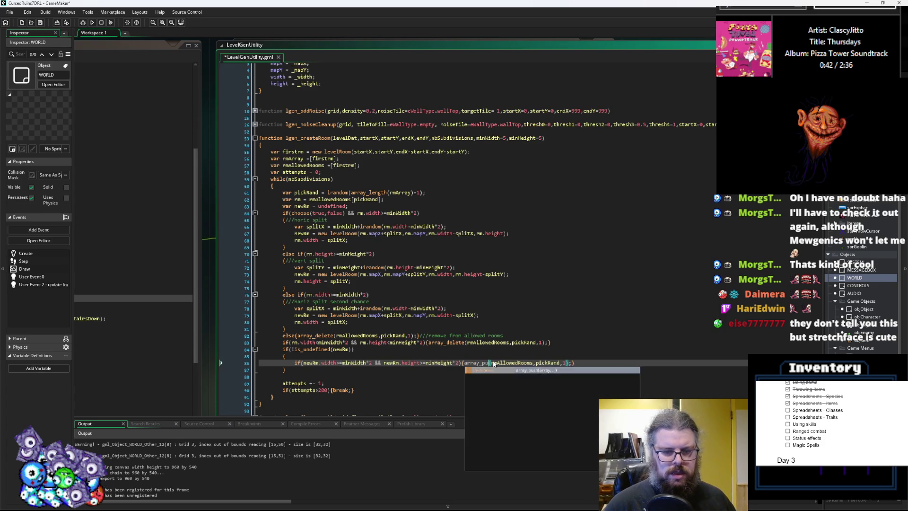
left_click(558, 363)
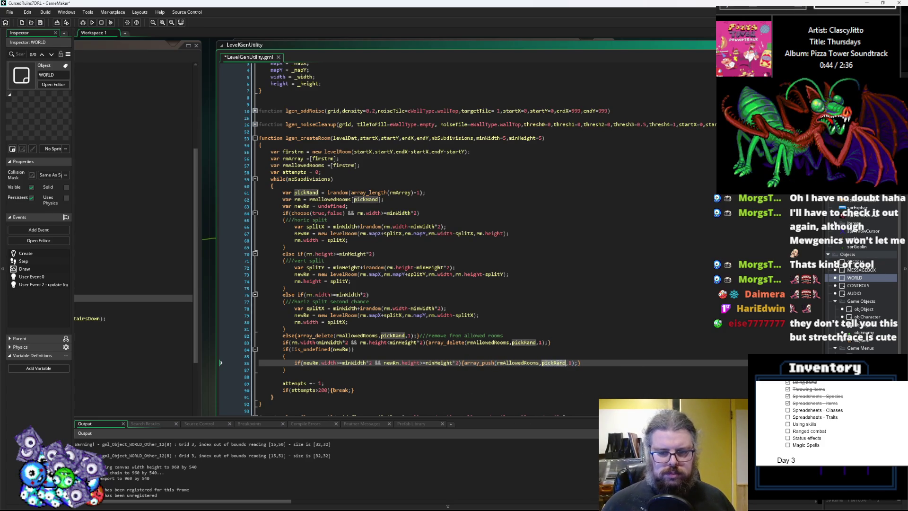
left_click(316, 362)
left_click_drag(571, 363, 467, 365)
type("newRm")
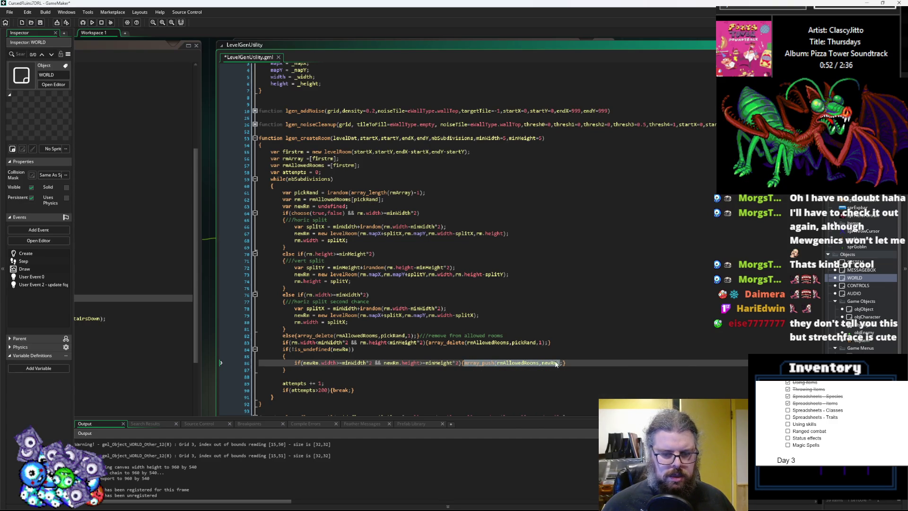
- Rearrange the block's lines so a separate array_push call sits on line 86
left_click(563, 362)
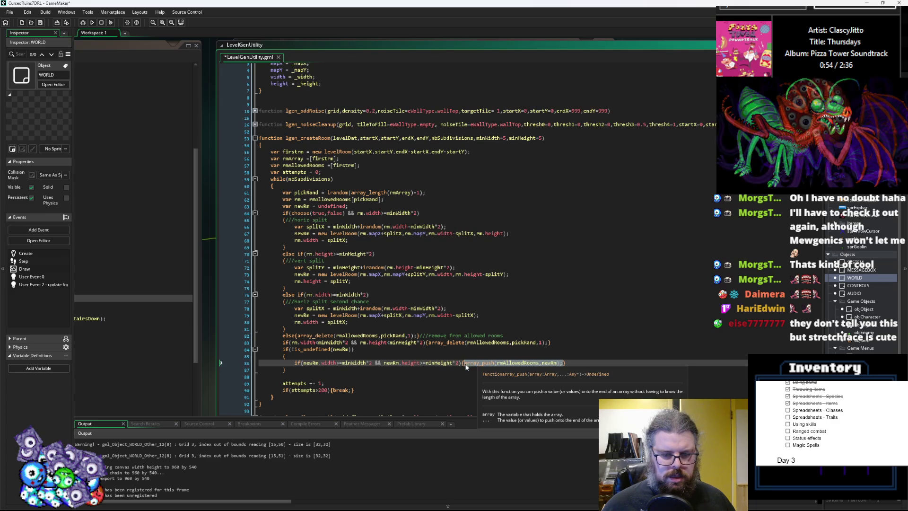
left_click(437, 355)
type("\\")
key("Return")
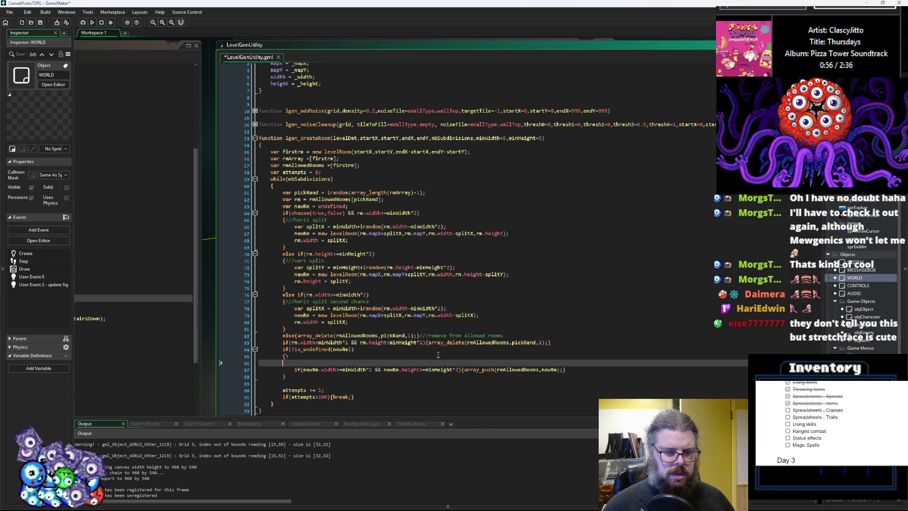
key("BackSpace")
key("BackSpace")
key("Return")
key("ctrl+v")
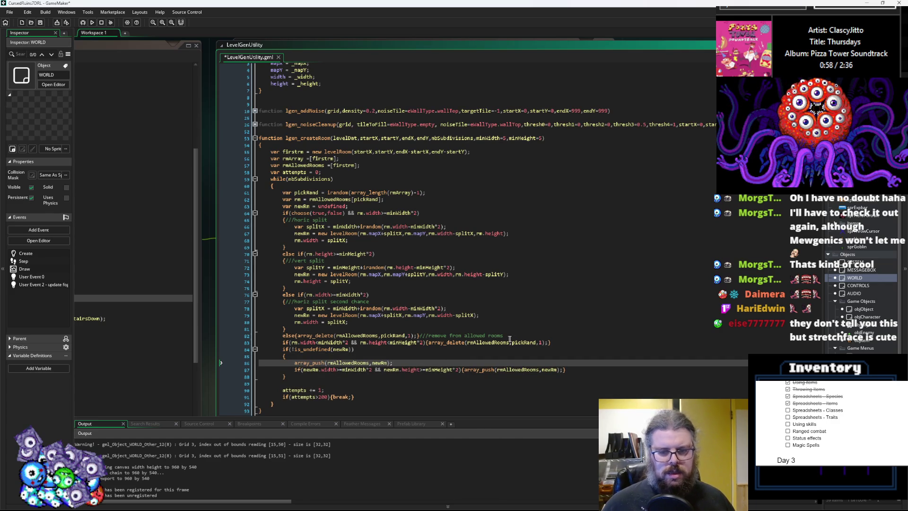
- Change line 86's array_push target from rmAllowedRooms to rmArray
left_click(491, 344)
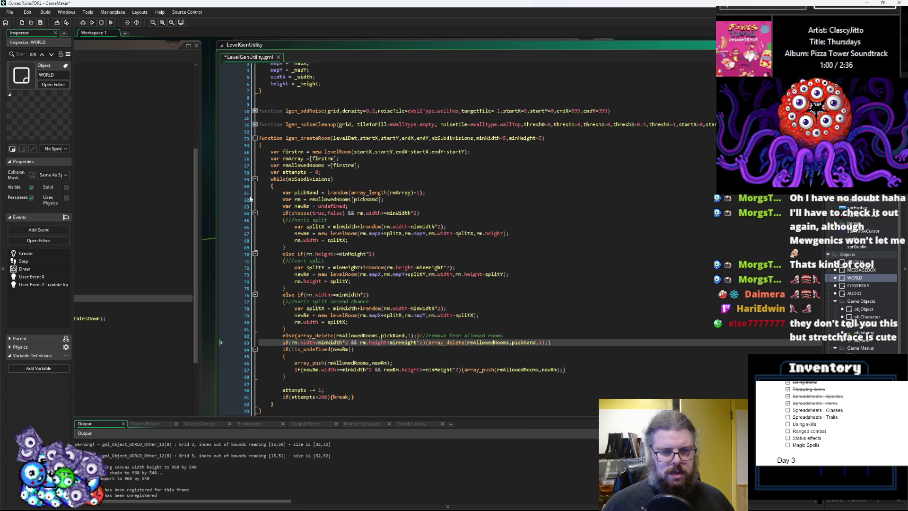
double_click(292, 159)
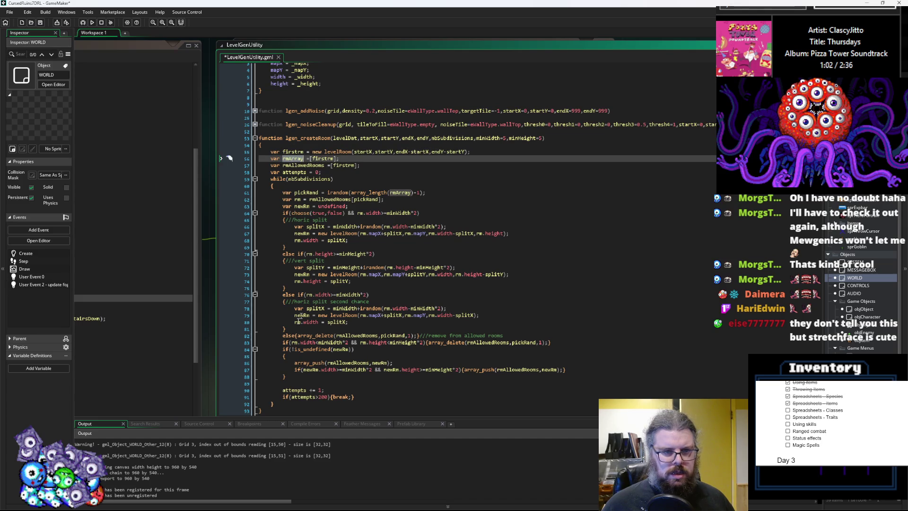
key("ctrl+c")
double_click(350, 363)
key("ctrl+v")
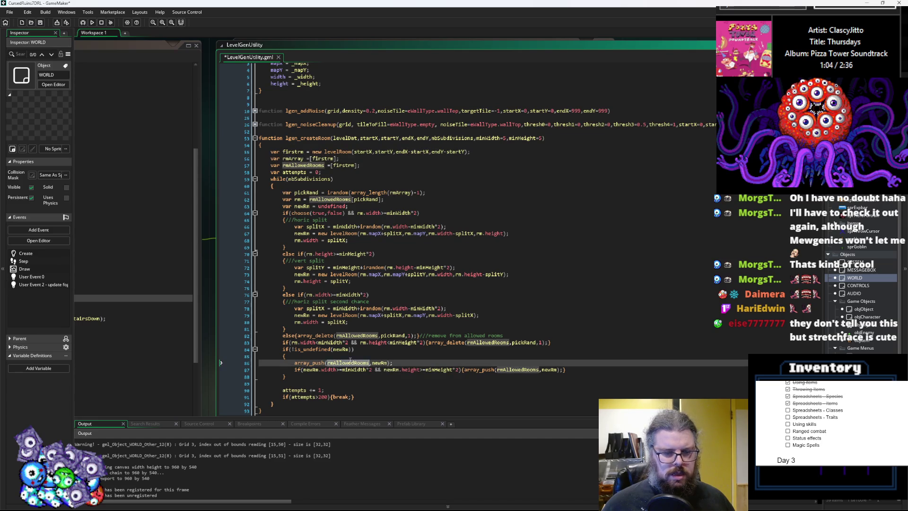
key("Down")
key("Down")
key("Down")
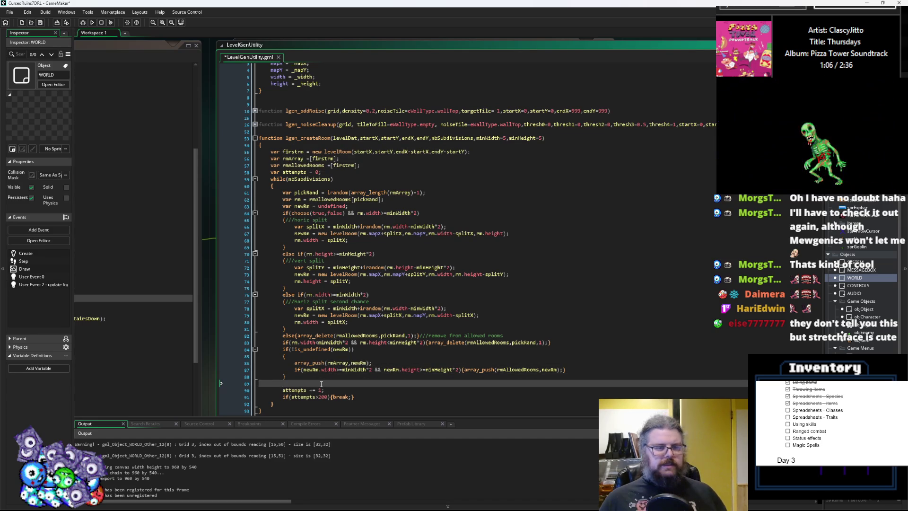
scroll(325, 379, "down", 3)
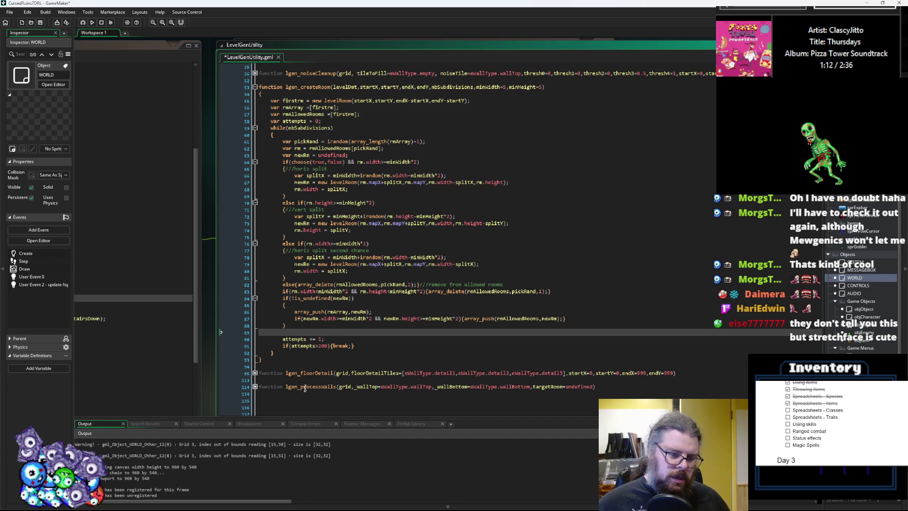
- After attempts += 1, add if(array_length(rmAllowedRooms)==0){break;} and a blank line after the loop
left_click(332, 339)
key("Return")
type("if(array_m")
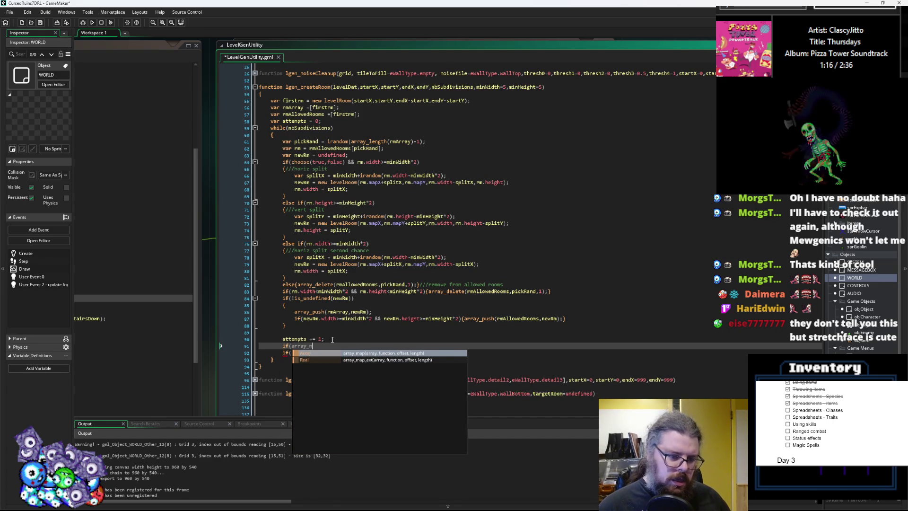
key("BackSpace")
type("length(")
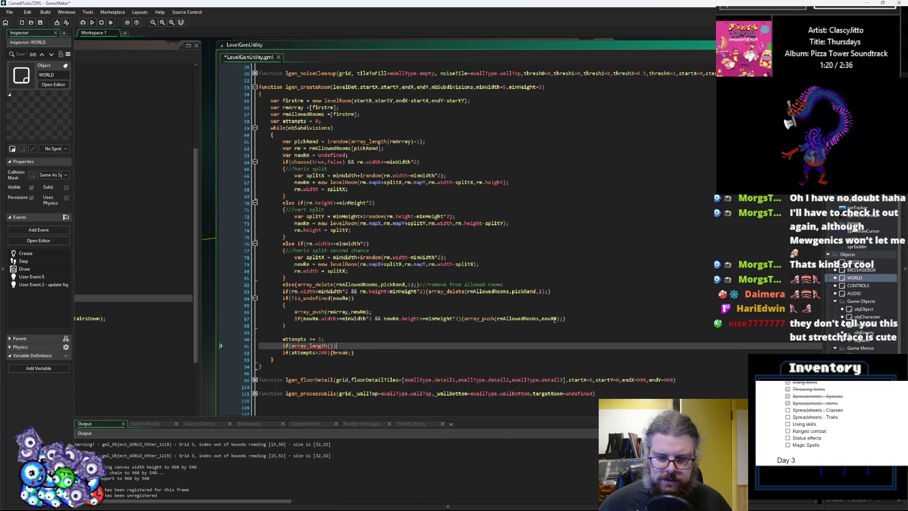
left_click(525, 319)
double_click(514, 320)
key("ctrl+c")
left_click(330, 345)
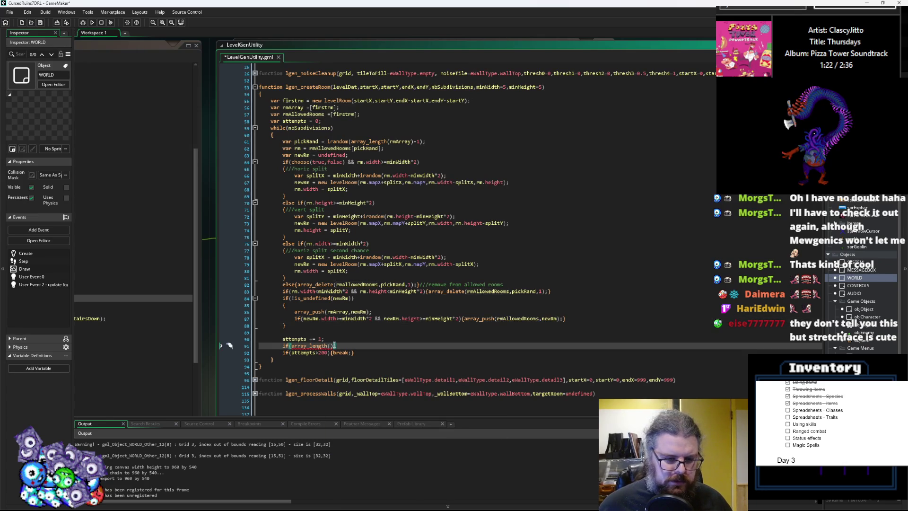
key("ctrl+v")
type(")")
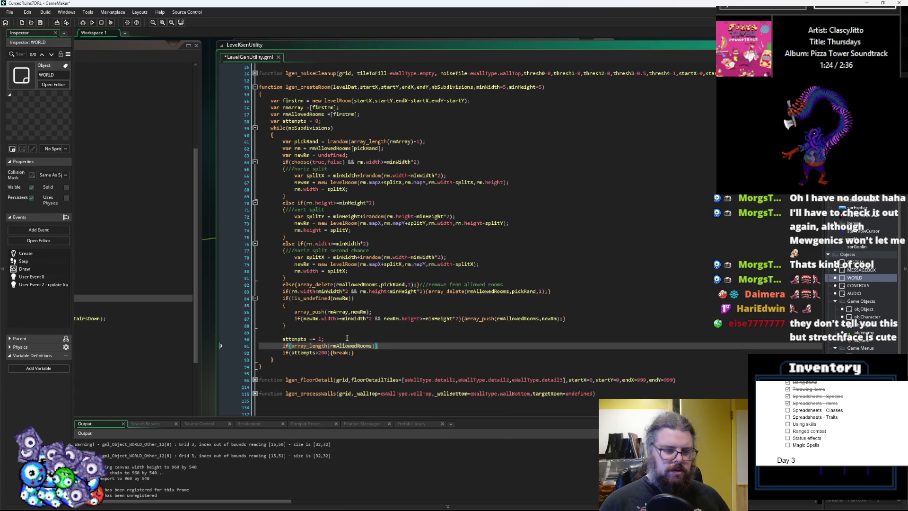
type("==0){break;")
key("Down")
key("Down")
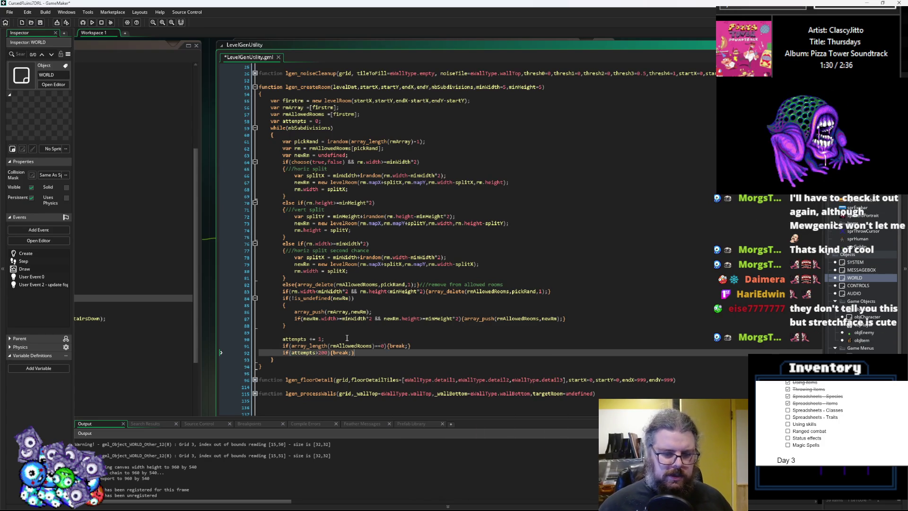
key("Return")
key("Return")
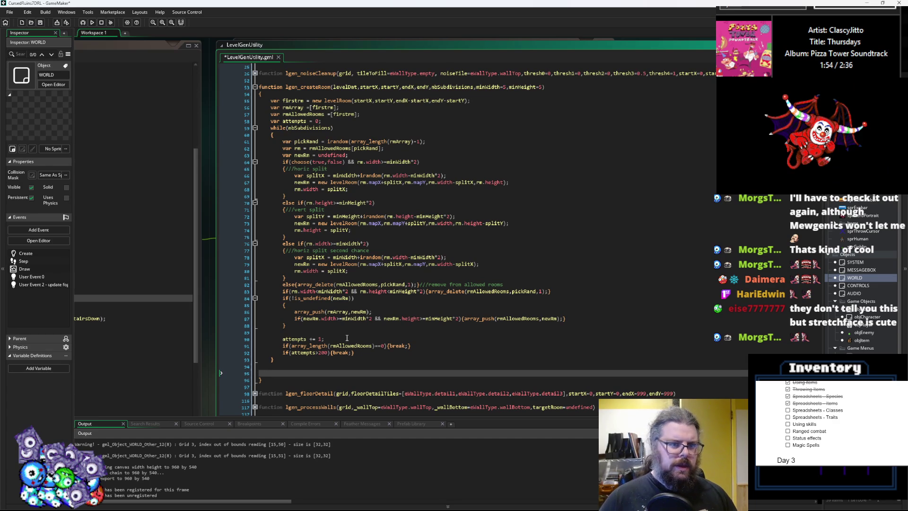
- Type for(var _i=0; _i<array_length(); _i++) with an empty brace body below the while loop
type("fo")
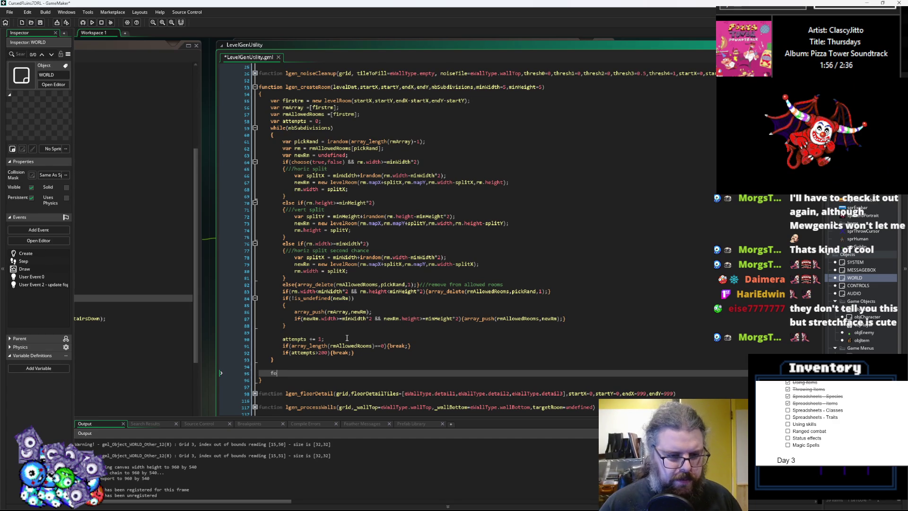
type("r(var")
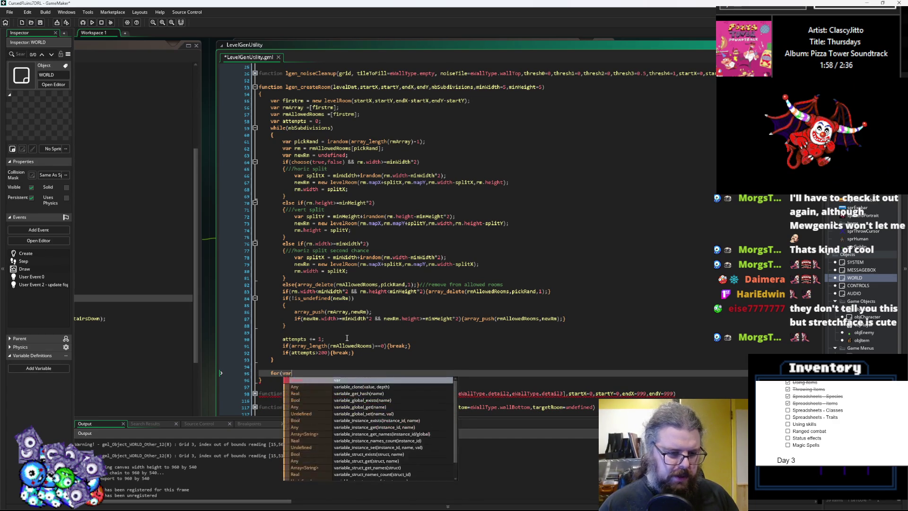
type(" _i=0; _i<")
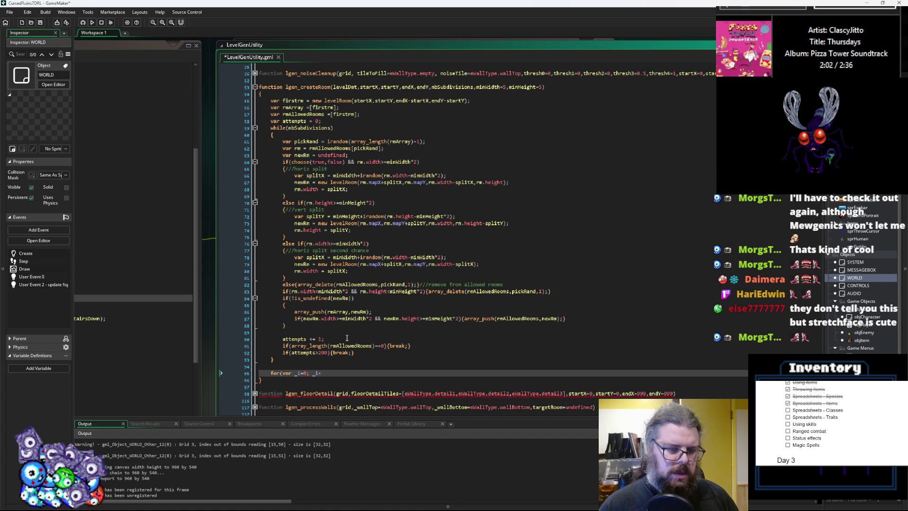
type("array_lke")
key("BackSpace")
key("BackSpace")
type("ength(); _i++)")
key("Return")
type("{")
key("Return")
key("Return")
type("}")
- Fill array_length() with rmArray, copied from line 56
left_click(290, 107)
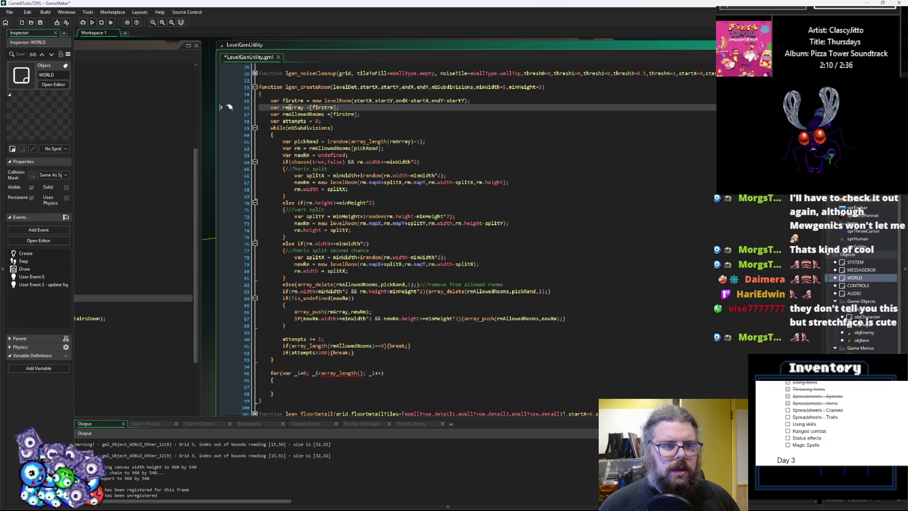
double_click(289, 108)
key("ctrl+c")
left_click(359, 373)
key("ctrl+v")
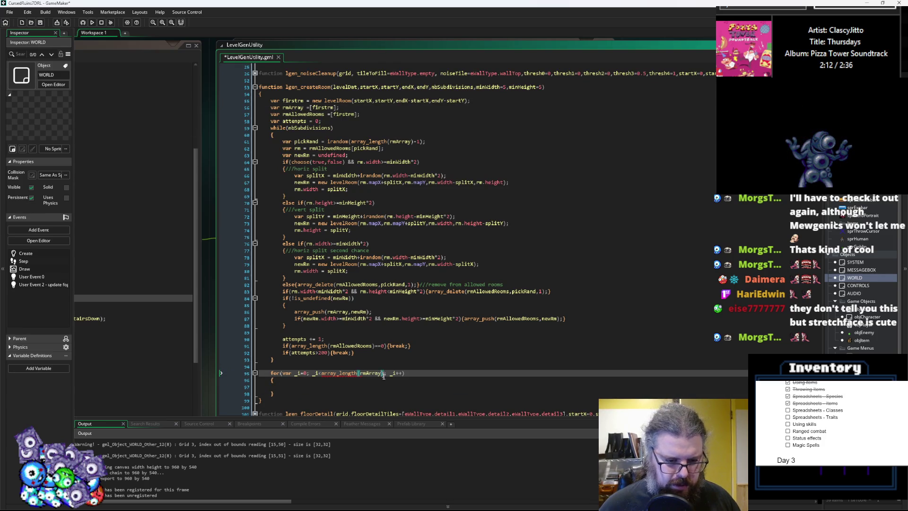
left_click(325, 379)
left_click(323, 387)
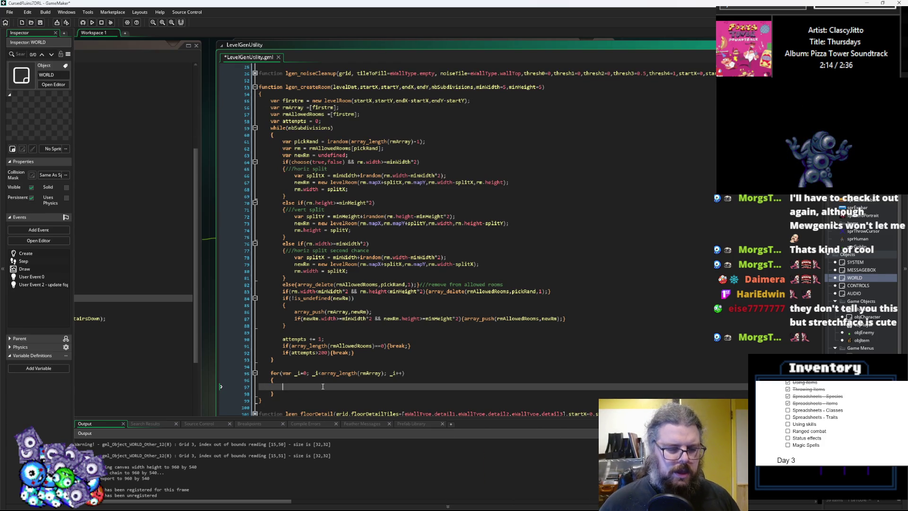
scroll(390, 298, "down", 2)
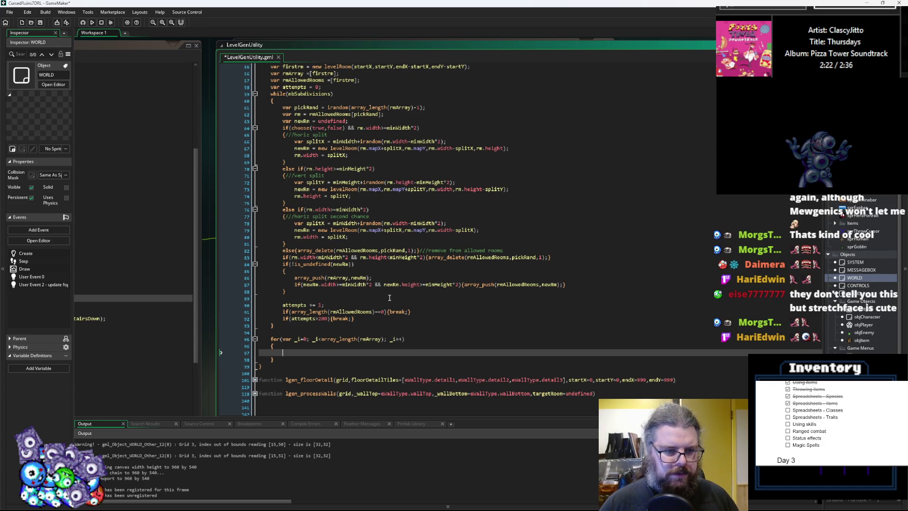
- Insert an empty ds_grid_set_region call inside the rmArray loop
scroll(389, 298, "up", 3)
scroll(389, 297, "up", 1)
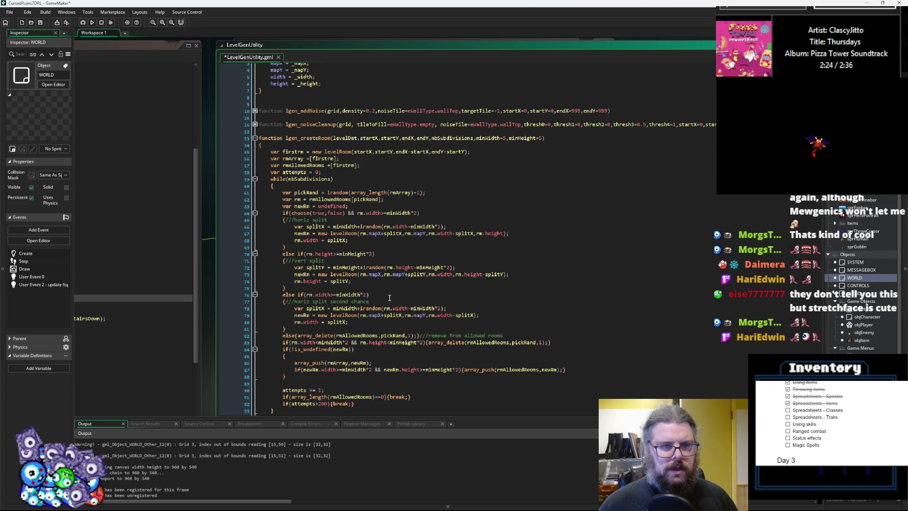
scroll(389, 297, "down", 4)
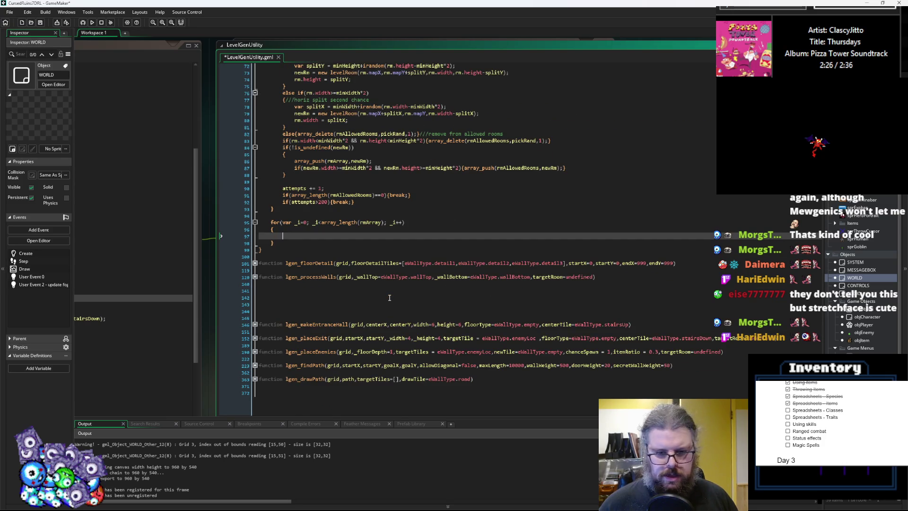
type("ds_grid")
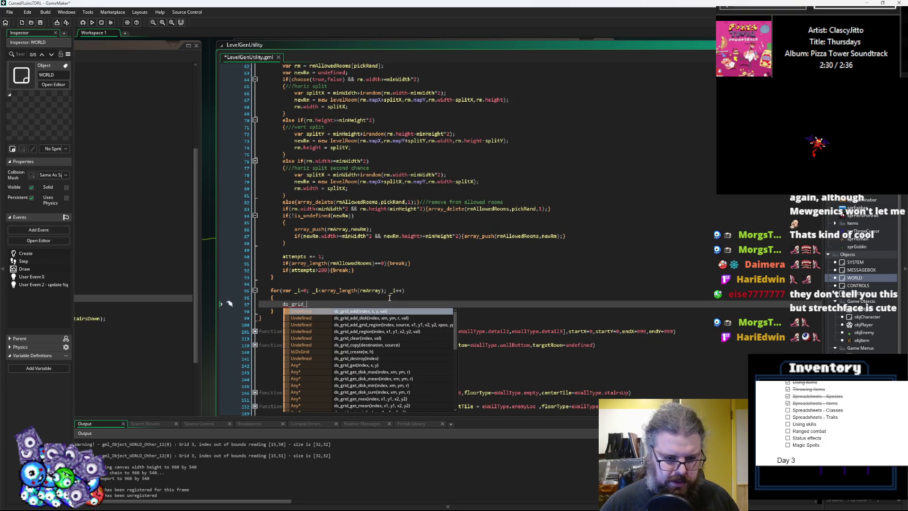
type("_re")
key("BackSpace")
key("BackSpace")
type("set")
key("Down")
key("Down")
key("Down")
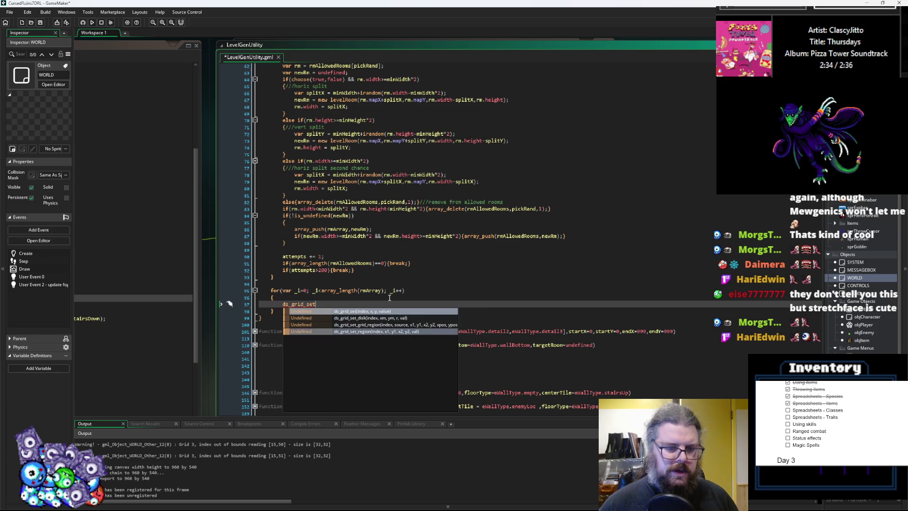
key("Return")
- Paste levelDat as the first argument of ds_grid_set_region
scroll(390, 297, "up", 6)
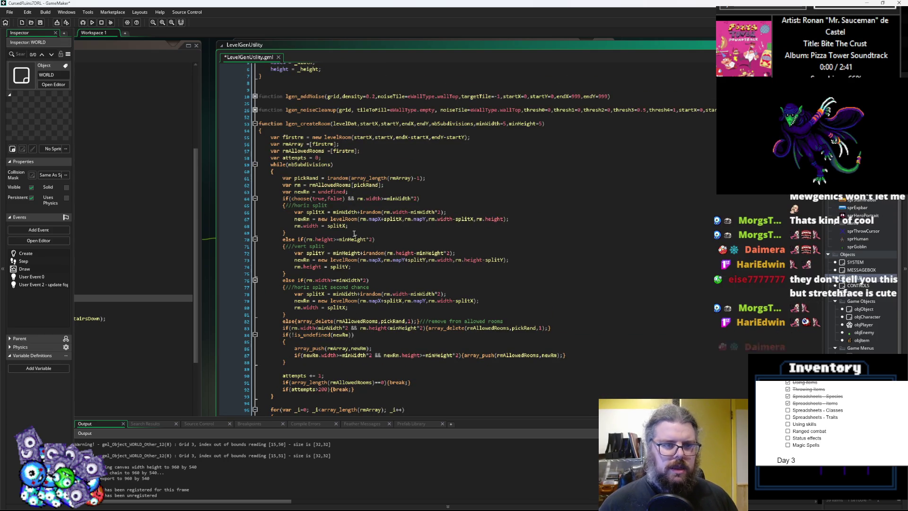
double_click(344, 124)
scroll(368, 308, "down", 3)
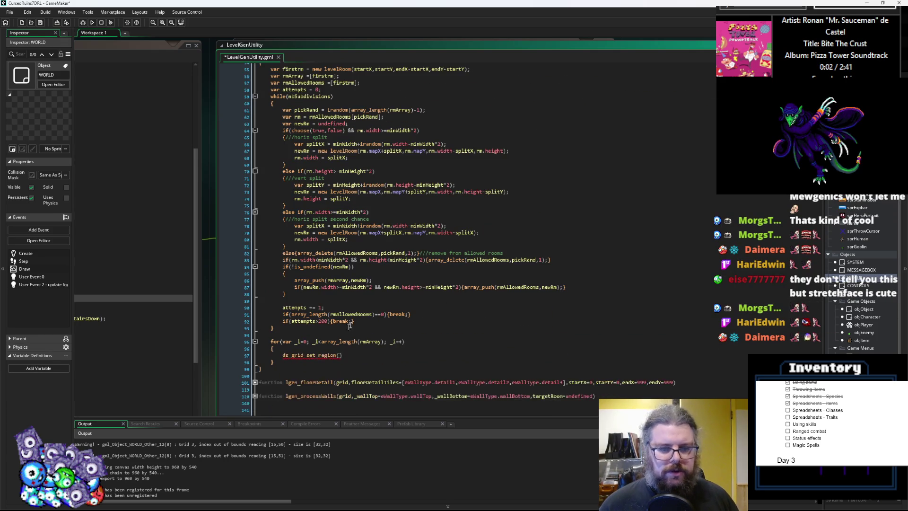
left_click(341, 356)
key("ctrl+v")
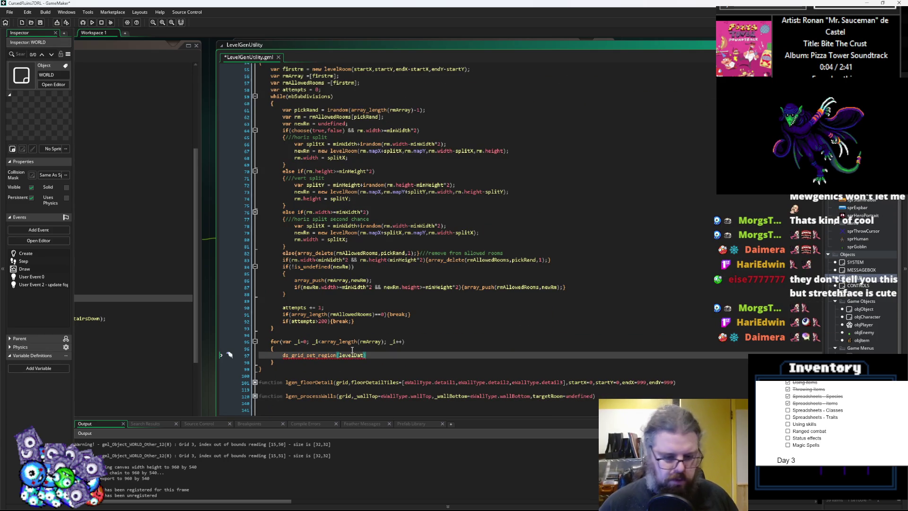
scroll(351, 353, "down", 3)
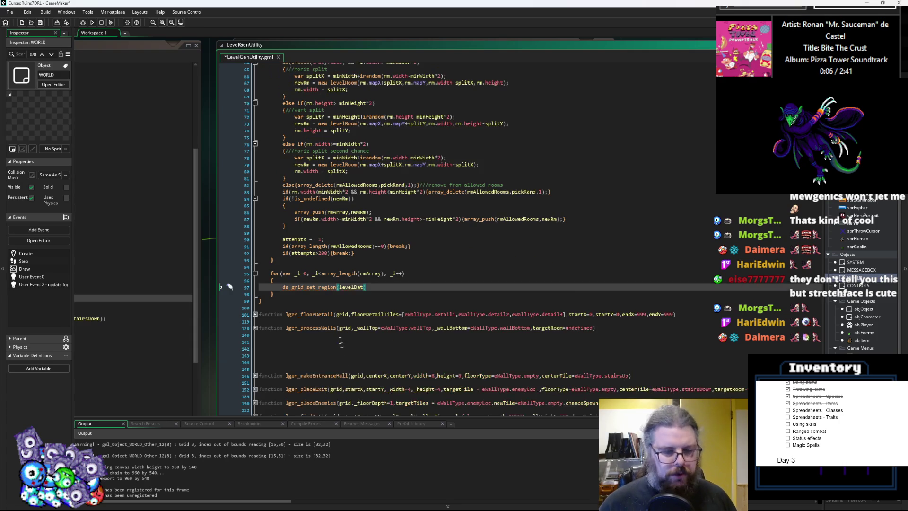
left_click(369, 287)
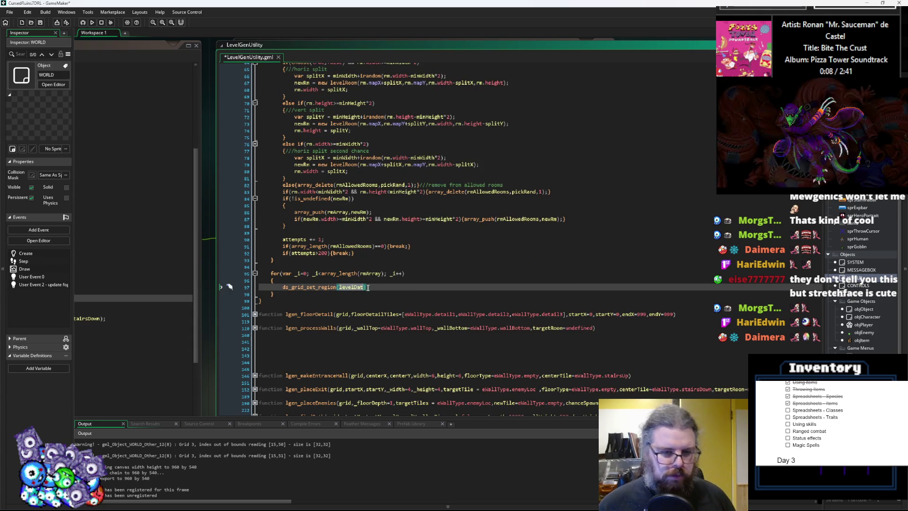
scroll(367, 286, "up", 7)
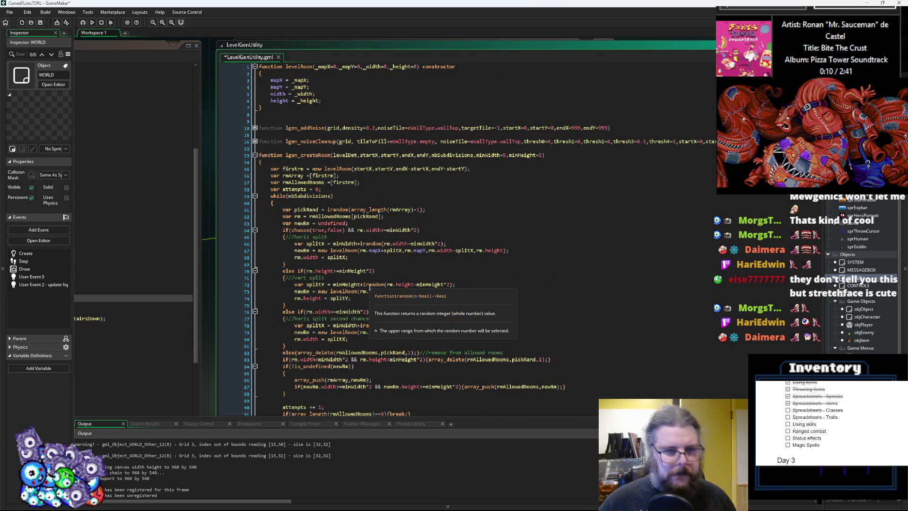
scroll(364, 284, "down", 10)
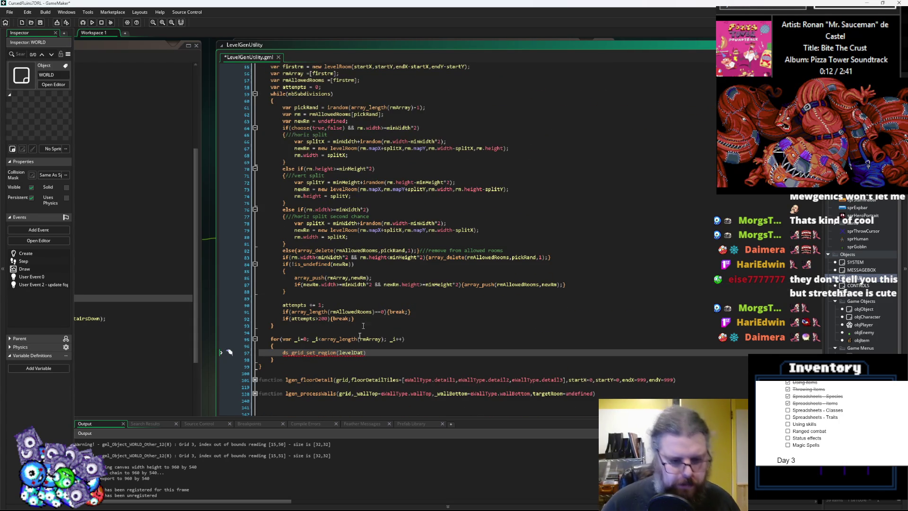
scroll(402, 315, "up", 5)
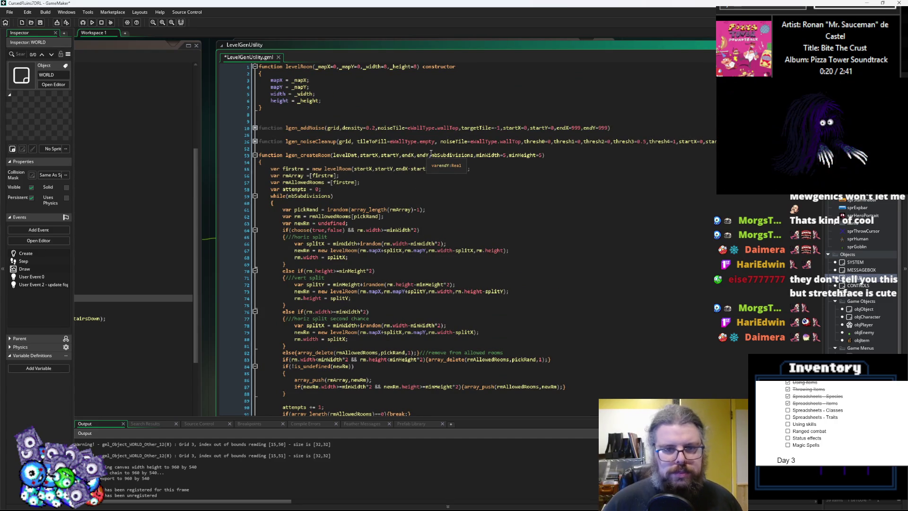
- Extend the first argument to levelDat.levelGrid, followed by a comma
left_click(429, 155)
left_click_drag(429, 155, 360, 155)
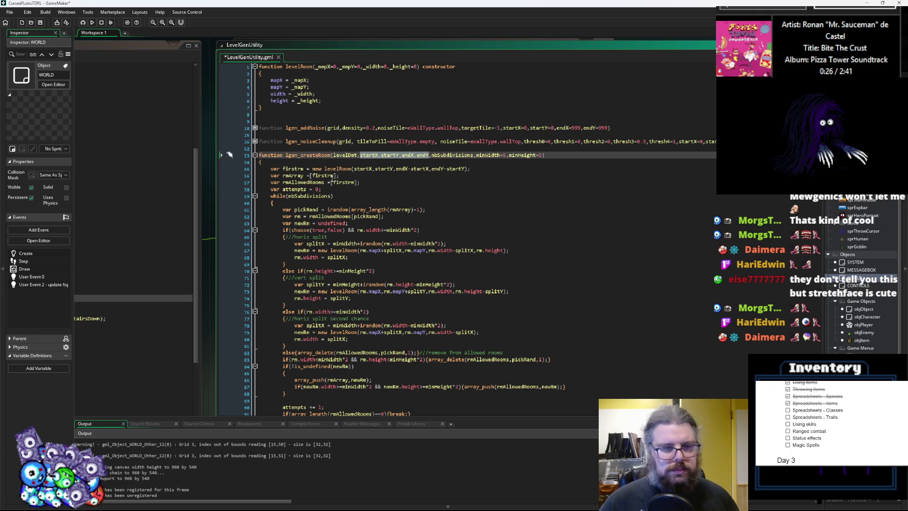
scroll(333, 180, "down", 7)
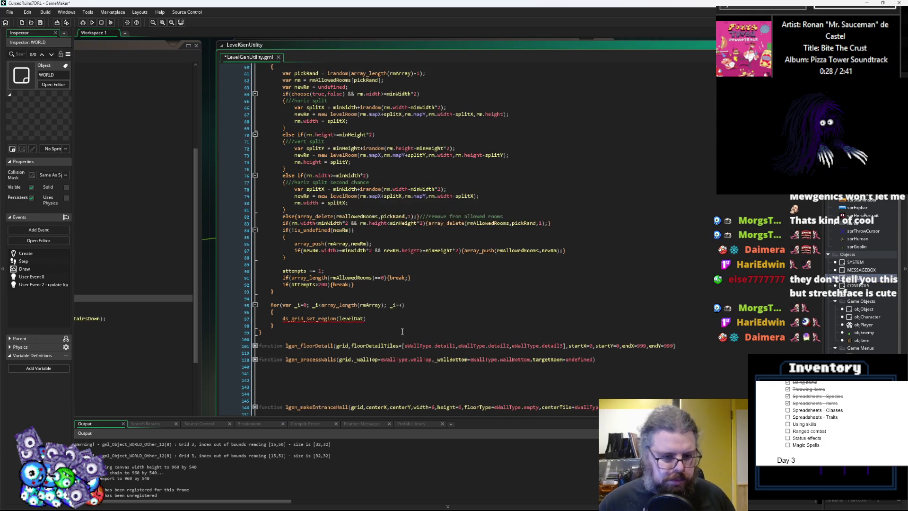
left_click(387, 321)
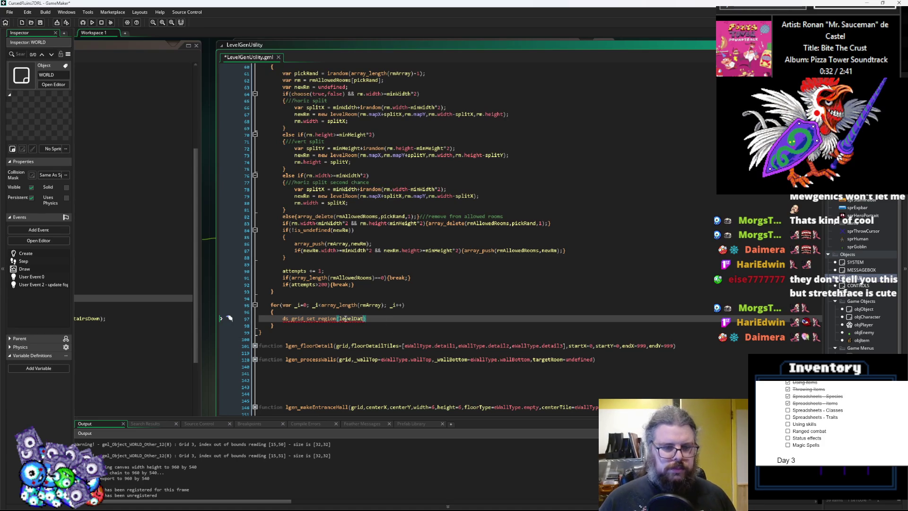
type(".level")
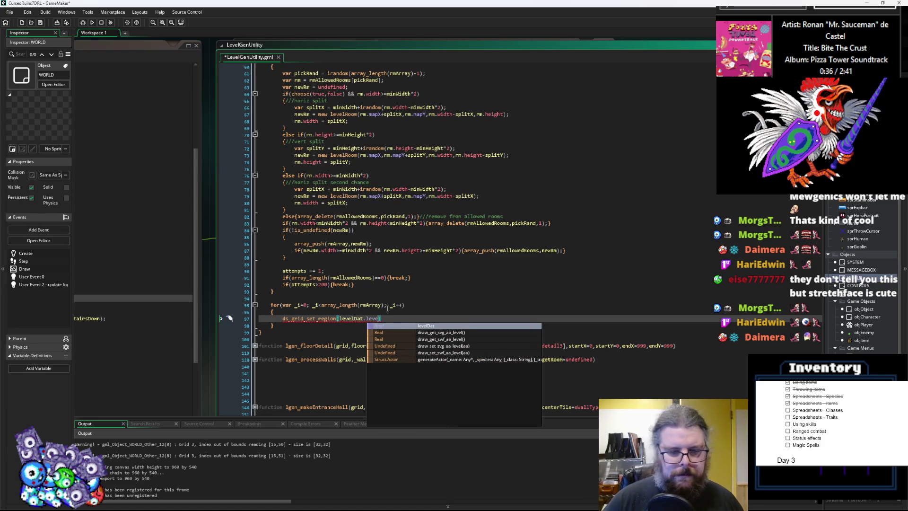
key("BackSpace")
type("el")
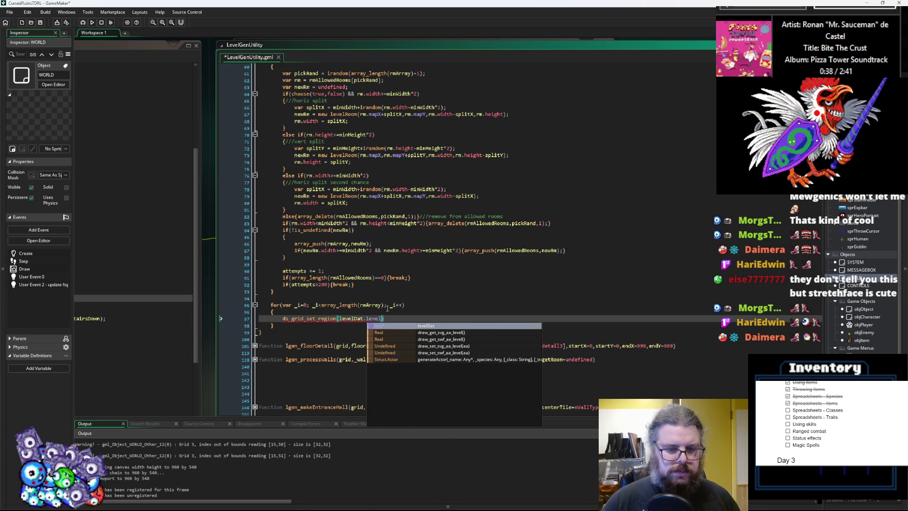
type("Grid")
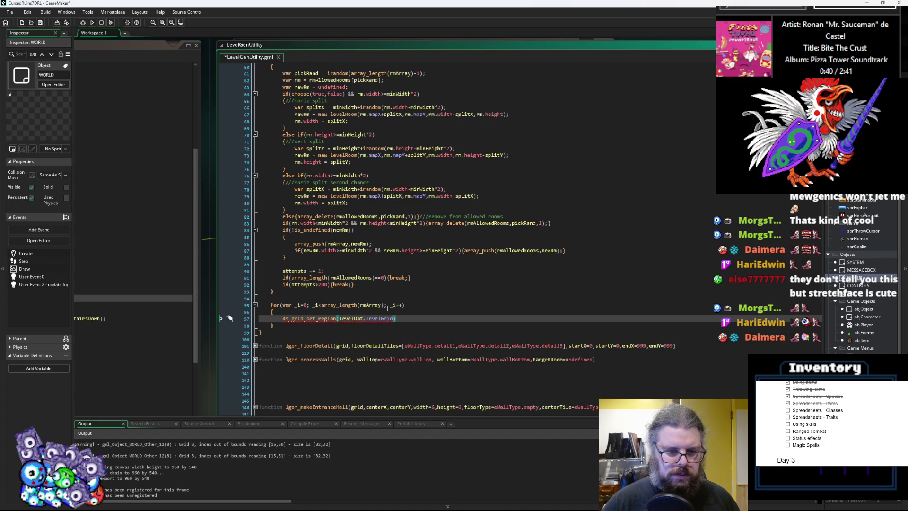
type(",")
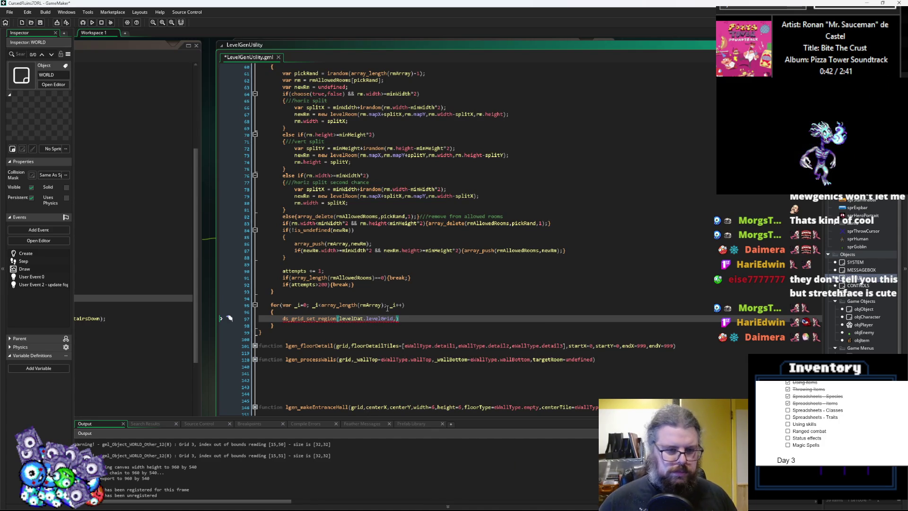
scroll(379, 328, "down", 1)
scroll(379, 328, "down", 2)
left_click(344, 253)
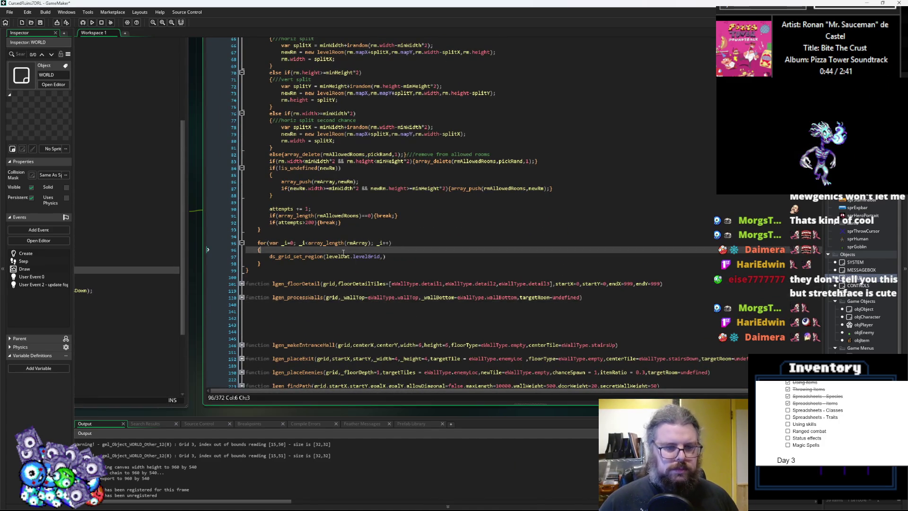
- Add 'var rm = rmArray[_i];' at the top of the loop body
key("Return")
type("var rm = ")
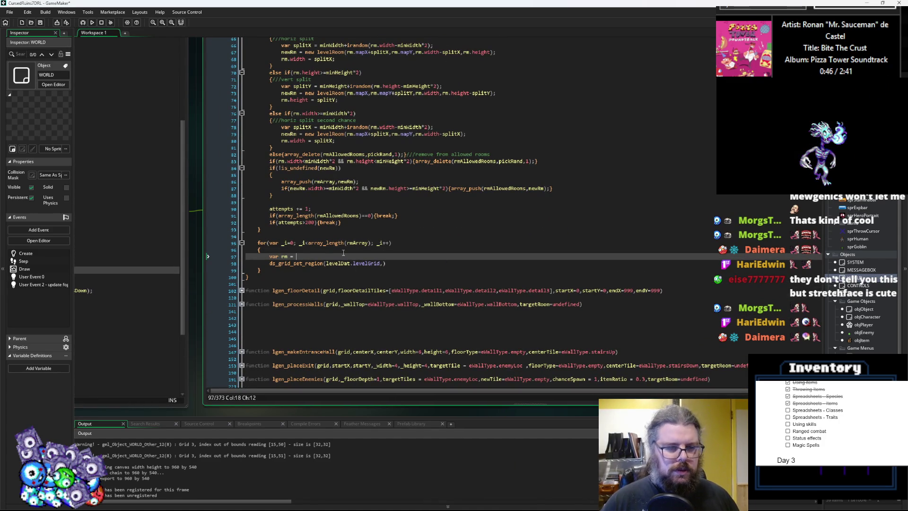
type("rmArrau")
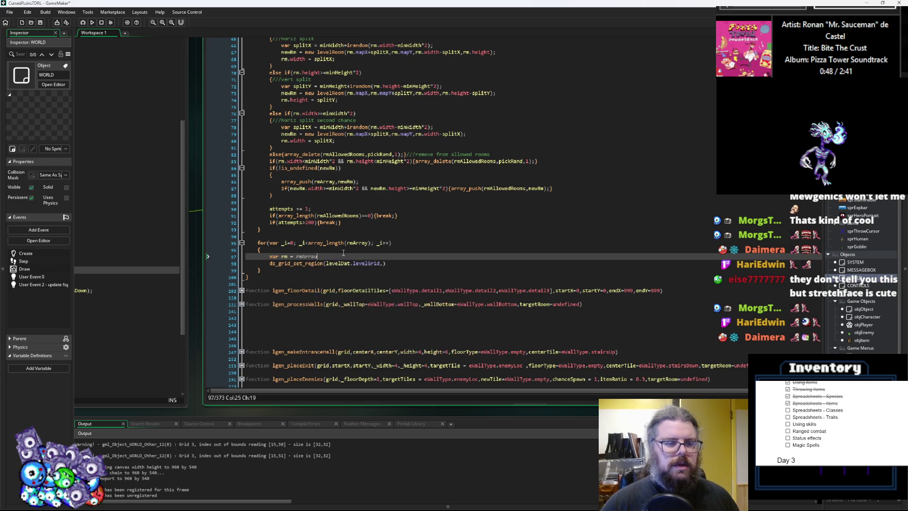
key("BackSpace")
key("BackSpace")
type("y")
key("Left")
type("_i")
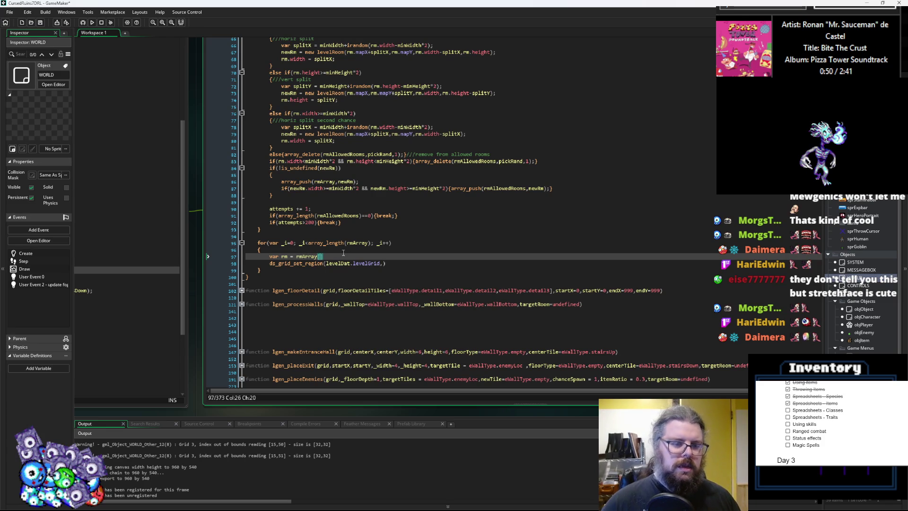
key("End")
type(";")
- Pass rm.mapX, rm.mapY, rm.mapX+rm.width-1, rm.mapY+rm.height-1 as the region arguments
key("Down")
key("End")
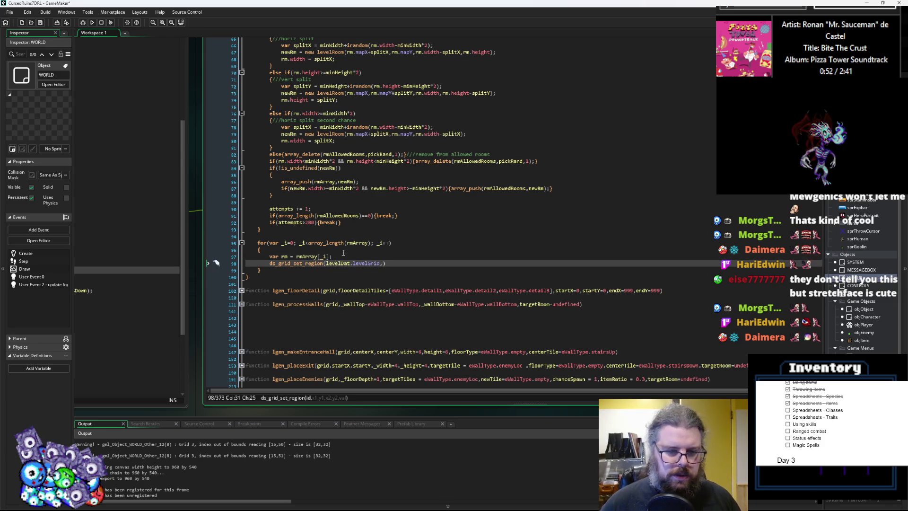
type("rm.")
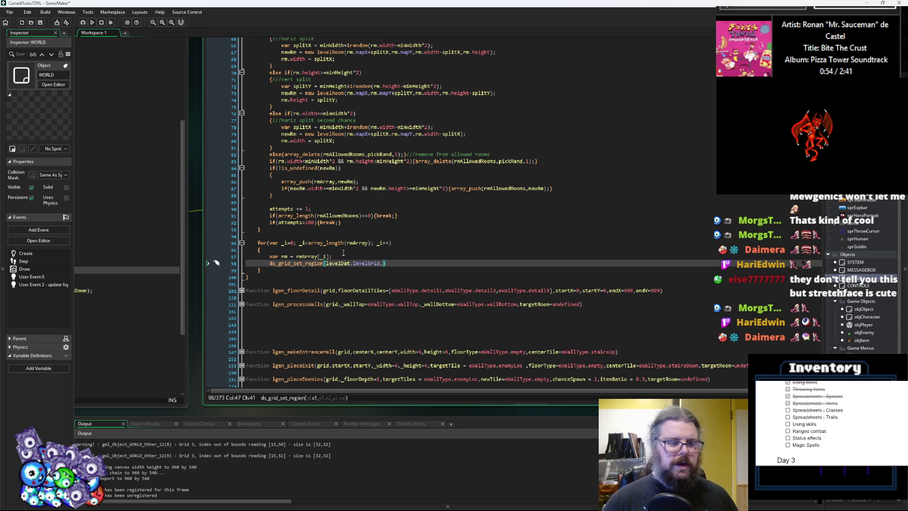
type("mapX,rm")
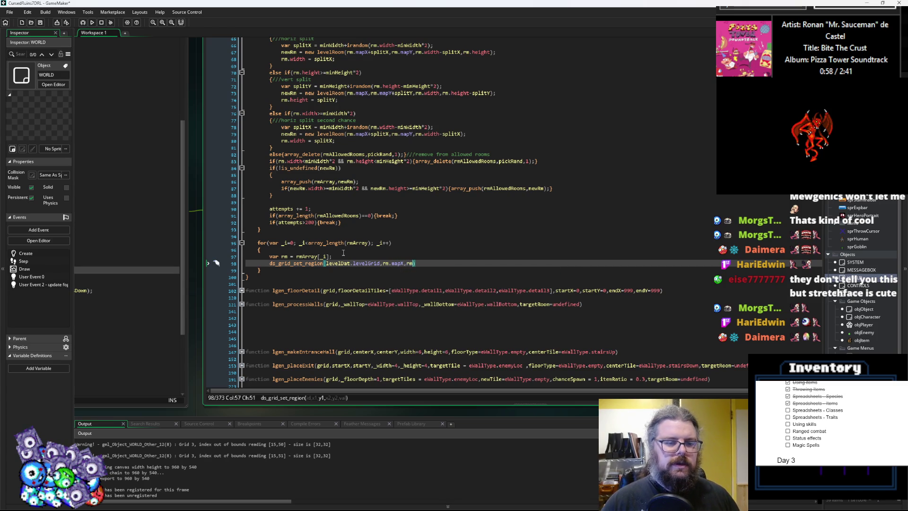
type(".mapY,rm.map")
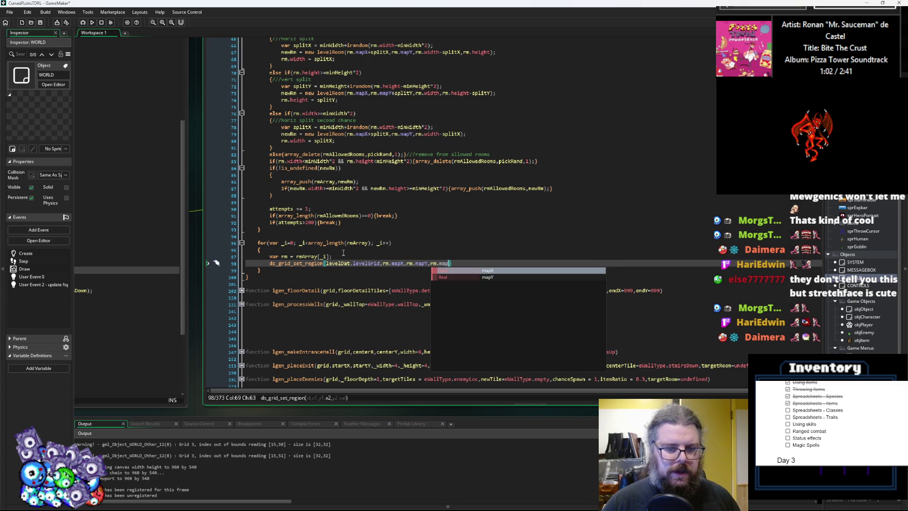
type("X+rm.")
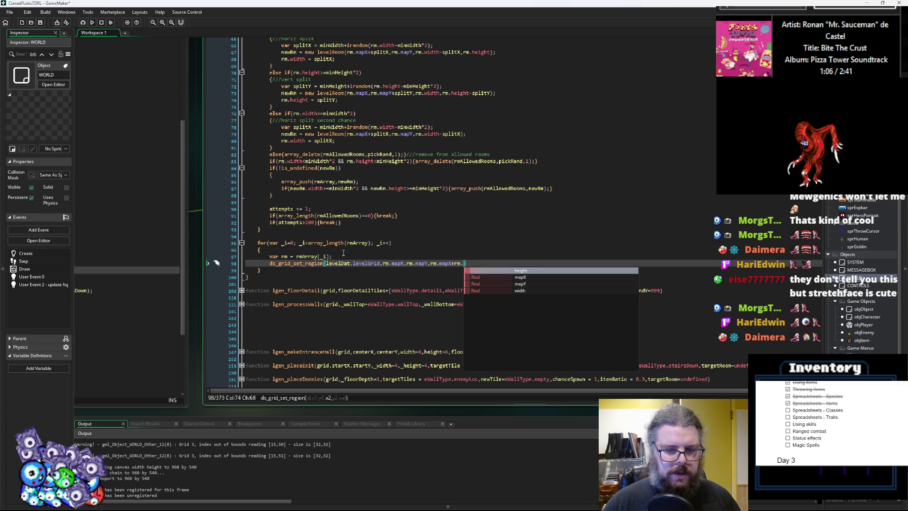
type("w")
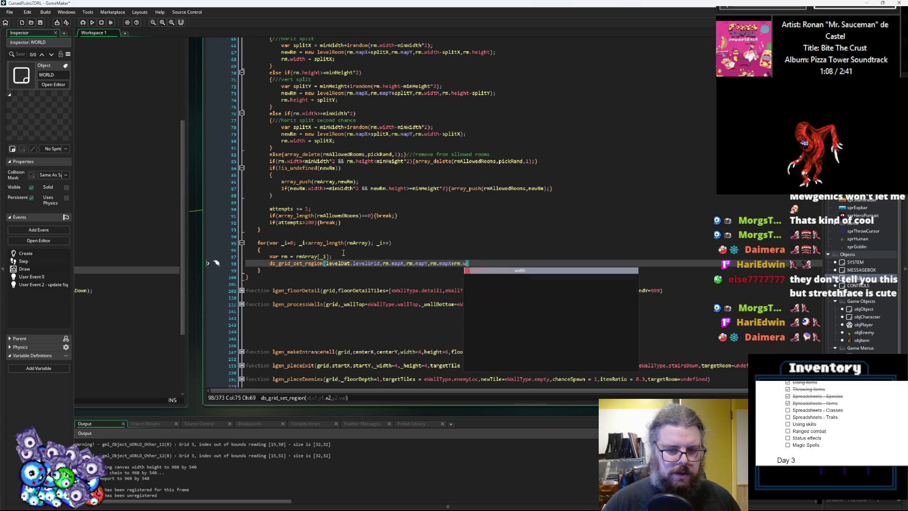
type("idth,rm.mapY")
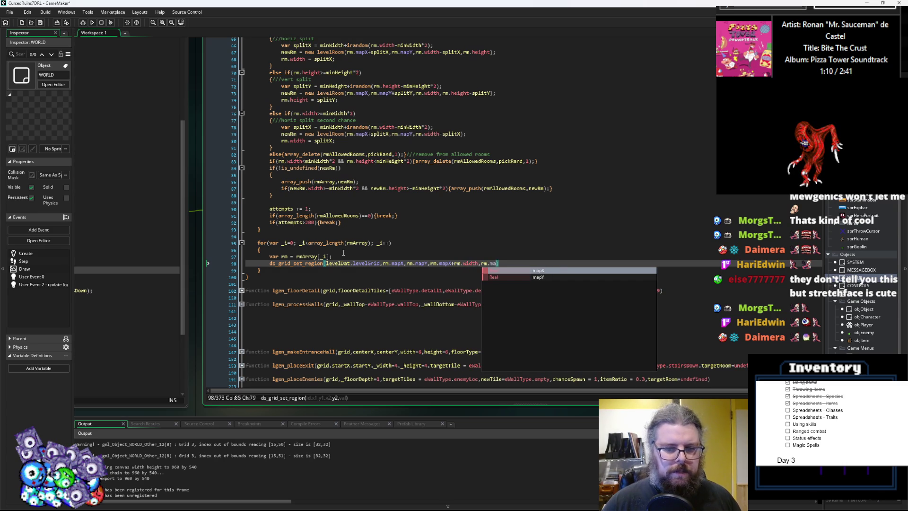
type("rm.")
type("height")
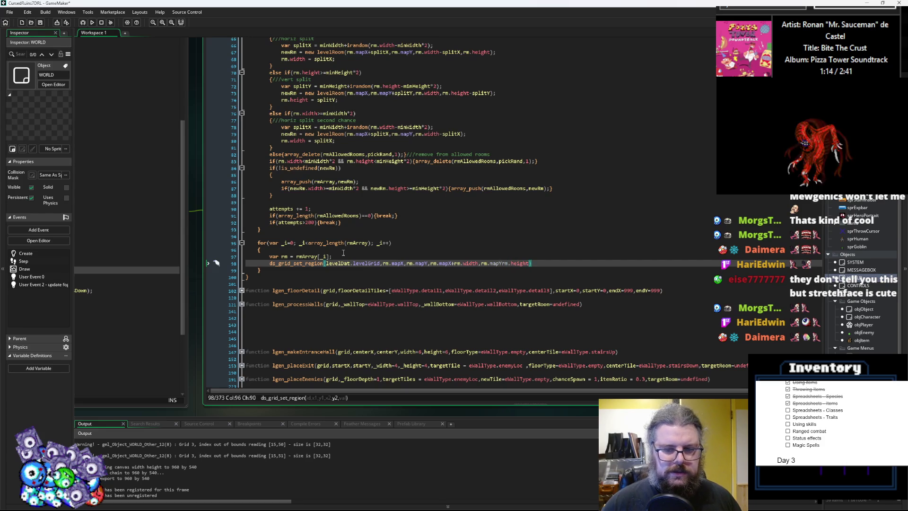
type("+")
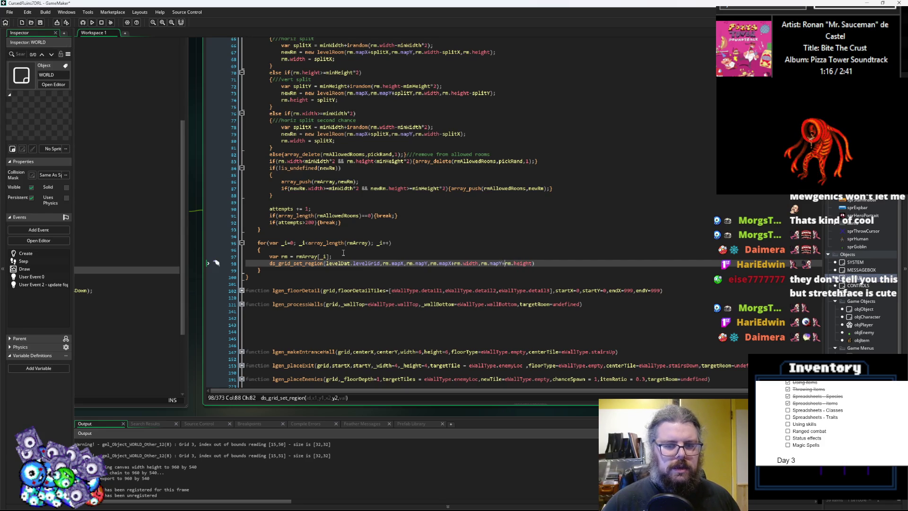
key("Left")
key("Left")
key("Left")
type("-1")
key("Right")
key("Right")
key("Right")
type("-1")
key("Right")
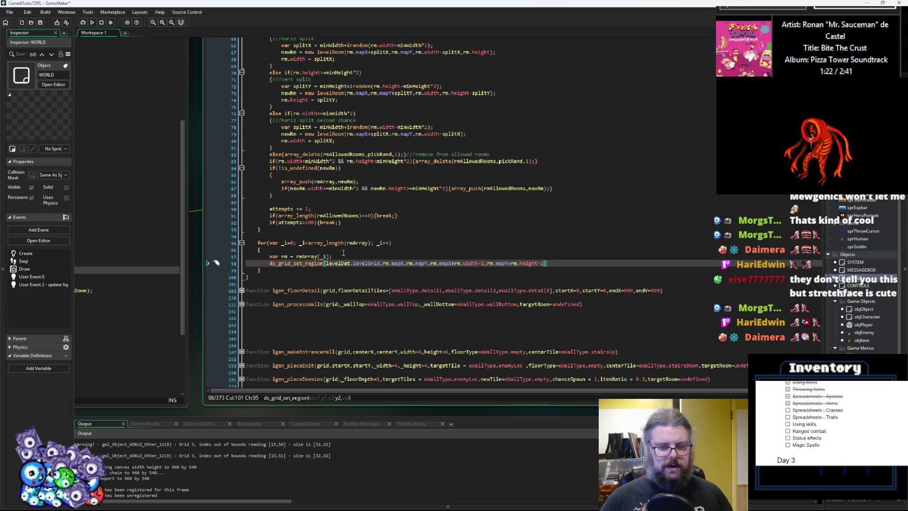
type(",")
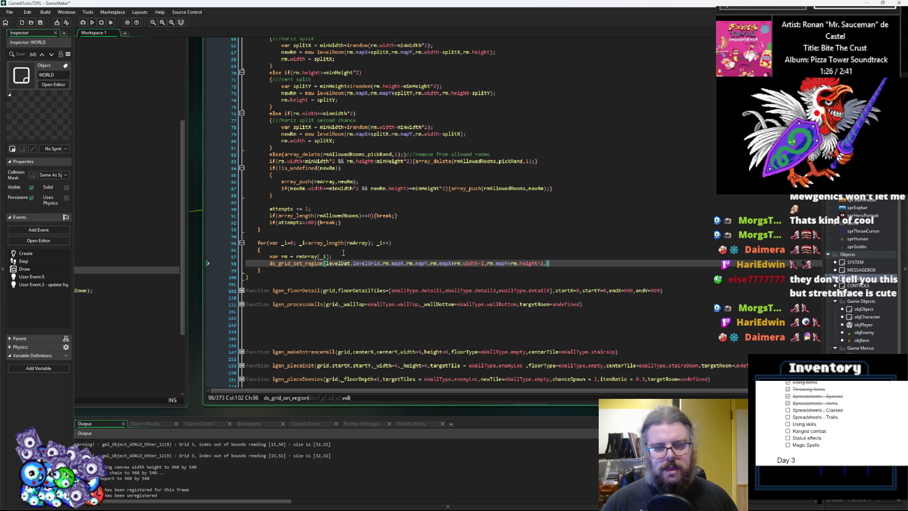
scroll(343, 253, "up", 8)
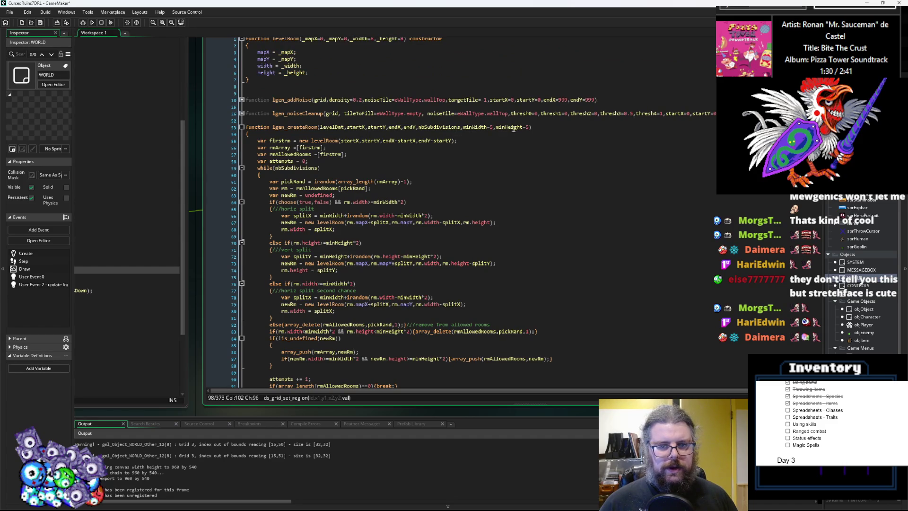
- Add a floorTile parameter defaulting to eWallType.empty to lgen_createRoom
left_click(530, 128)
type(",eWall")
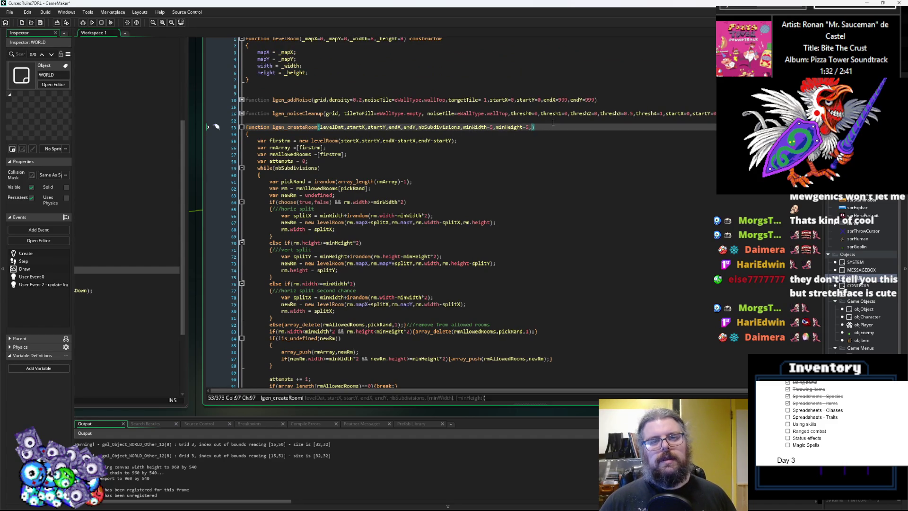
type("Type")
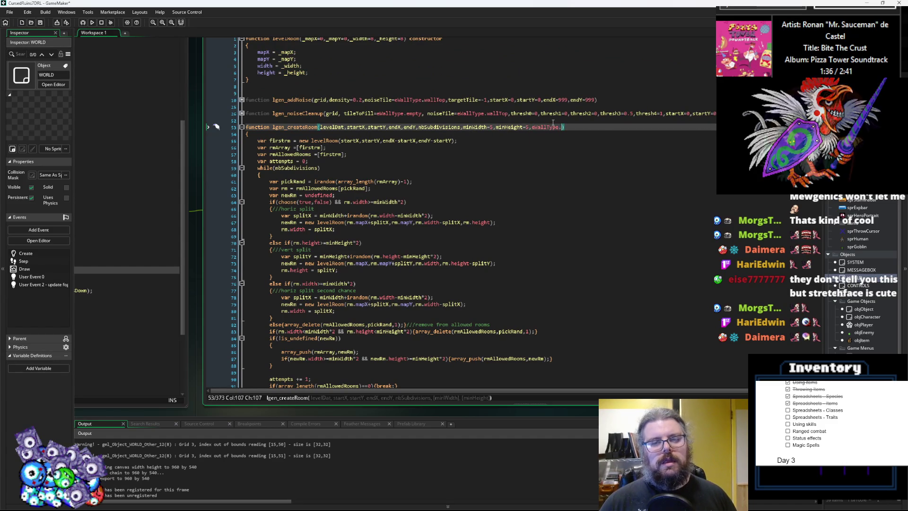
type(".")
key("BackSpace")
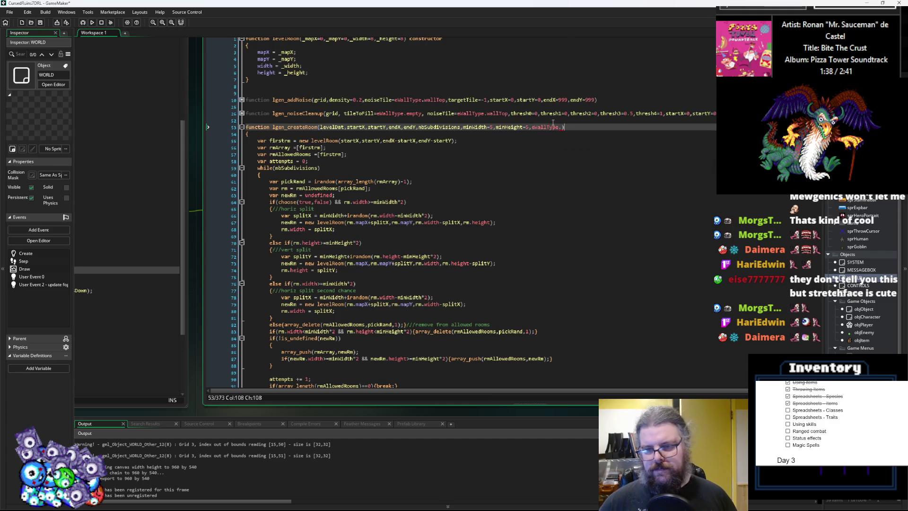
type(".")
key("Down")
key("Down")
key("Down")
key("Down")
key("Down")
key("Down")
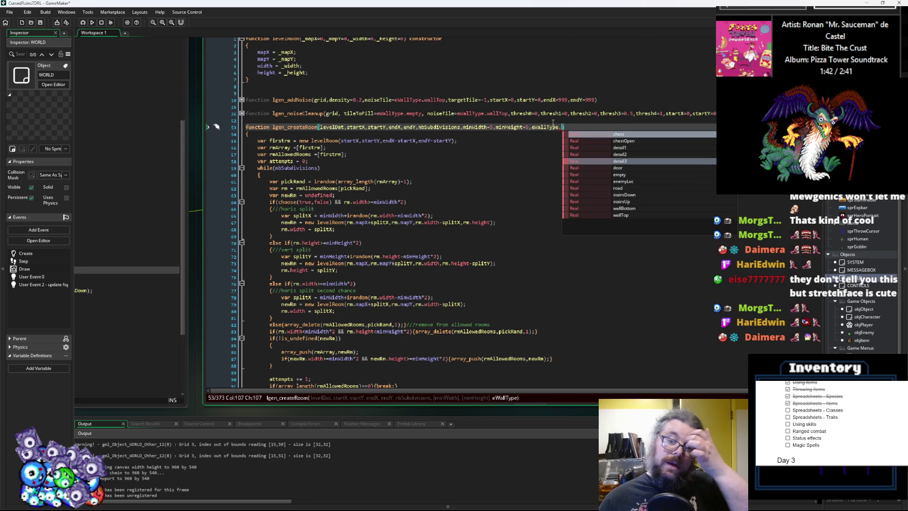
key("Up")
key("Up")
key("Down")
key("Down")
key("Down")
key("Up")
key("Up")
key("Up")
key("Up")
key("Up")
key("Down")
key("Down")
key("Down")
key("Down")
key("Down")
key("Return")
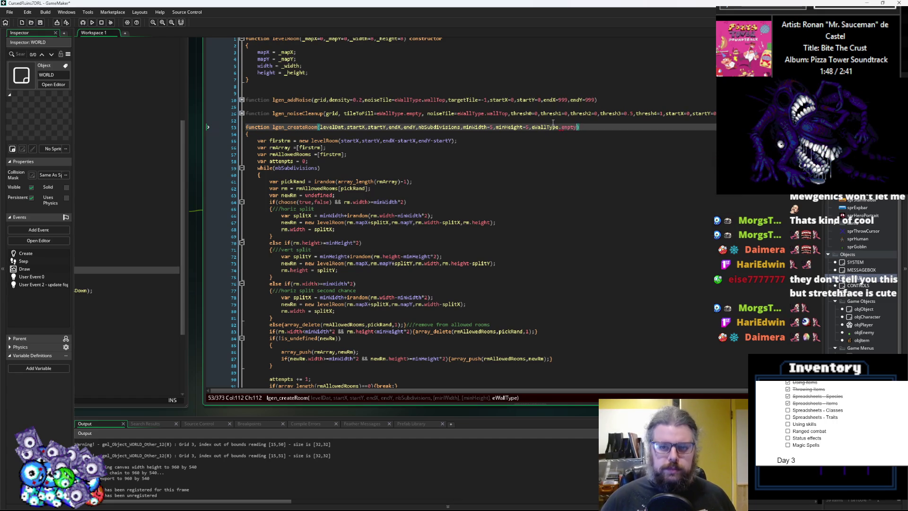
key("Left")
key("Left")
key("Left")
key("Left")
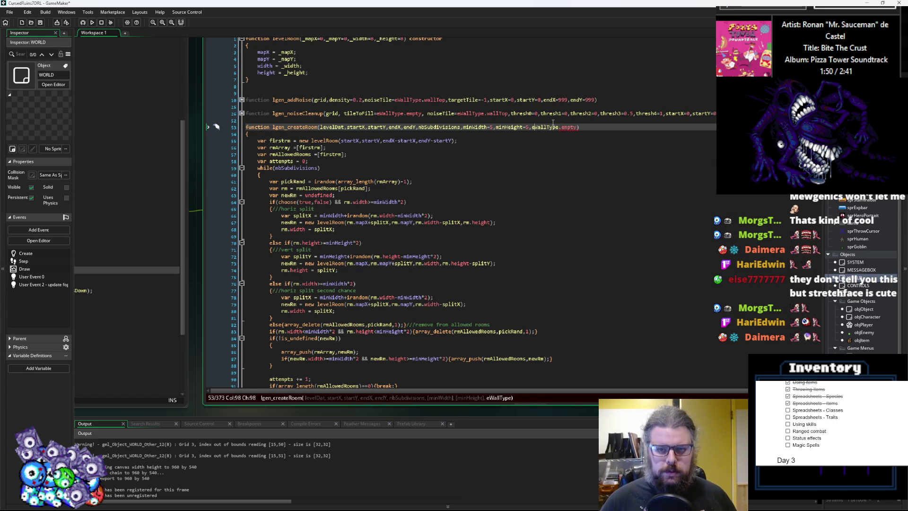
type("wall")
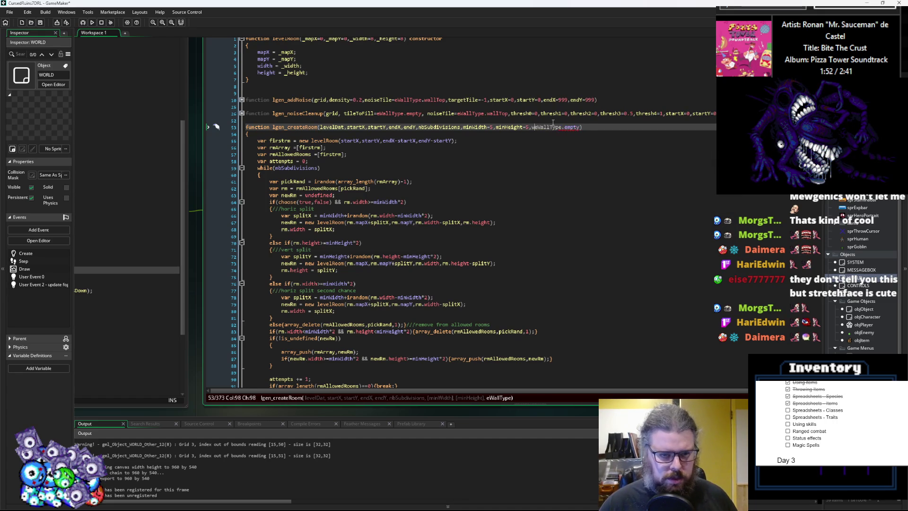
key("BackSpace")
key("BackSpace")
key("BackSpace")
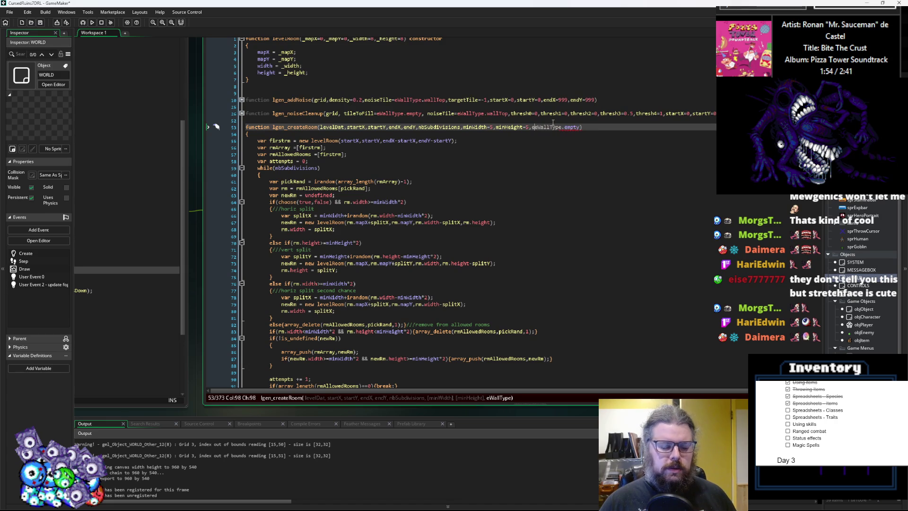
key("BackSpace")
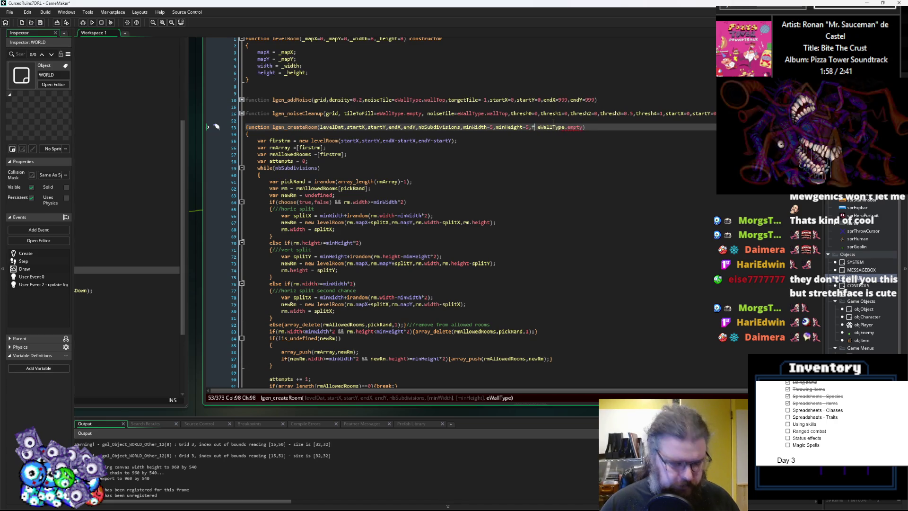
type("floorTile=")
key("BackSpace")
- Add wallTile=eWallType.wallTop and close the signature's parenthesis
key("End")
type(",wallTile")
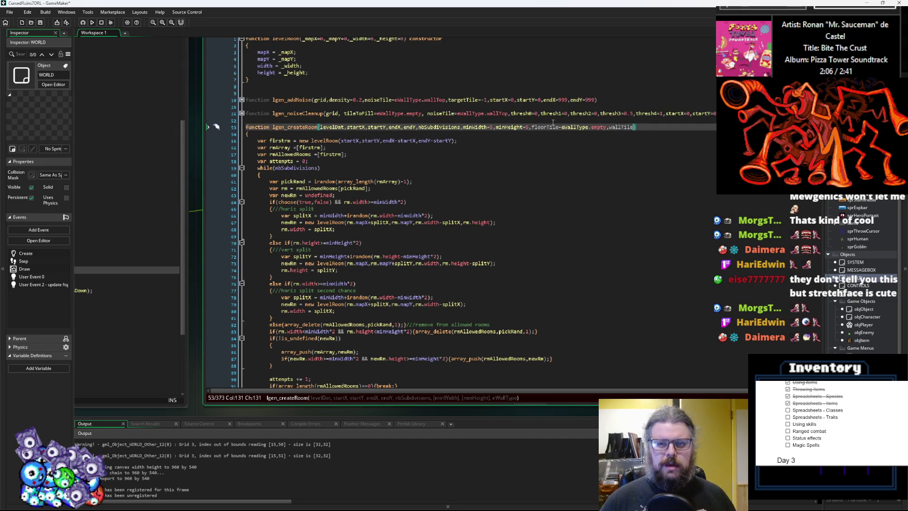
type("=eWal")
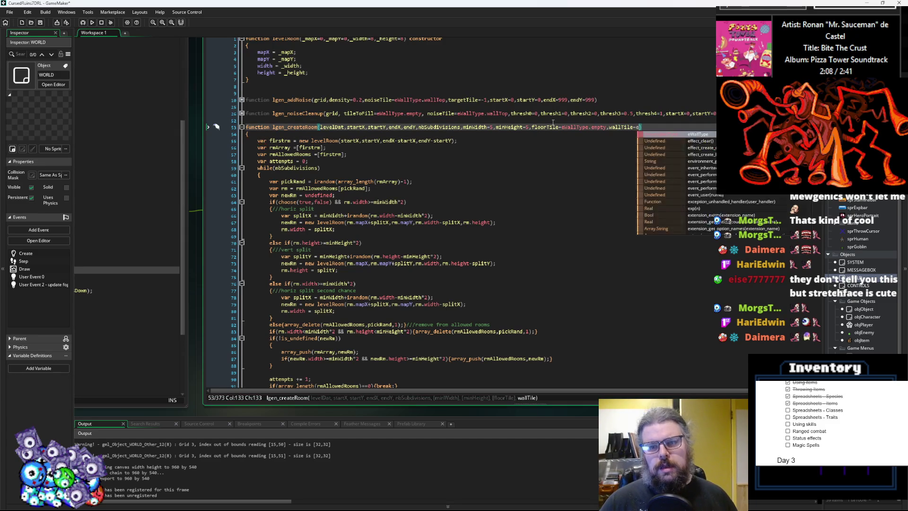
type("lType.")
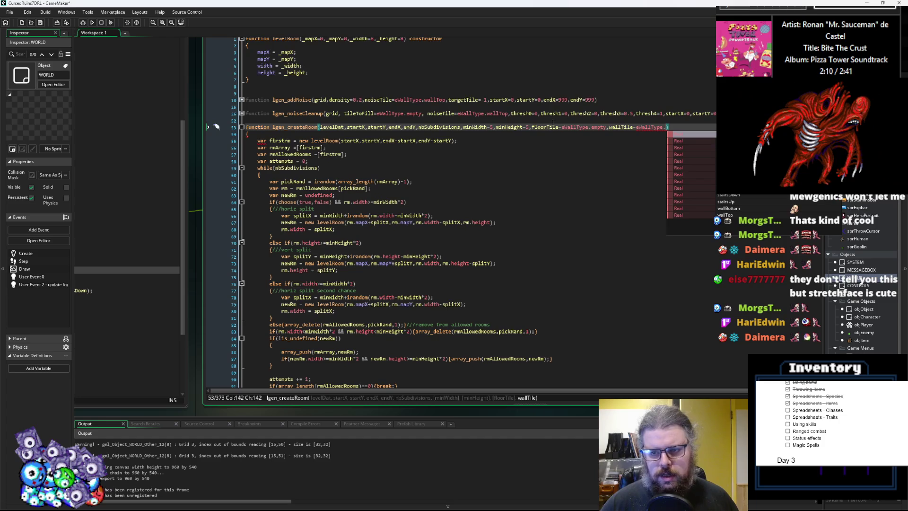
key("Down")
key("Down")
key("Down")
key("Return")
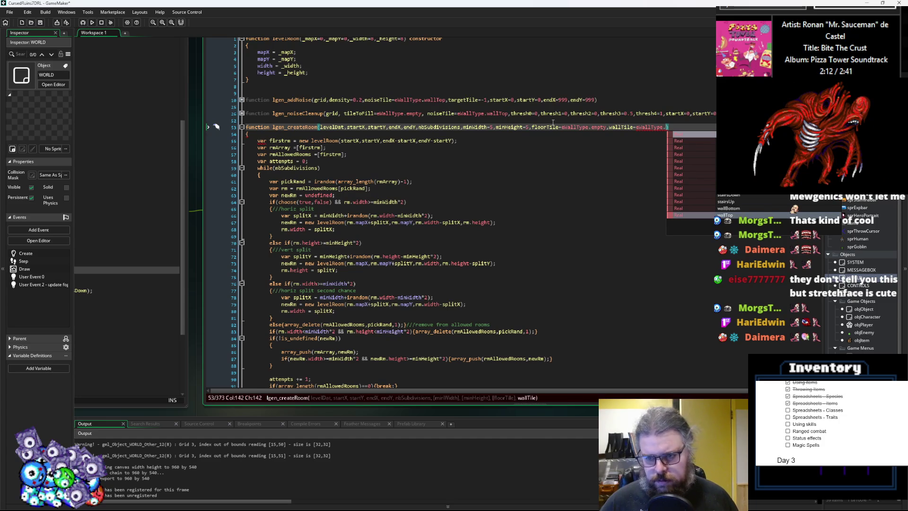
type(")")
left_click(547, 126)
scroll(473, 291, "down", 8)
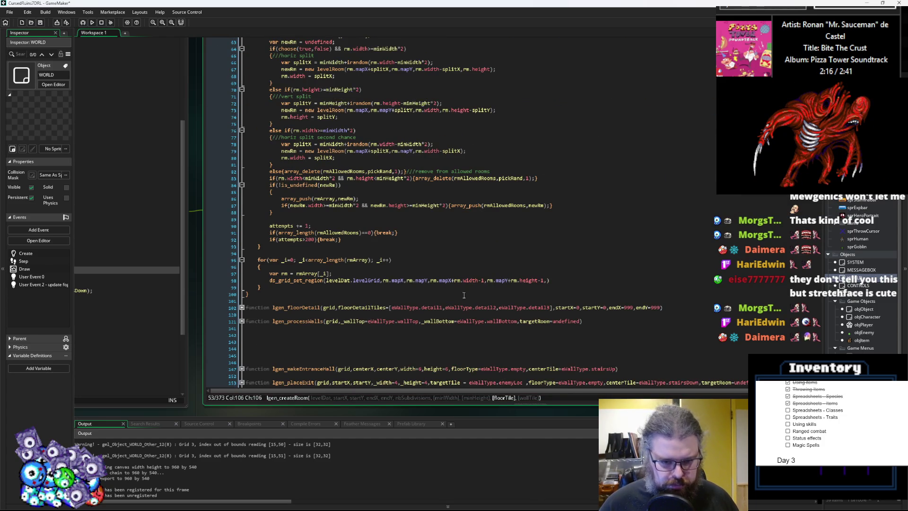
- Add floorTile as the final argument of the ds_grid_set_region call
scroll(464, 294, "up", 1)
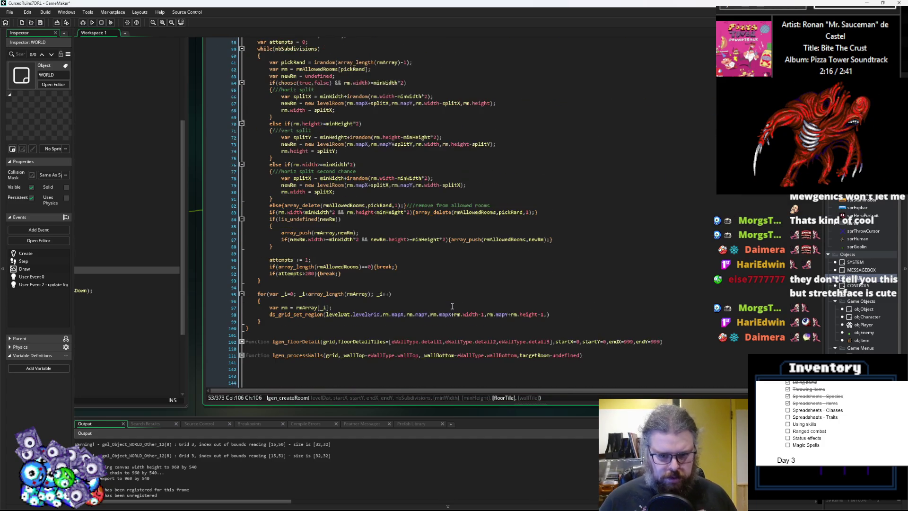
left_click(339, 297)
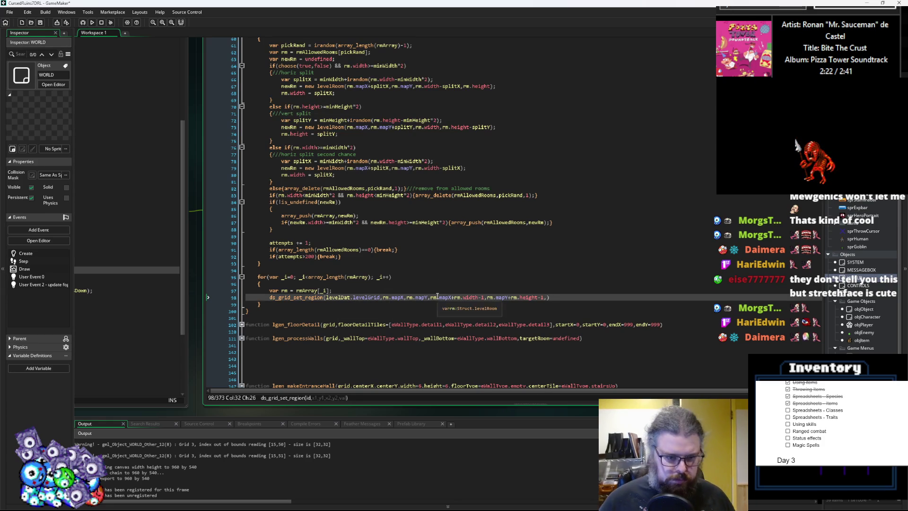
left_click(555, 297)
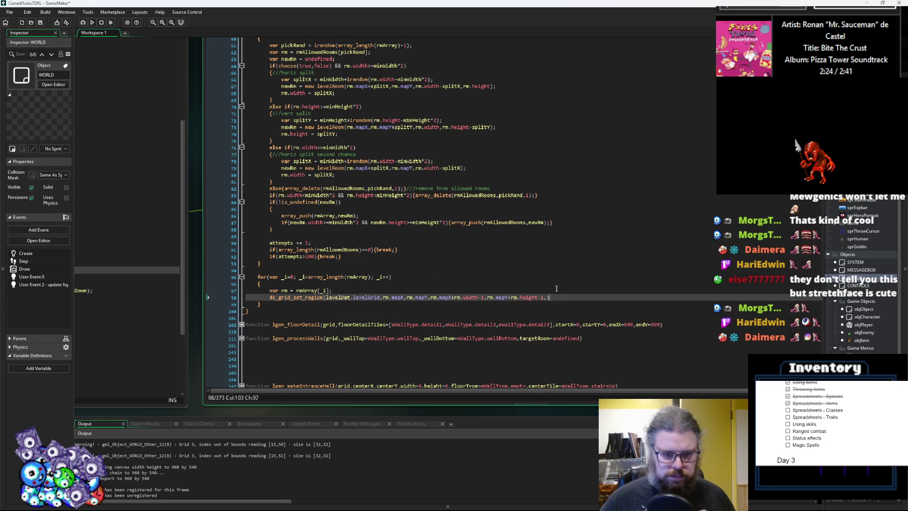
left_click(545, 297)
type(",")
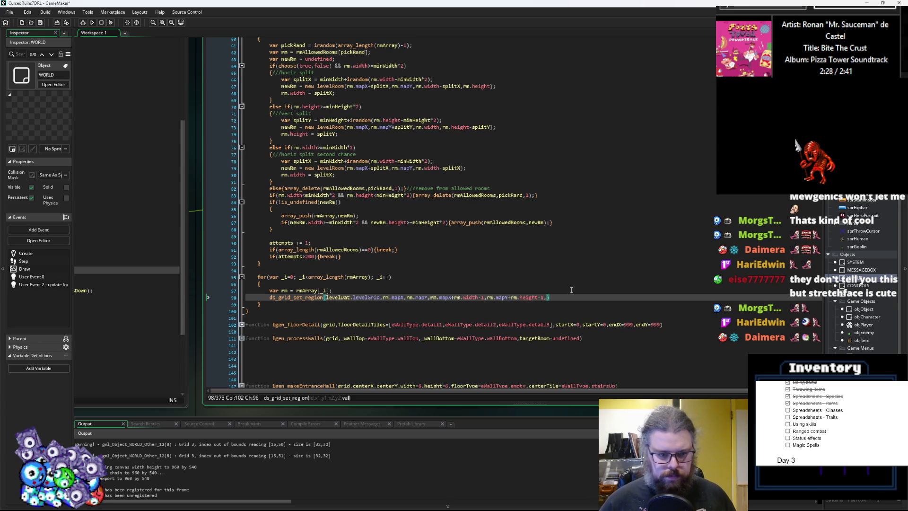
type("floorTile")
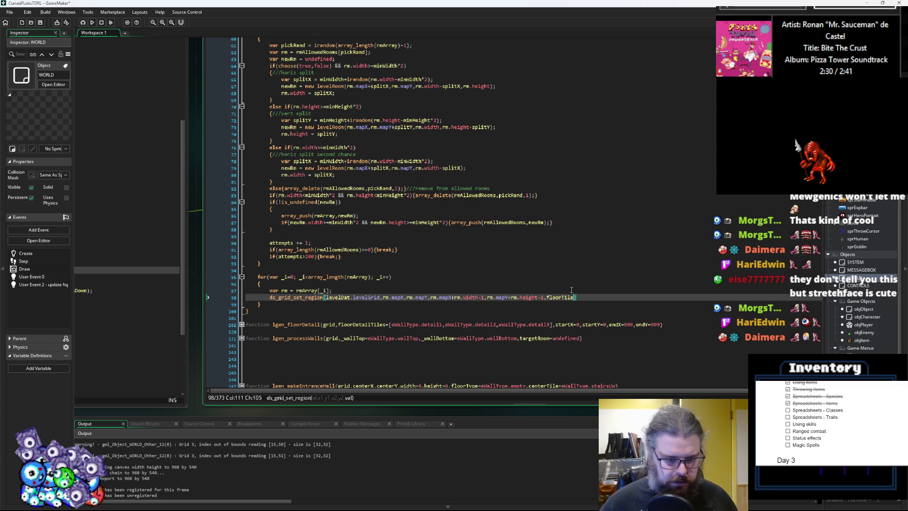
- Change that last argument to wallTile and end the line with a semicolon
scroll(571, 290, "up", 5)
double_click(677, 111)
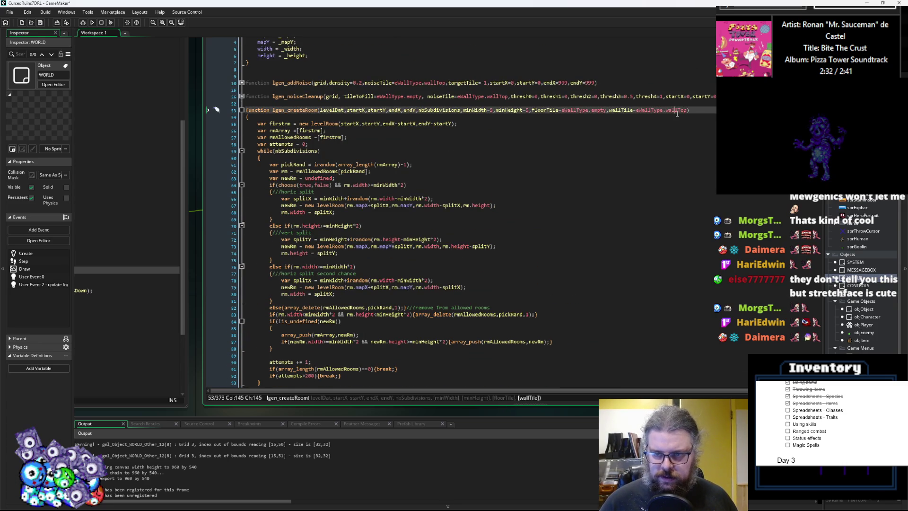
scroll(553, 329, "down", 3)
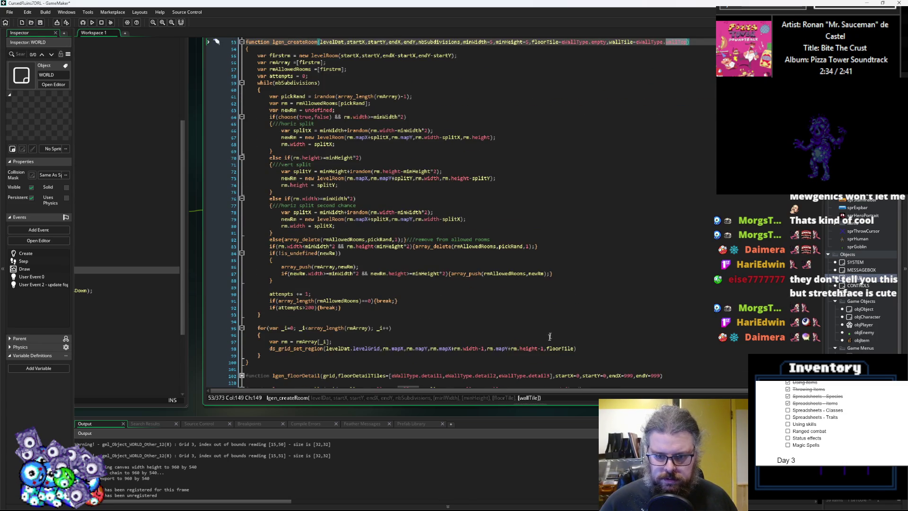
scroll(644, 180, "up", 2)
scroll(618, 85, "down", 3)
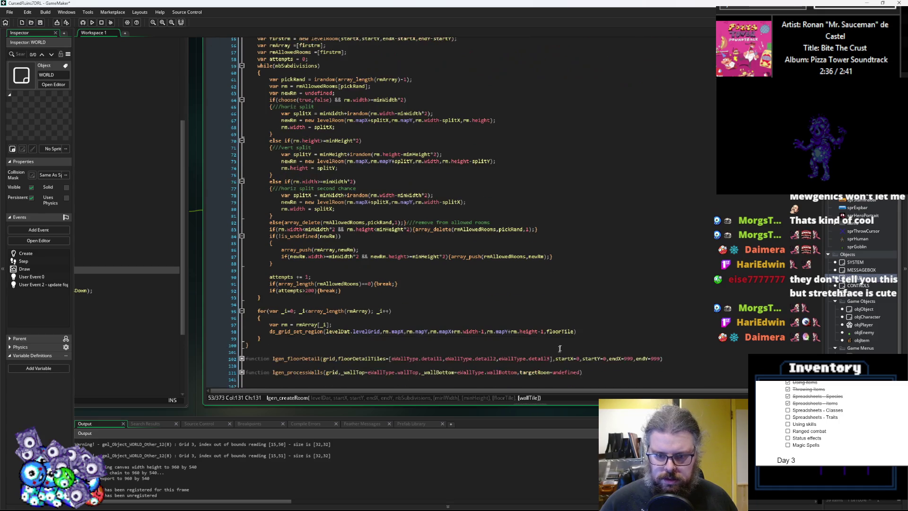
left_click(562, 331)
key("BackSpace")
key("BackSpace")
key("BackSpace")
type("wall")
key("End")
type(";")
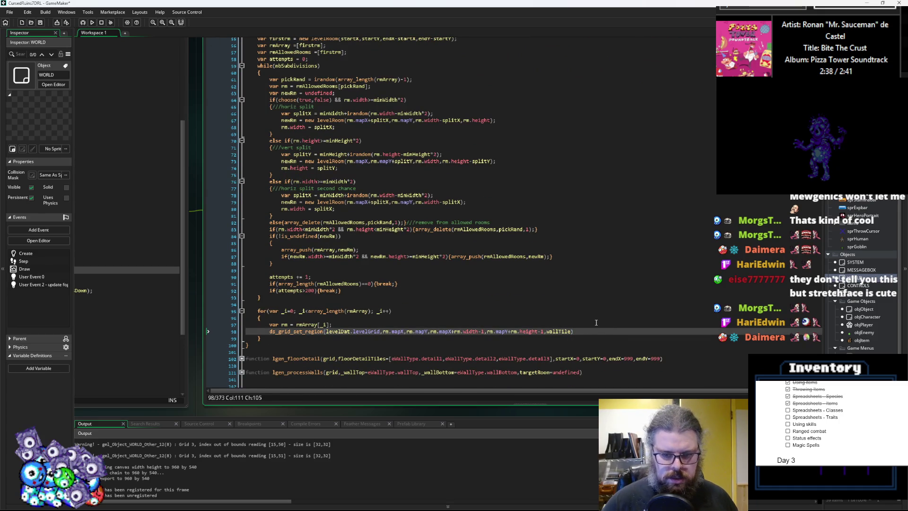
left_click_drag(578, 331, 269, 332)
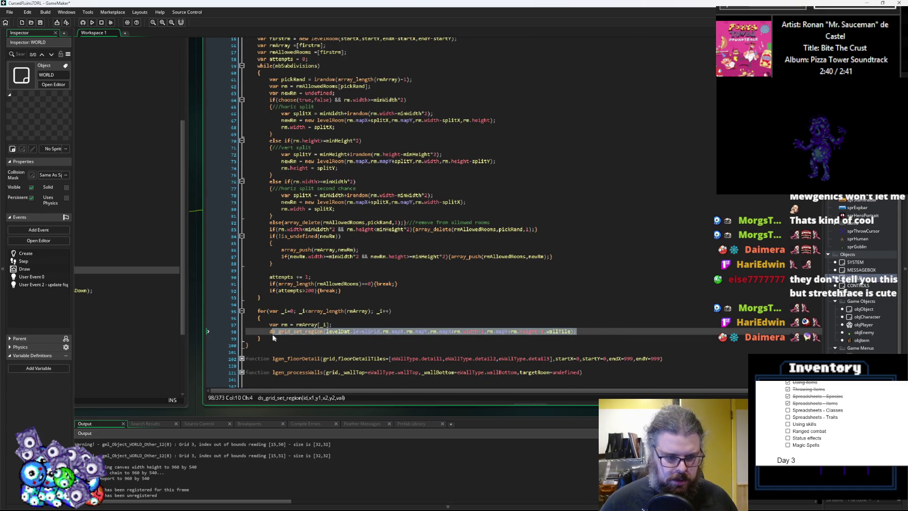
- Duplicate the ds_grid_set_region line below itself
key("End")
key("ctrl+d")
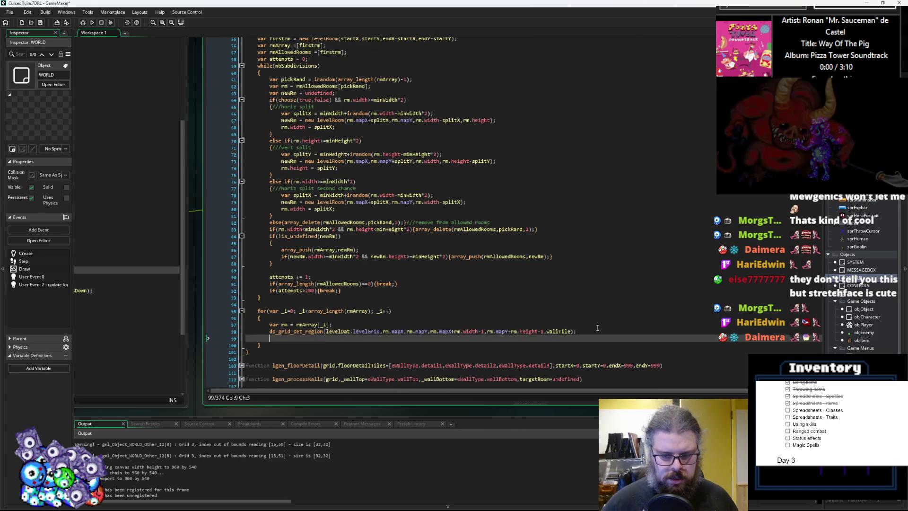
scroll(597, 328, "up", 2)
scroll(597, 328, "up", 2)
double_click(598, 127)
key("ctrl+c")
scroll(570, 265, "down", 5)
double_click(586, 333)
key("ctrl+v")
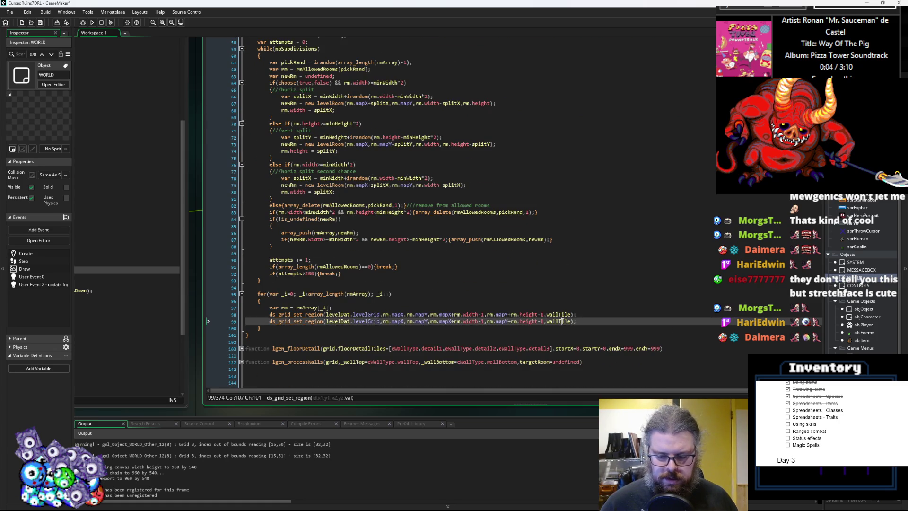
- Replace wallTile with floorTile in the duplicated call
scroll(600, 179, "up", 4)
double_click(546, 93)
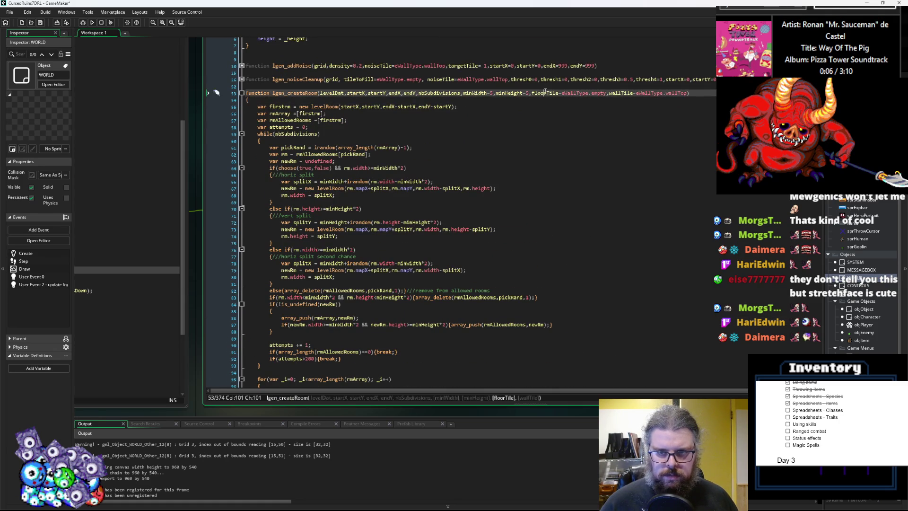
scroll(552, 245, "down", 3)
key("ctrl+c")
double_click(559, 338)
key("ctrl+v")
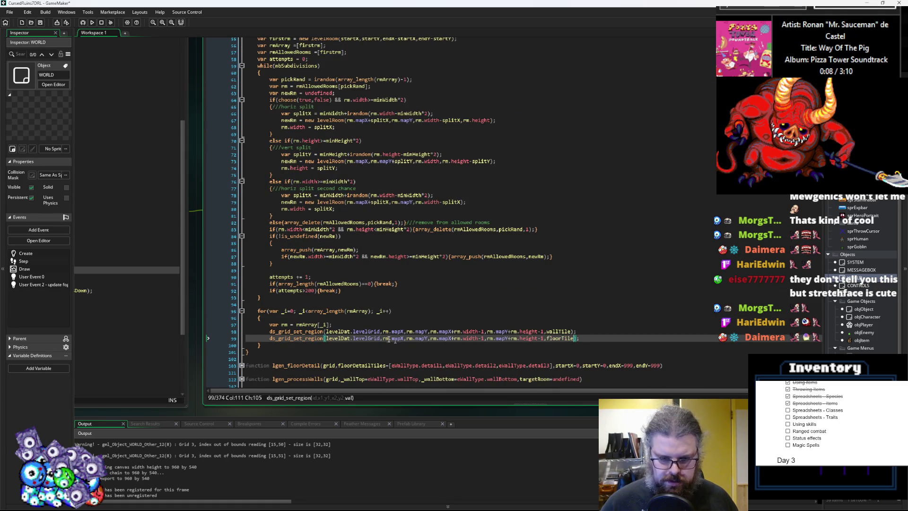
- Inset the copy's region start to rm.mapX+1, rm.mapY+1 and add a new line below
left_click(405, 338)
type("+1")
key("Right")
key("Right")
key("Right")
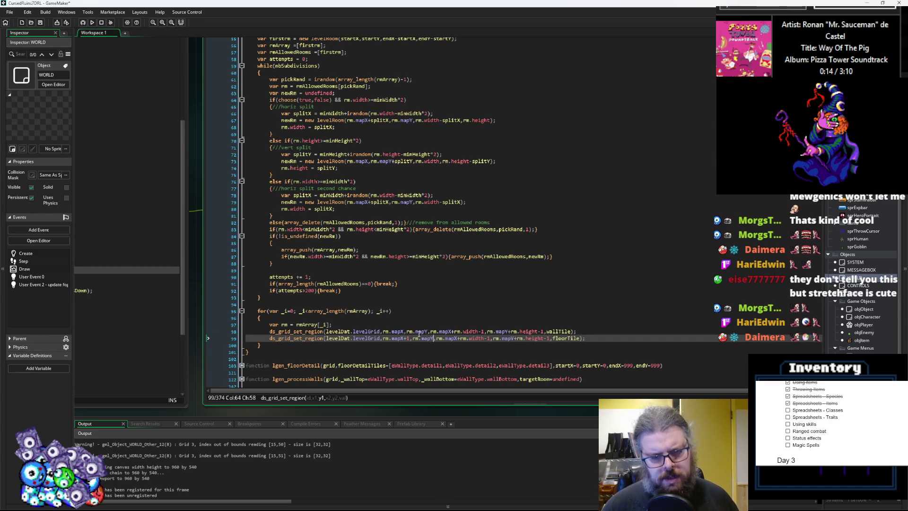
type("+1")
key("Right")
key("Right")
key("Right")
key("Right")
key("Right")
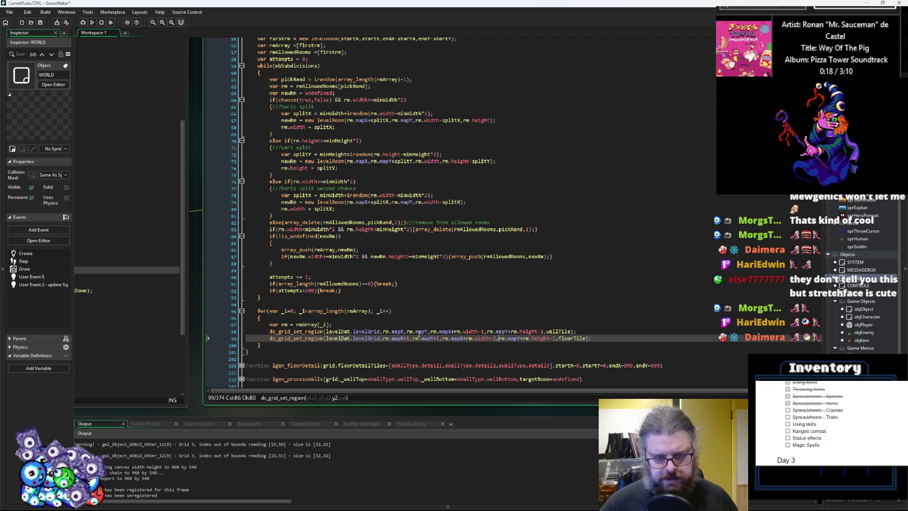
key("Right")
key("Right")
key("Right")
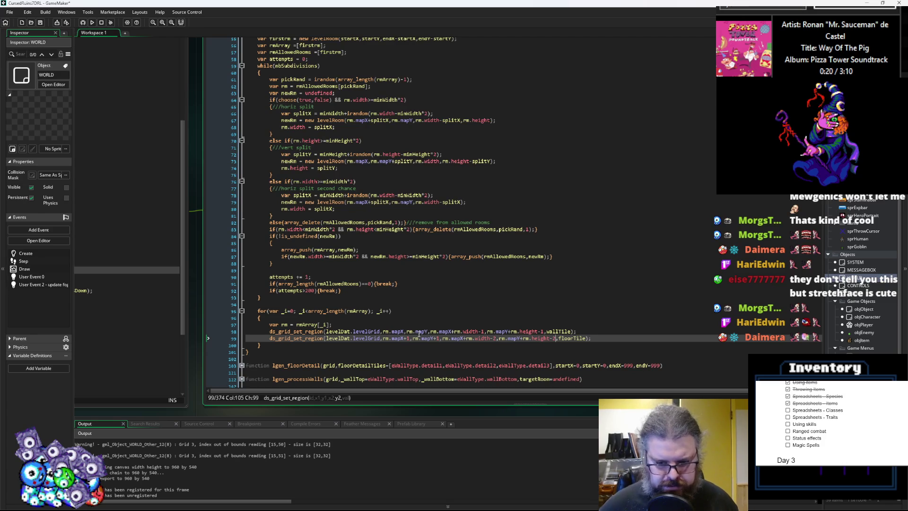
left_click(622, 337)
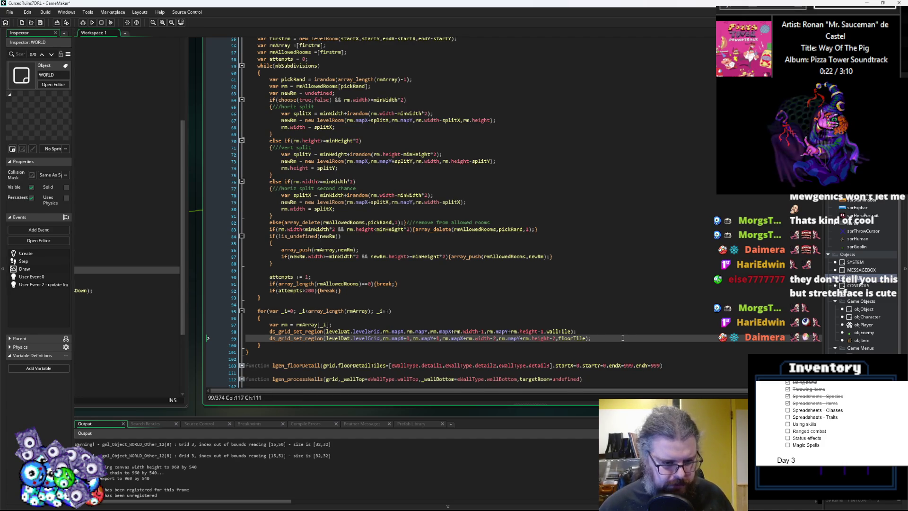
key("Return")
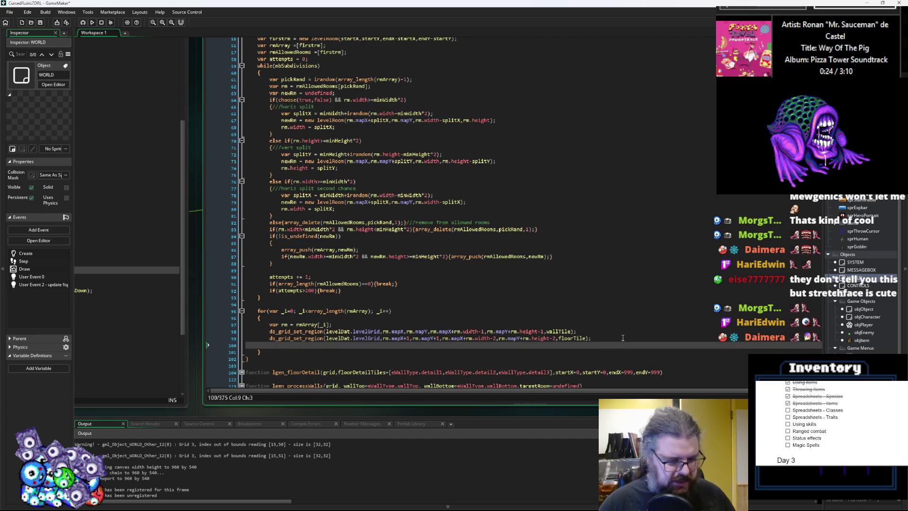
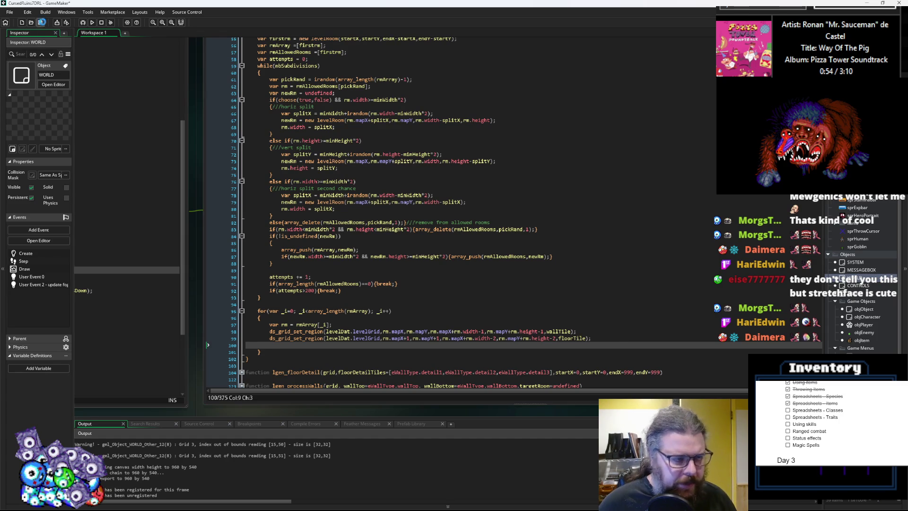
- Insert a blank line after 'height = _height;' in the levelRoom constructor
left_click(378, 302)
left_click(378, 298)
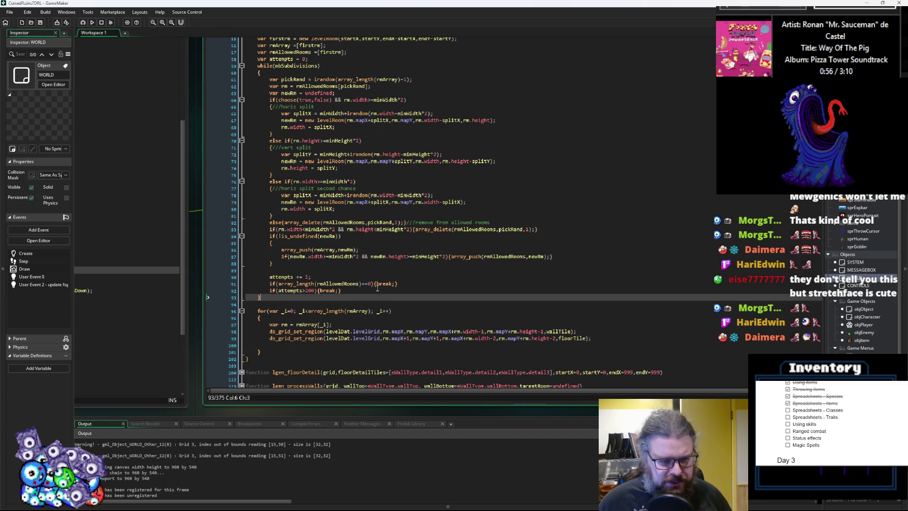
scroll(378, 294, "up", 3)
scroll(377, 288, "up", 2)
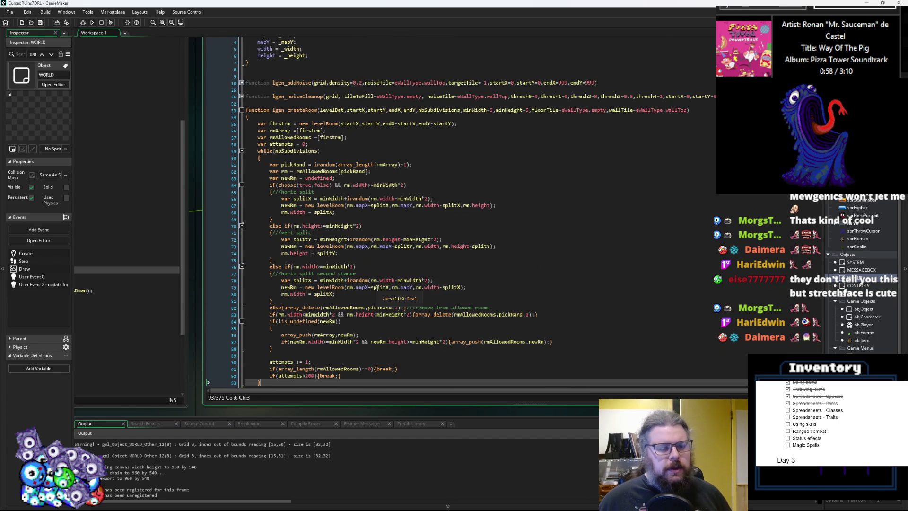
scroll(378, 288, "down", 1)
left_click(360, 196)
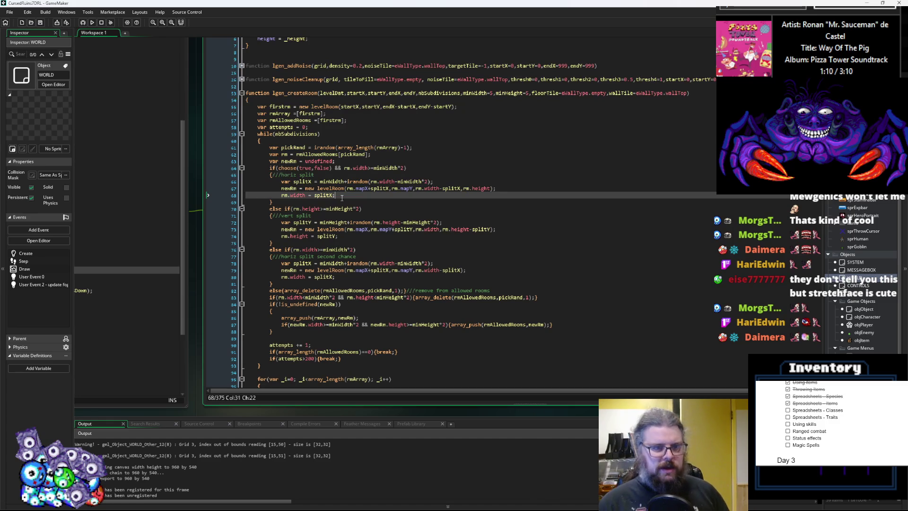
scroll(342, 197, "up", 2)
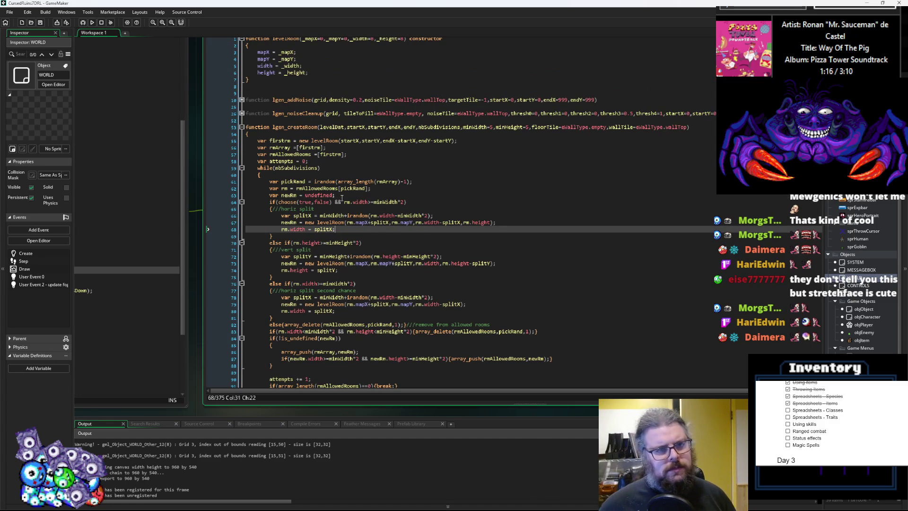
left_click(320, 71)
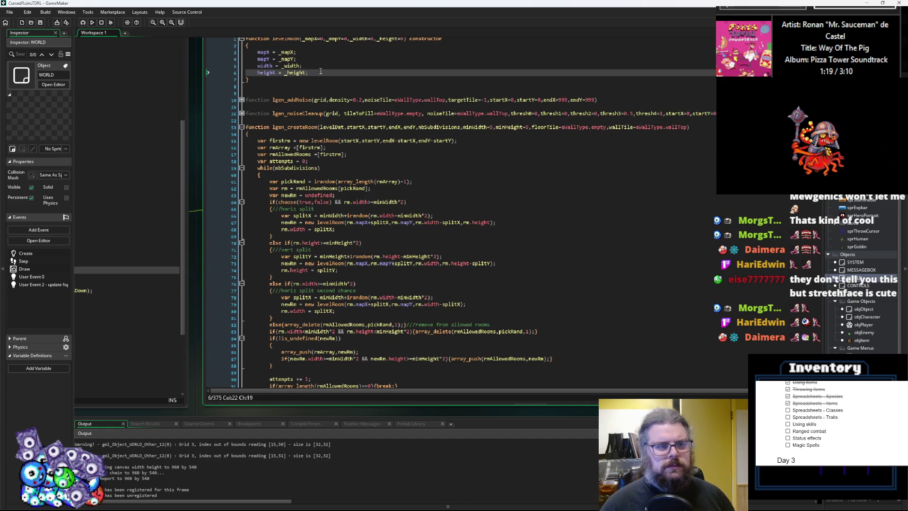
key("Return")
- Erase the partial 'door' field name and look over the rm and newRm declarations
type("door")
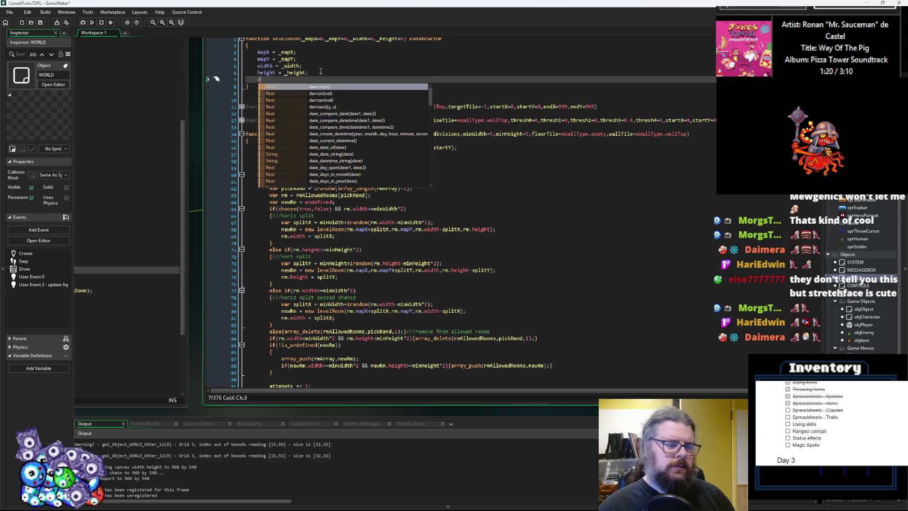
key("BackSpace")
key("BackSpace")
key("BackSpace")
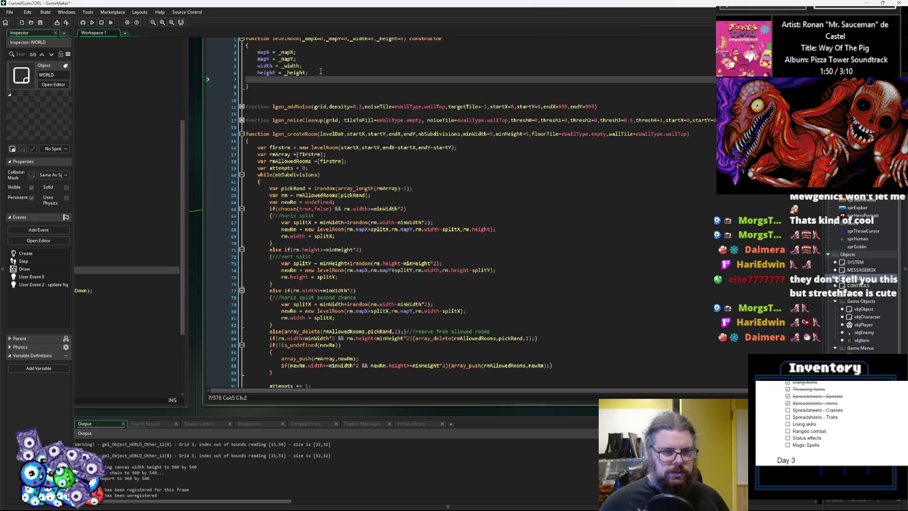
left_click(364, 195)
left_click(378, 202)
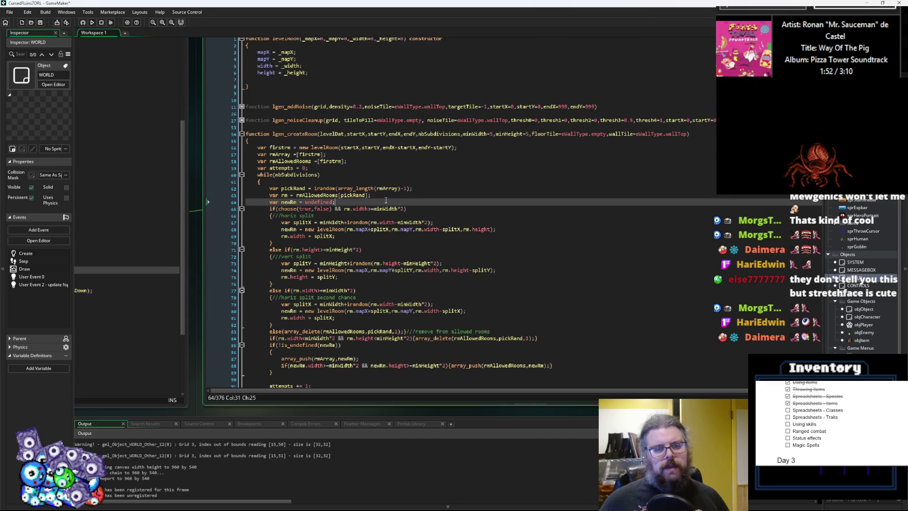
scroll(390, 205, "down", 3)
scroll(390, 206, "down", 2)
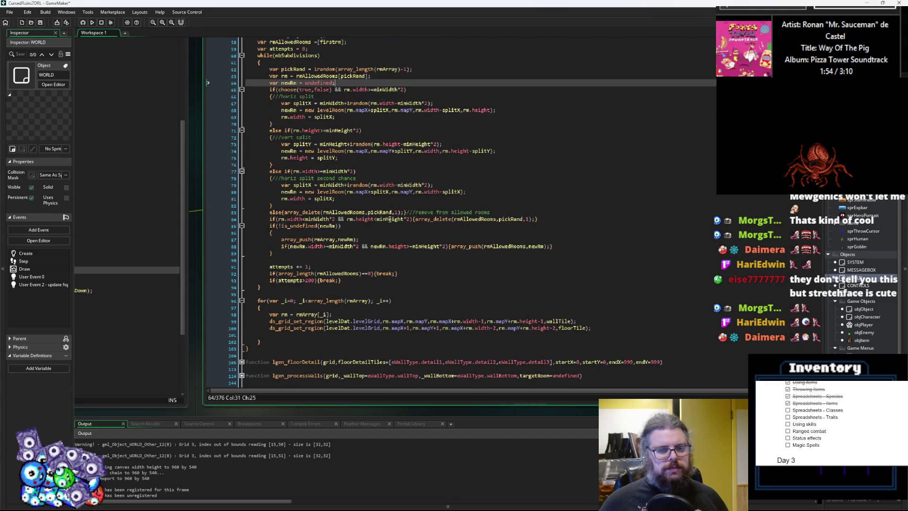
scroll(390, 219, "down", 3)
scroll(390, 222, "up", 3)
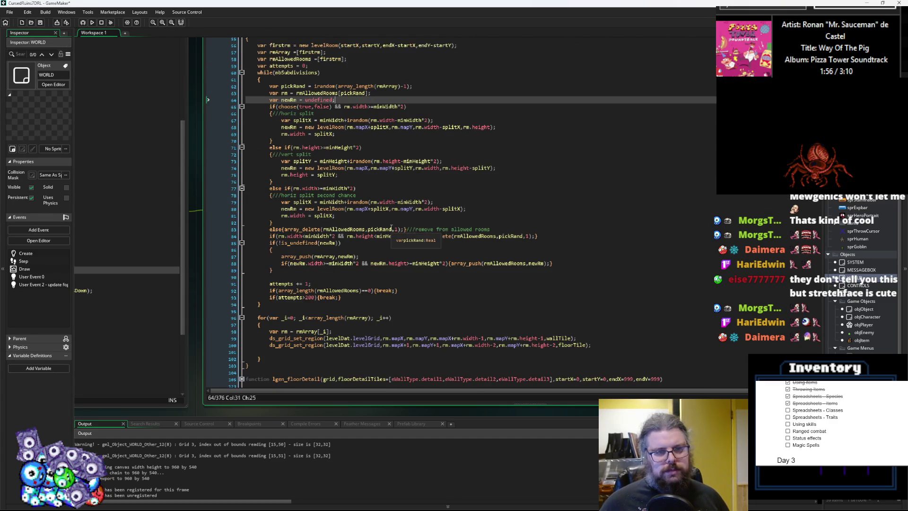
scroll(392, 227, "up", 2)
scroll(391, 227, "up", 4)
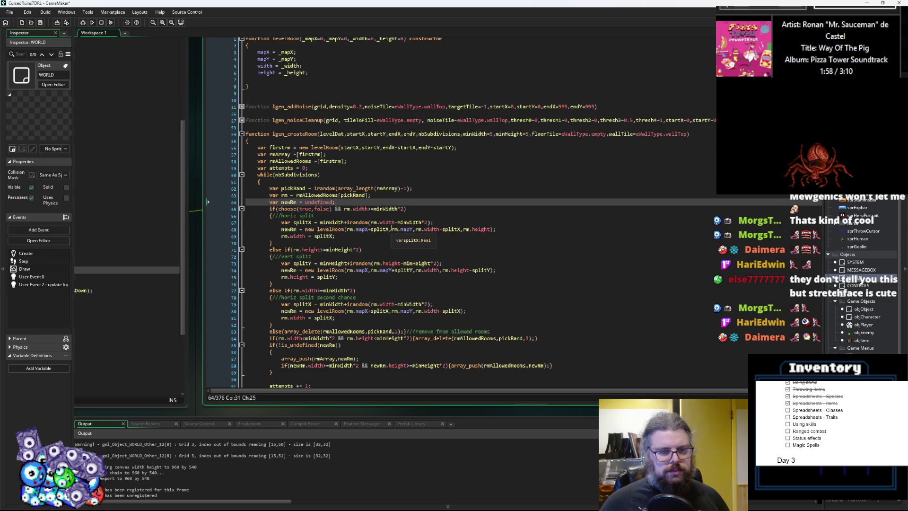
- Review the horizontal split's new-room and width lines, then return to the empty constructor line
left_click(507, 243)
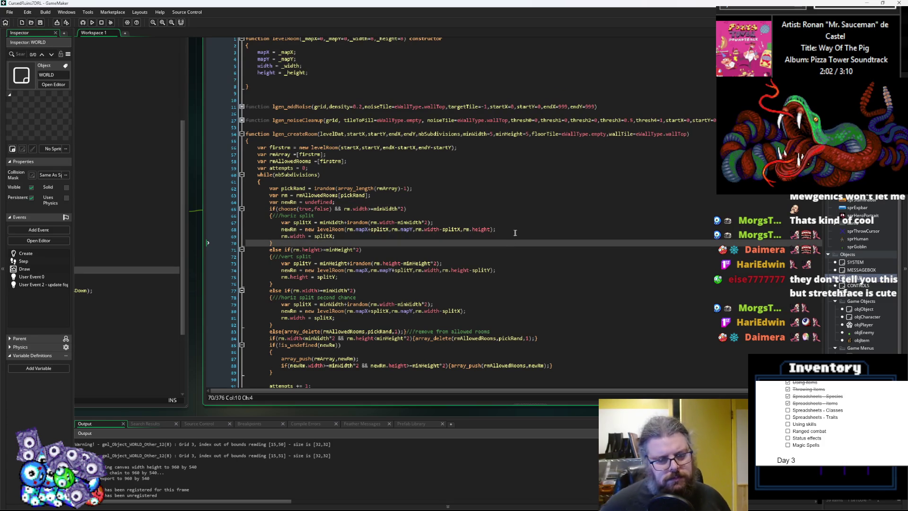
left_click(510, 232)
key("Down")
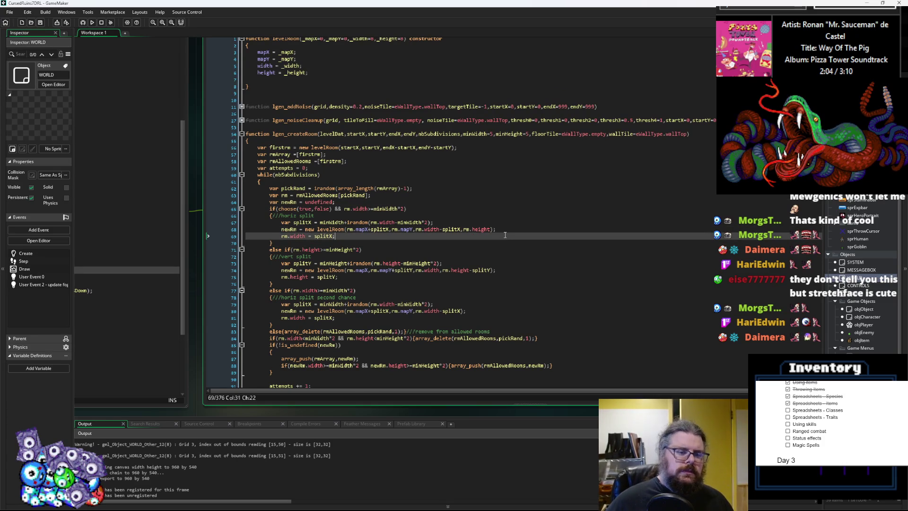
scroll(505, 235, "down", 3)
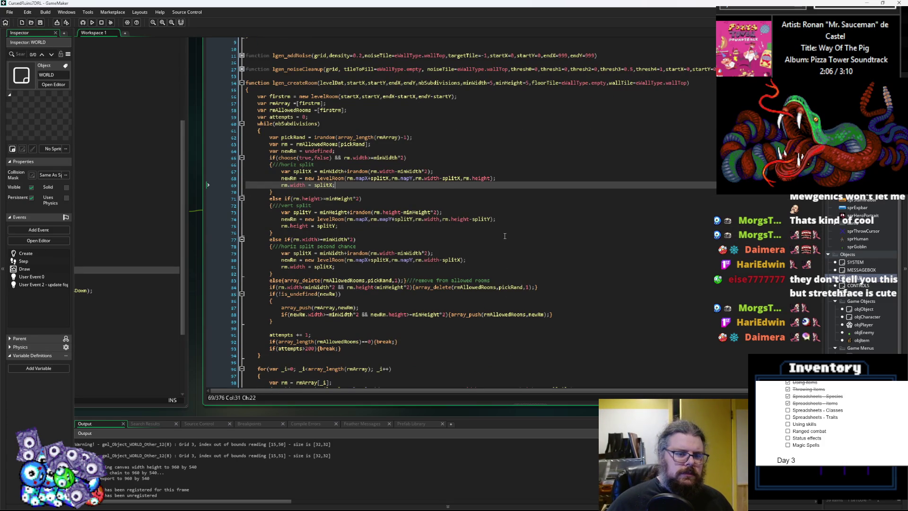
scroll(505, 236, "up", 2)
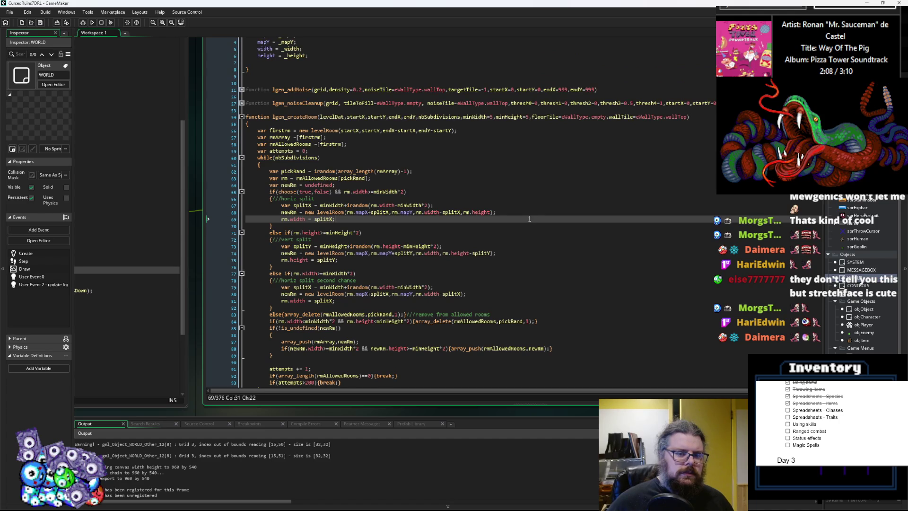
key("Up")
scroll(356, 157, "up", 1)
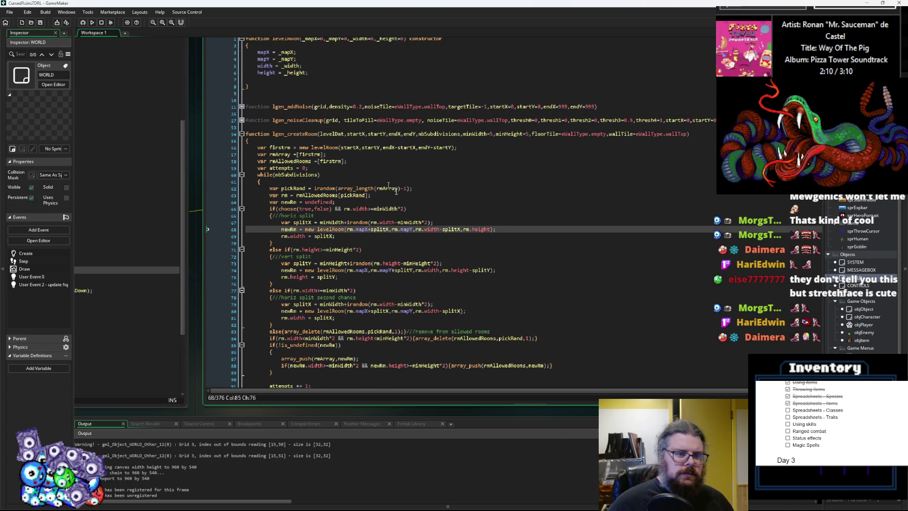
left_click(293, 78)
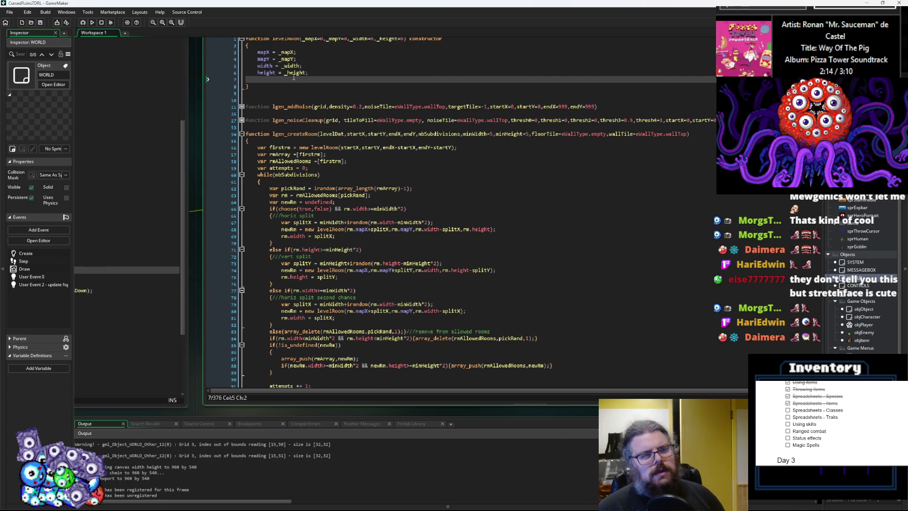
- Type 'doorways = [];' on the empty constructor line after height
type("d")
type("ways =")
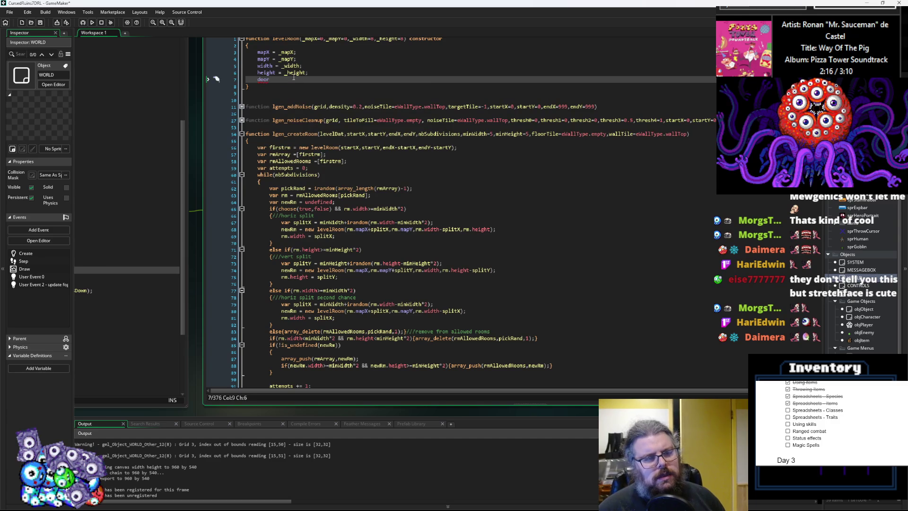
type(" [];")
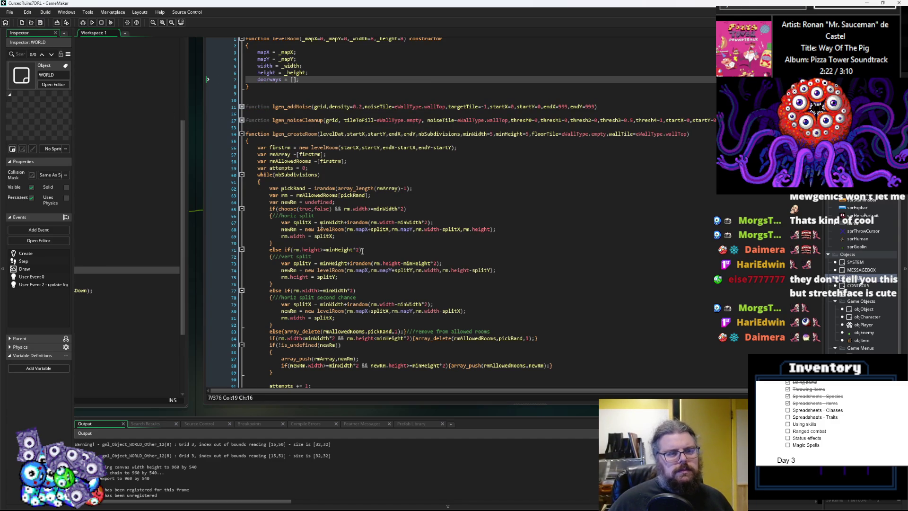
left_click(538, 230)
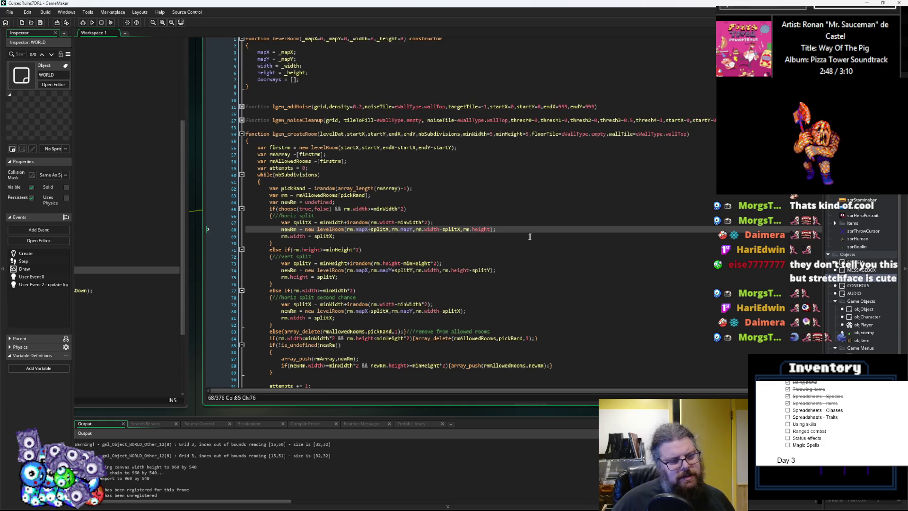
scroll(525, 229, "down", 2)
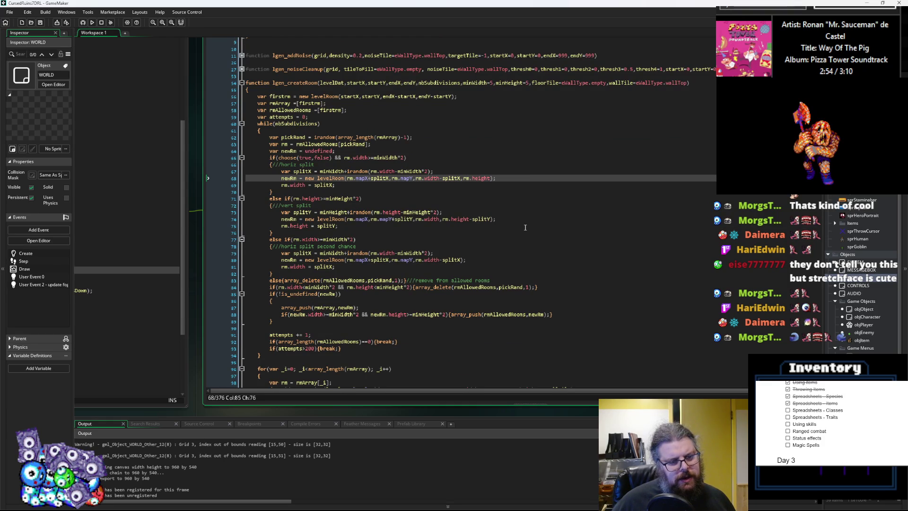
scroll(525, 227, "up", 2)
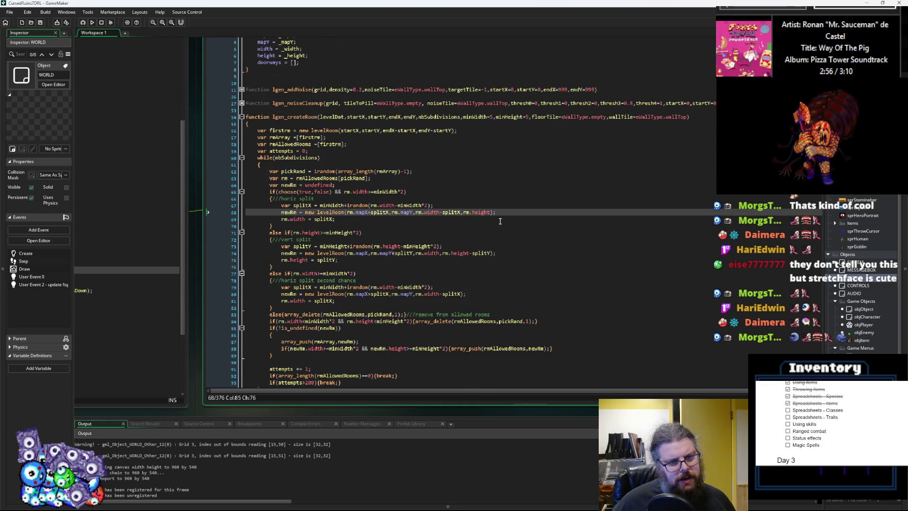
scroll(499, 218, "up", 1)
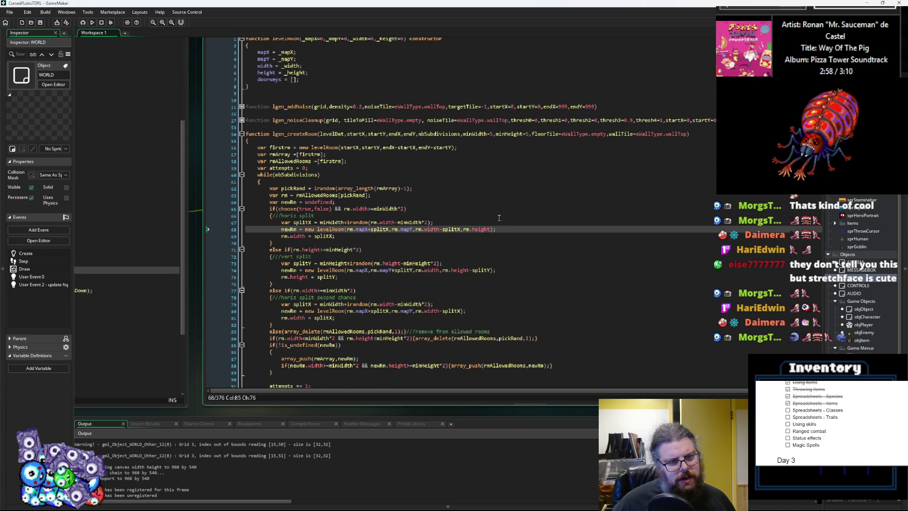
- Declare 'var doorways = [];' on a new line after the rmAllowedRooms declaration
left_click(373, 162)
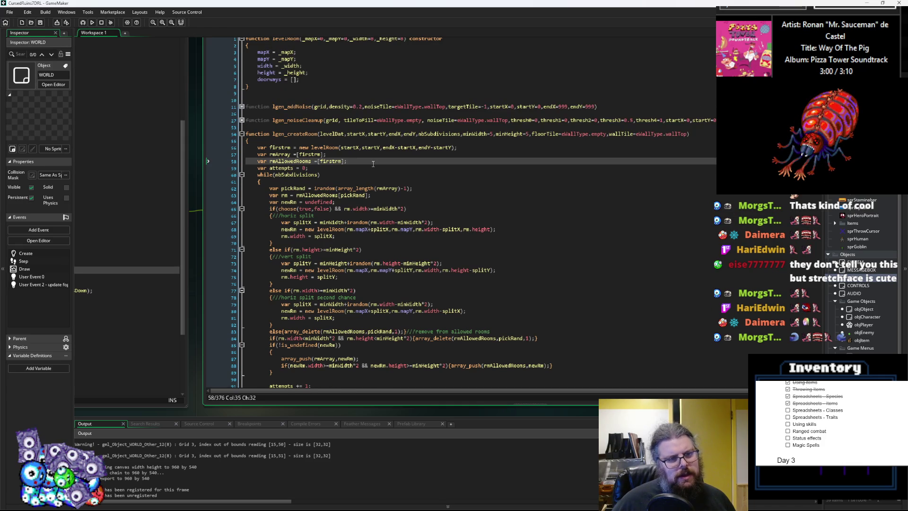
key("Return")
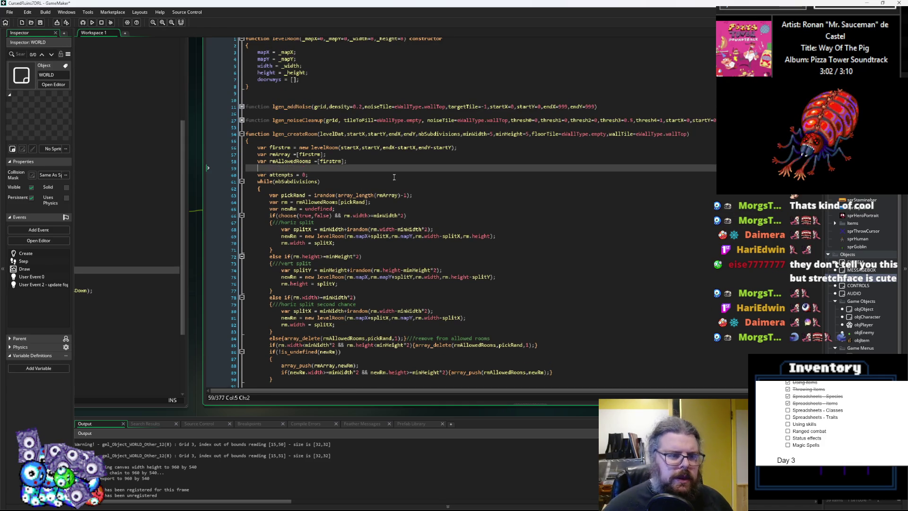
type("var doorways = [")
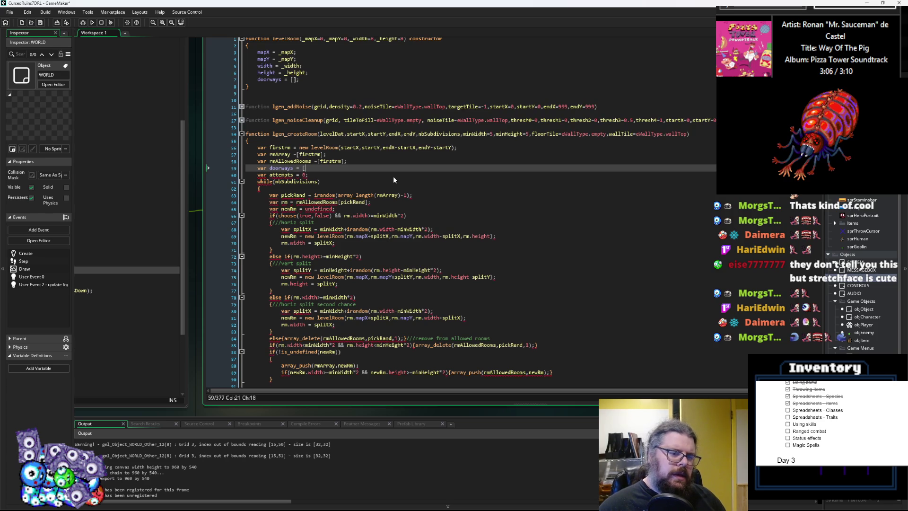
type("];")
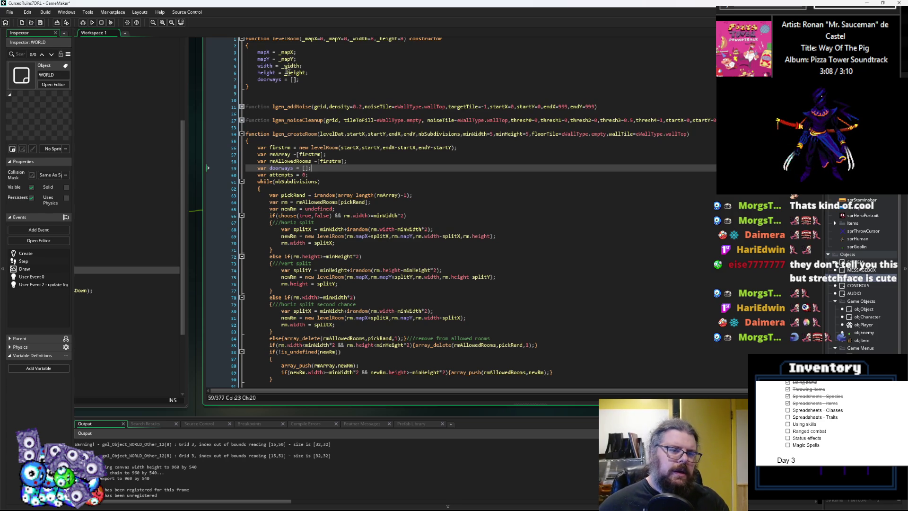
- Delete the doorways line from the levelRoom constructor
left_click_drag(308, 79, 220, 78)
key("BackSpace")
left_click(321, 162)
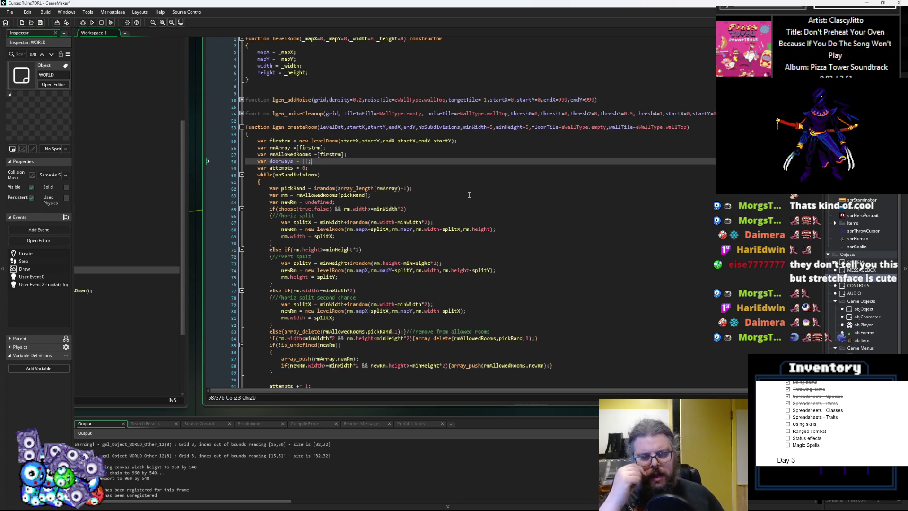
double_click(286, 161)
left_click(511, 231)
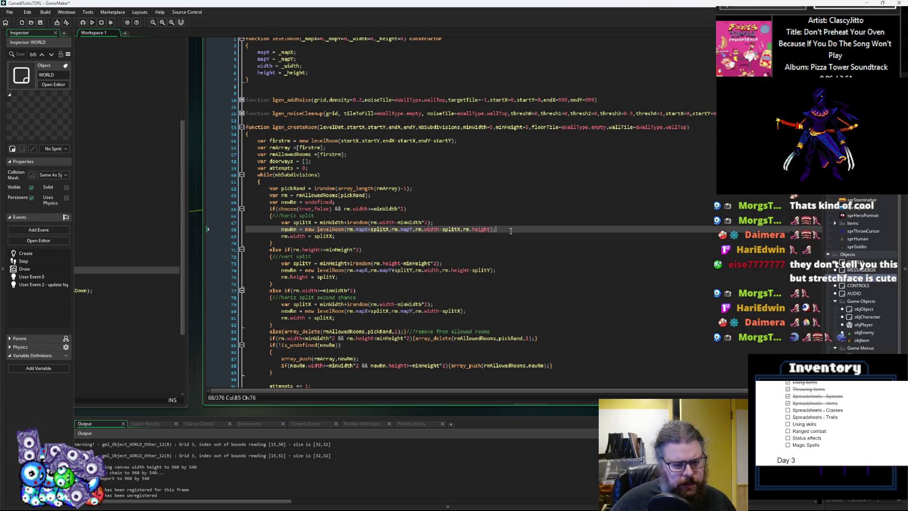
- Start an array_push(doorways call on a new line after the width adjustment
left_click(506, 238)
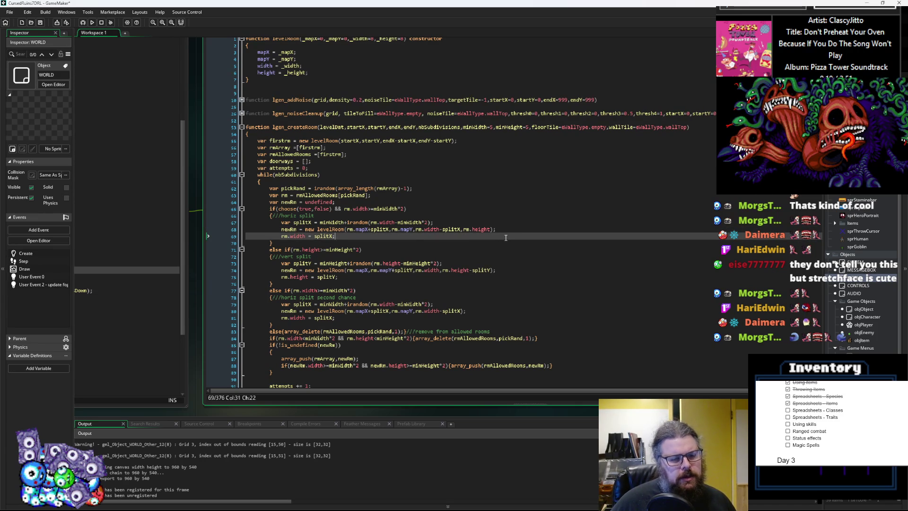
key("Return")
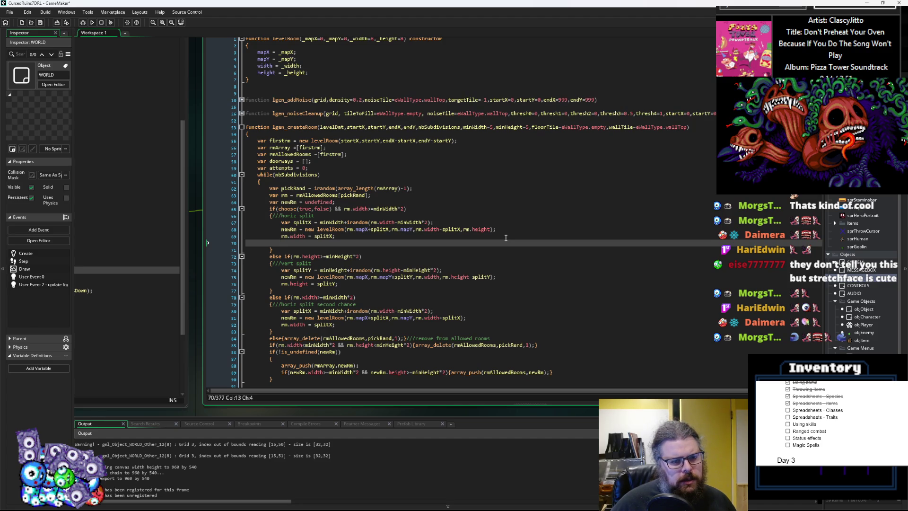
type("door")
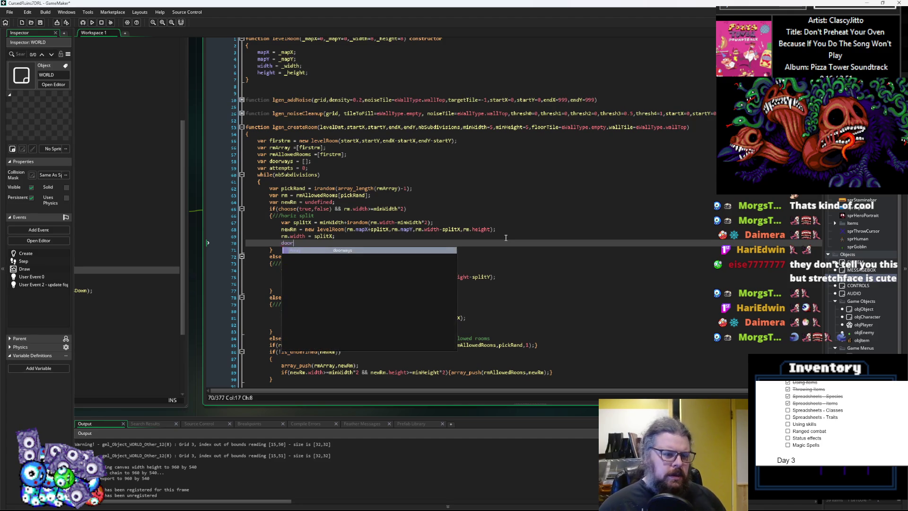
type("ways")
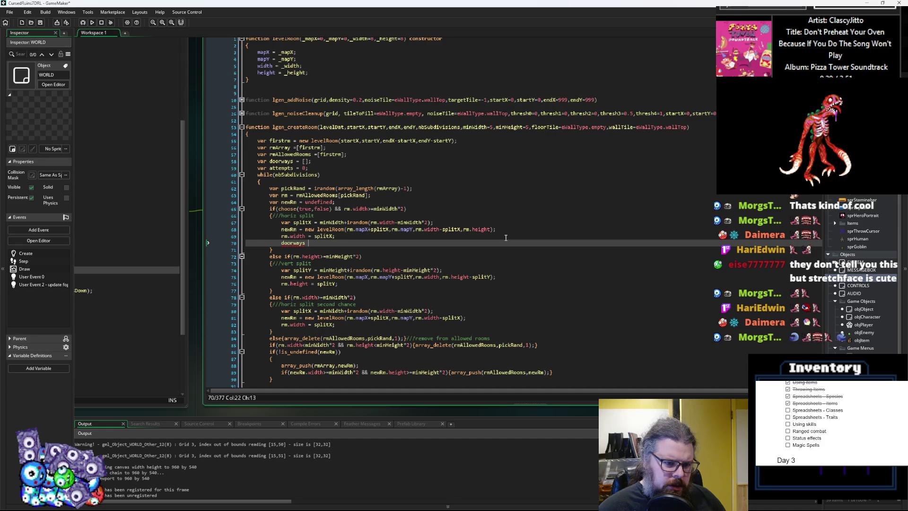
key("BackSpace")
key("Home")
type("arra")
key("BackSpace")
key("BackSpace")
type("ray_push(")
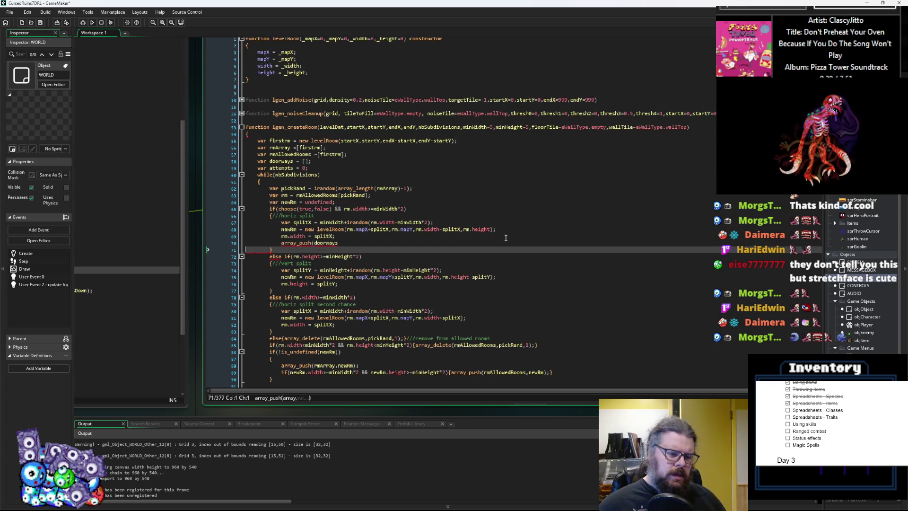
- Complete the pushed value as rm.mapX+rm.mapY* inside the array_push call
key("End")
type(")")
type(",")
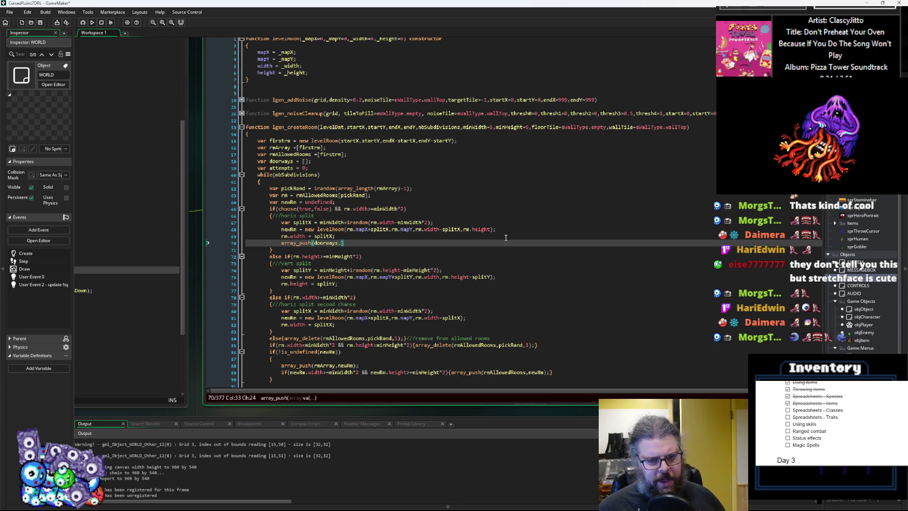
type("rm.map")
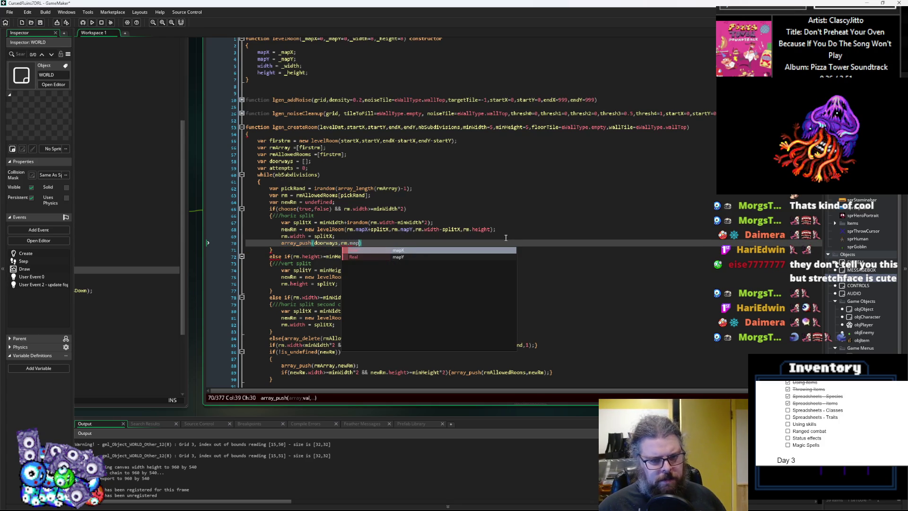
type("X,")
type("rm.mapY")
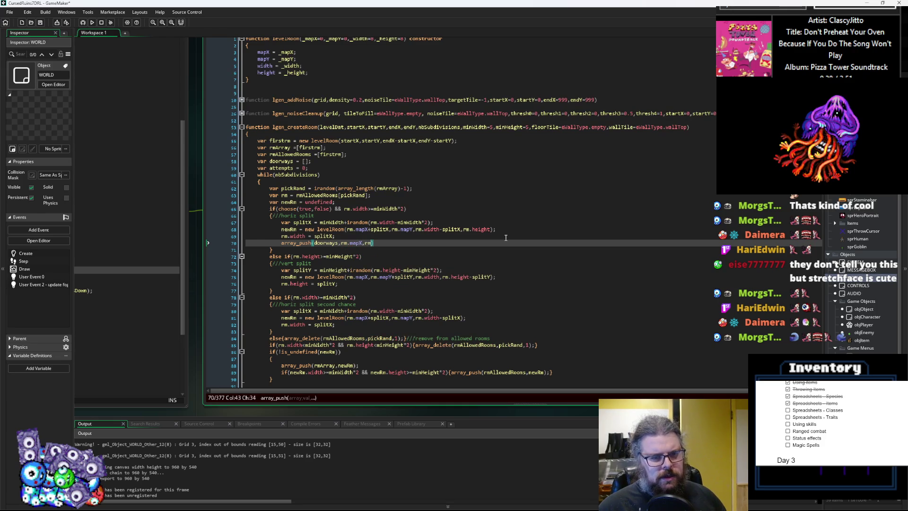
type(",")
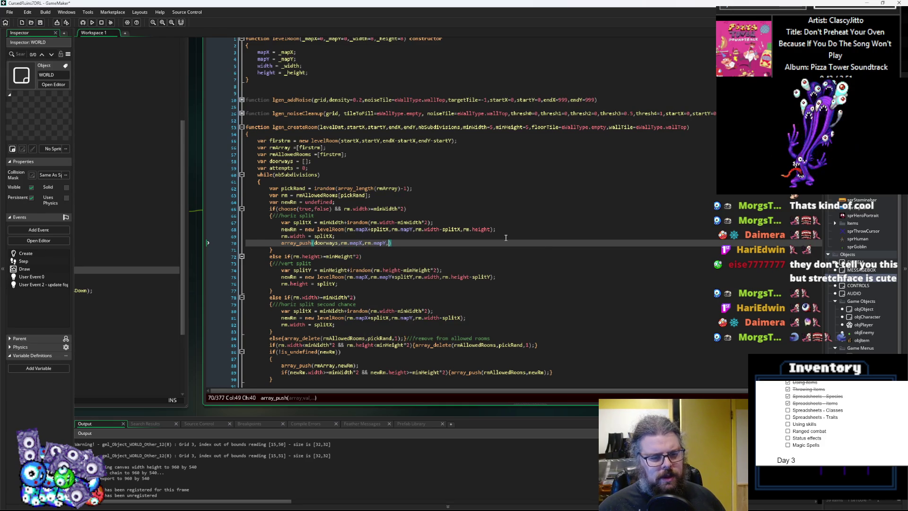
key("BackSpace")
key("Left")
key("Left")
key("Left")
key("BackSpace")
type("+")
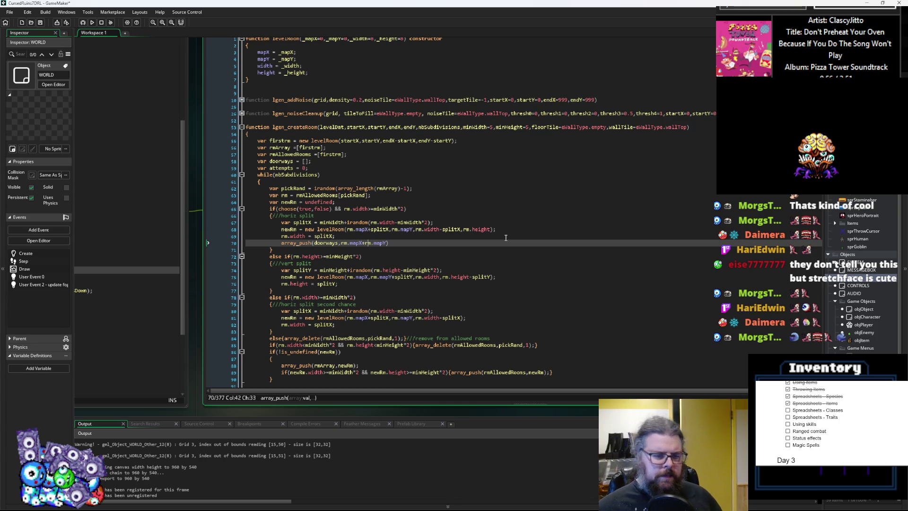
key("Right")
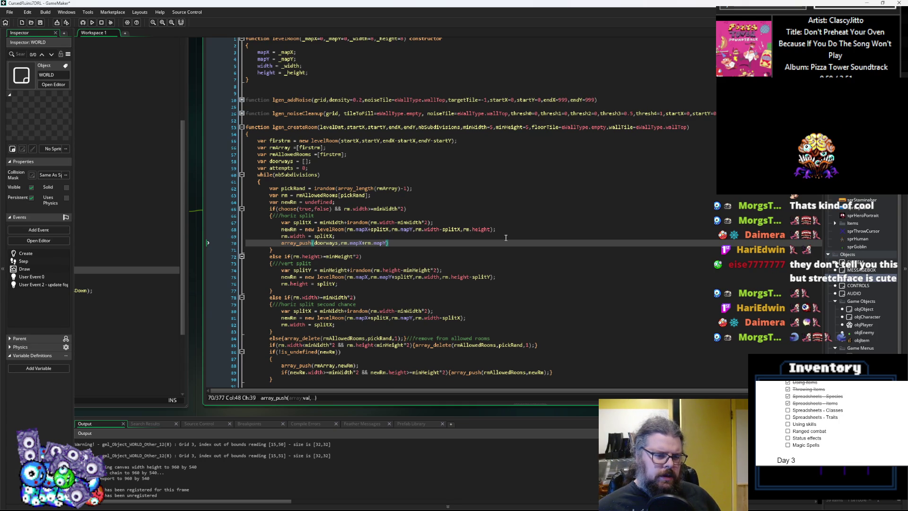
type("*")
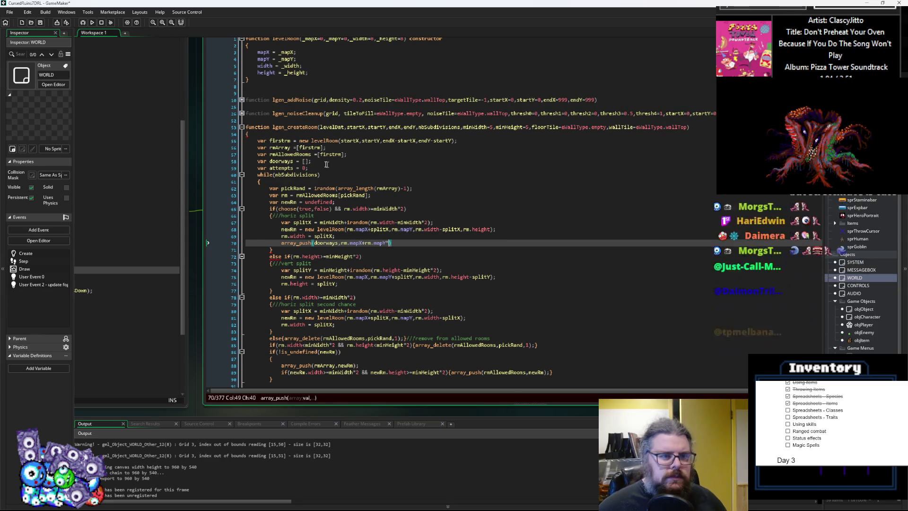
- Add 'var levelW = ds_grid_width(levelDat.levelGrid);' at the top of lgen_createRoom
left_click(313, 135)
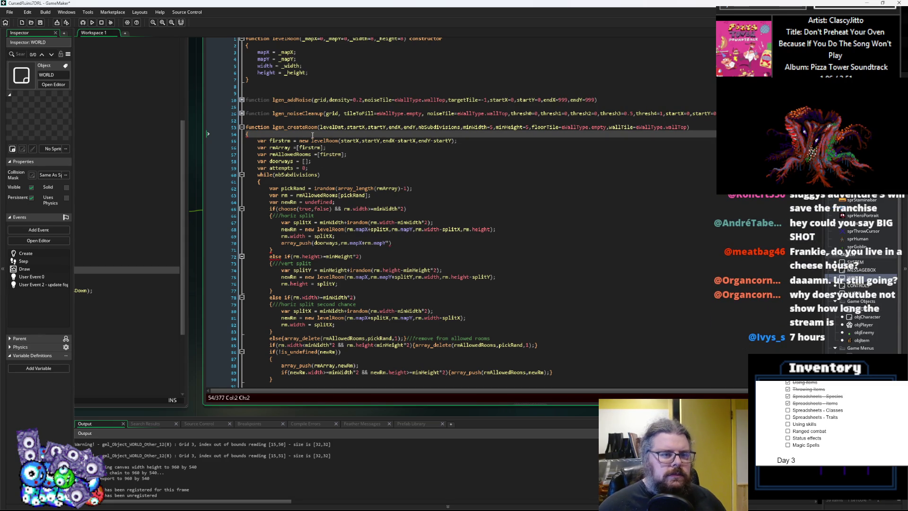
key("Return")
type("var levelW = ")
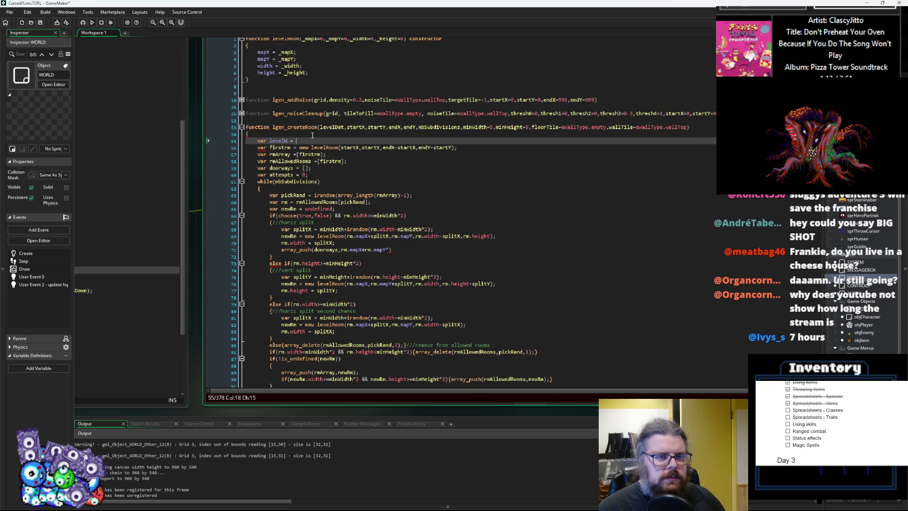
type("ds_frid")
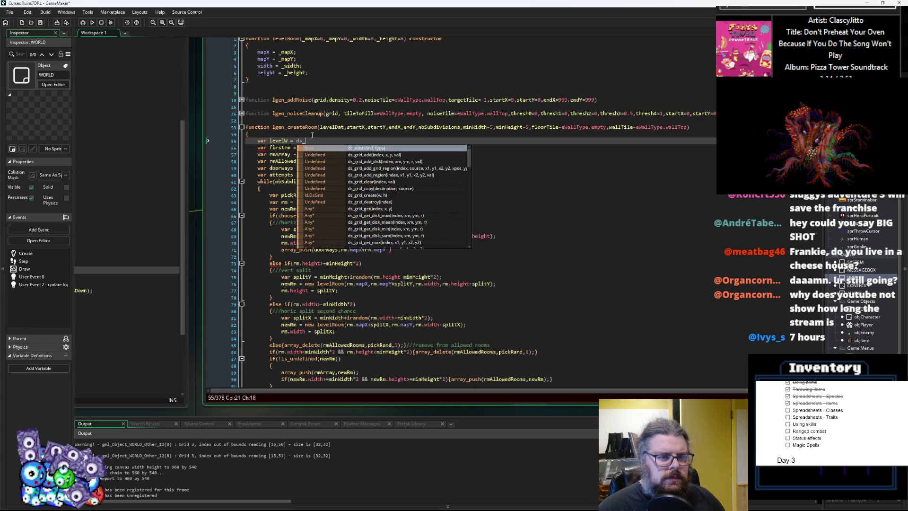
key("BackSpace")
key("BackSpace")
key("BackSpace")
type("grid_w")
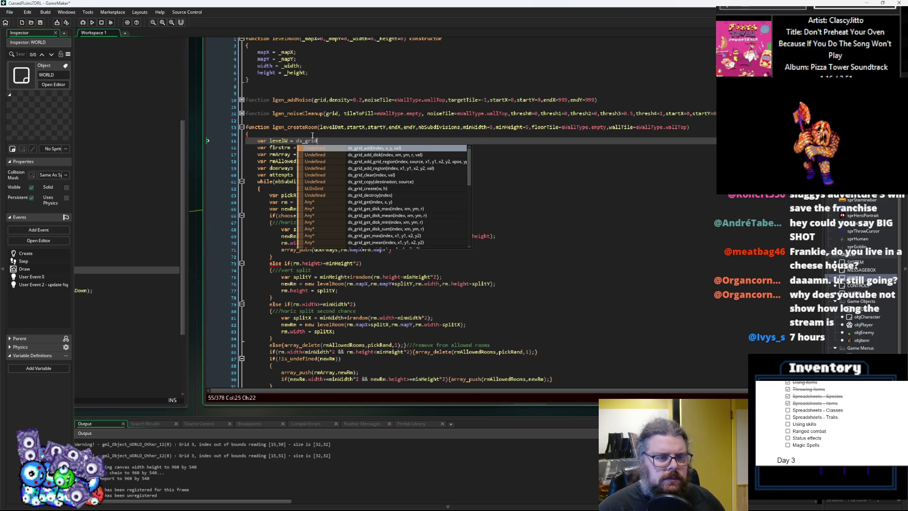
key("Return")
type("(")
type("levelDat.")
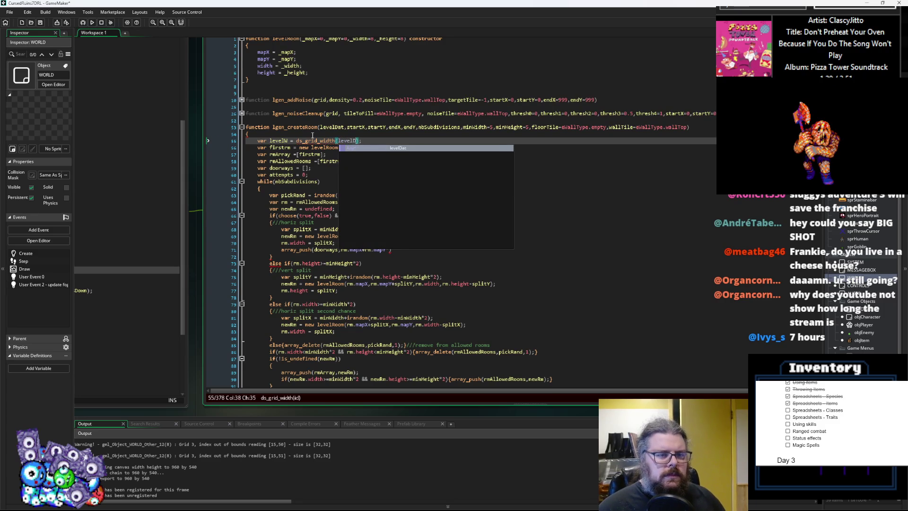
type("levelGrid);")
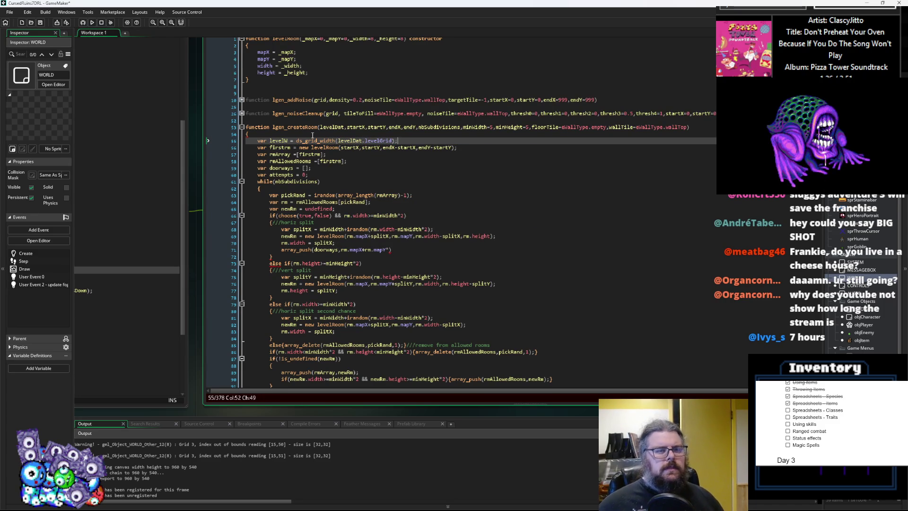
- Paste levelW after rm.mapY* as the row multiplier of the doorway index
double_click(278, 140)
key("ctrl+c")
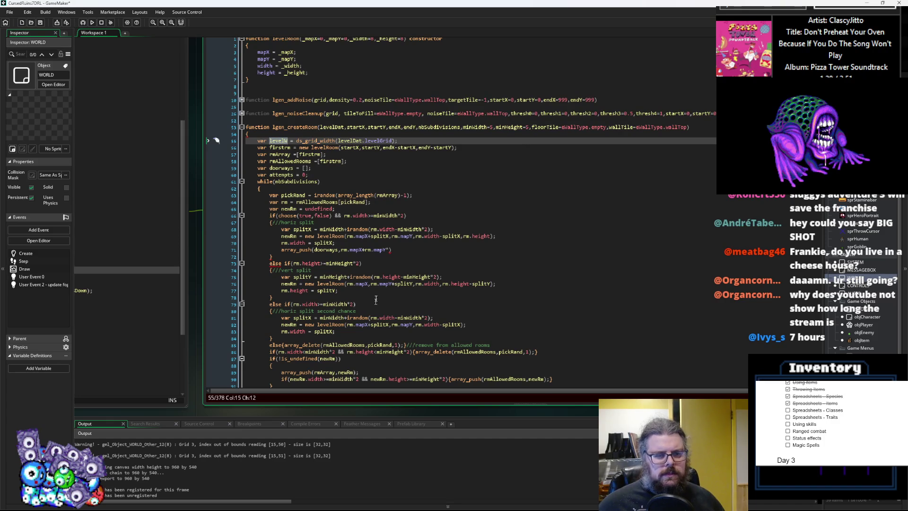
left_click(437, 249)
key("Left")
key("ctrl+v")
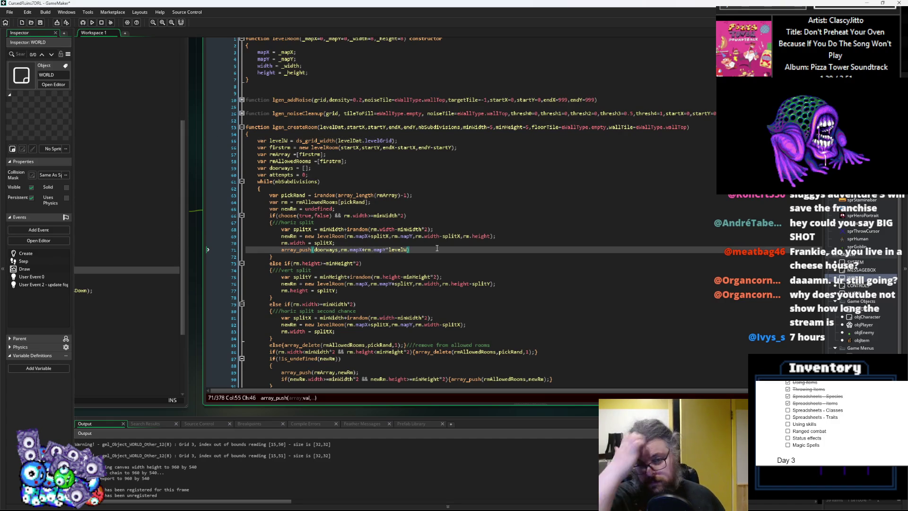
- Rewrite the coordinates as (rm.mapX+splitX) and (rm.mapY+irandom())
key("Left")
key("Left")
key("Left")
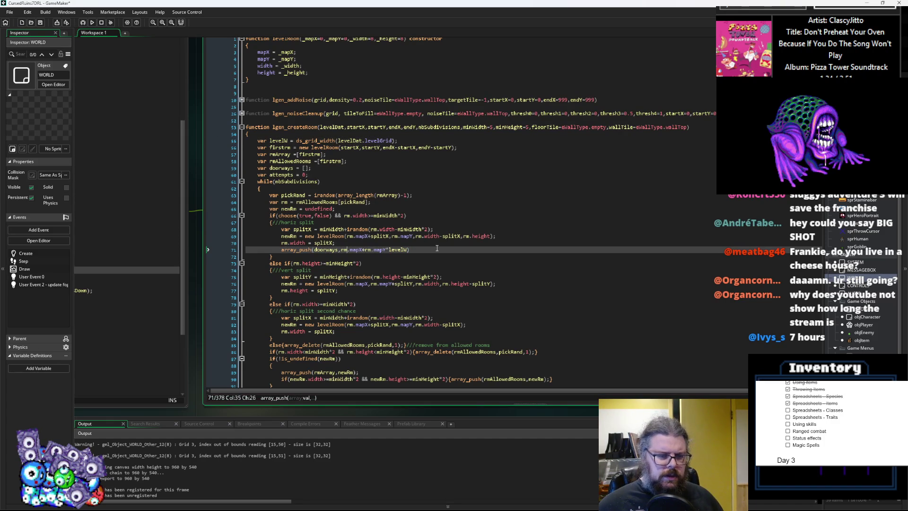
type("(")
key("Right")
key("Right")
key("Right")
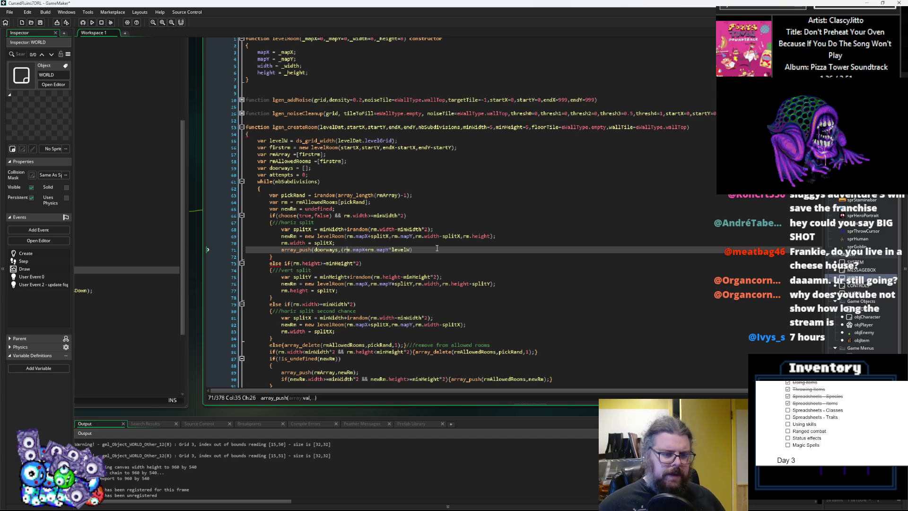
type(")")
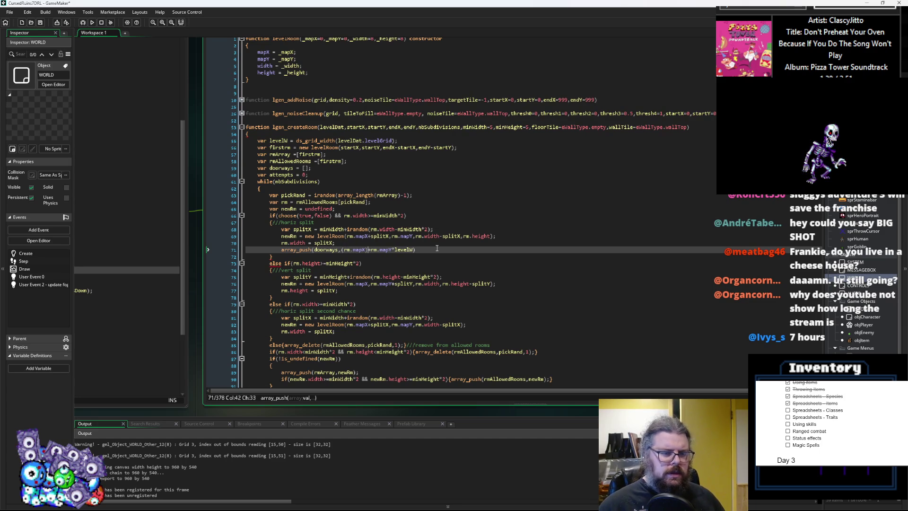
key("Left")
type("+splitX")
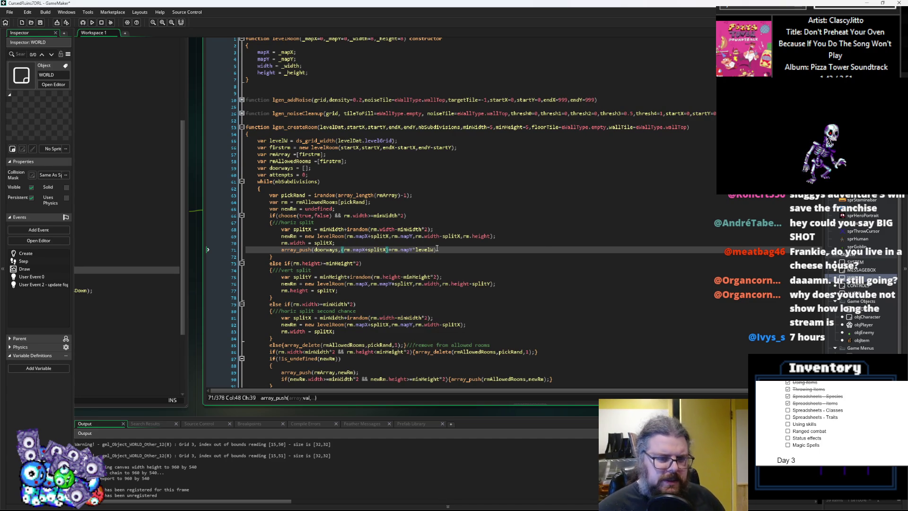
key("Right")
key("Right")
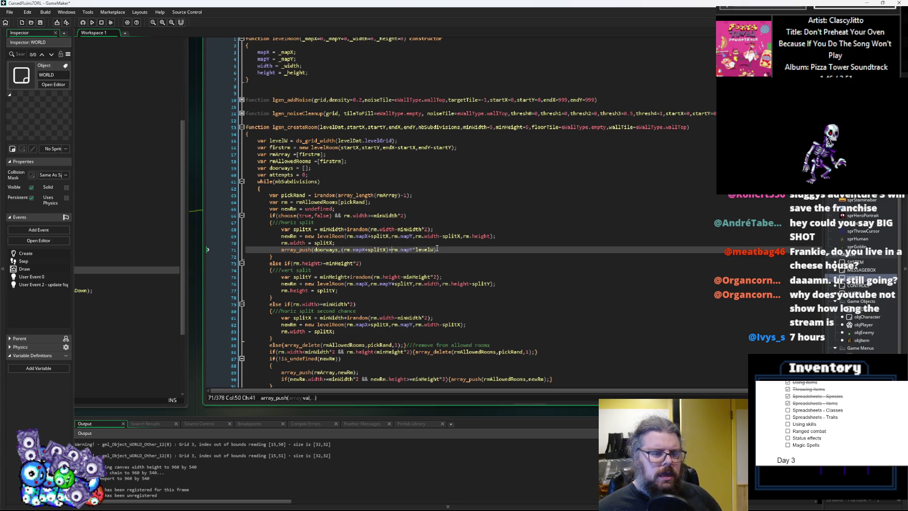
type("(")
key("Right")
key("Right")
key("Right")
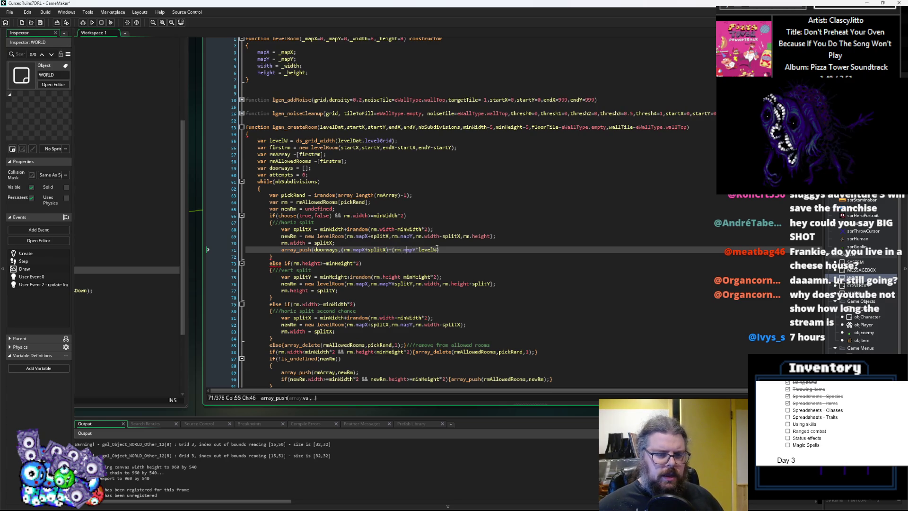
type("+)")
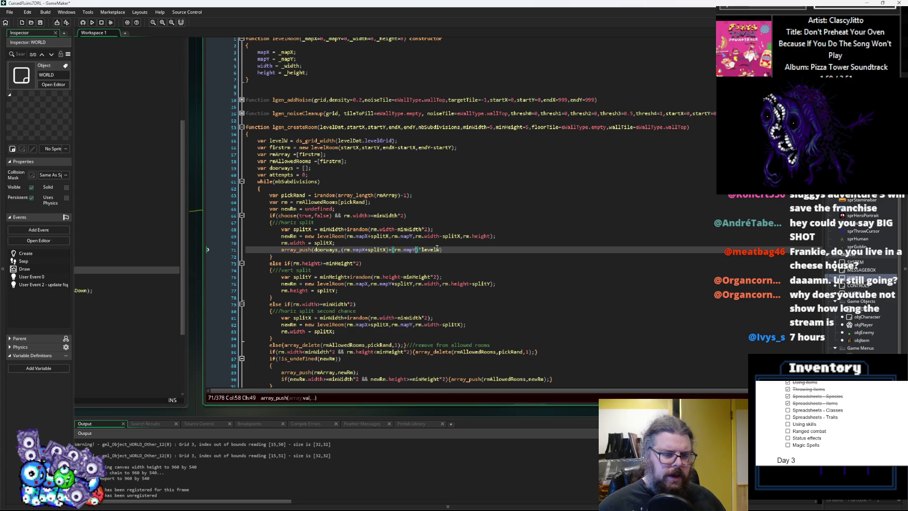
type("irandom(")
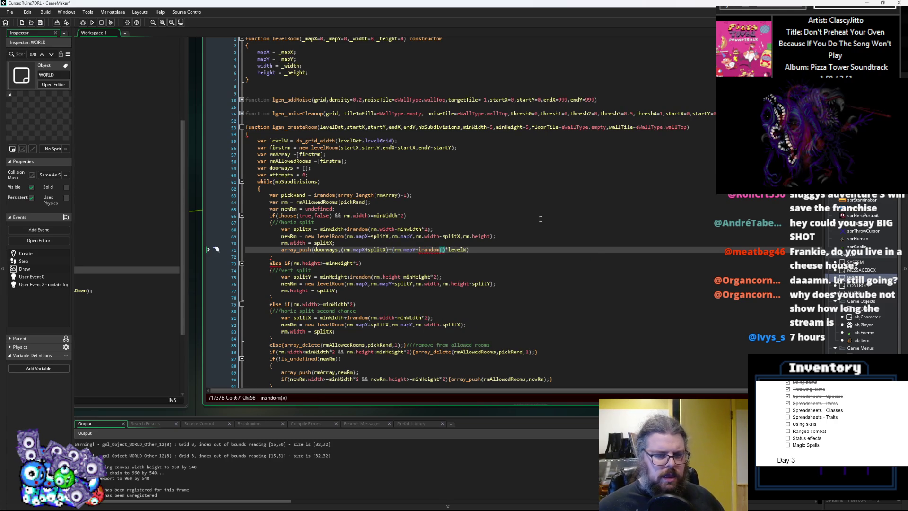
- Fill the irandom bound in as rm.height-minHeight*2
type("))")
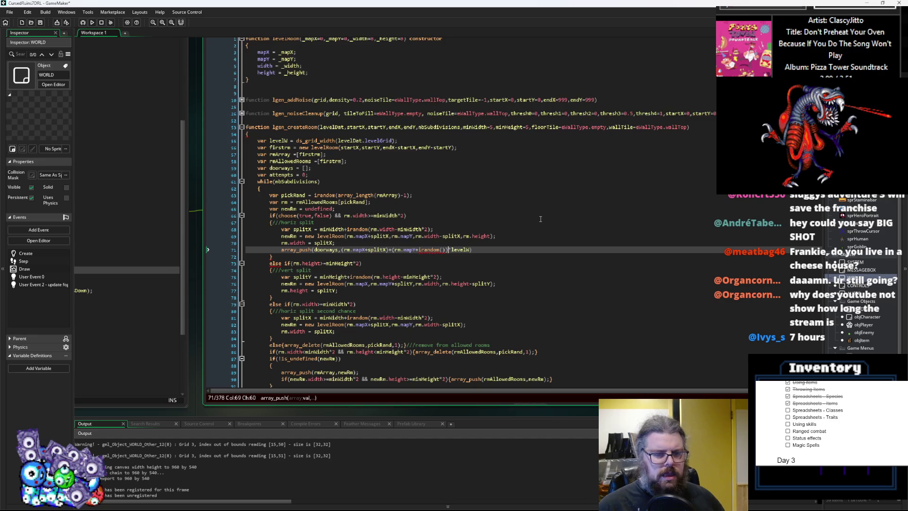
key("BackSpace")
key("Left")
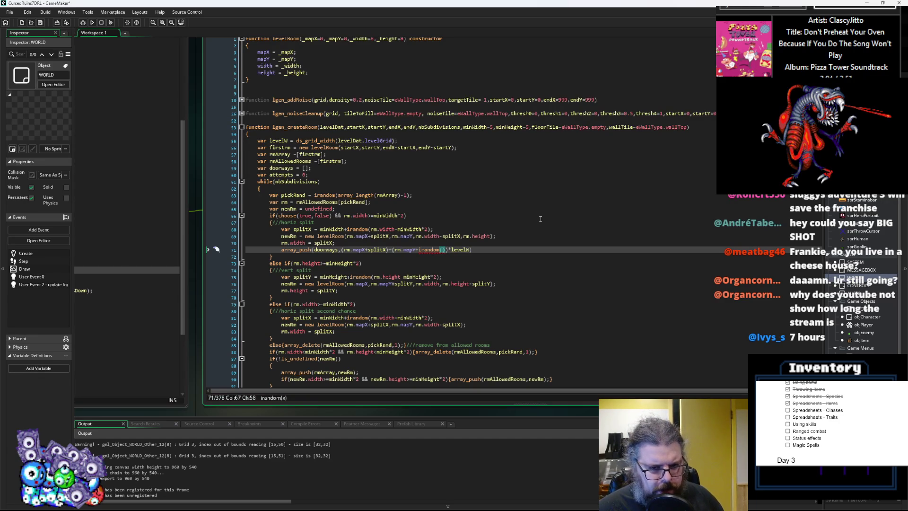
key("ctrl+space")
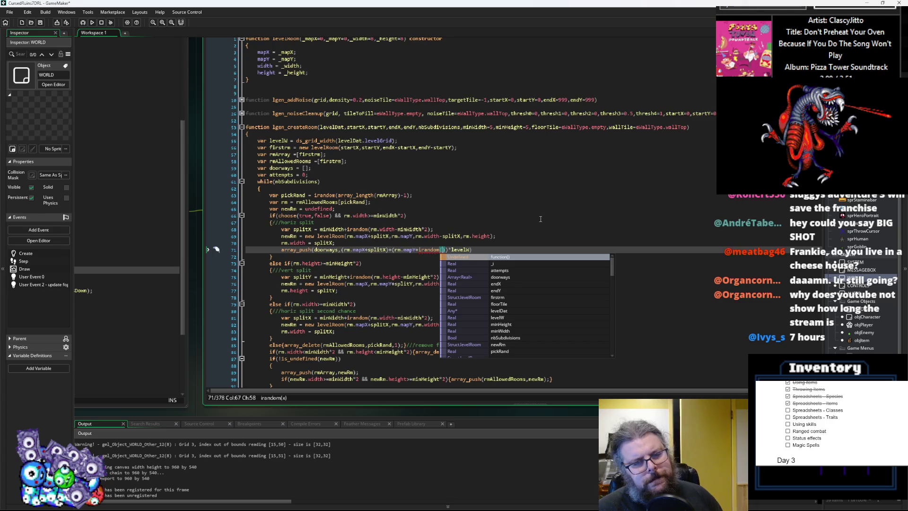
type("rm.m")
key("BackSpace")
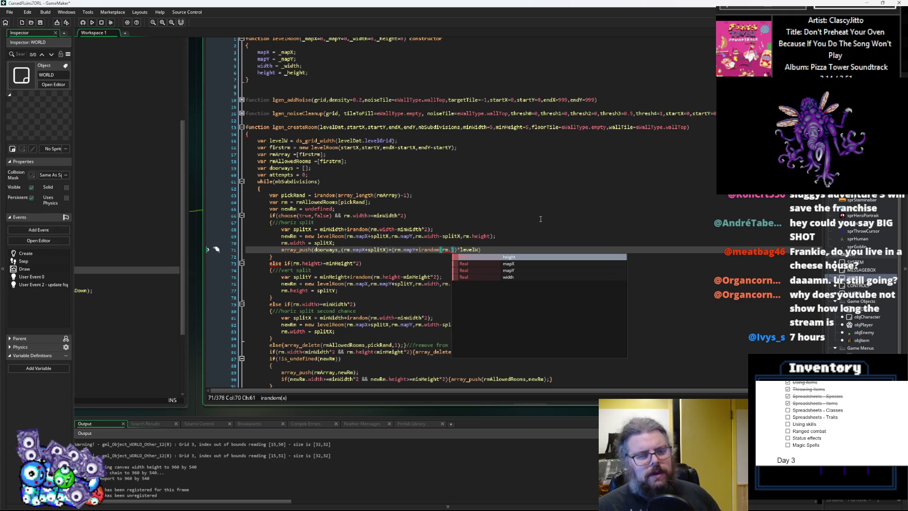
key("BackSpace")
key("BackSpace")
key("BackSpace")
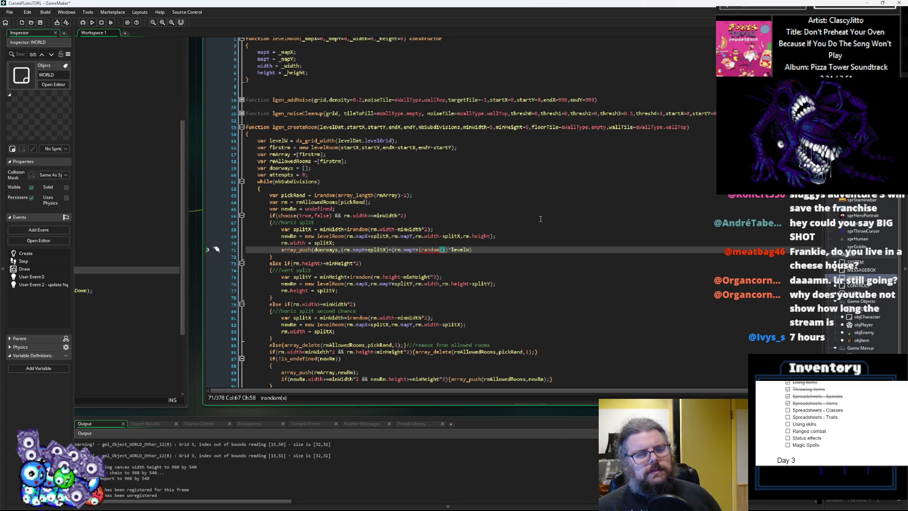
type("rm.")
type("height")
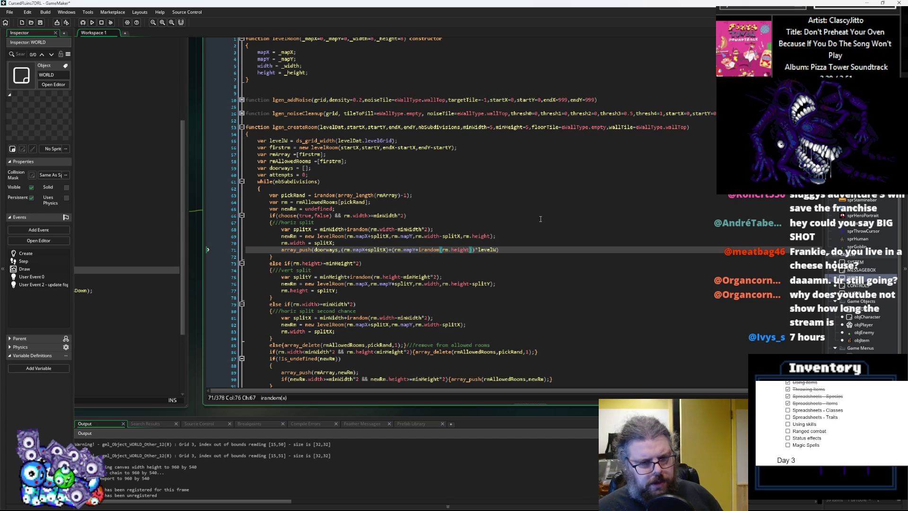
type("-")
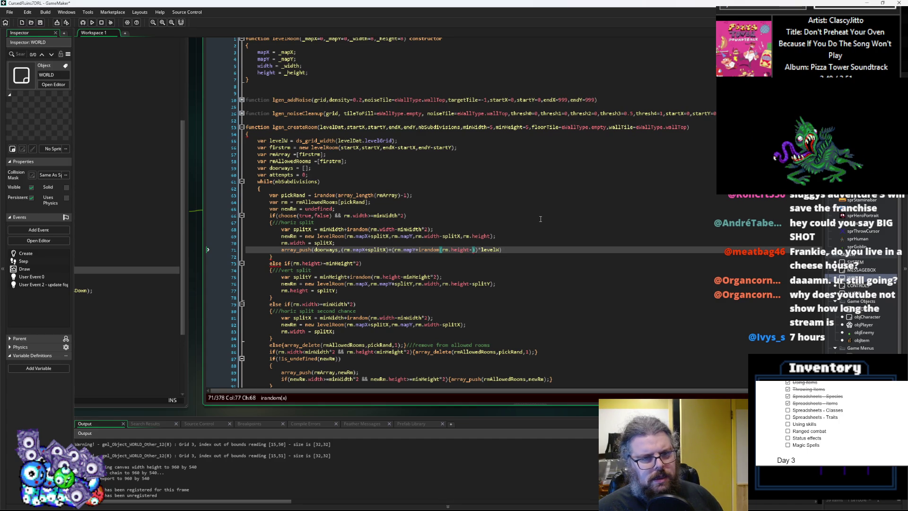
type("minHeight")
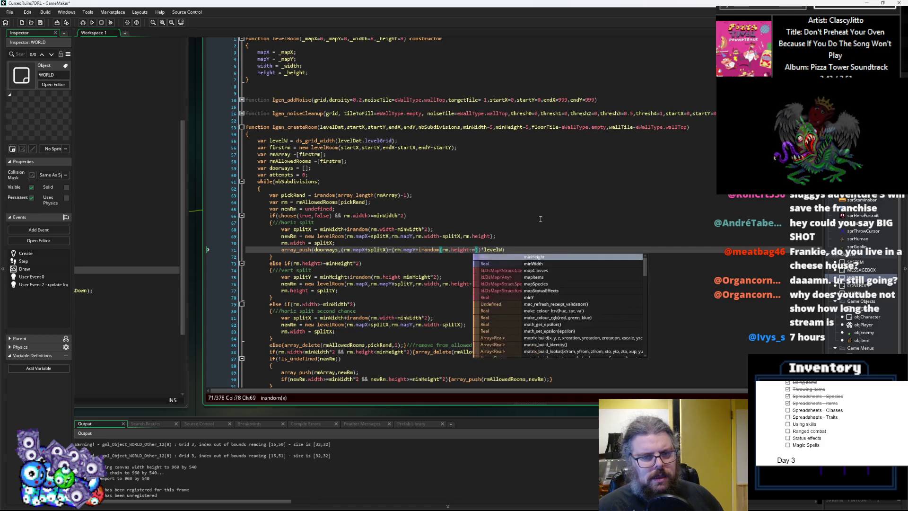
type("*2")
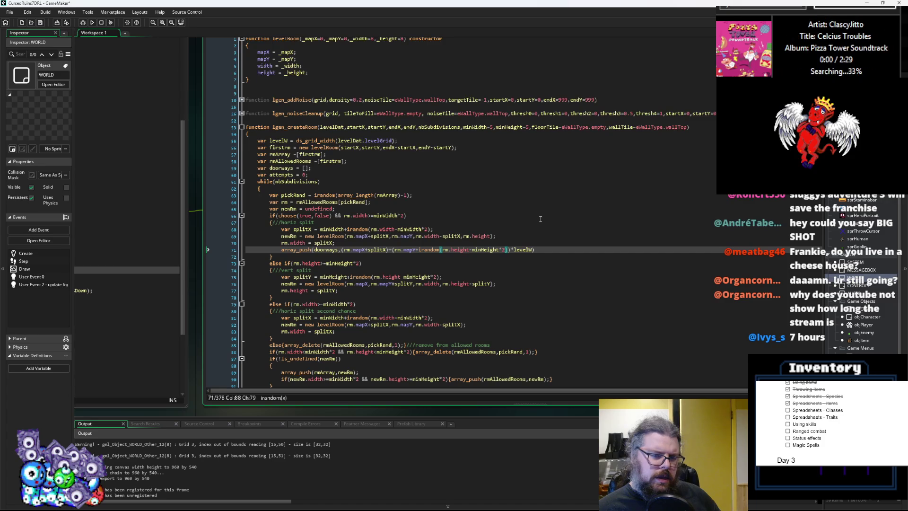
- Change the bound to rm.height-4 and add 2+ before irandom in the y term
key("Left")
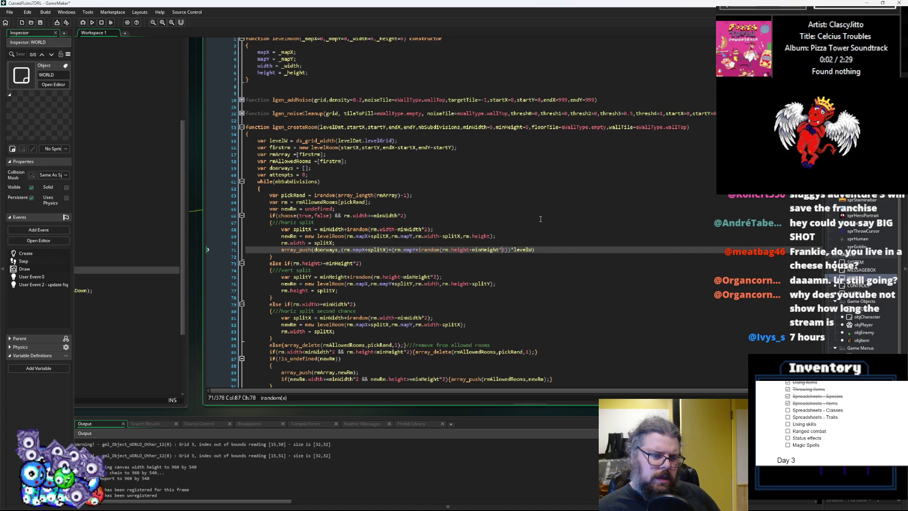
key("Left")
key("Left")
key("Left")
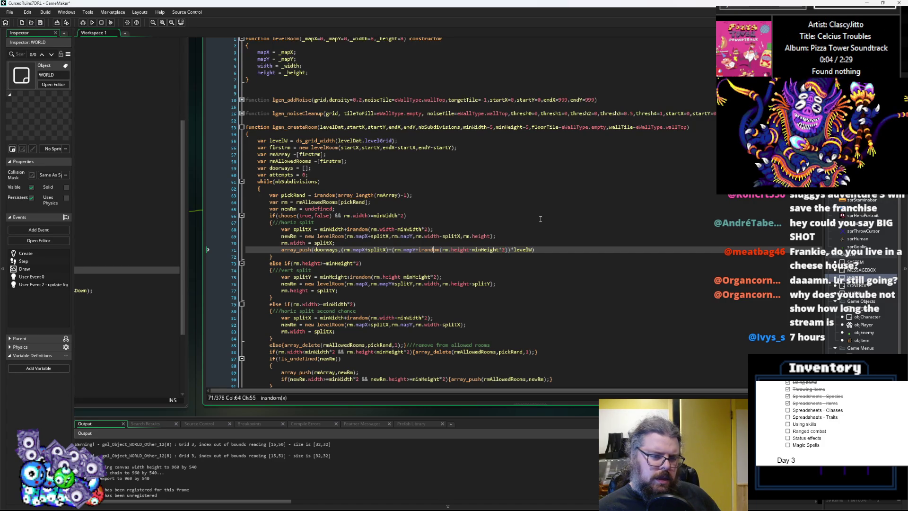
key("Right")
key("Right")
key("Right")
key("Delete")
key("Delete")
key("Delete")
key("BackSpace")
key("BackSpace")
key("BackSpace")
key("BackSpace")
key("BackSpace")
key("BackSpace")
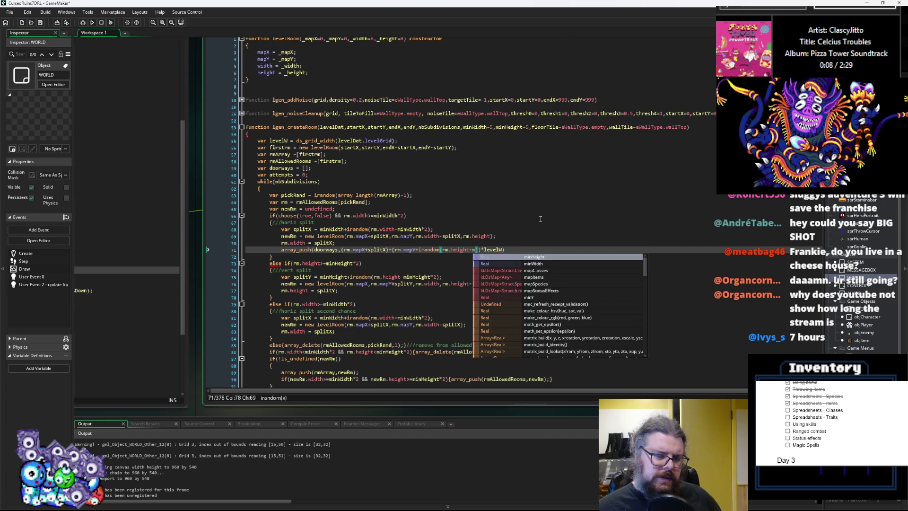
type("4")
key("Left")
key("Left")
key("Left")
type("2+")
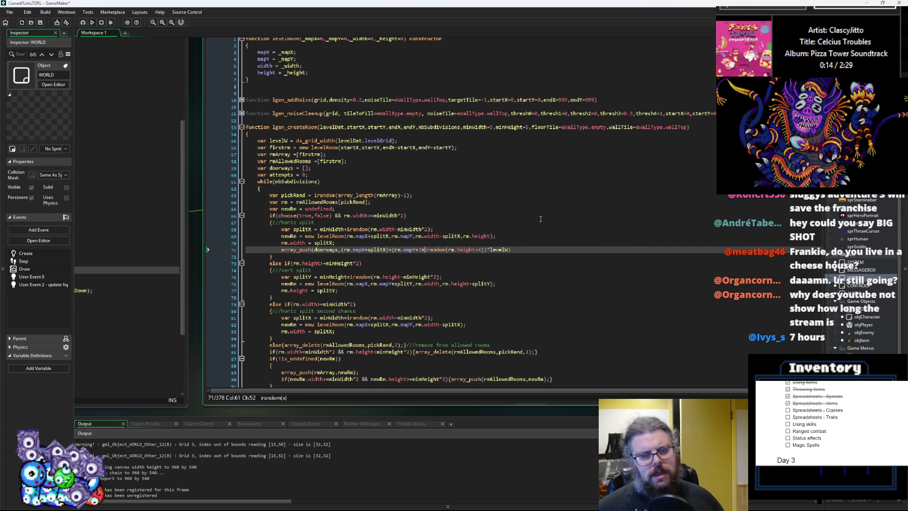
left_click(485, 261)
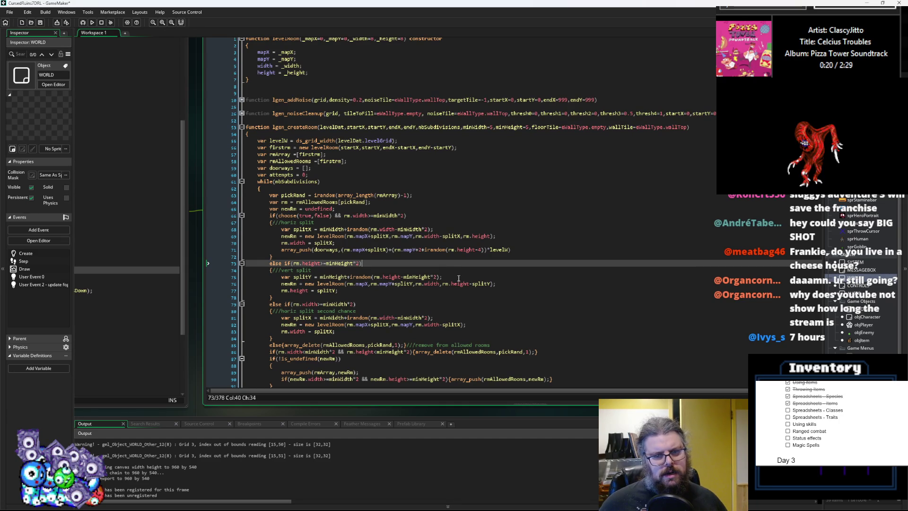
- Change the doorway y term to rm.mapY+1+irandom(rm.height-2) and end the line with a semicolon
left_click(481, 250)
key("BackSpace")
type("2")
left_click(423, 250)
key("BackSpace")
type("1")
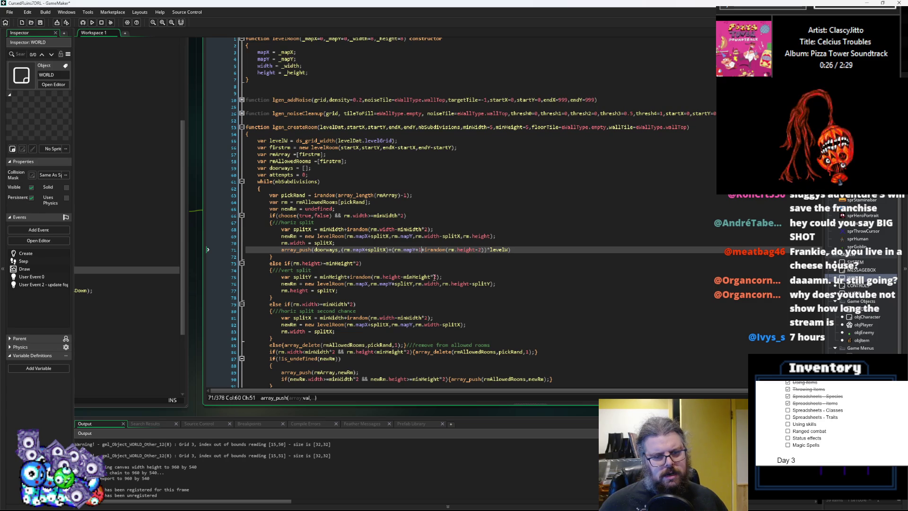
left_click(444, 283)
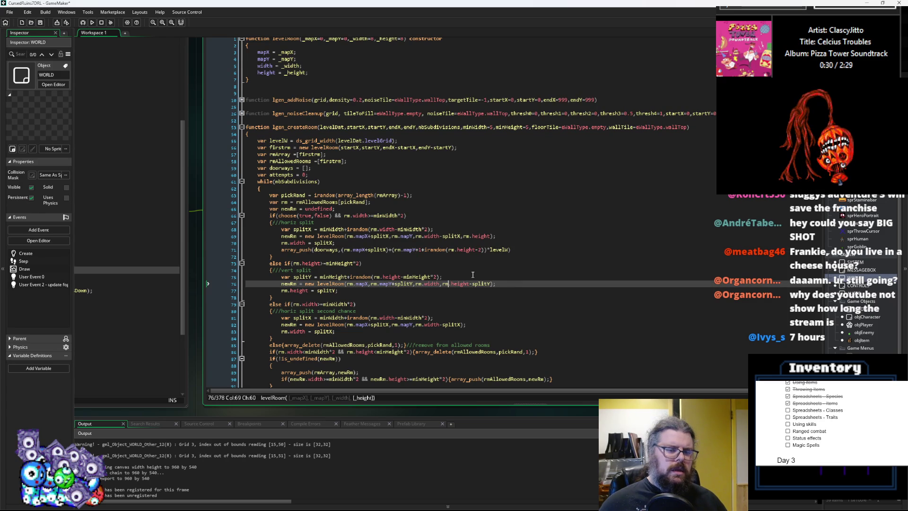
left_click(519, 249)
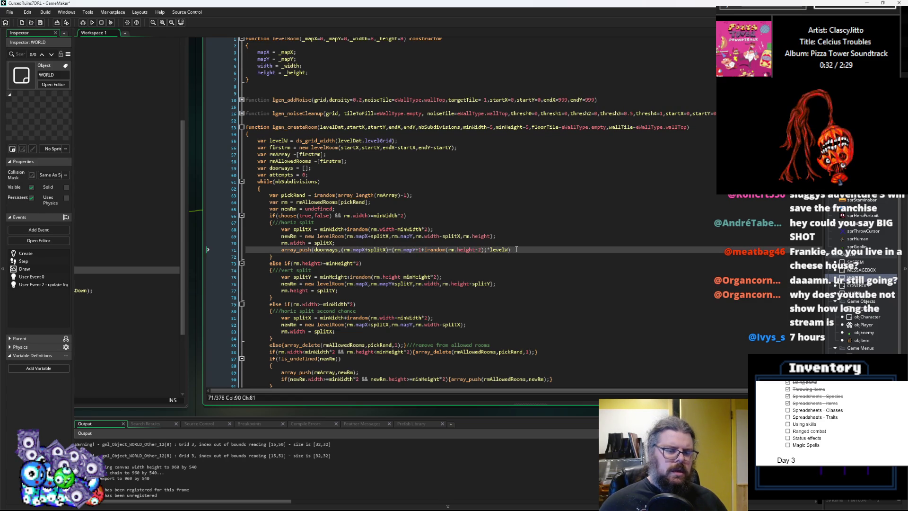
type(";")
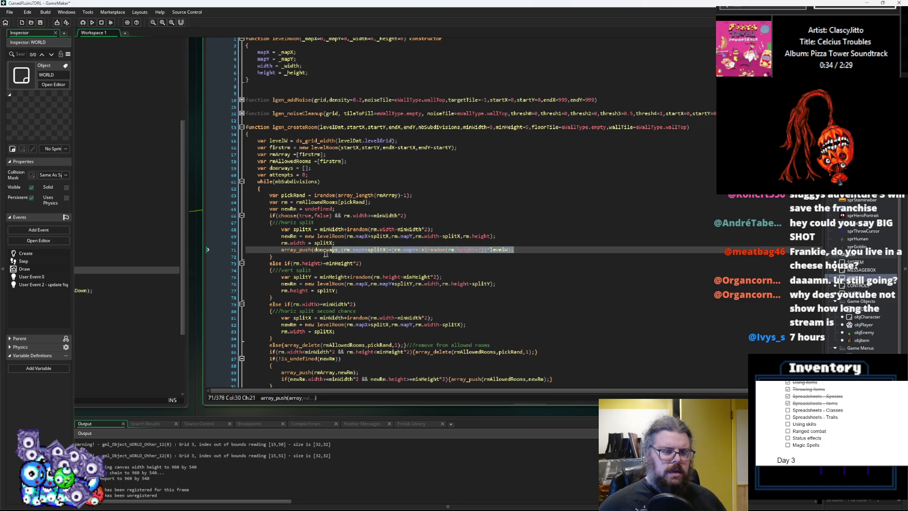
- Paste the doorway array_push line after rm.height = splitY and after rm.width = splitX
left_click(346, 289)
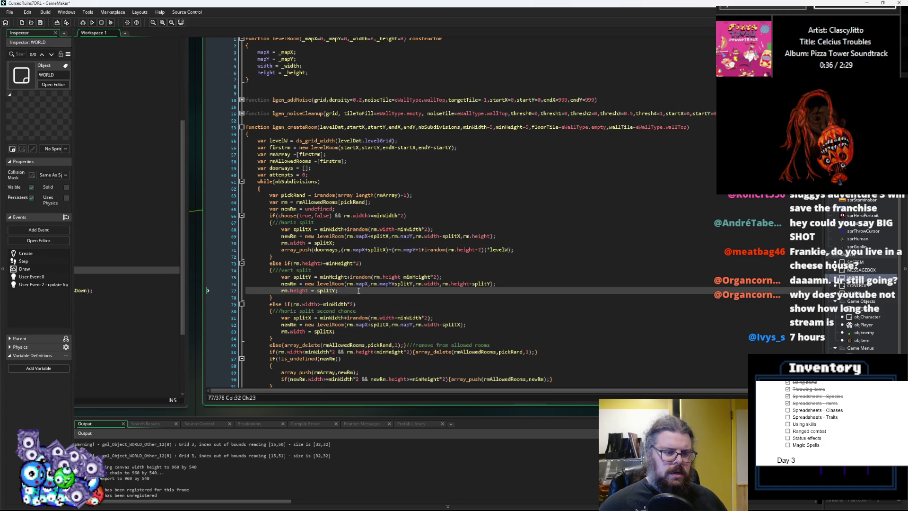
key("Return")
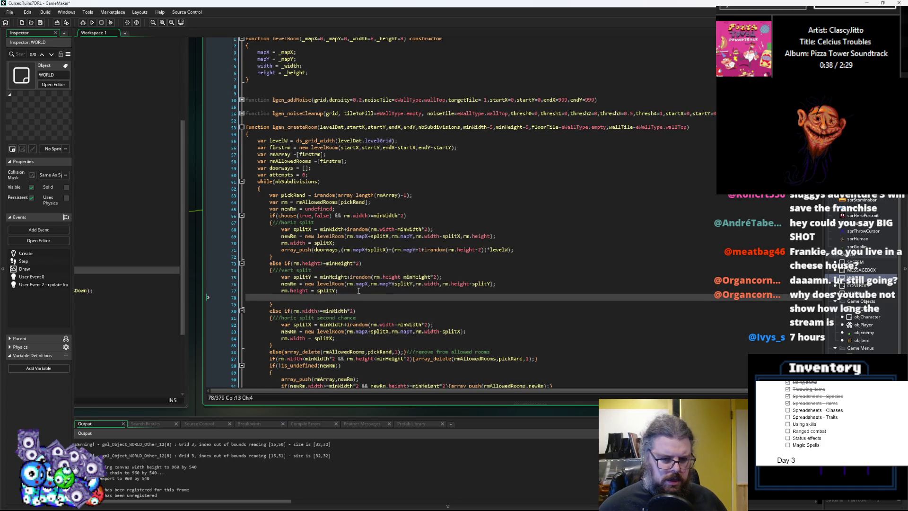
key("Down")
key("Down")
key("Down")
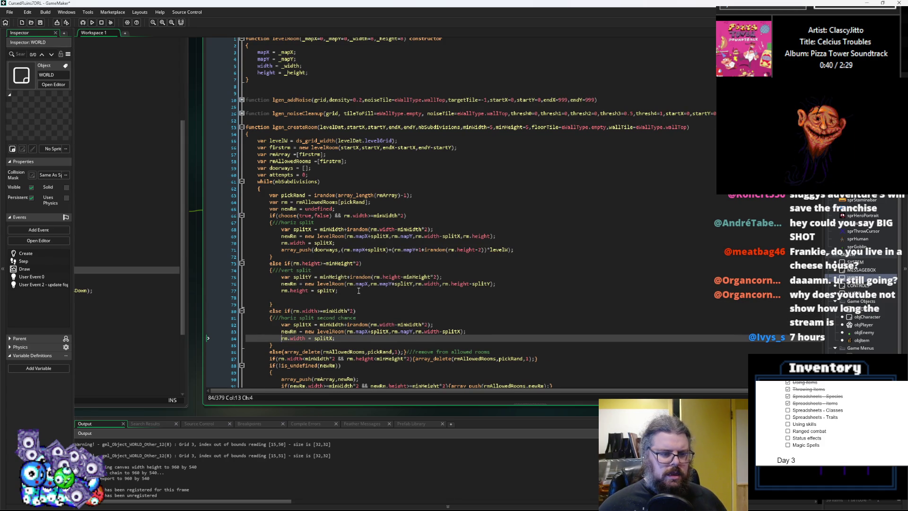
key("Up")
key("End")
key("Return")
type("array_push(doorways,(rm.mapX+splitX)+(rm.mapY+1+irandom(rm.height-2))*levelW);")
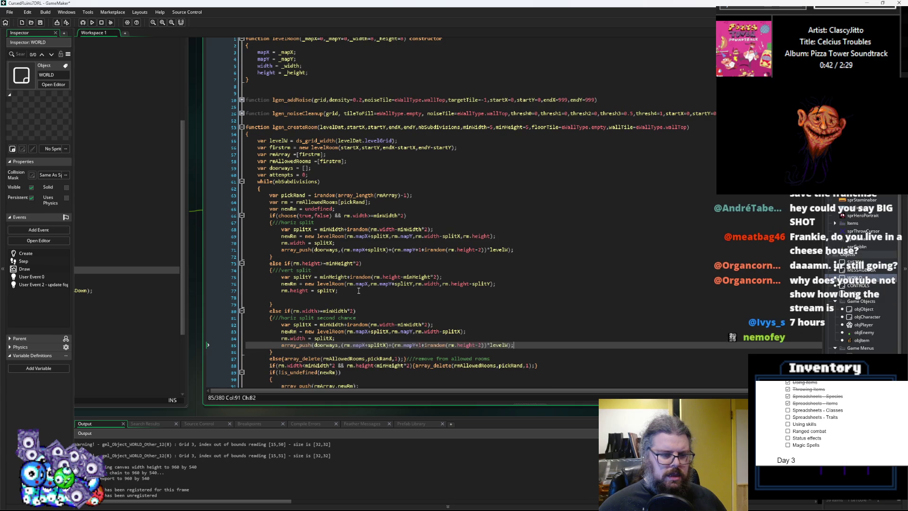
key("Up")
key("Up")
key("Up")
type("array_push(doorways,(rm.mapX+splitX)+(rm.mapY+1+irandom(rm.height-2))*levelW);")
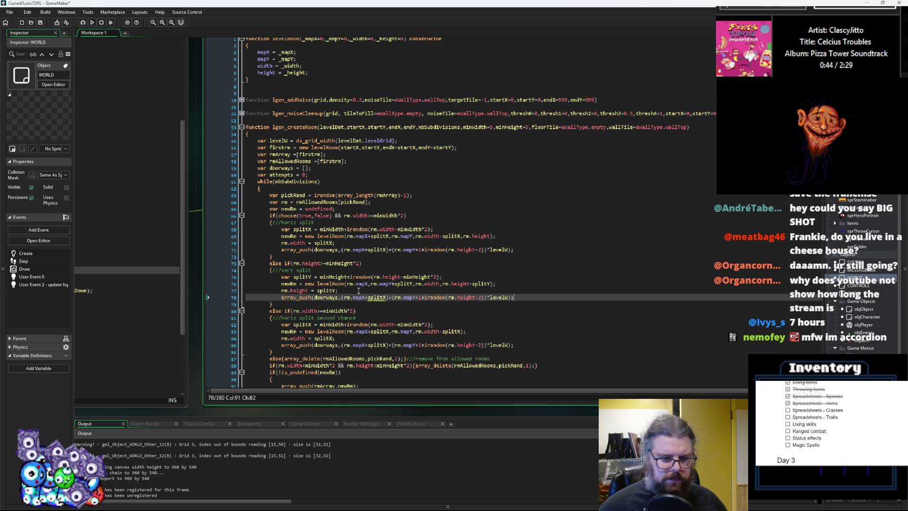
left_click(362, 297)
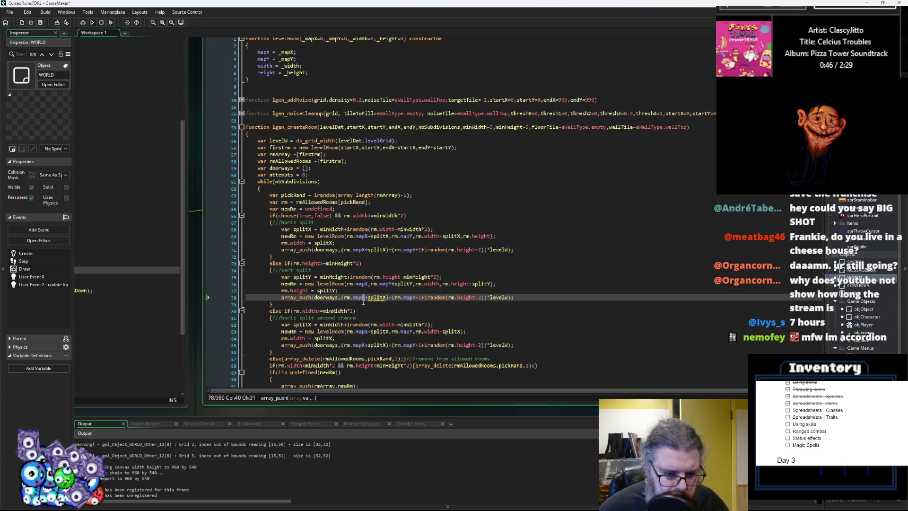
- On line 78, switch the doorway term to rm.mapY, splitY and rm.width, keeping the levelW multiplier
left_click(363, 298)
key("Delete")
type("Y")
left_click(386, 298)
key("BackSpace")
type("Y")
left_click(415, 298)
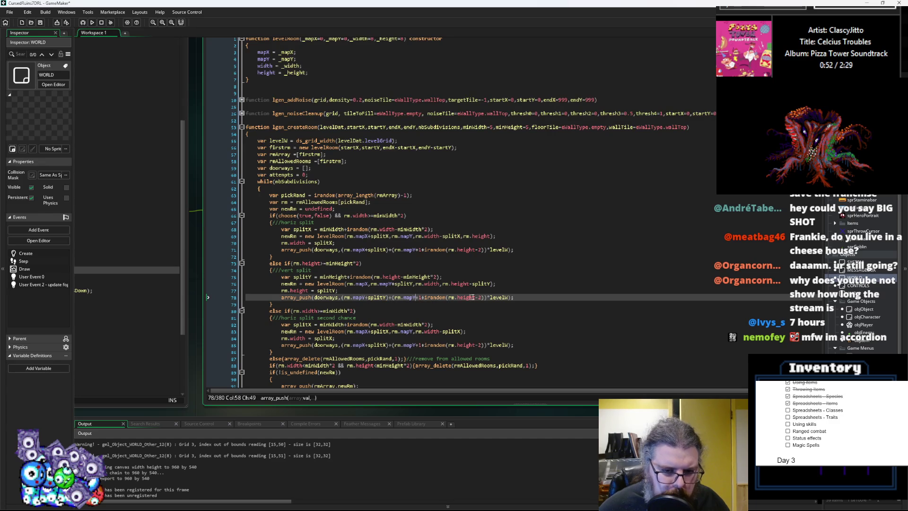
left_click(458, 299)
double_click(459, 299)
type("width")
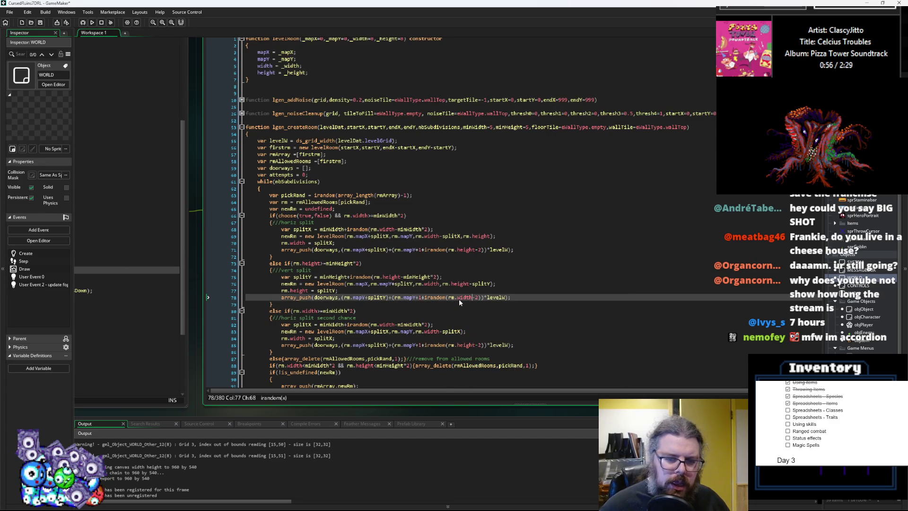
key("End")
key("Left")
key("Left")
key("BackSpace")
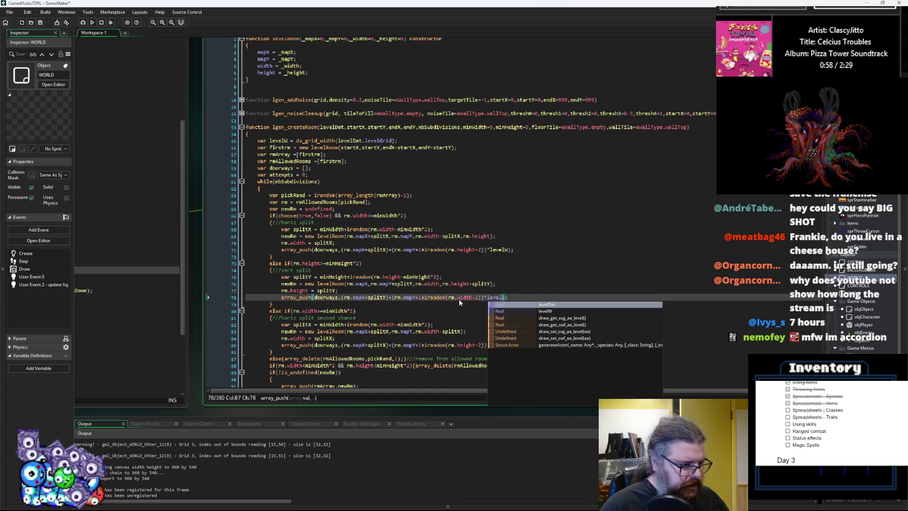
type("H")
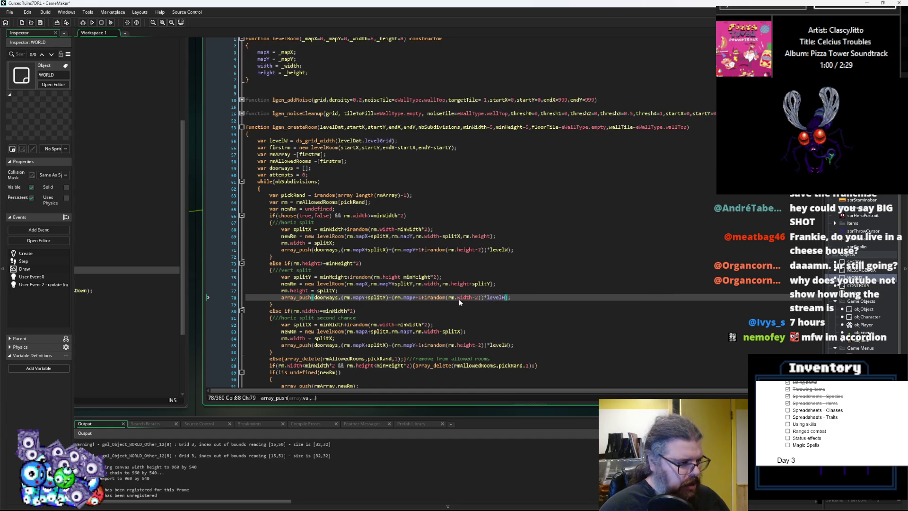
left_click(451, 324)
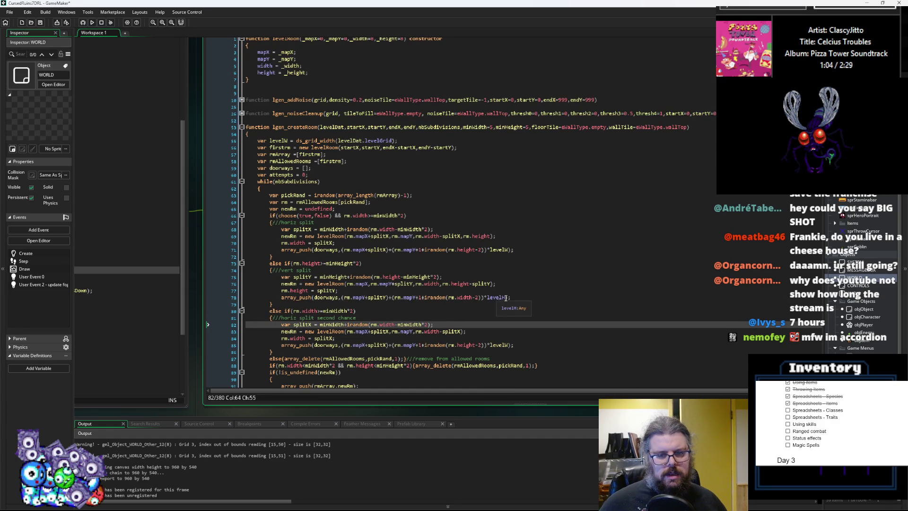
left_click(504, 297)
key("BackSpace")
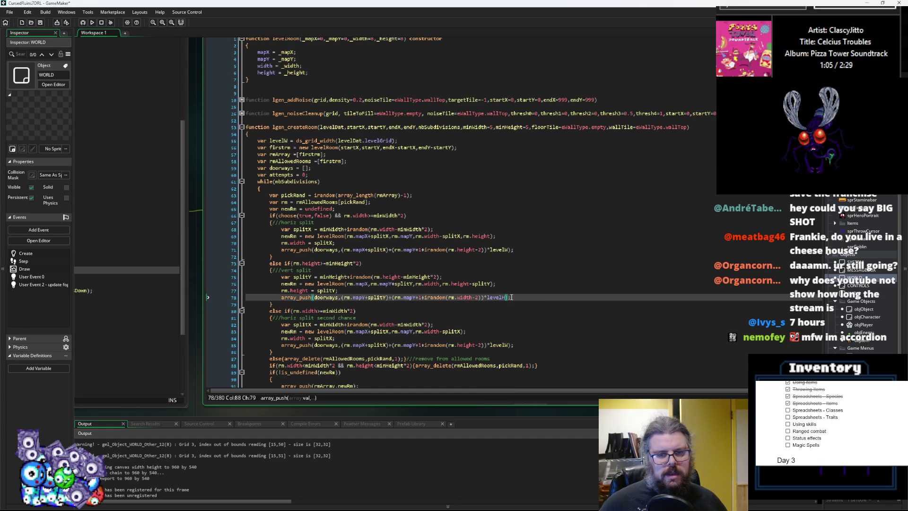
type("W")
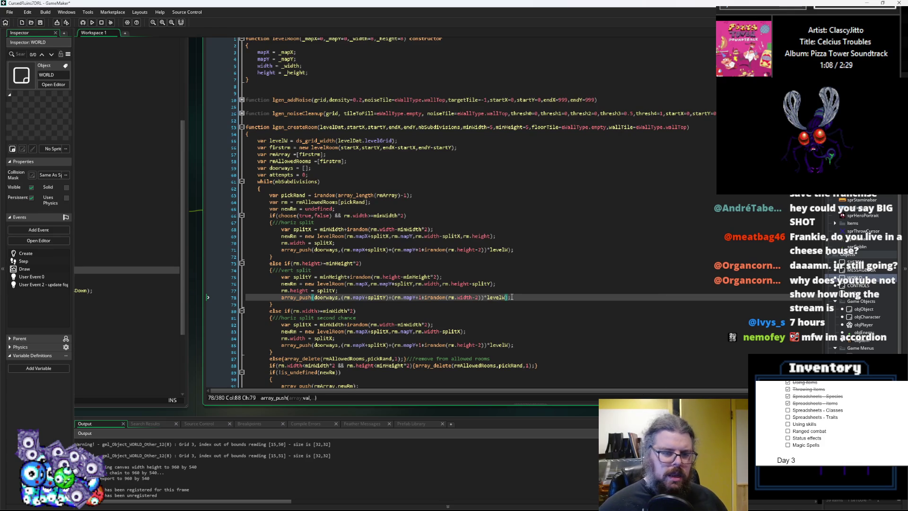
- Change the second coordinate back to rm.mapX and its irandom bound to height
key("Down")
key("Down")
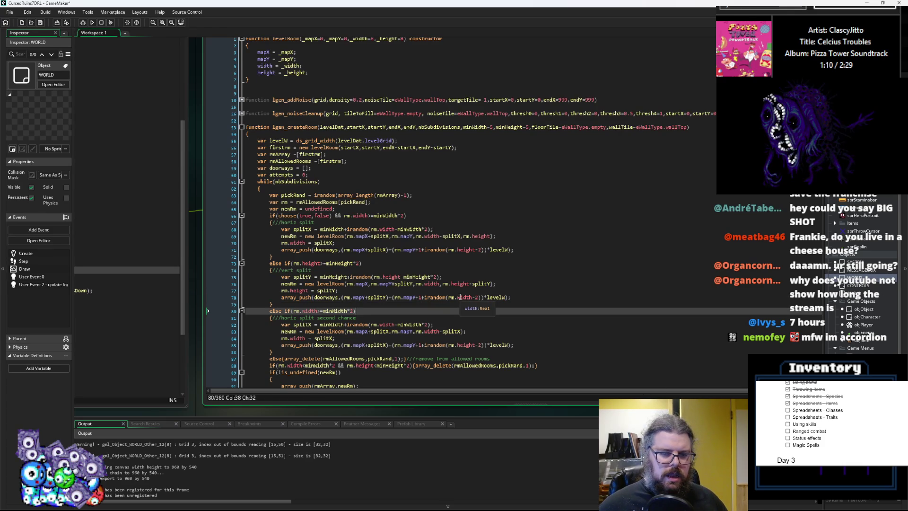
left_click(416, 297)
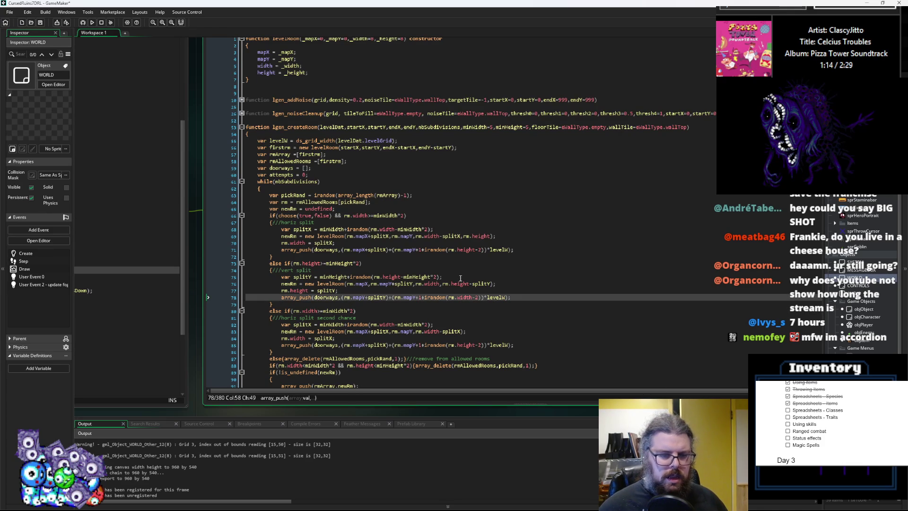
key("BackSpace")
type("X")
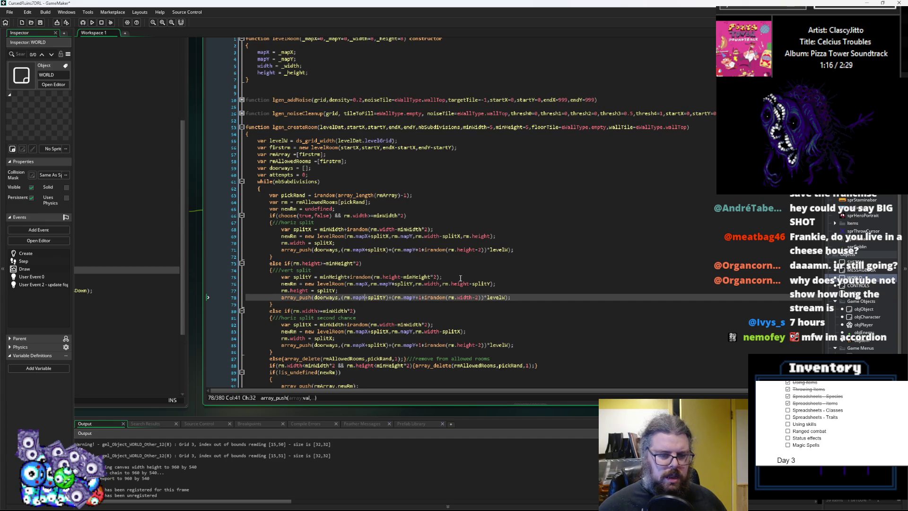
key("Right")
key("Right")
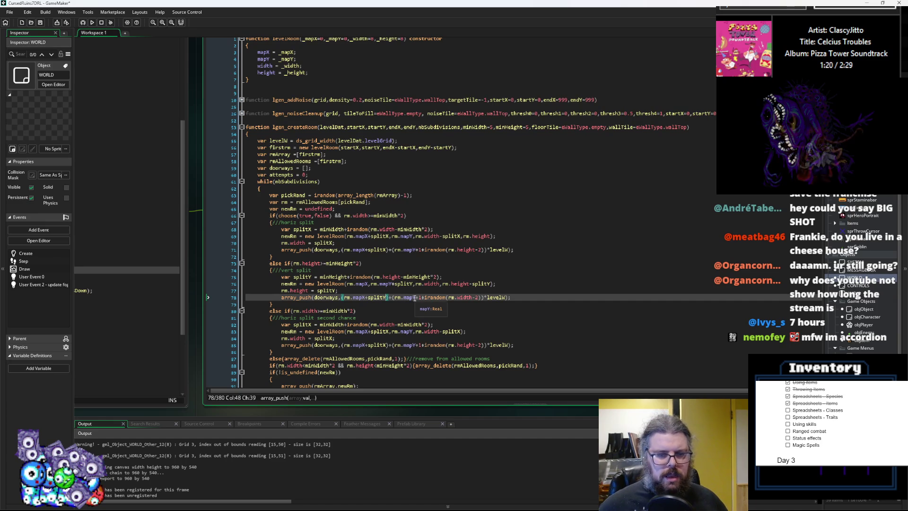
left_click(472, 298)
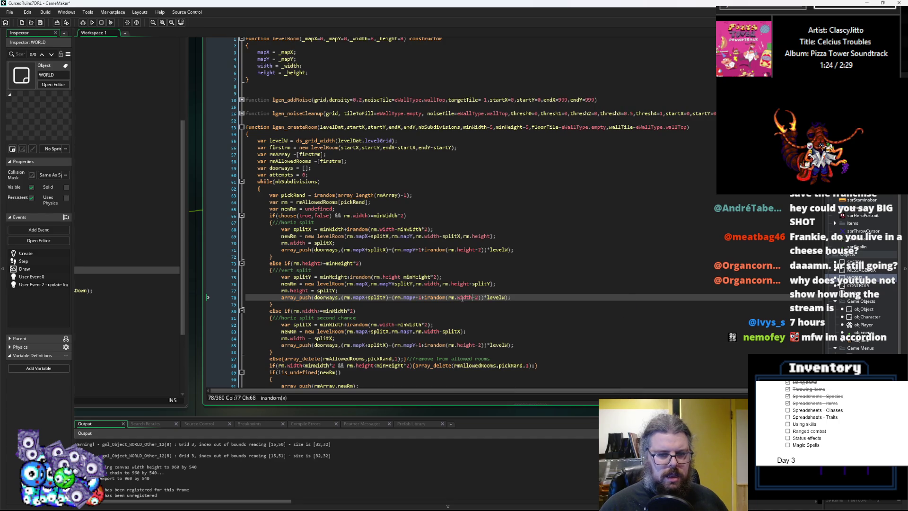
key("BackSpace")
key("BackSpace")
key("BackSpace")
type("h")
key("Return")
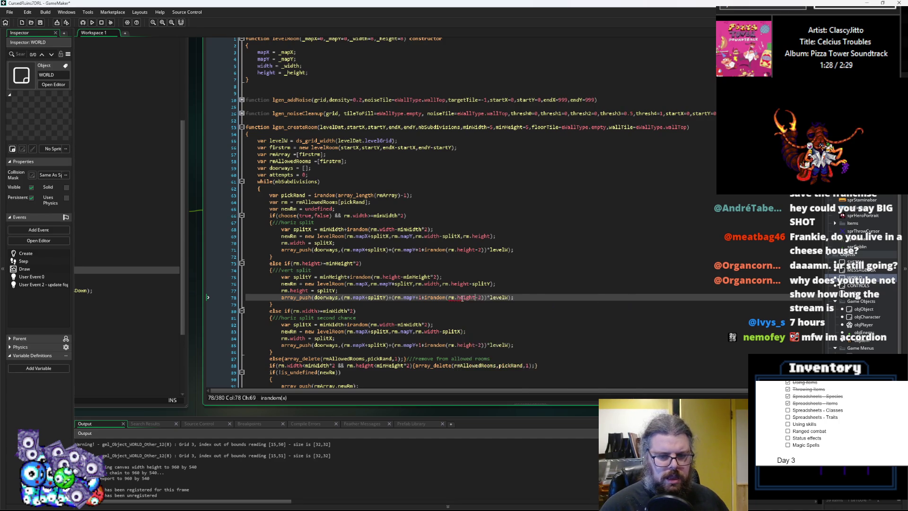
key("Left")
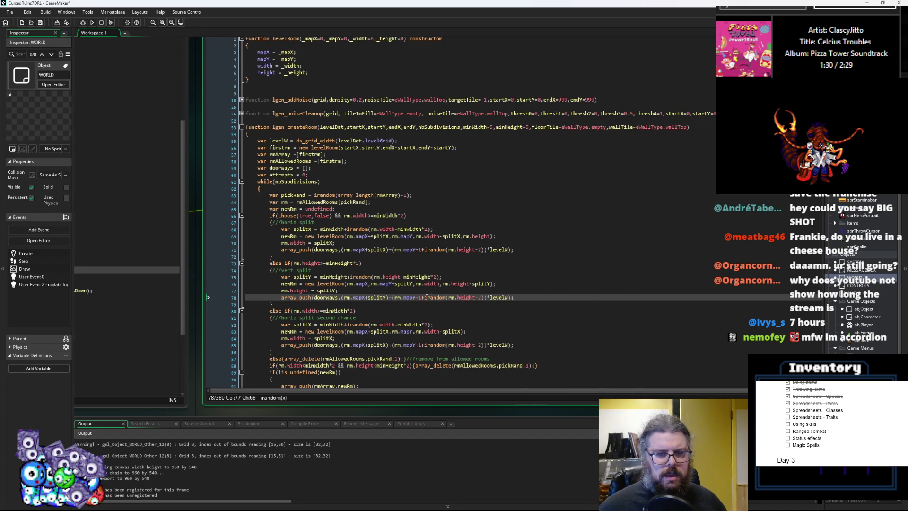
- Rearrange the doorway to (rm.mapX+1+irandom(rm.width-2))+(rm.mapY+splitY)*levelW
left_click(423, 298)
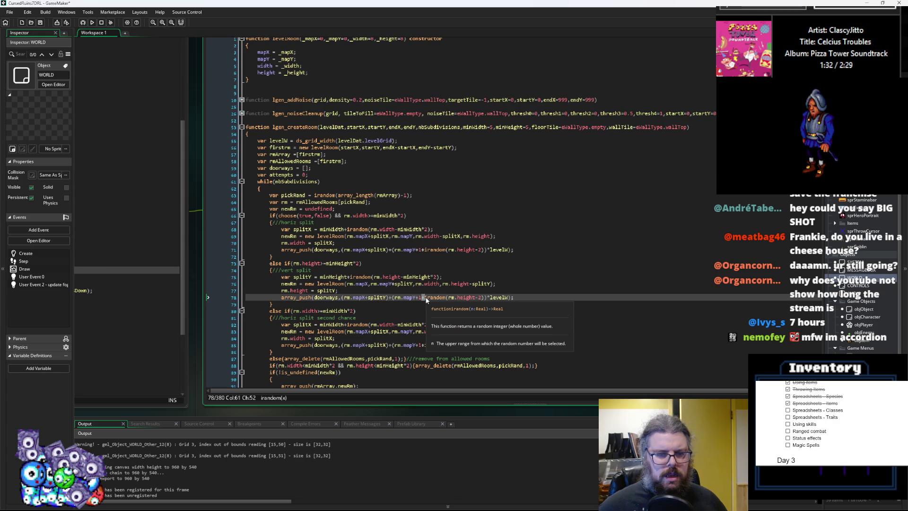
left_click_drag(418, 298, 485, 300)
key("Delete")
type("splitX")
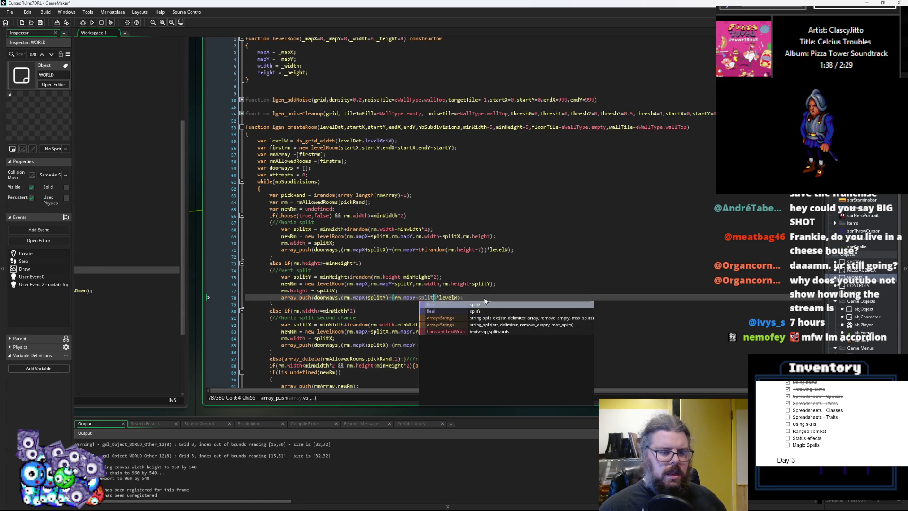
key("Left")
key("Left")
key("Left")
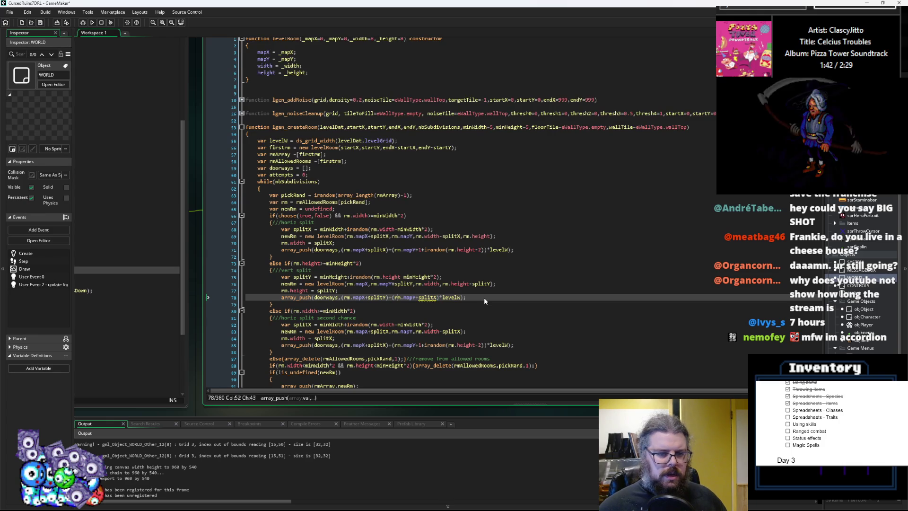
key("Right")
key("Right")
key("Right")
key("BackSpace")
type("Y")
key("Left")
key("Left")
key("Left")
key("BackSpace")
key("BackSpace")
key("BackSpace")
key("BackSpace")
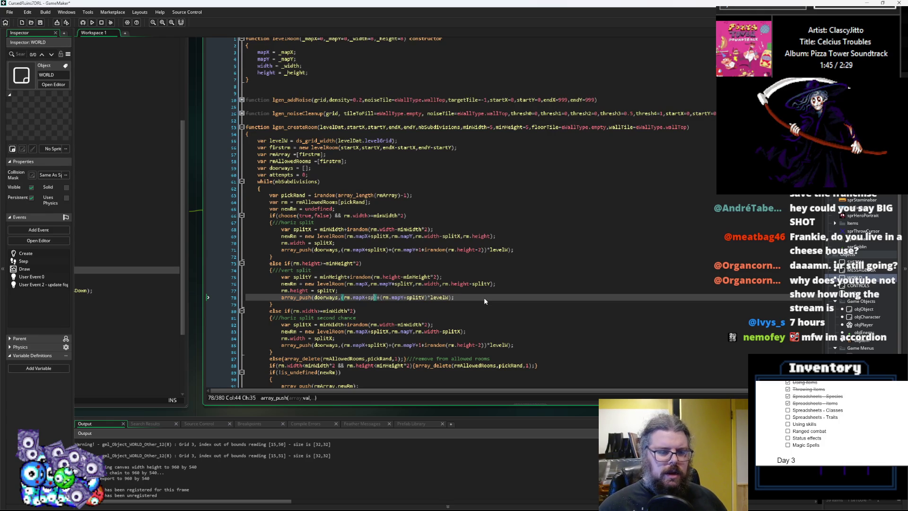
key("ctrl+v")
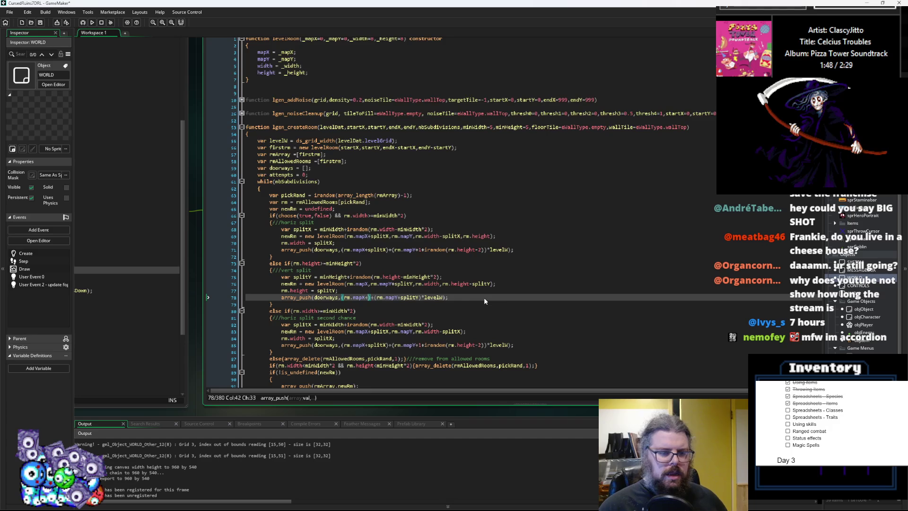
key("Left")
key("Left")
key("Left")
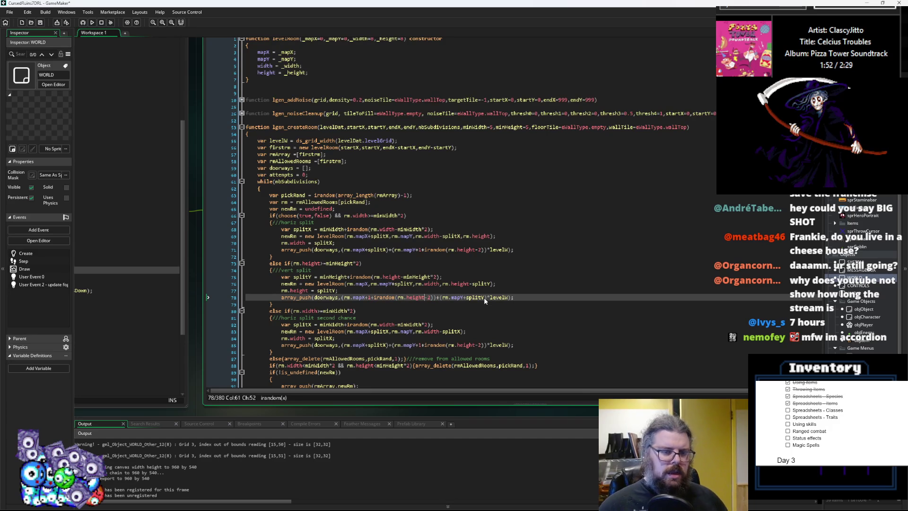
key("BackSpace")
key("BackSpace")
key("BackSpace")
type("wid")
key("Return")
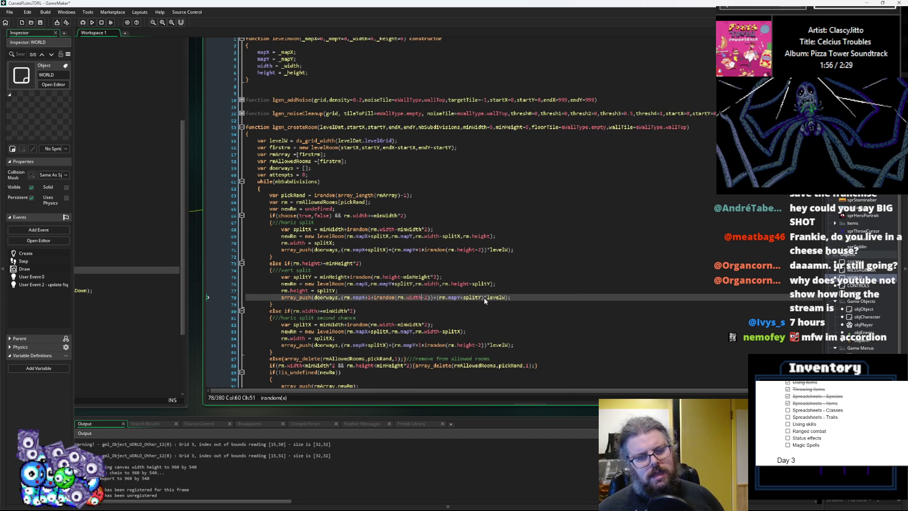
key("Down")
scroll(426, 213, "down", 2)
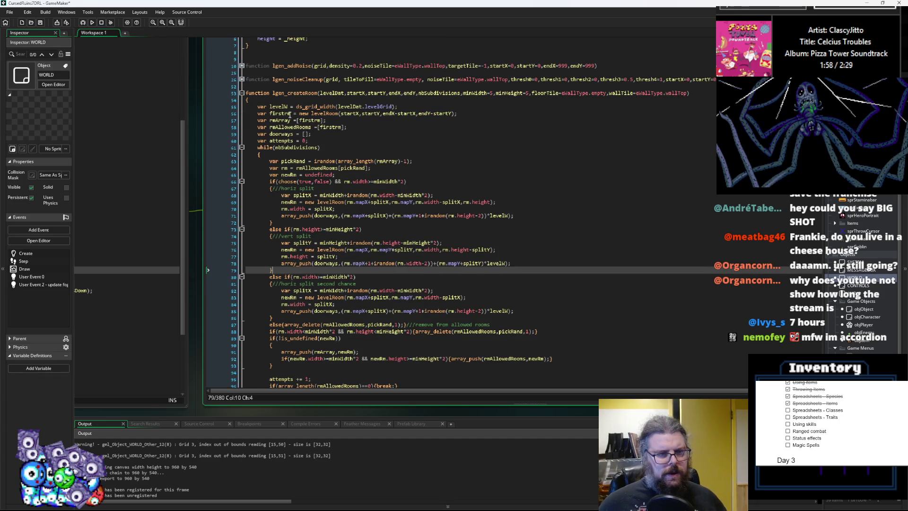
- Paste a copy of the rmArray room-carving loop directly below the original
left_click_drag(311, 134, 257, 134)
scroll(377, 313, "down", 4)
scroll(377, 313, "up", 2)
left_click(358, 341)
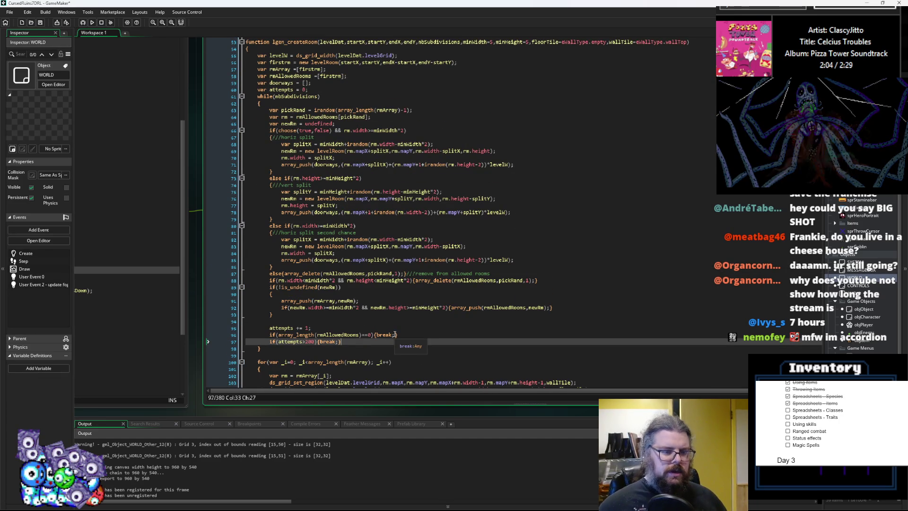
scroll(241, 303, "down", 4)
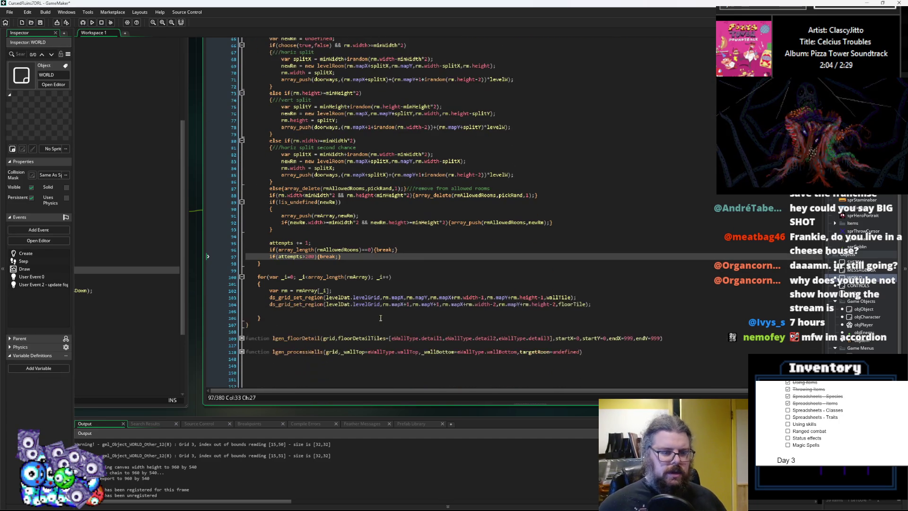
left_click(267, 313)
key("BackSpace")
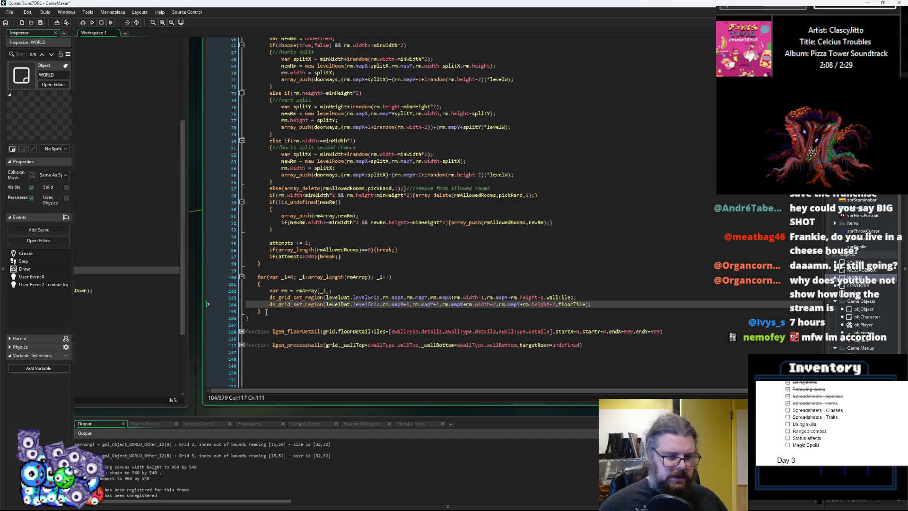
left_click(266, 312)
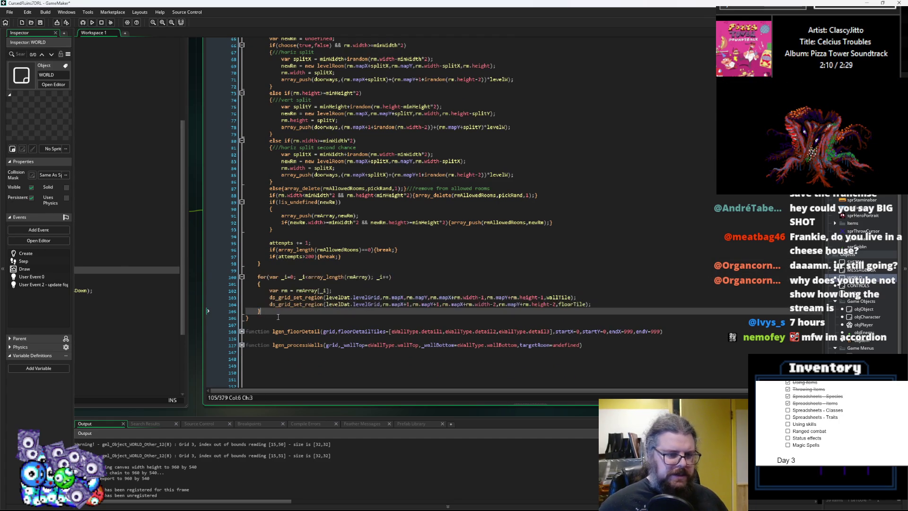
key("Return")
key("Return")
type("for(var _i=0; _i<array_length(rmArray); _i++) \t{ \t\tvar rm = rmArray[_i]; \t\tds_grid_set_region(levelDat.levelGrid,rm.mapX,rm.mapY,rm.mapX+rm.width-1,rm.mapY+rm.height-1,wallTile); \t\tds_grid_set_region(levelDat.levelGrid,rm.mapX+1,rm.mapY+1,rm.mapX+rm.width-2,rm.mapY+rm.height-2,floorTile); \t}")
scroll(278, 316, "down", 2)
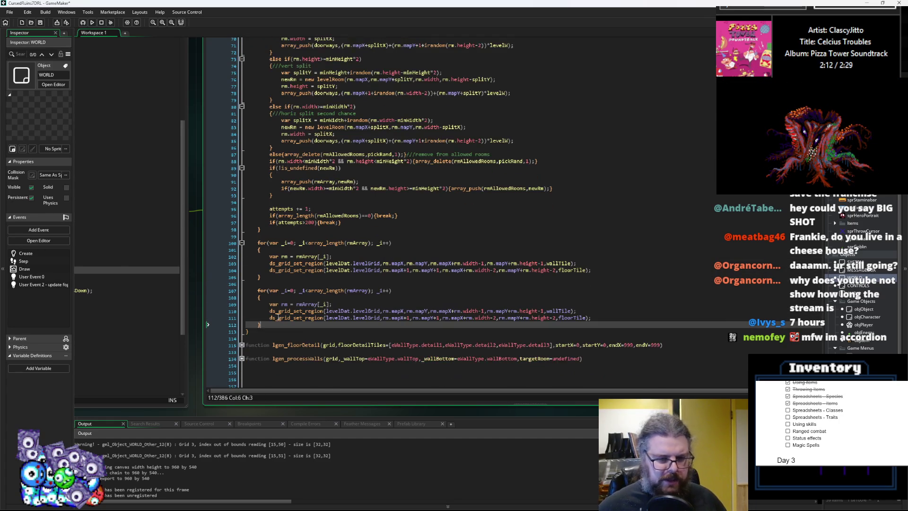
key("Down")
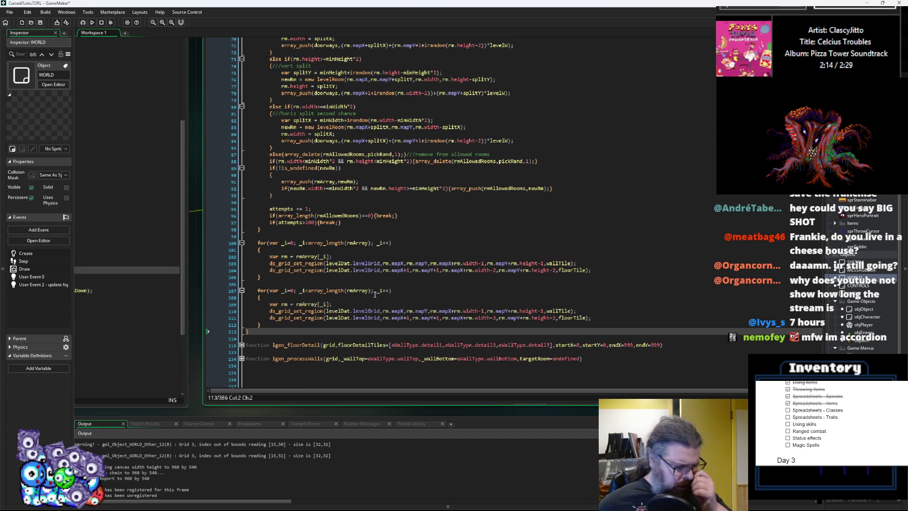
- Make the copy loop over array_length(doorways) with var door = doorways[_i]
left_click(356, 291)
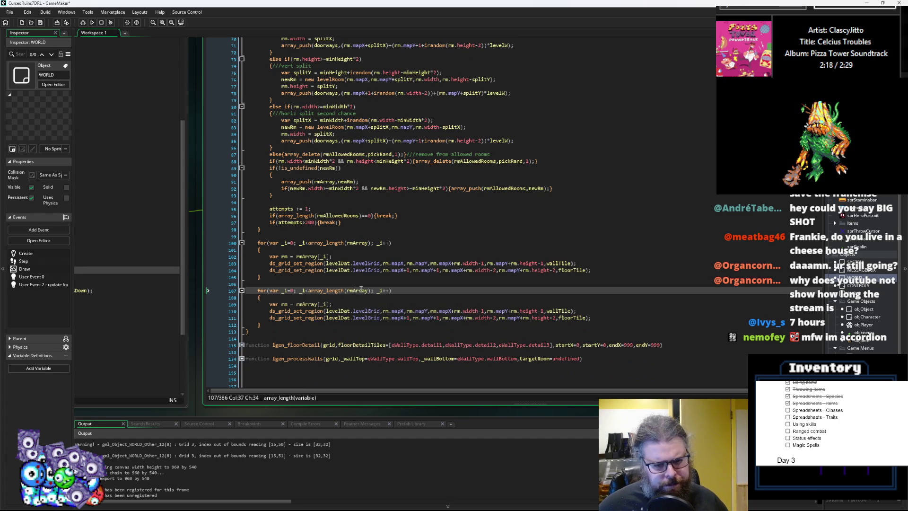
scroll(375, 268, "up", 7)
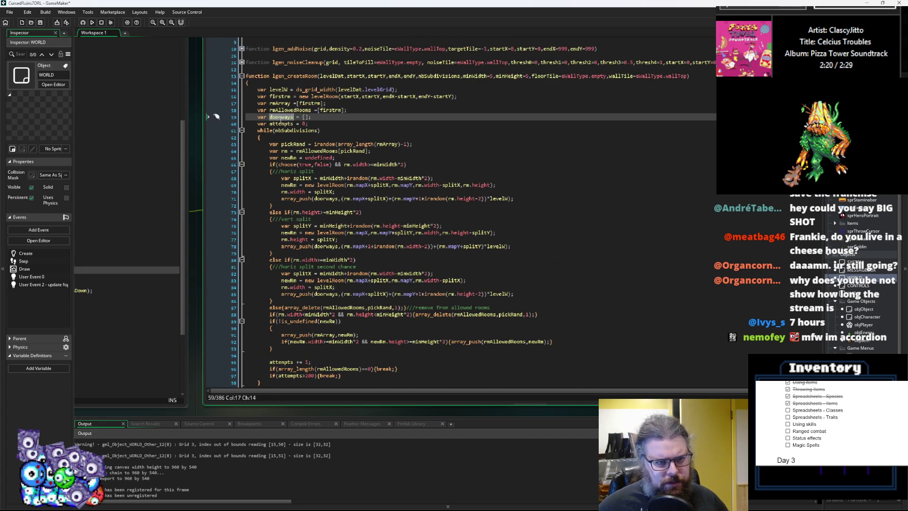
scroll(289, 189, "down", 7)
left_click(357, 290)
double_click(357, 291)
type("doorways")
left_click(289, 304)
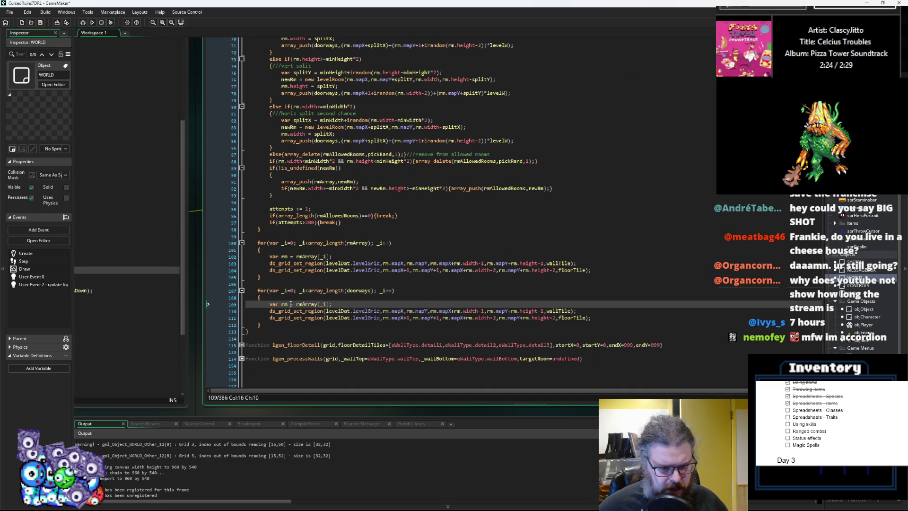
key("BackSpace")
key("BackSpace")
type("door")
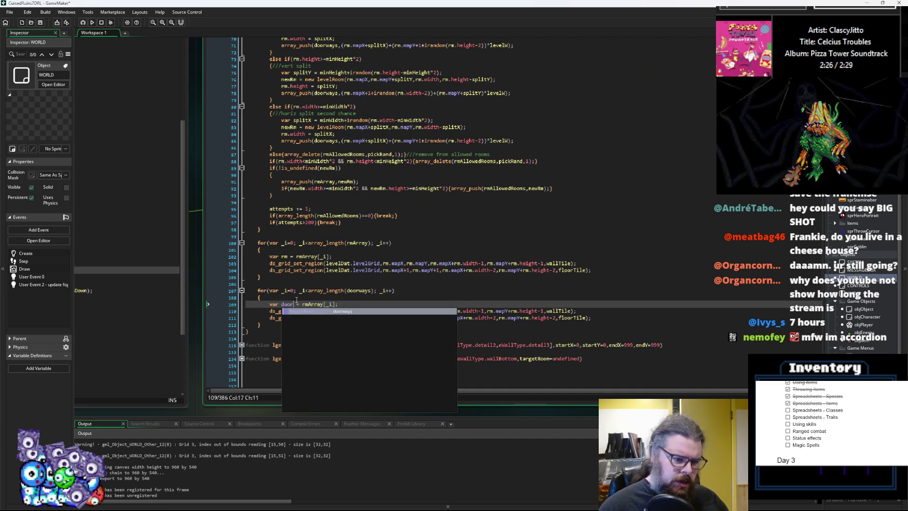
left_click(314, 282)
double_click(361, 290)
key("ctrl+c")
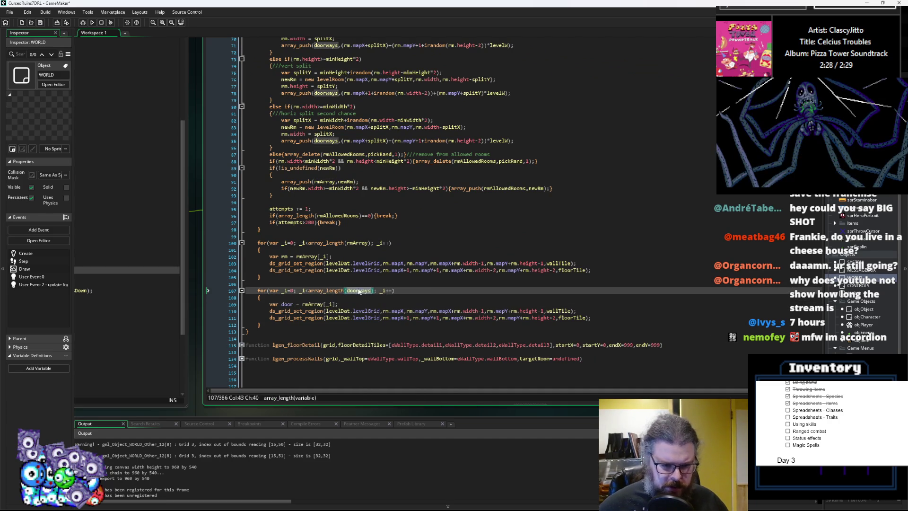
double_click(308, 305)
key("ctrl+v")
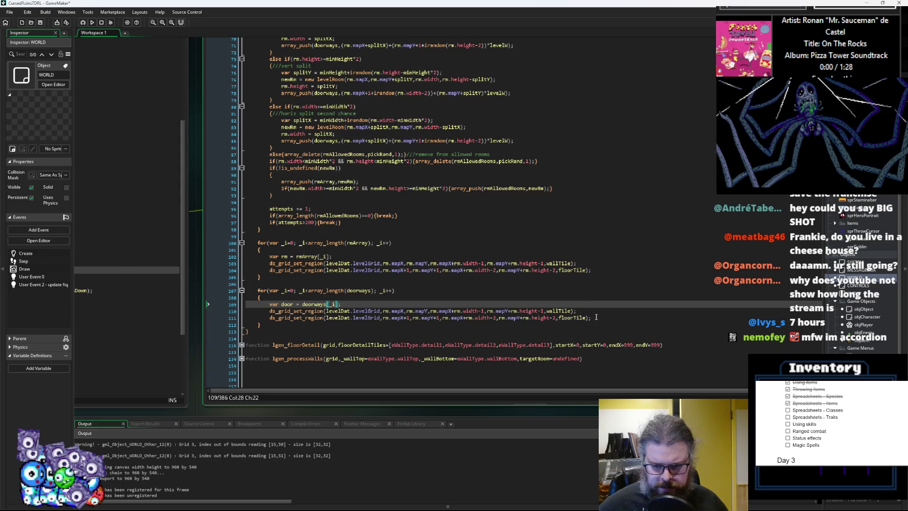
- Delete the floor ds_grid_set_region line and the remaining call's region arguments
left_click_drag(591, 317, 238, 327)
key("BackSpace")
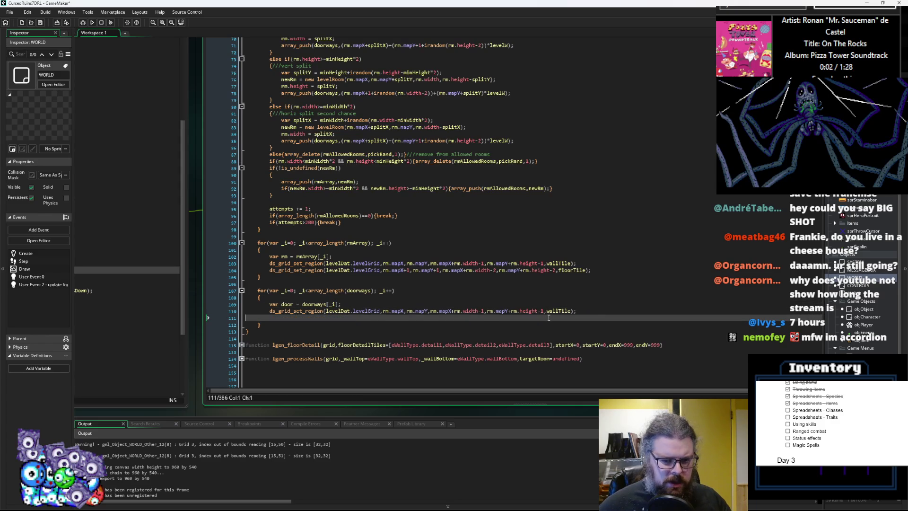
key("BackSpace")
mouse_move(576, 312)
left_mouse_down()
mouse_move(349, 316)
mouse_move(459, 313)
mouse_move(367, 313)
mouse_move(392, 313)
mouse_move(383, 314)
left_mouse_up()
key("BackSpace")
- Turn the call into ds_grid_set with door mod levelW as the column
left_click(324, 311)
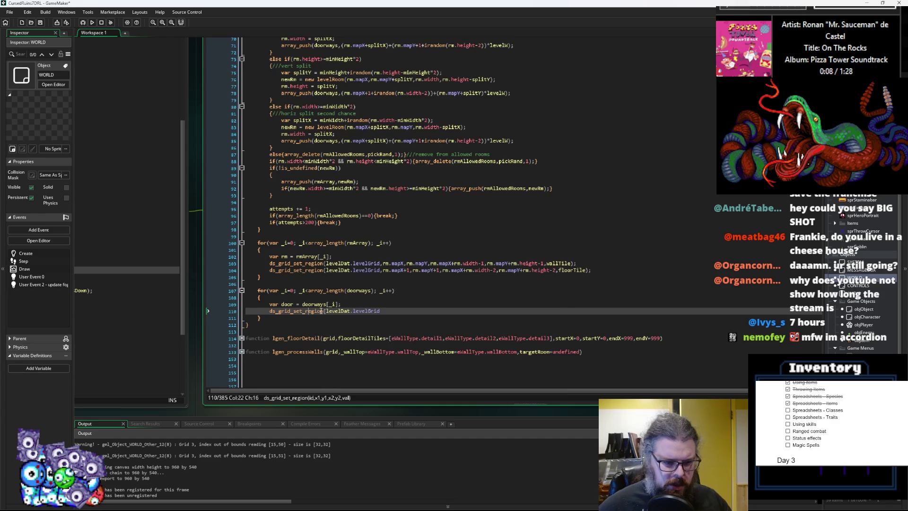
key("BackSpace")
key("BackSpace")
key("BackSpace")
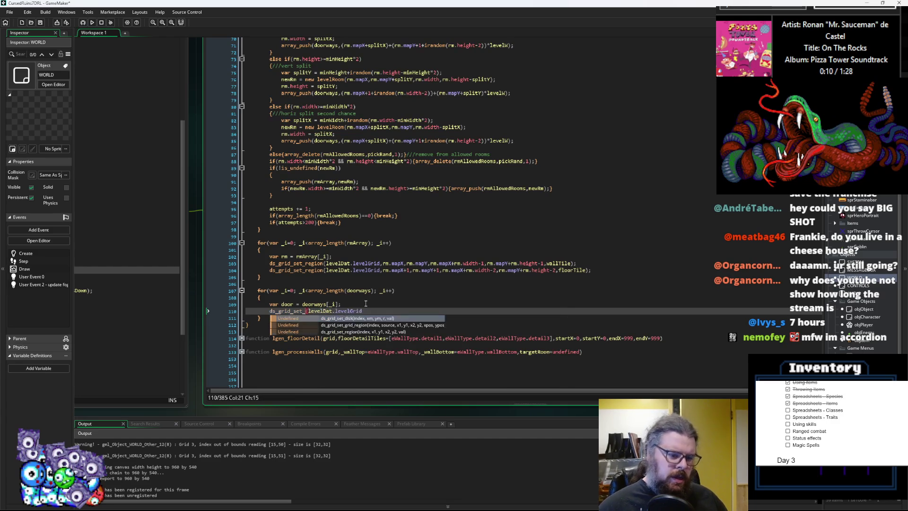
key("Right")
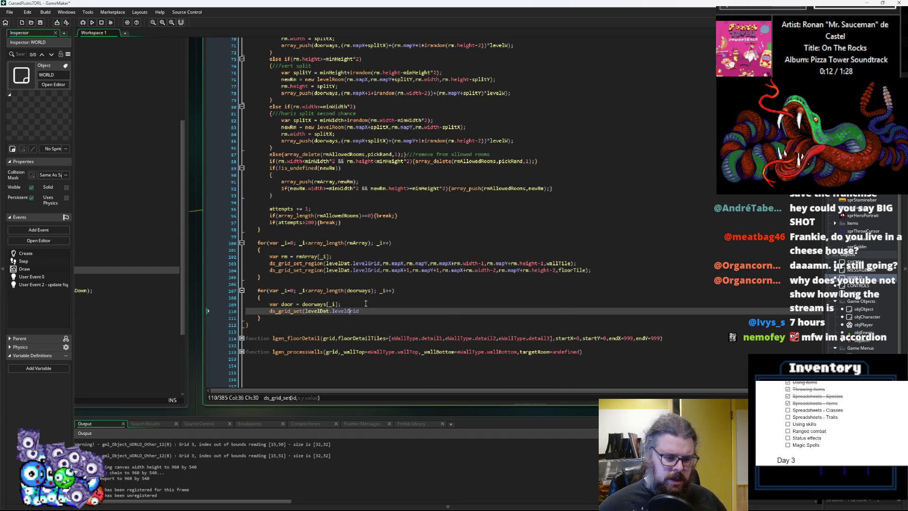
type(",")
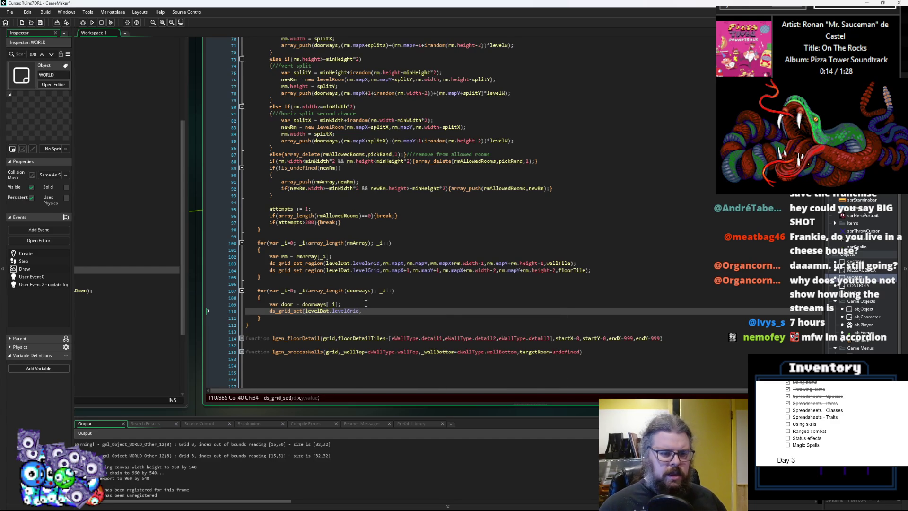
type("door")
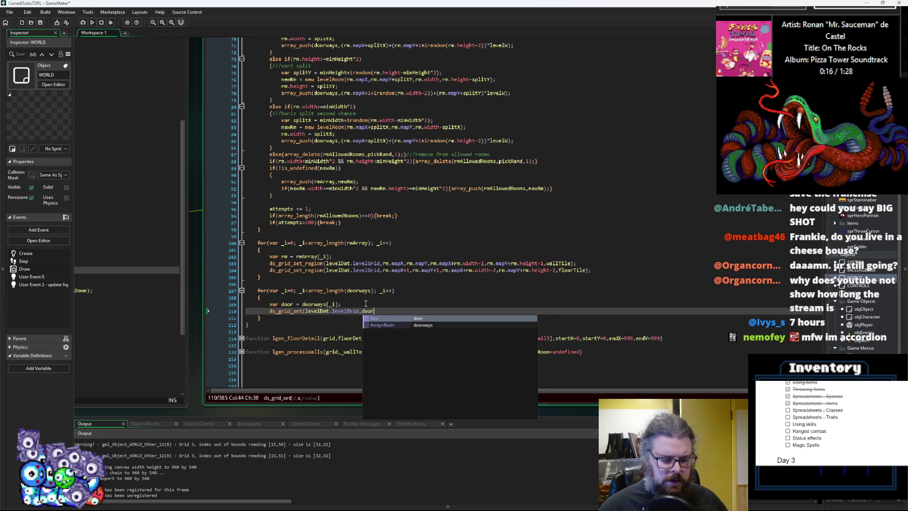
type(" mod")
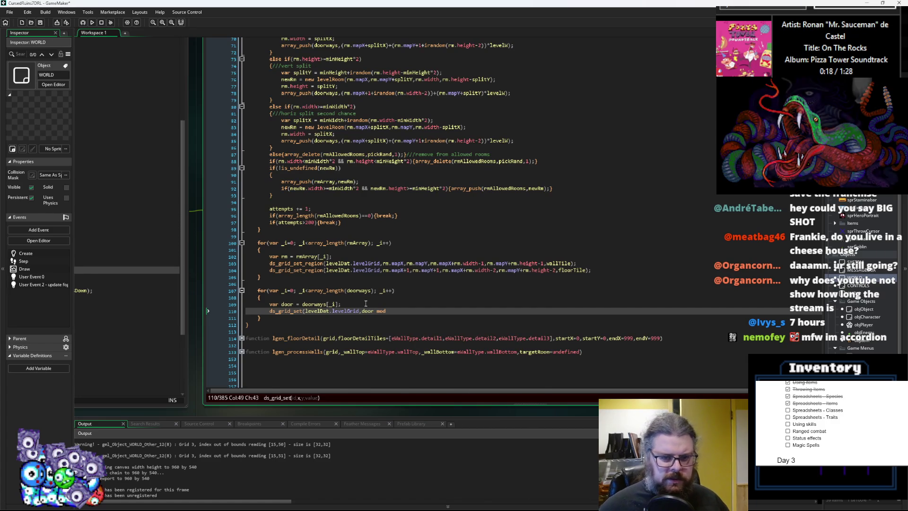
scroll(366, 303, "up", 8)
left_click(284, 107)
double_click(284, 106)
scroll(387, 312, "down", 8)
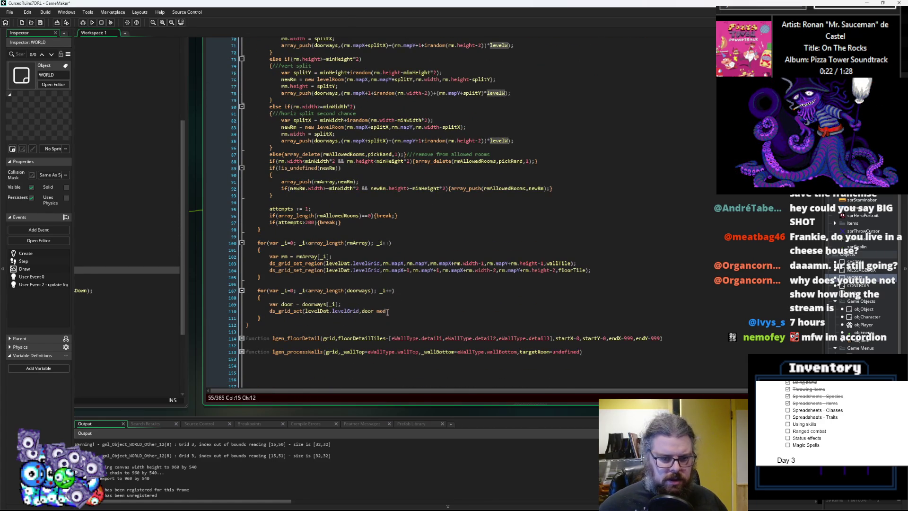
left_click(388, 312)
type("levelW,")
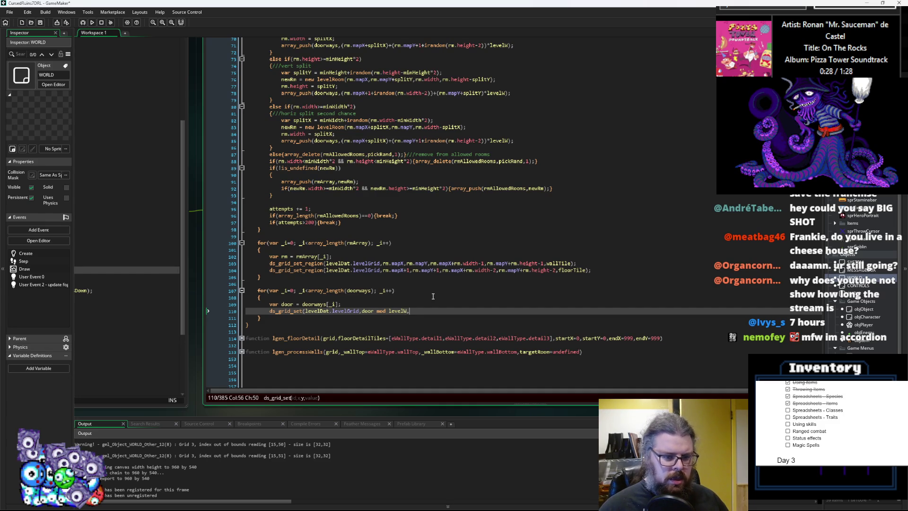
- Add door div levelW as the row and choose(eWallType.door, eWallType.road) as the value
type("door")
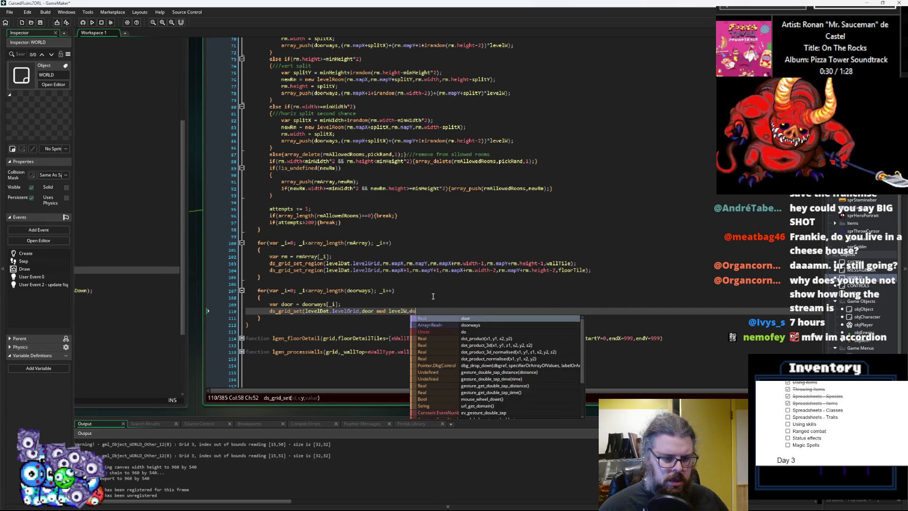
type(" mod")
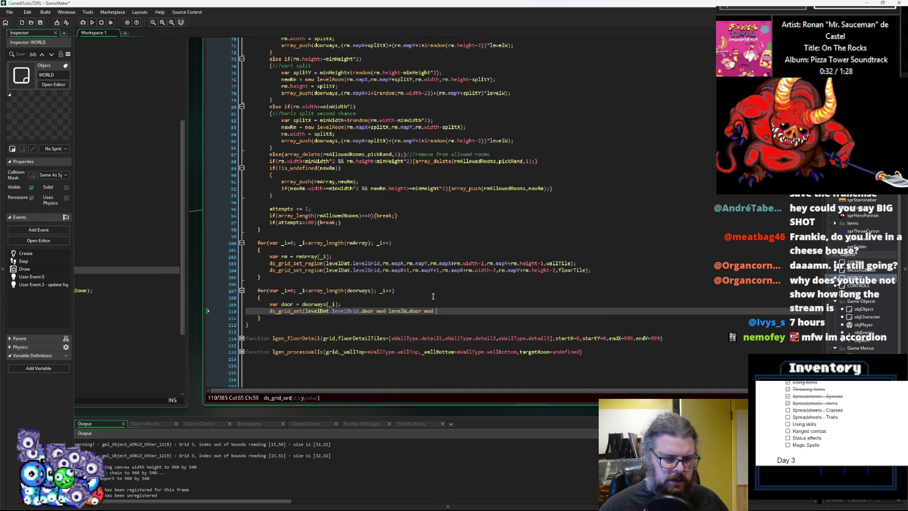
key("BackSpace")
key("BackSpace")
type("div levelW")
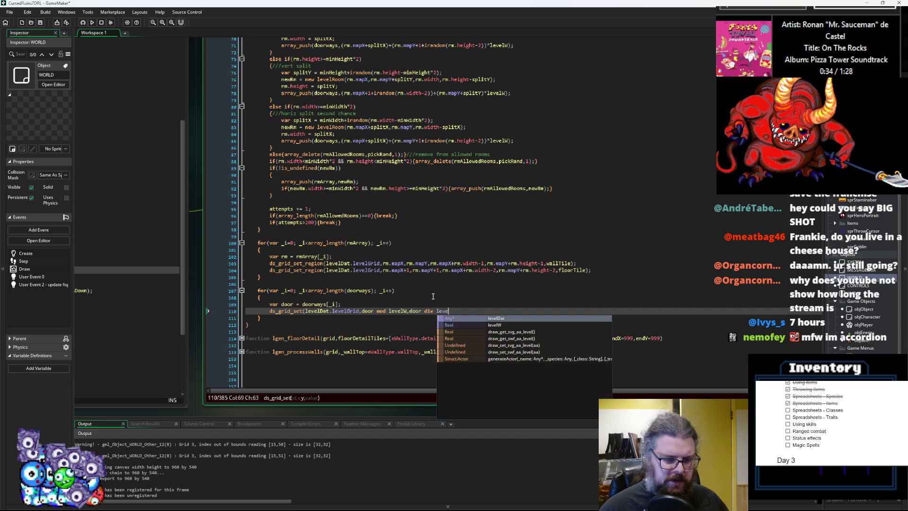
type(", c")
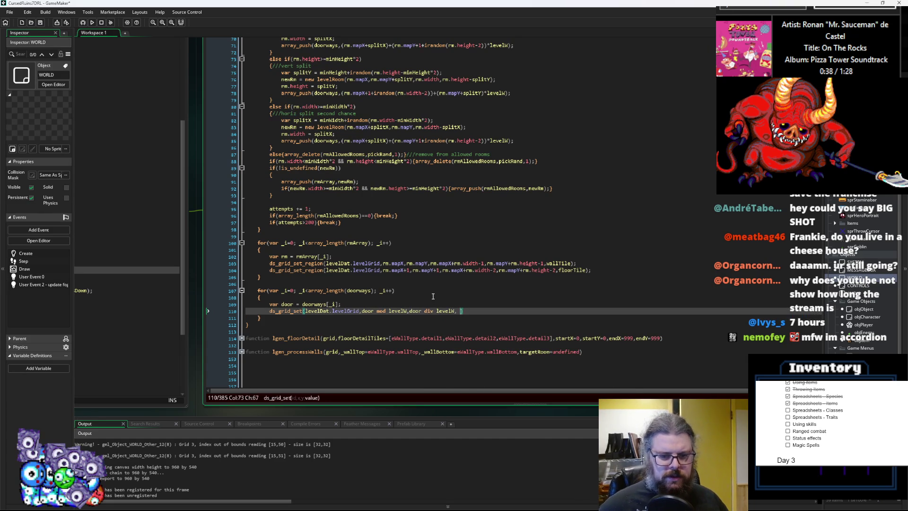
type("hoose(")
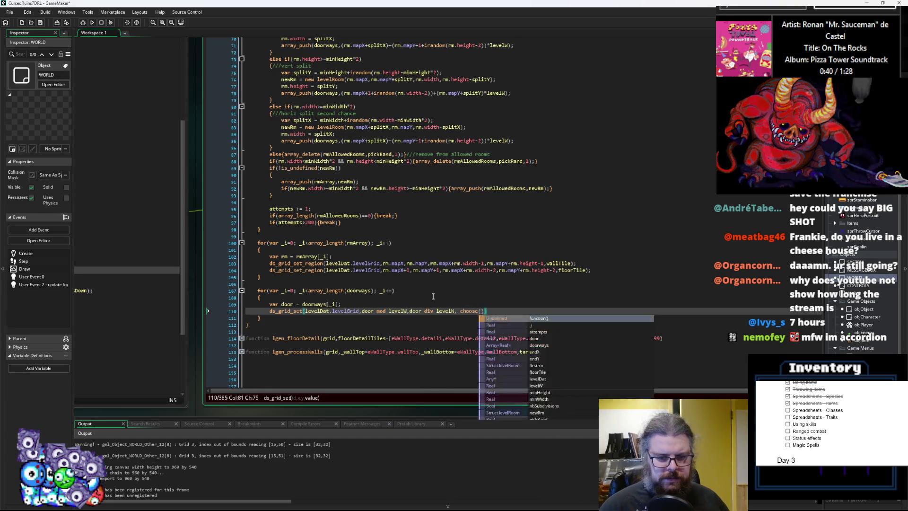
type("e")
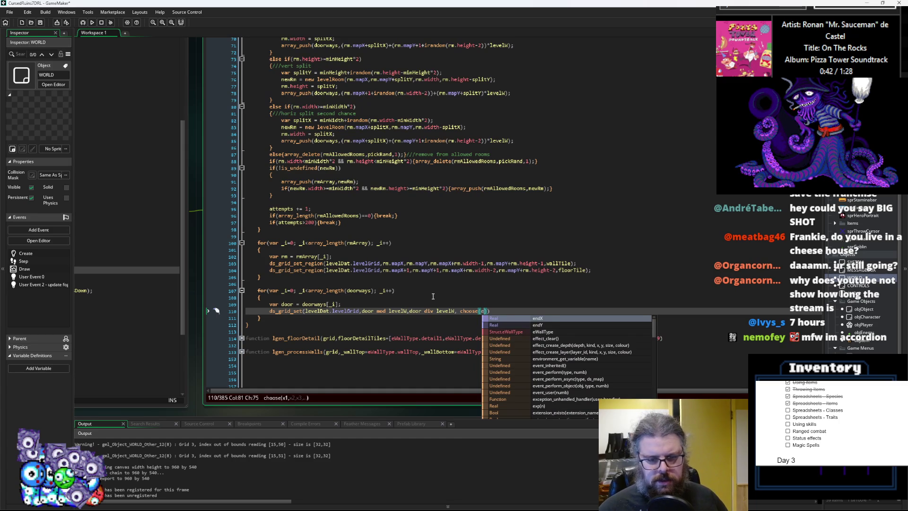
type("Wall")
key("Return")
type(".")
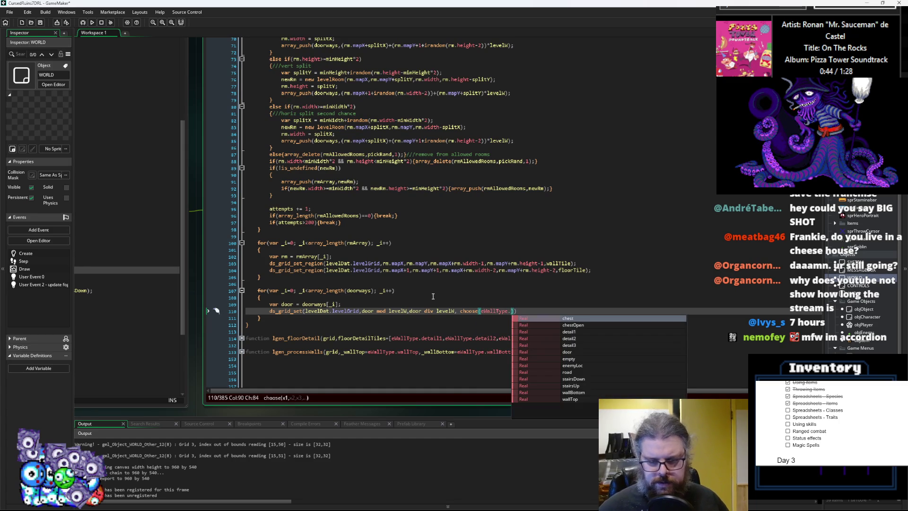
type("door")
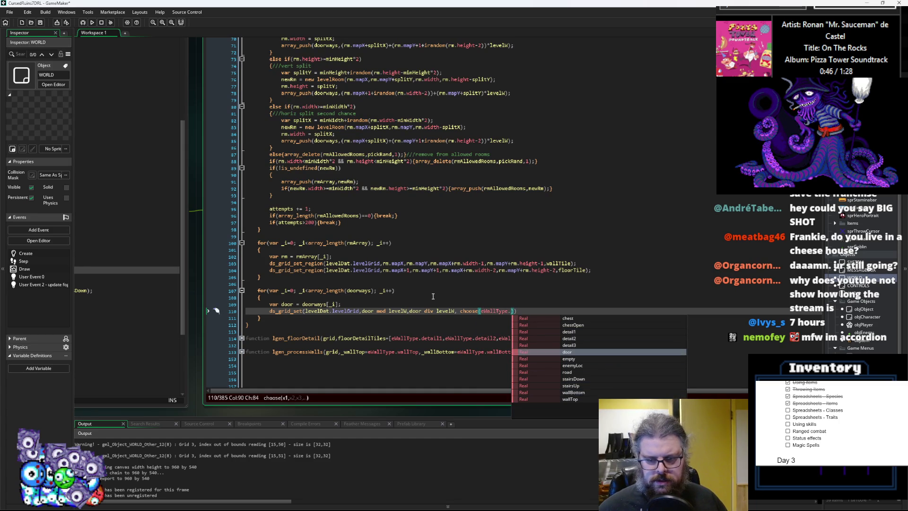
type(",eWall")
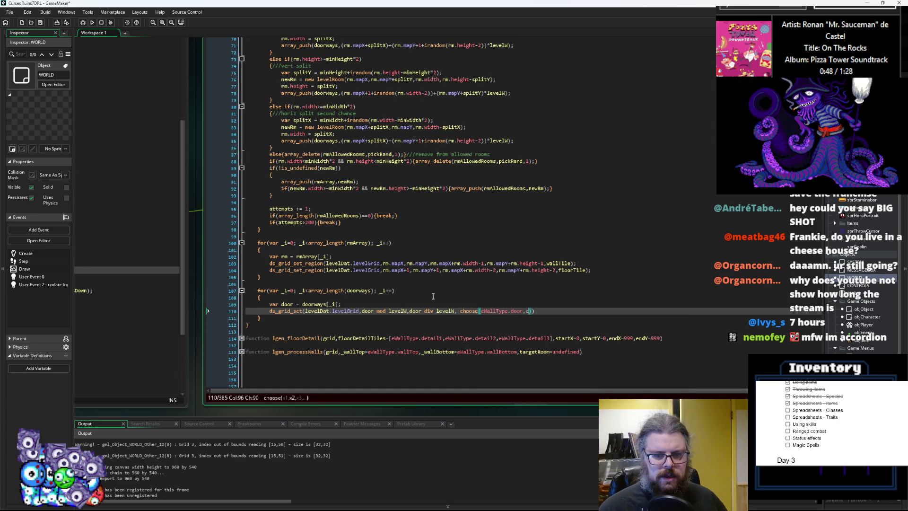
key("Return")
type(".")
key("Down")
key("Down")
key("Down")
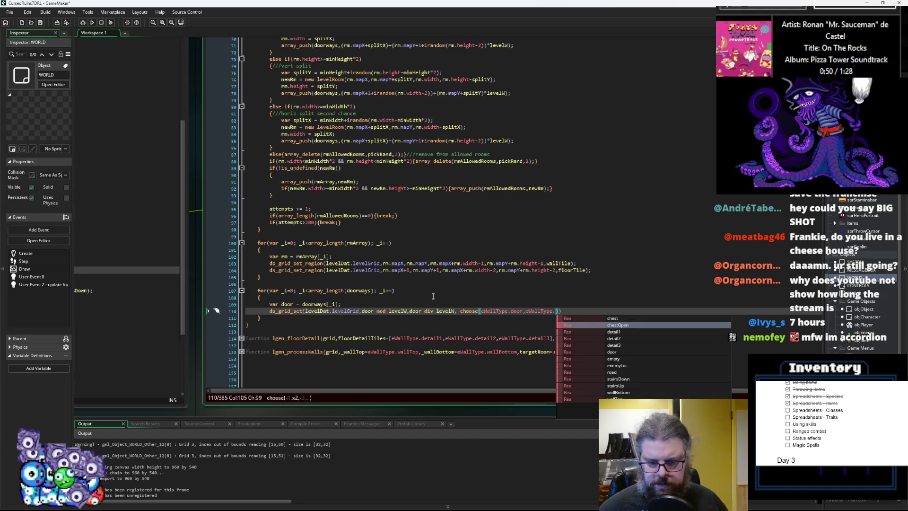
key("Down")
key("Down")
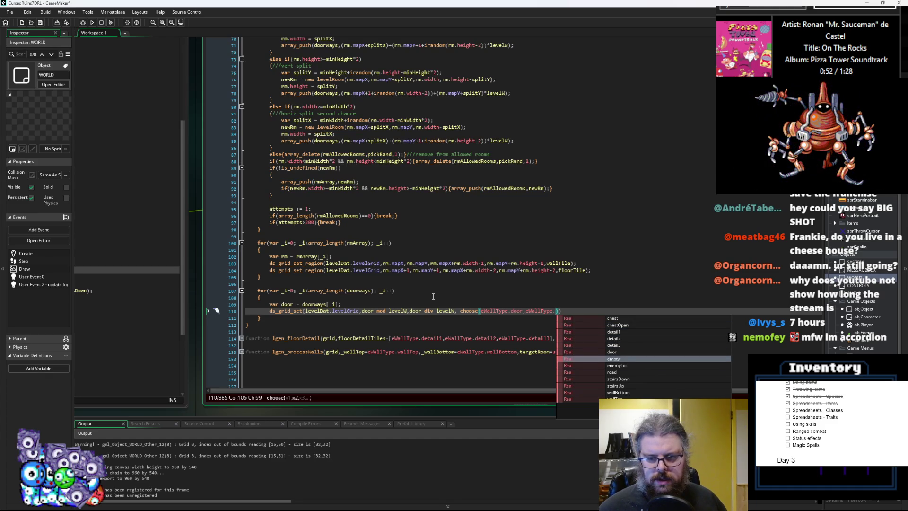
key("Return")
- Fix the closing parentheses of the ds_grid_set line and review the script
type(");")
key("Left")
key("Left")
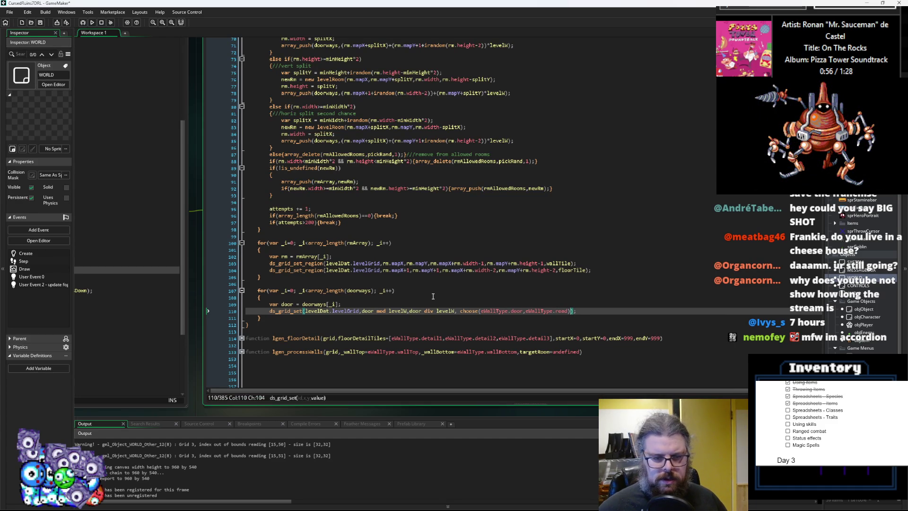
type("))")
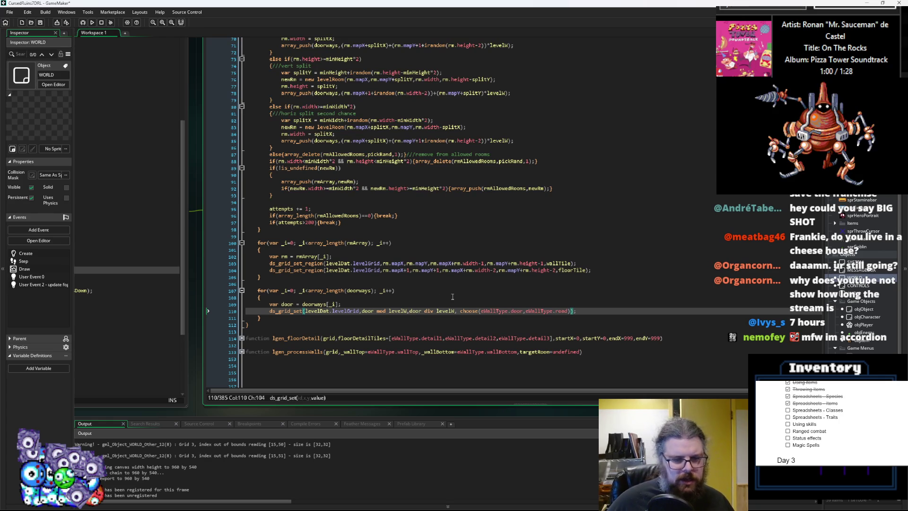
left_click(487, 316)
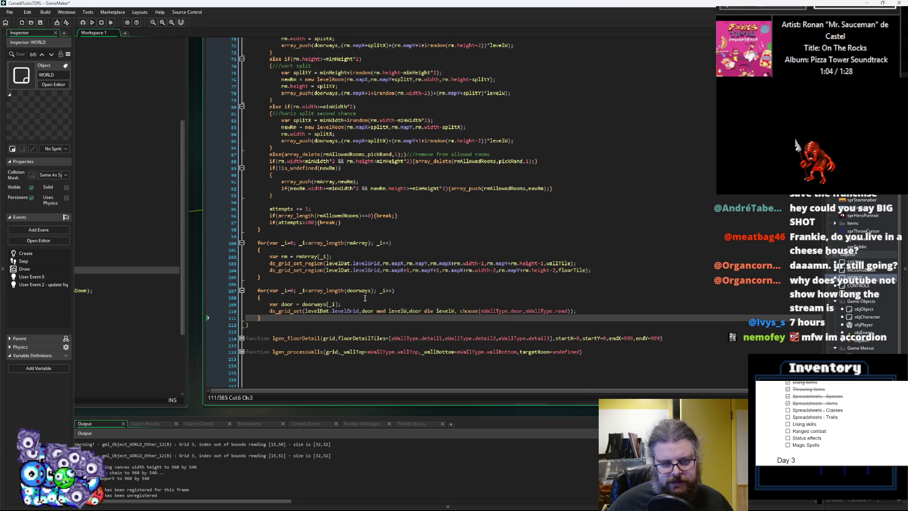
scroll(364, 298, "up", 2)
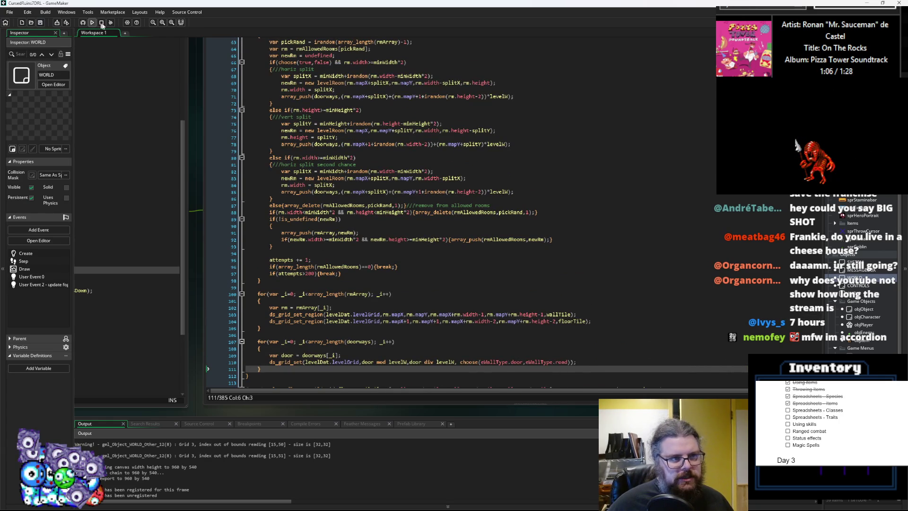
scroll(372, 237, "up", 6)
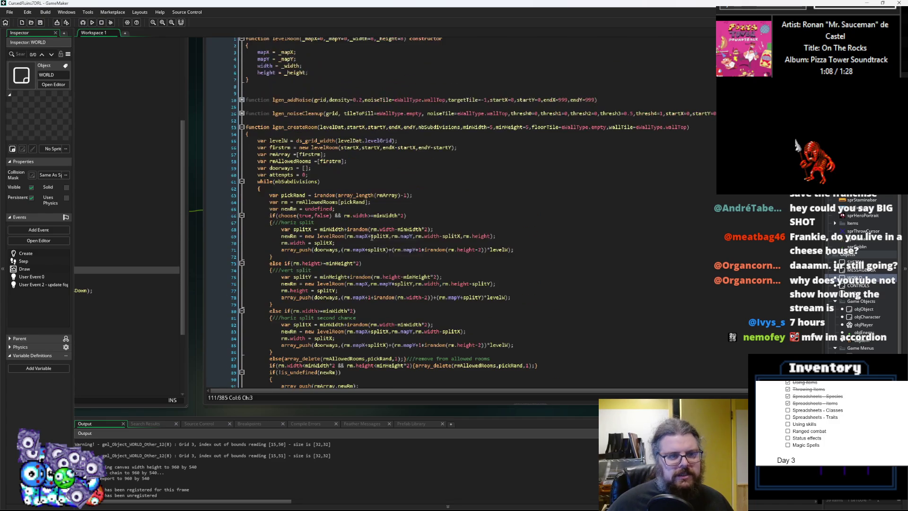
scroll(374, 232, "down", 7)
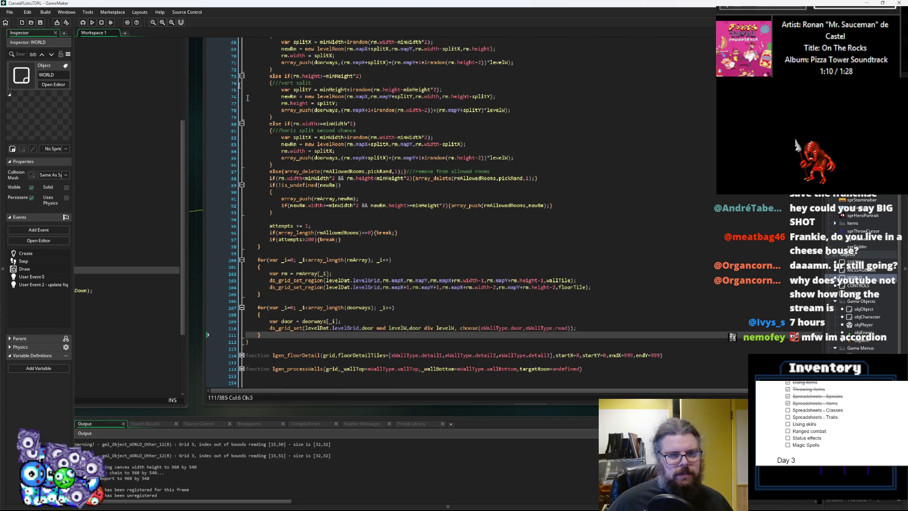
left_click(490, 283)
scroll(490, 283, "down", 2)
left_click(491, 283)
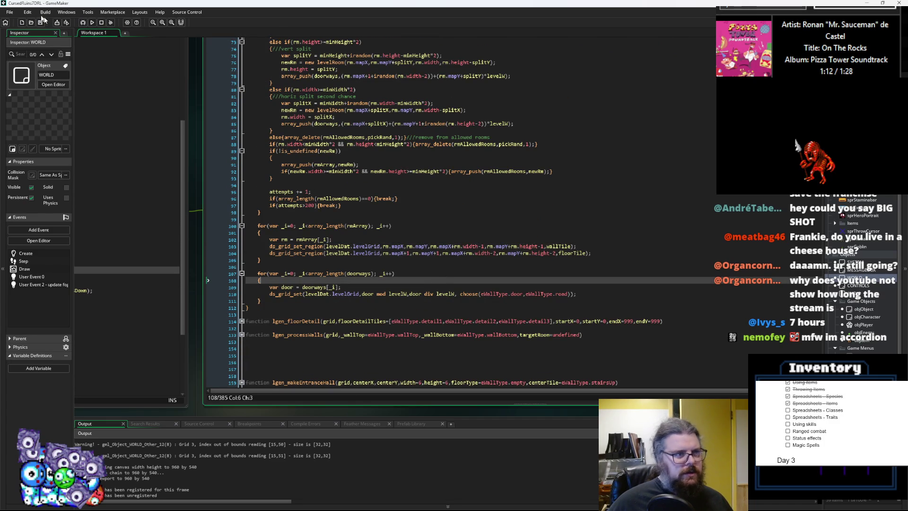
left_click(83, 24)
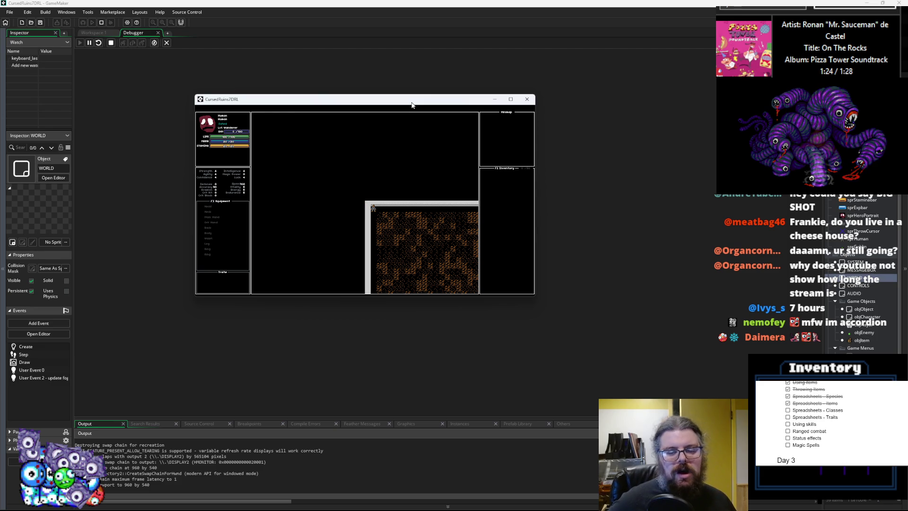
left_click(527, 99)
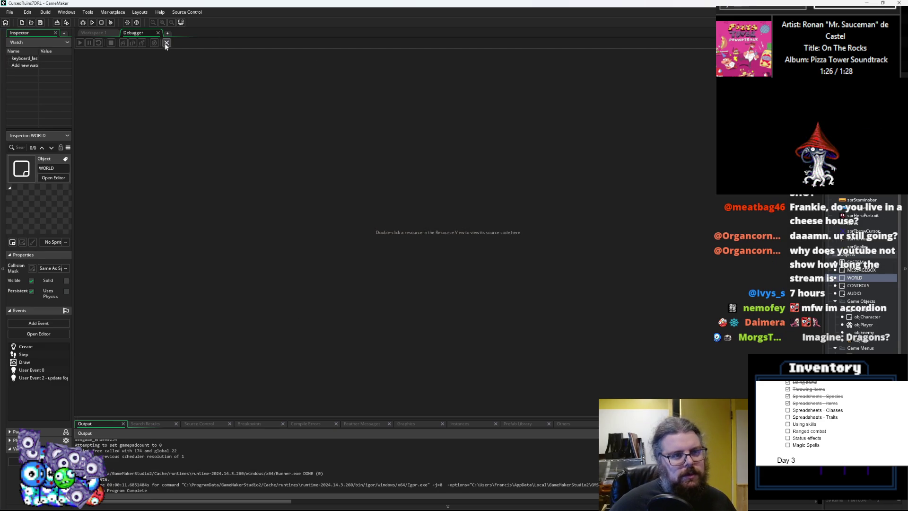
left_click(440, 253)
scroll(376, 182, "up", 9)
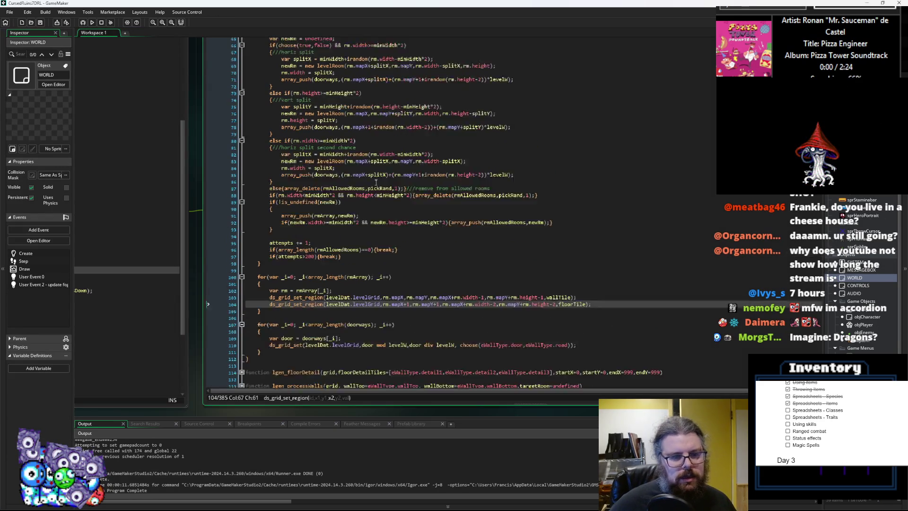
- Begin an lgen_createRoom(self,0,0, call on a new line in the empty dungeon case
left_click(326, 97)
left_click(345, 270)
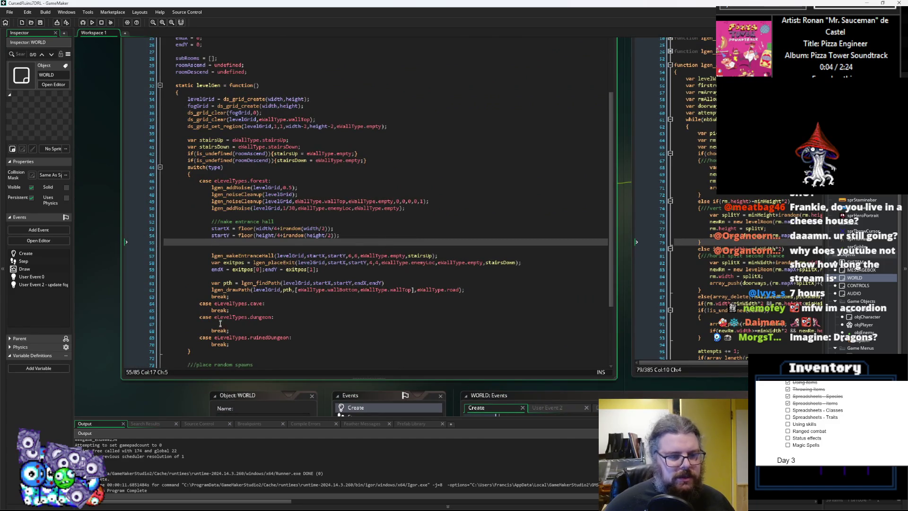
scroll(255, 256, "down", 3)
left_click(272, 256)
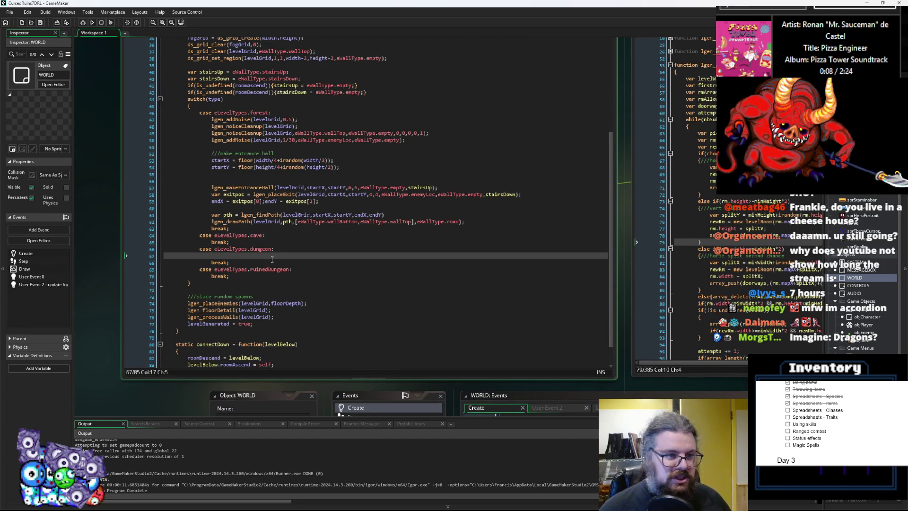
key("Return")
key("Up")
type("lgen_createRoom(")
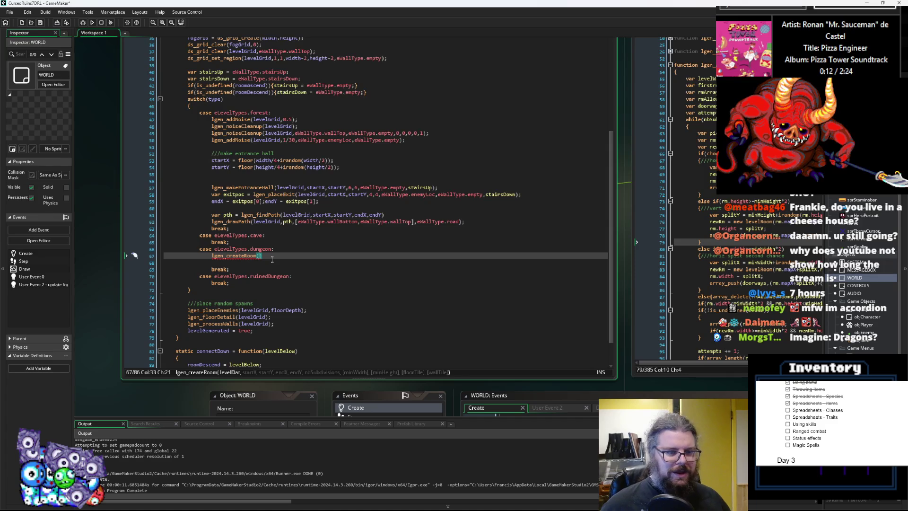
type("self,")
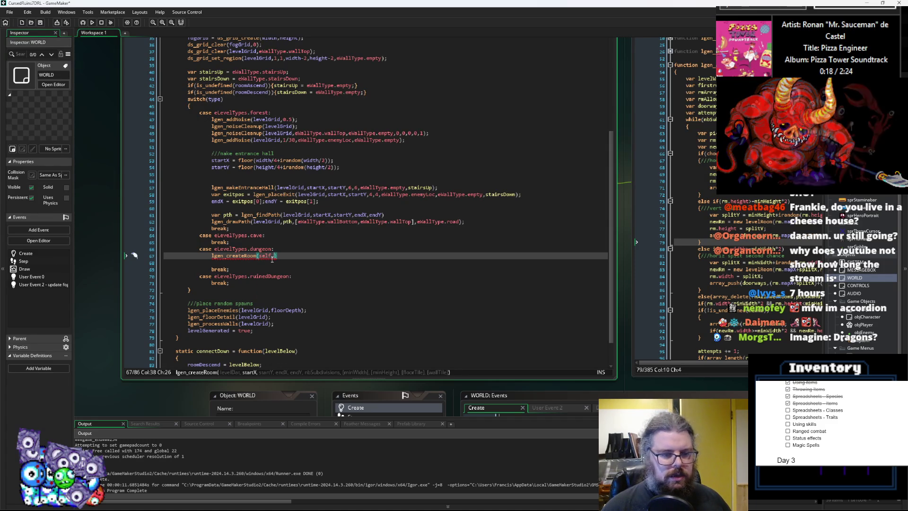
type("0,")
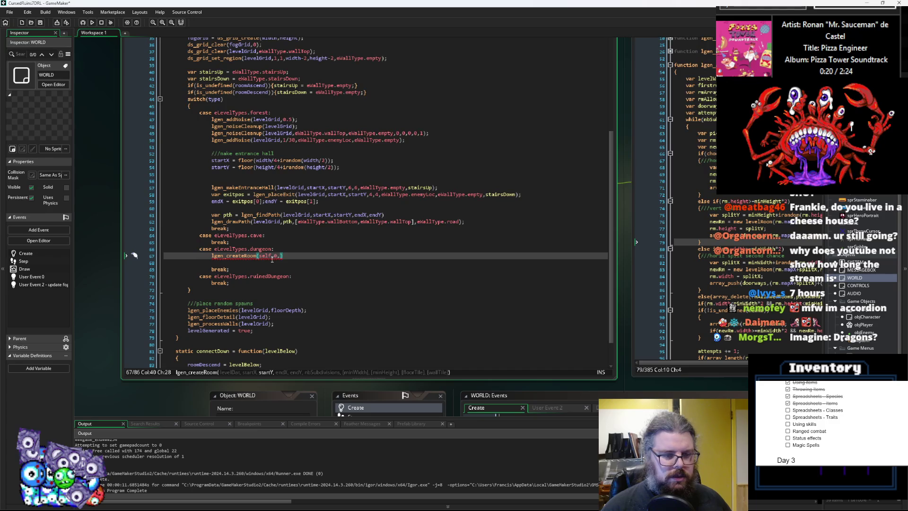
type("0,")
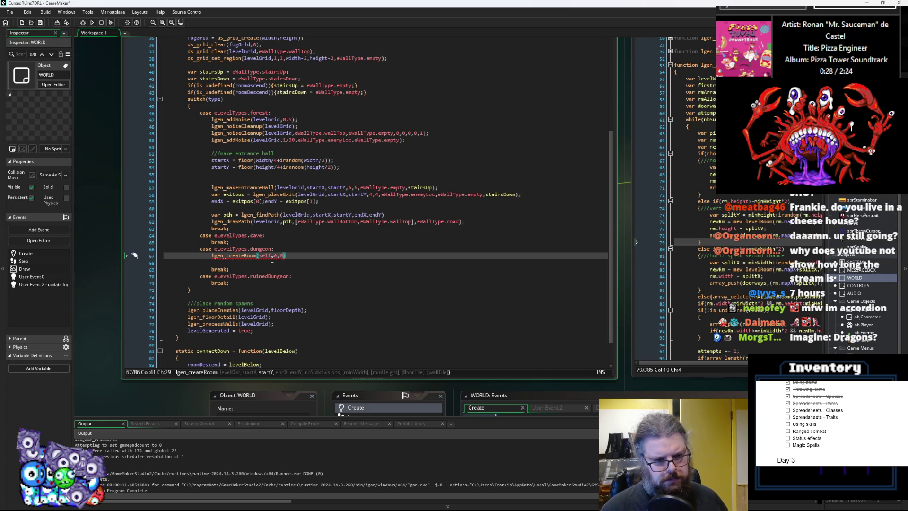
key("BackSpace")
key("BackSpace")
key("BackSpace")
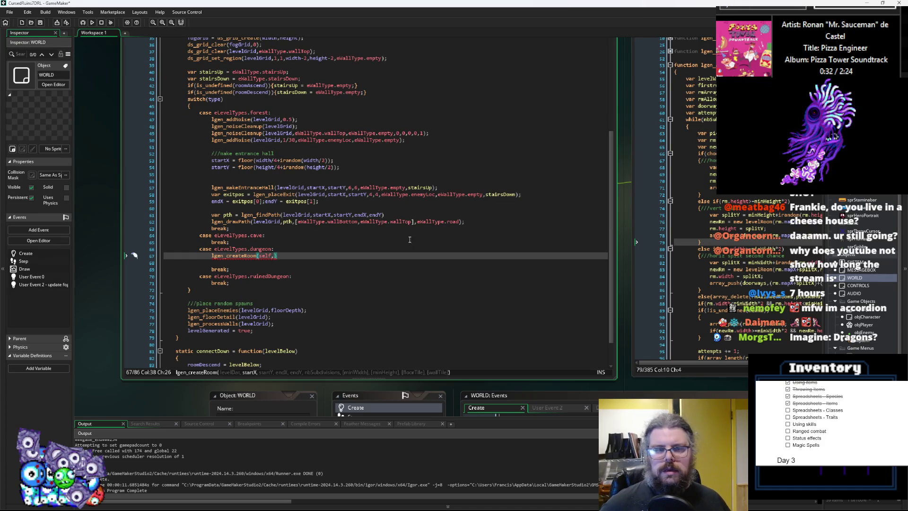
- Look up lgen_createRoom's parameters and the level's width and height variables
left_click_drag(410, 239, 289, 258)
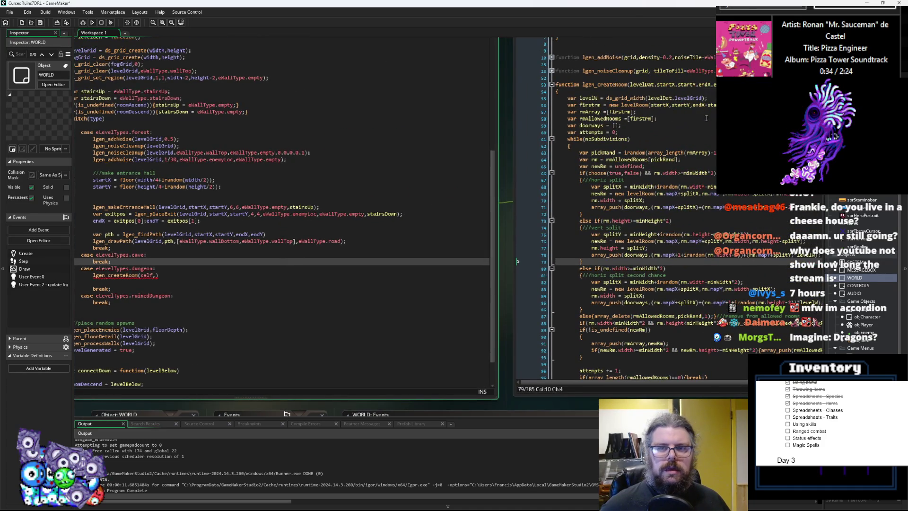
left_click_drag(706, 118, 433, 163)
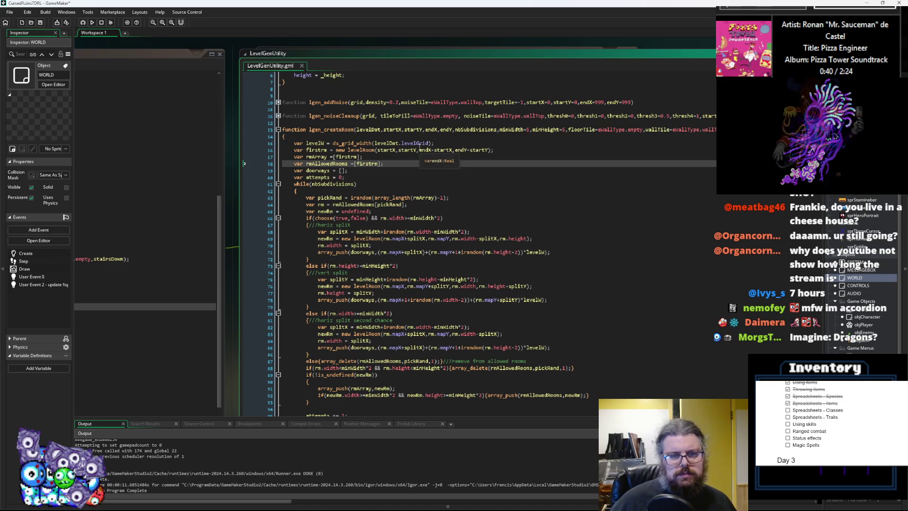
left_click(142, 258)
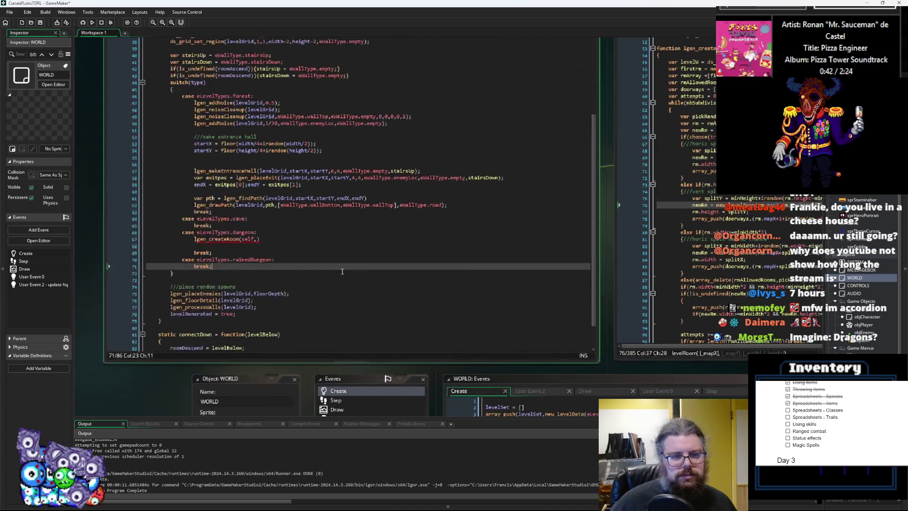
left_click(285, 301)
scroll(285, 300, "up", 9)
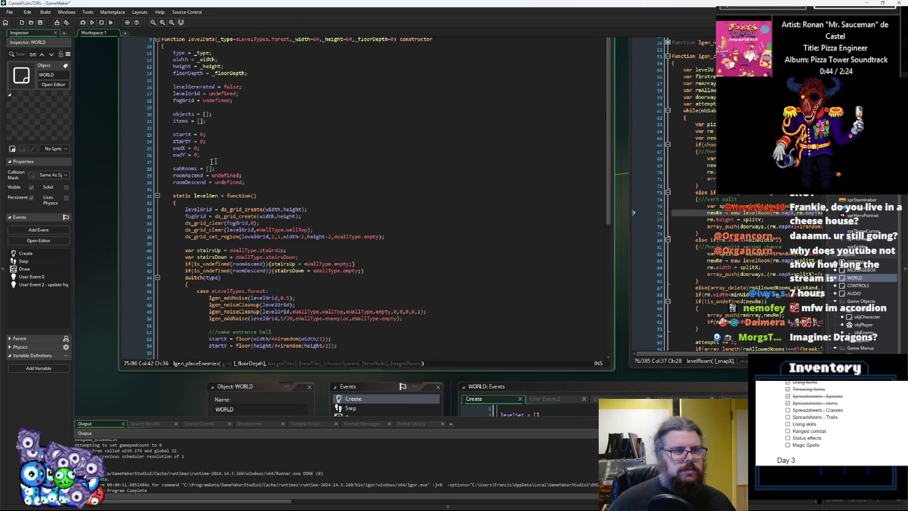
left_click(180, 134)
left_click(180, 60)
scroll(269, 282, "down", 6)
left_click(270, 281)
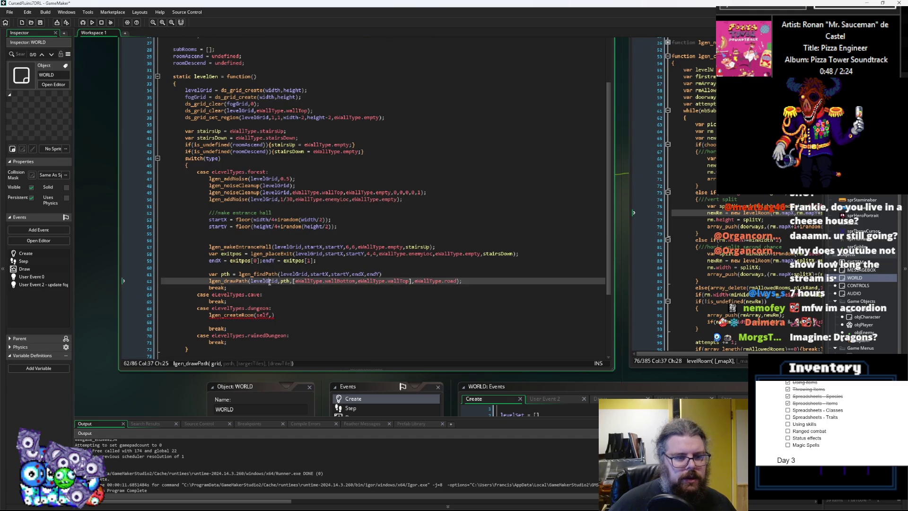
left_click(272, 315)
left_click(284, 310)
- Complete the call as lgen_createRoom(self,0,0,width,height,6,5,5); and start a new line
left_click(273, 315)
type("0,")
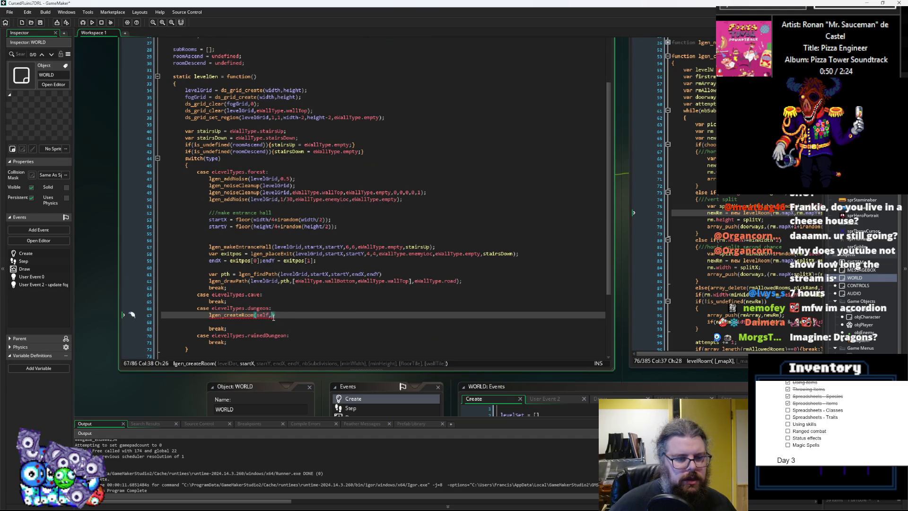
type("0,width,w")
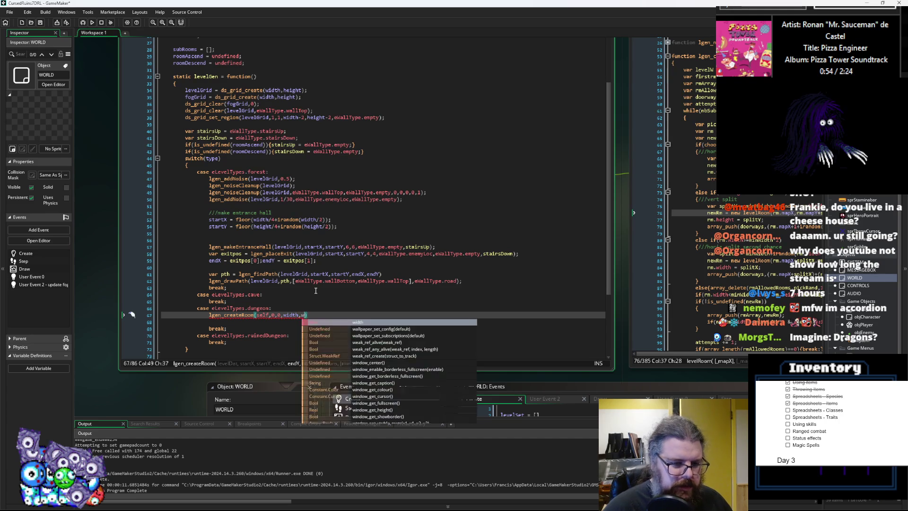
key("BackSpace")
type("ight,")
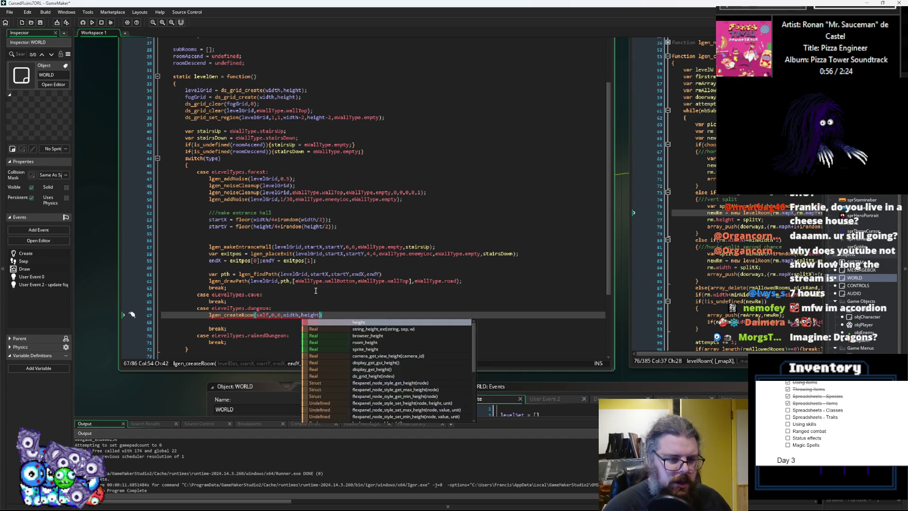
key("Left")
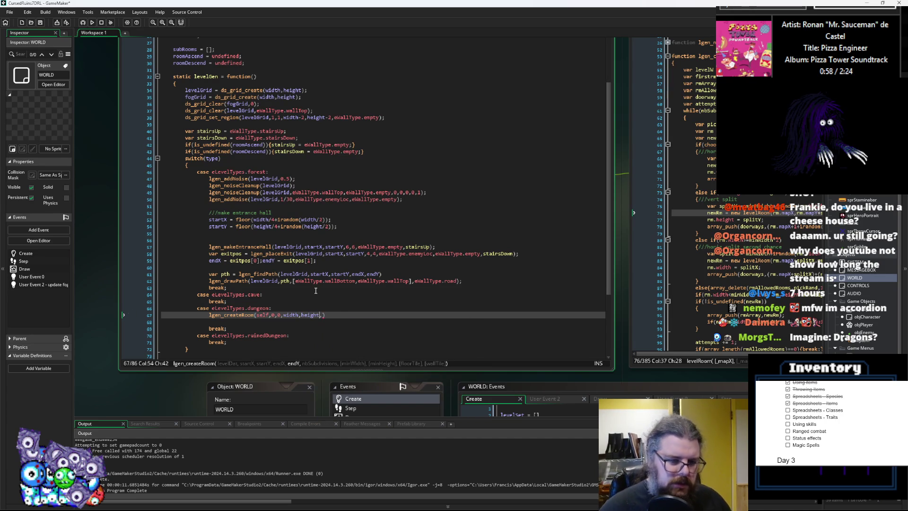
key("Right")
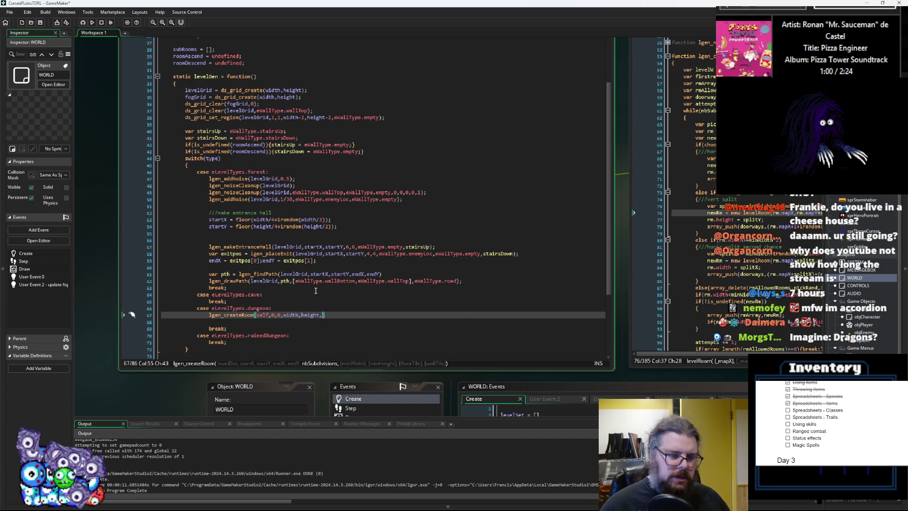
type("6,5")
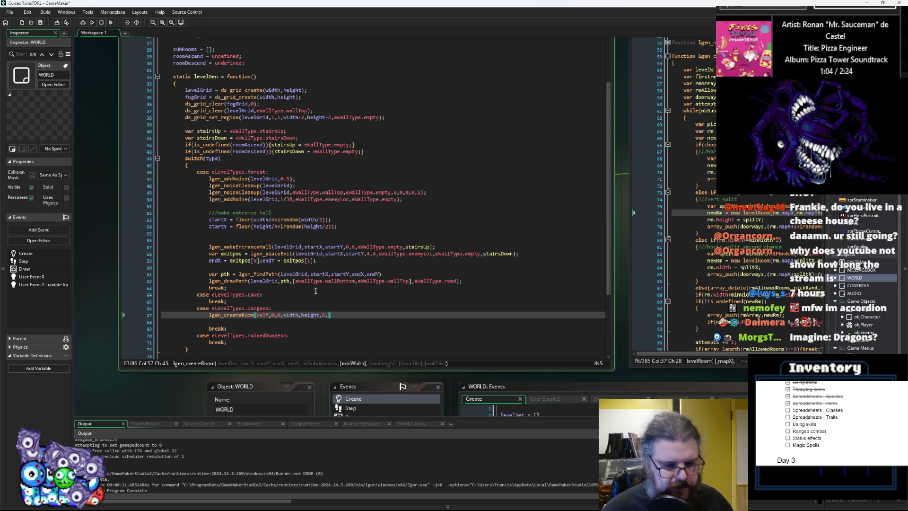
type(",5")
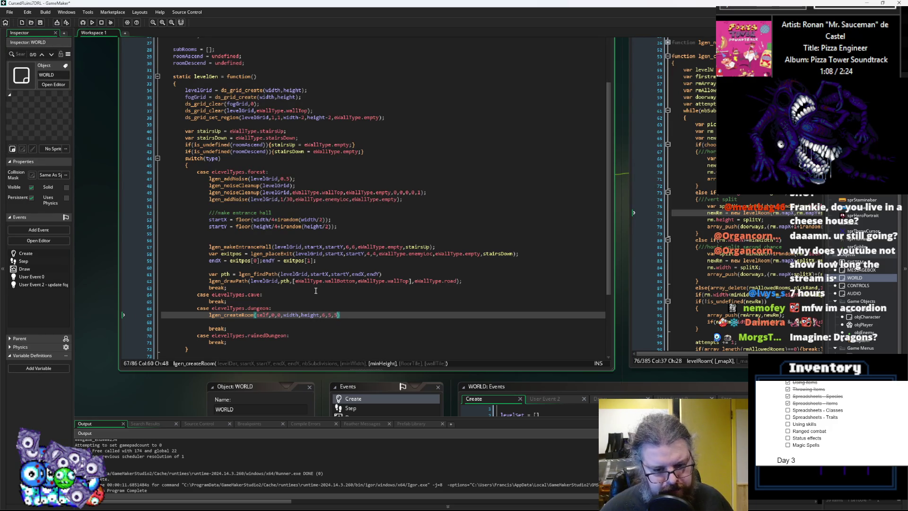
type(");")
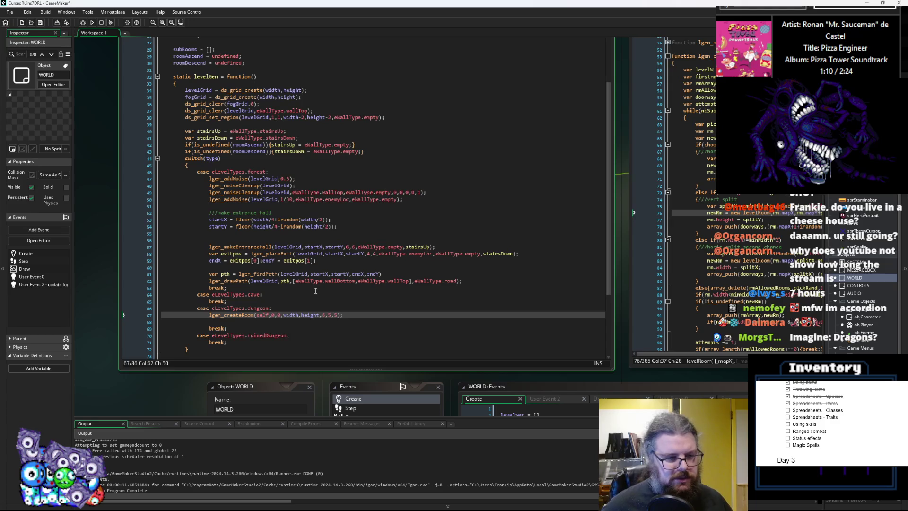
key("Return")
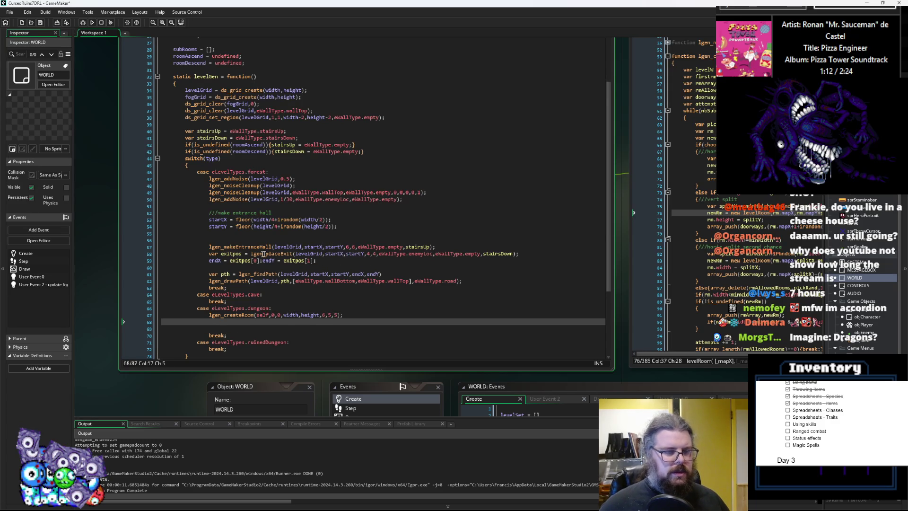
- Copy line 57's lgen_makeEntranceHall call into the dungeon case, with a blank line above it
scroll(274, 253, "down", 1)
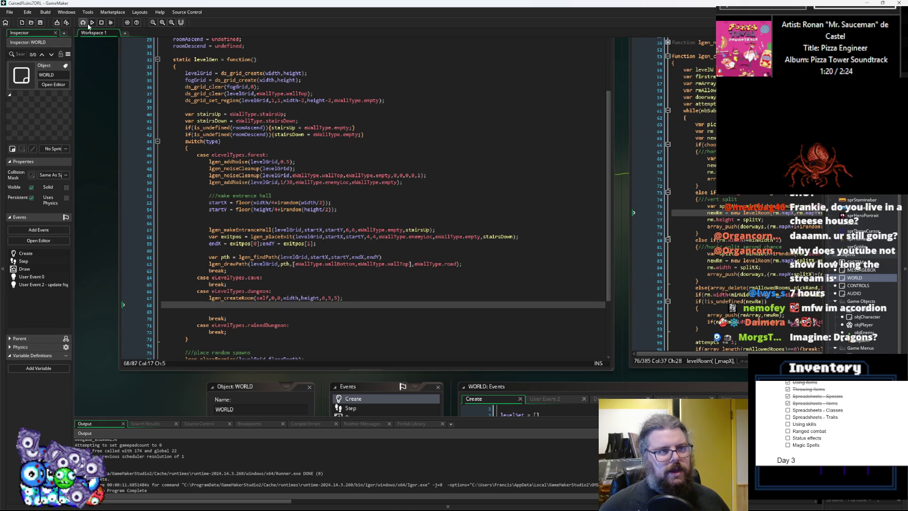
left_click_drag(450, 229, 208, 229)
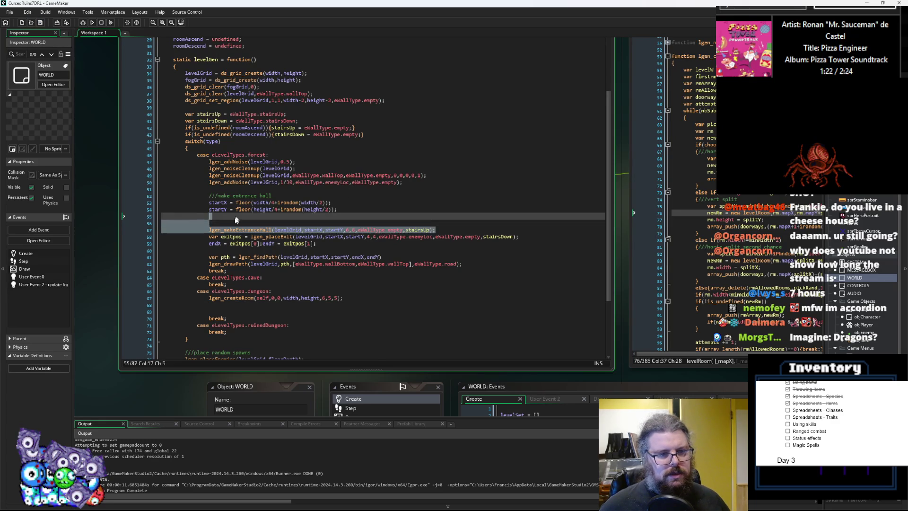
key("ctrl+c")
left_click(357, 305)
key("ctrl+v")
key("Down")
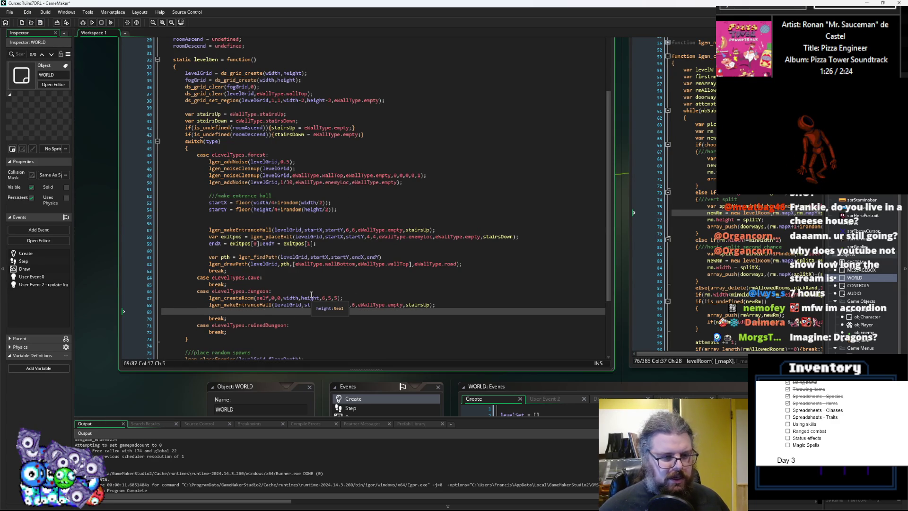
key("Up")
key("Home")
key("Return")
key("Down")
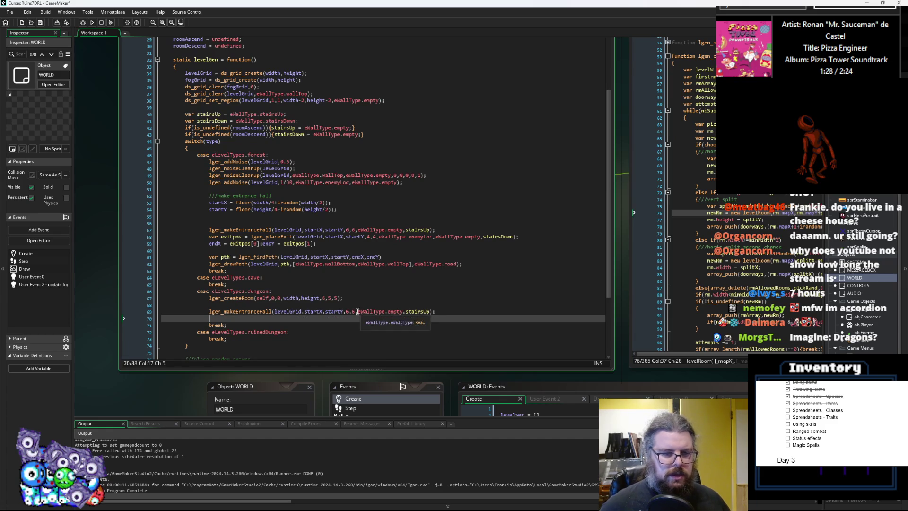
- Change the pasted hall's size to 2,2 and start a debug run
left_click(350, 311)
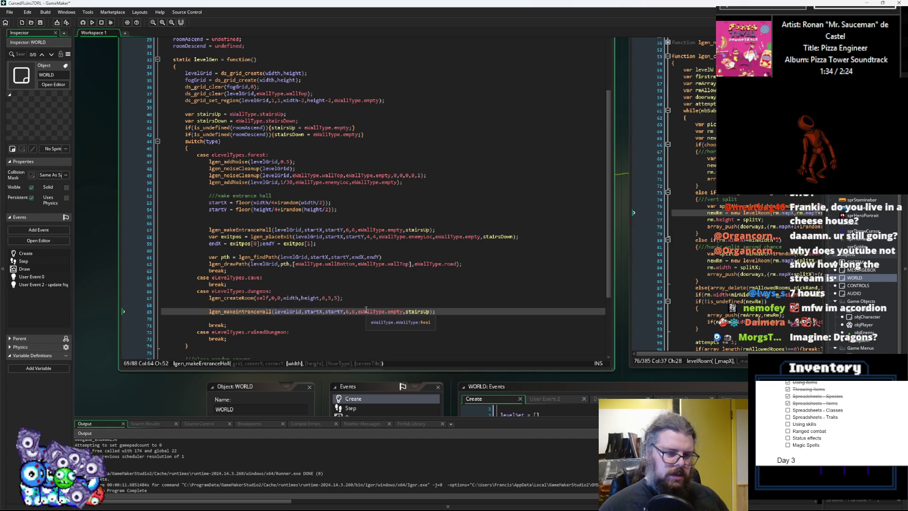
key("Right")
key("Right")
key("Left")
key("Left")
key("Left")
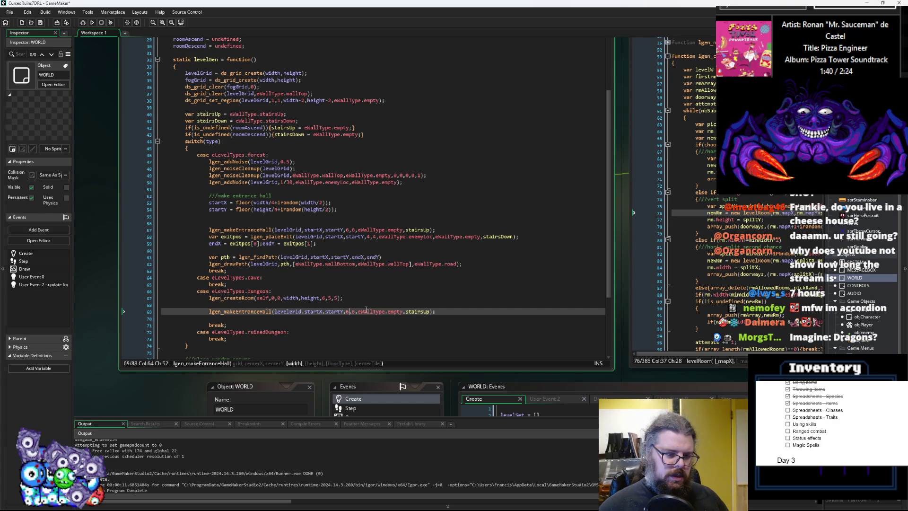
key("Delete")
type("2")
key("Right")
key("Right")
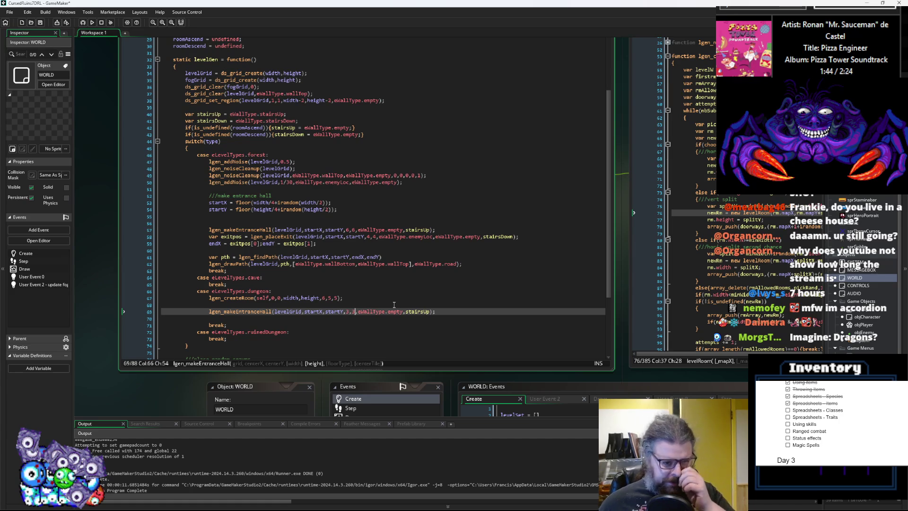
key("BackSpace")
type("2")
key("Left")
key("Left")
key("BackSpace")
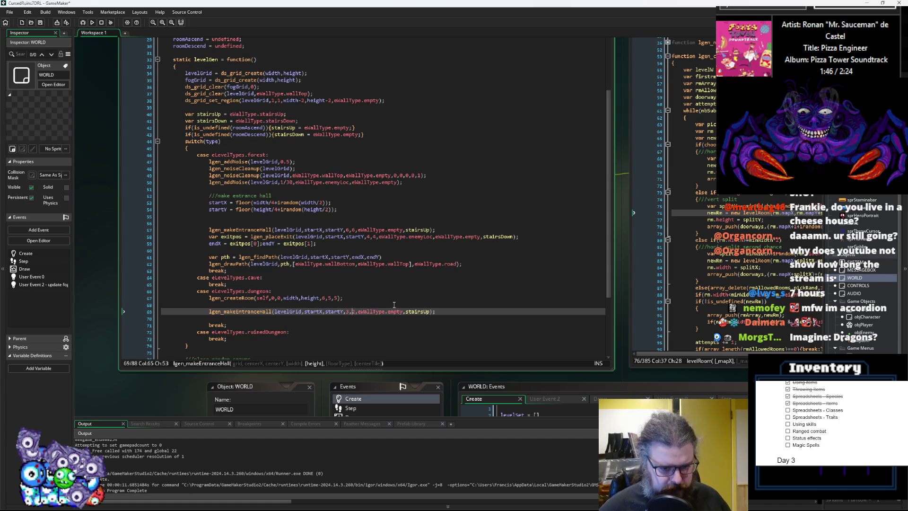
type("2")
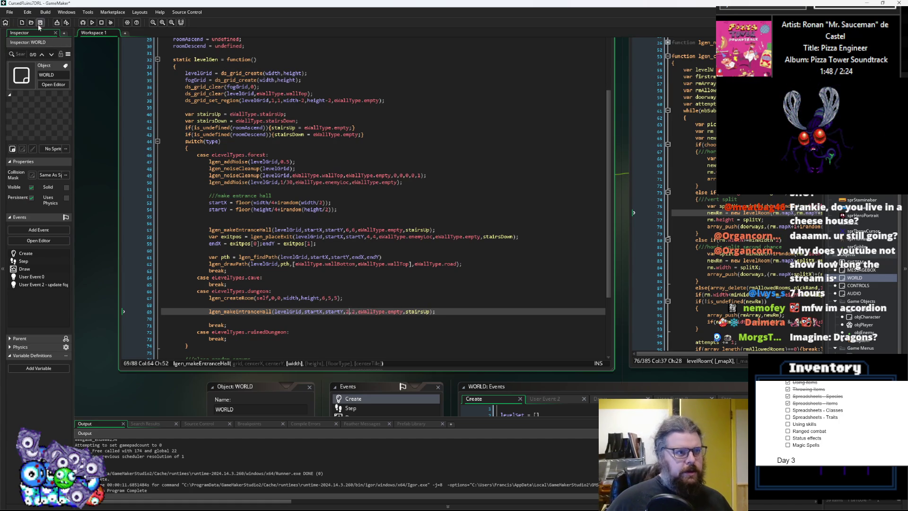
left_click(85, 24)
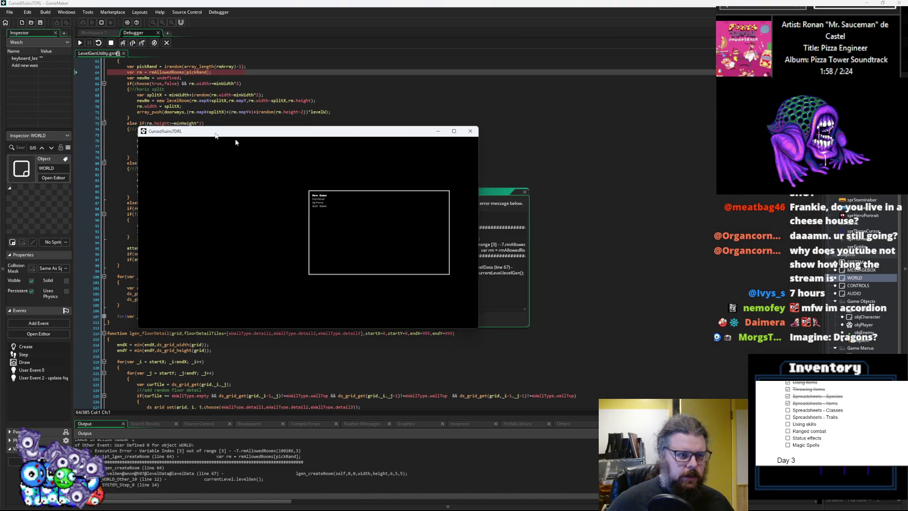
- Inspect the pickRand variable at the out-of-range error in lgen_createRoom
left_click(204, 174)
scroll(205, 188, "up", 7)
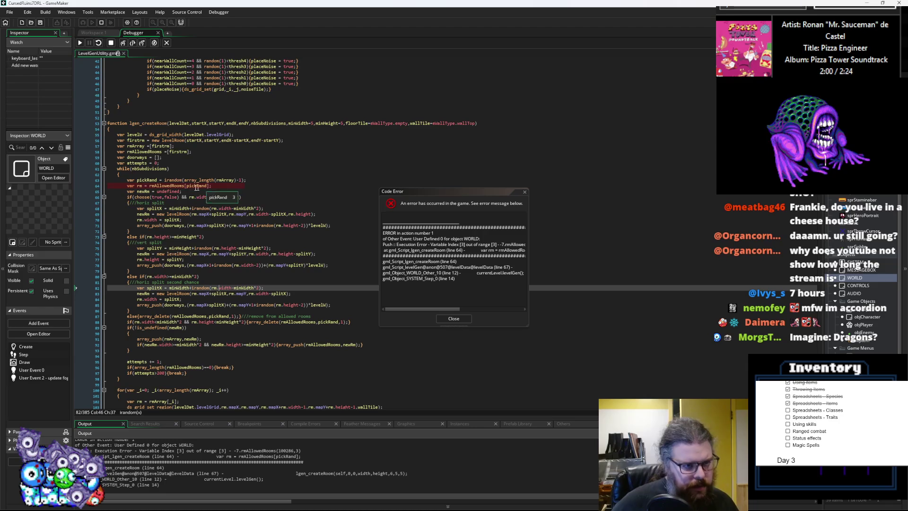
left_click(195, 186)
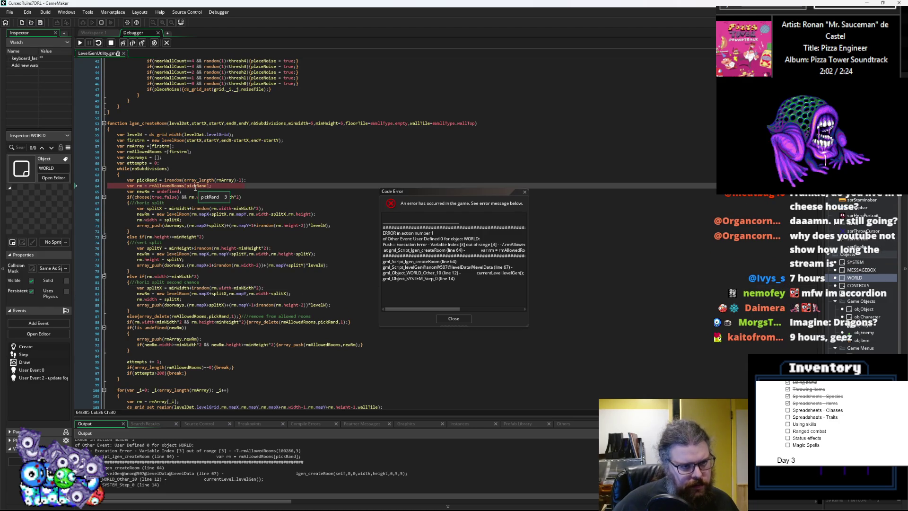
double_click(195, 185)
- Dismiss the Code Error, view the subdivided dungeon in game, then close the game
mouse_move(224, 181)
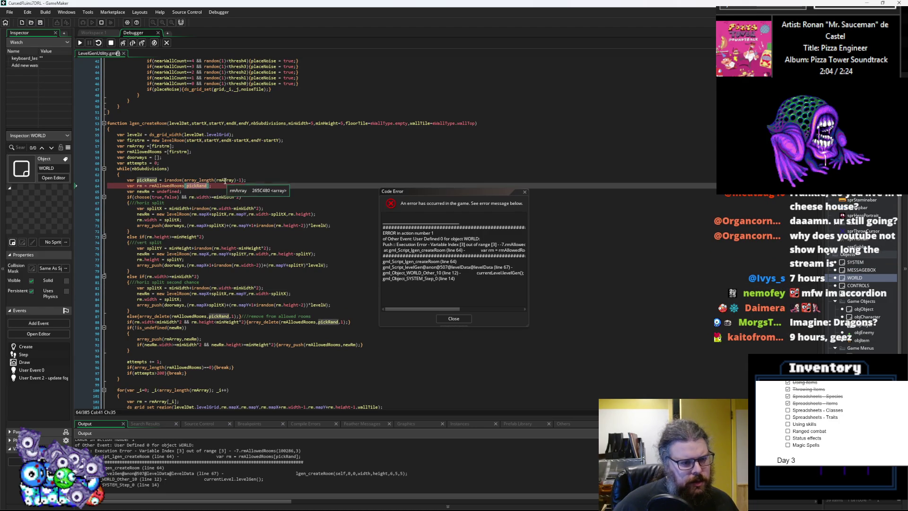
left_click(454, 318)
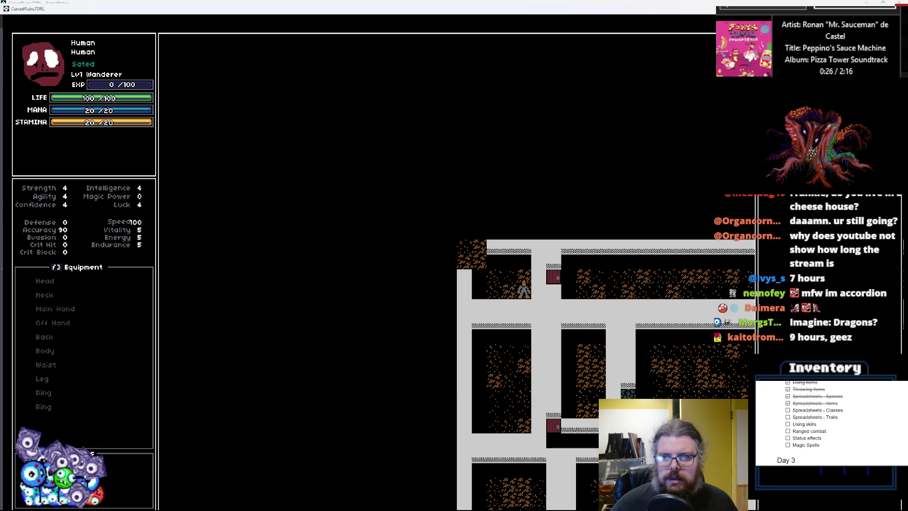
left_click(898, 9)
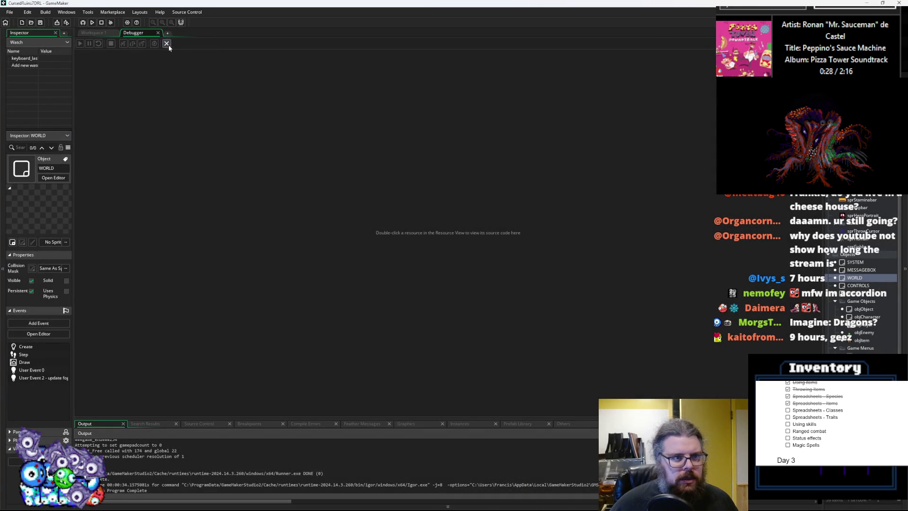
- Paste the forest case's startX and startY lines into the dungeon case above the hall call
left_click(428, 298)
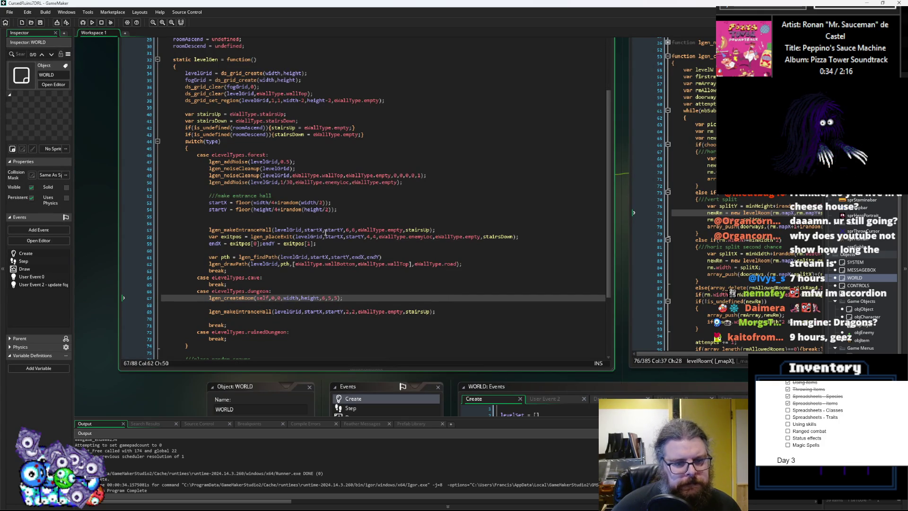
left_click(315, 311)
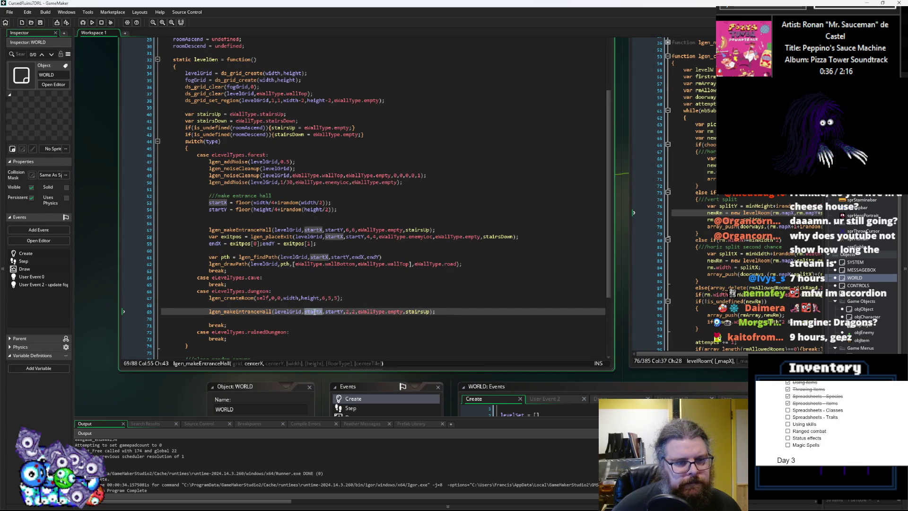
left_click_drag(348, 207, 209, 203)
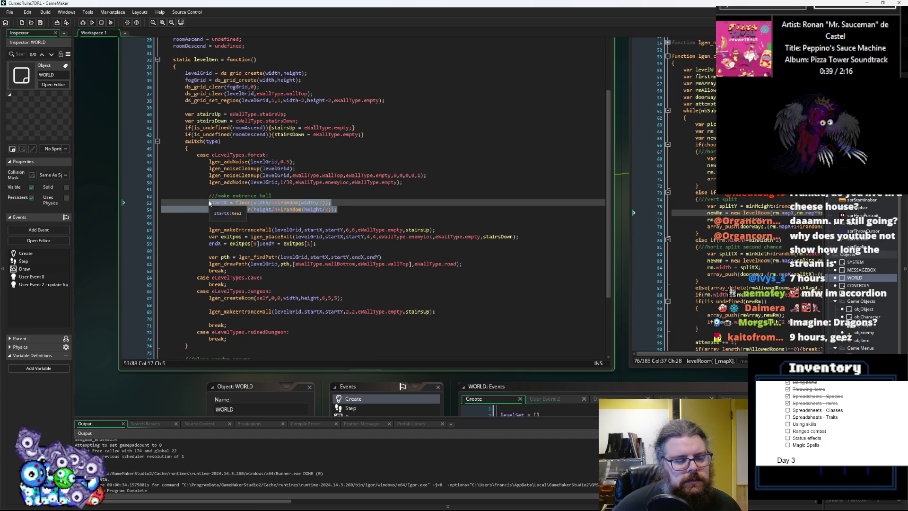
left_click(242, 305)
key("ctrl+v")
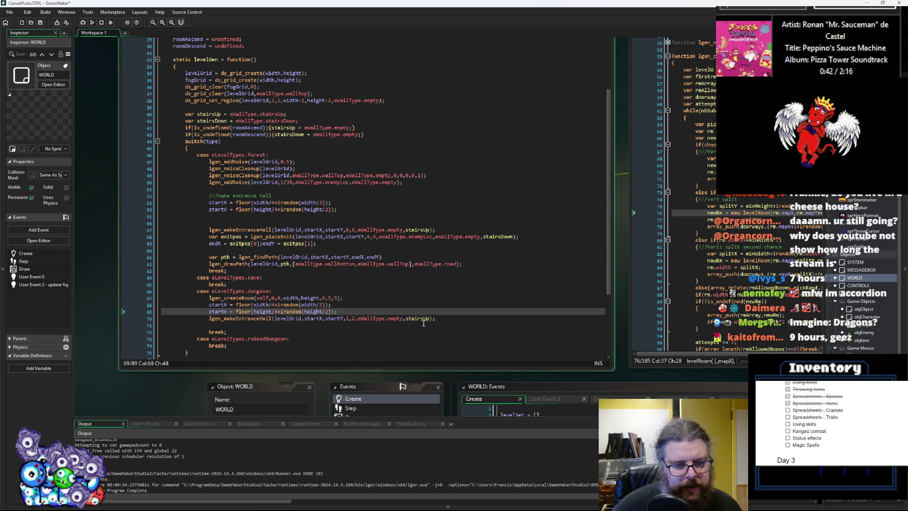
left_click(39, 24)
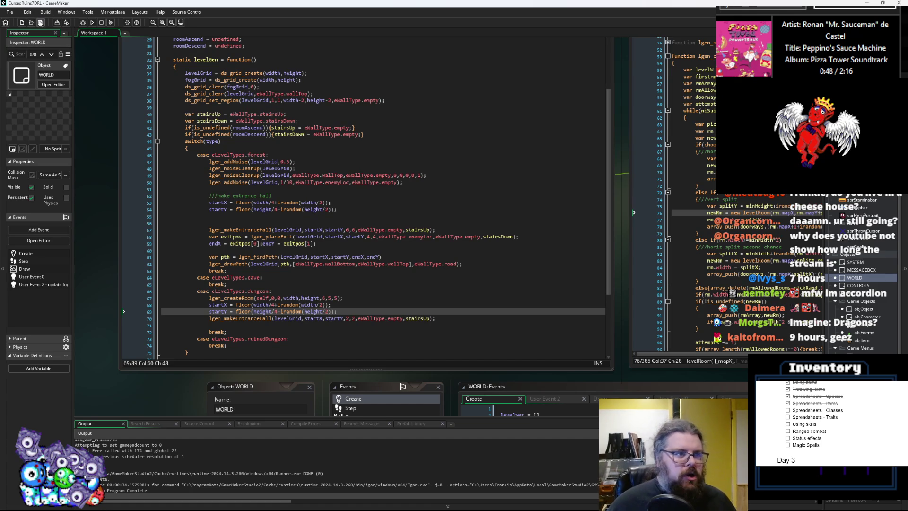
- Add a blank line after the dungeon's createRoom call and save the script
left_click(375, 298)
key("Return")
key("Down")
key("Down")
key("Down")
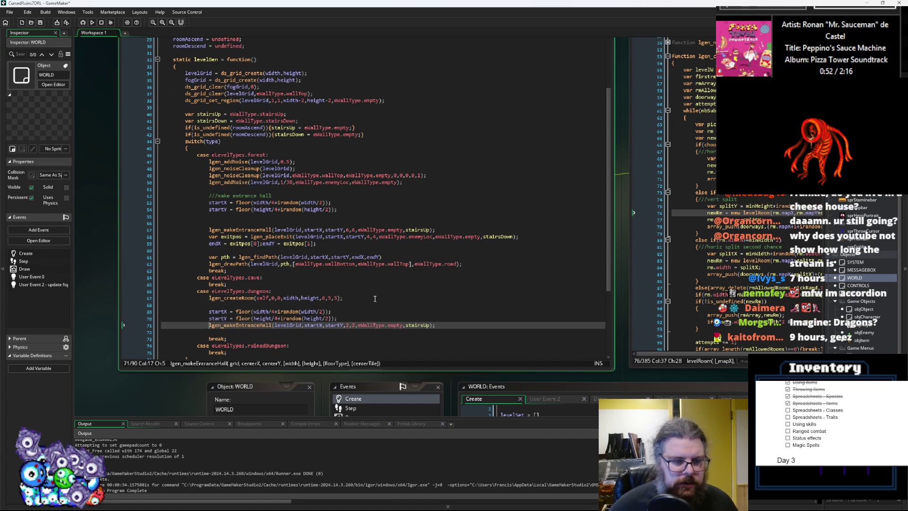
left_click(41, 25)
left_click_drag(804, 276, 325, 320)
scroll(325, 319, "down", 10)
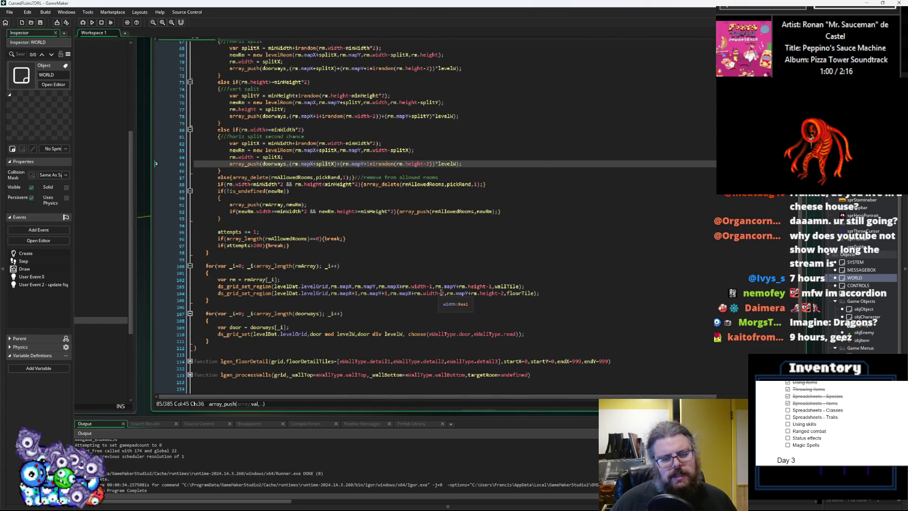
- Inspect the floor-carving line 104 in the ds_grid_set_region loop, then start a debug run
left_click(463, 293)
key("Right")
key("Right")
key("Right")
key("Right")
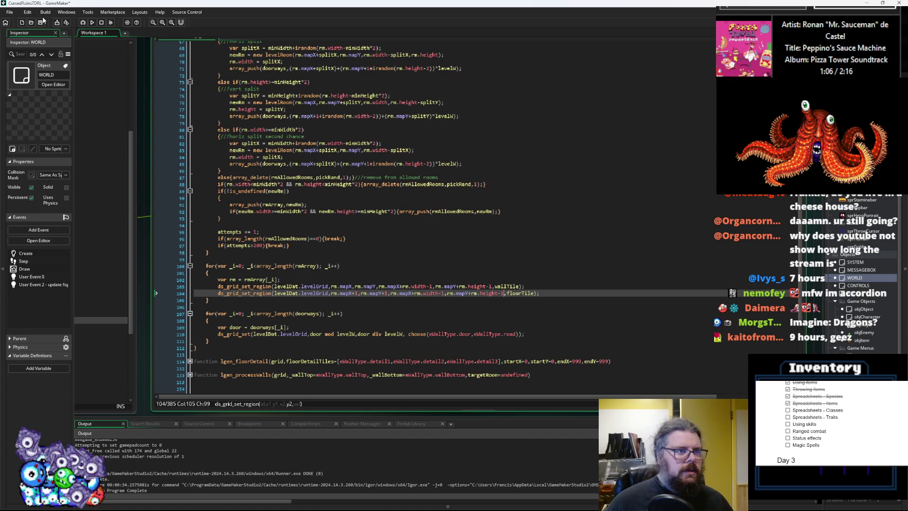
left_click(82, 22)
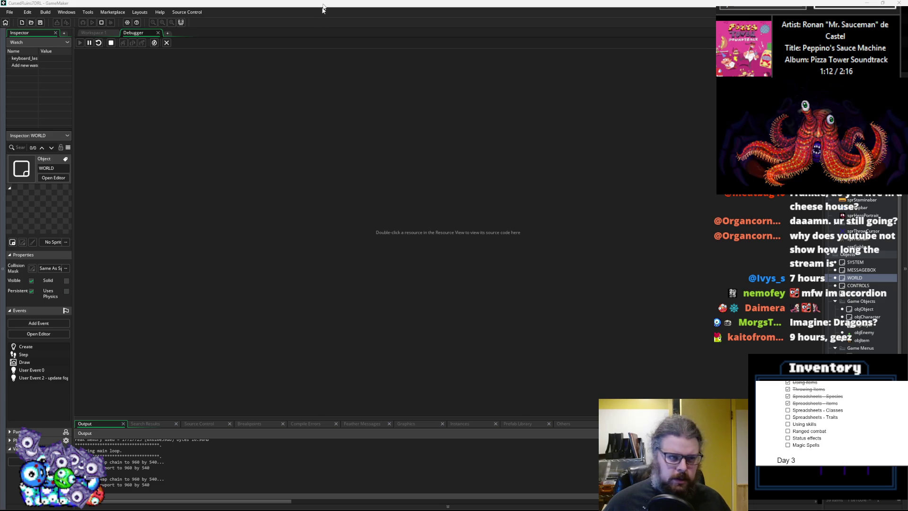
- Maximise the game, start a new game, and walk north then south-east through the rooms
double_click(377, 3)
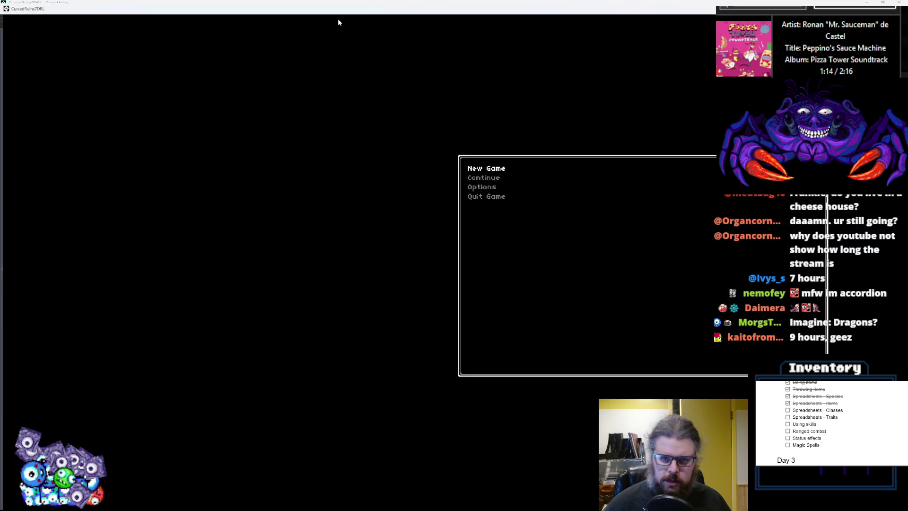
key("Return")
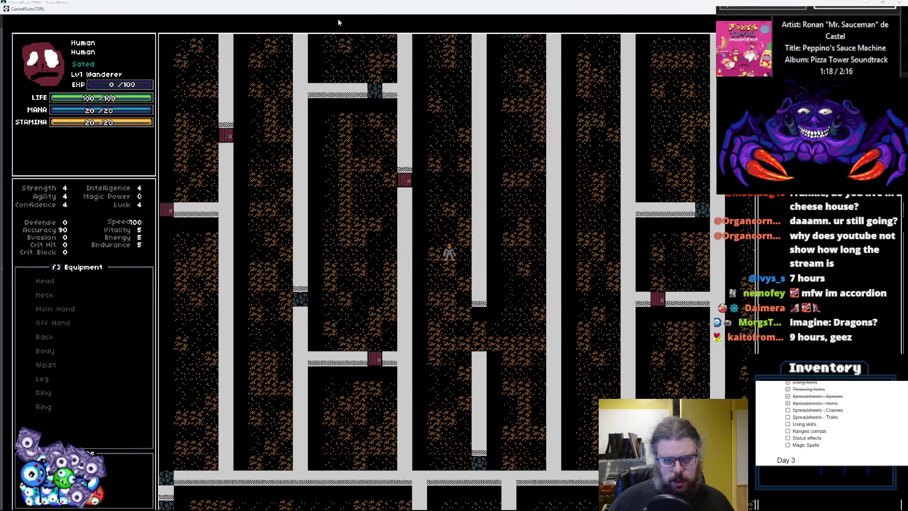
key("Up")
key("Up")
key("Up")
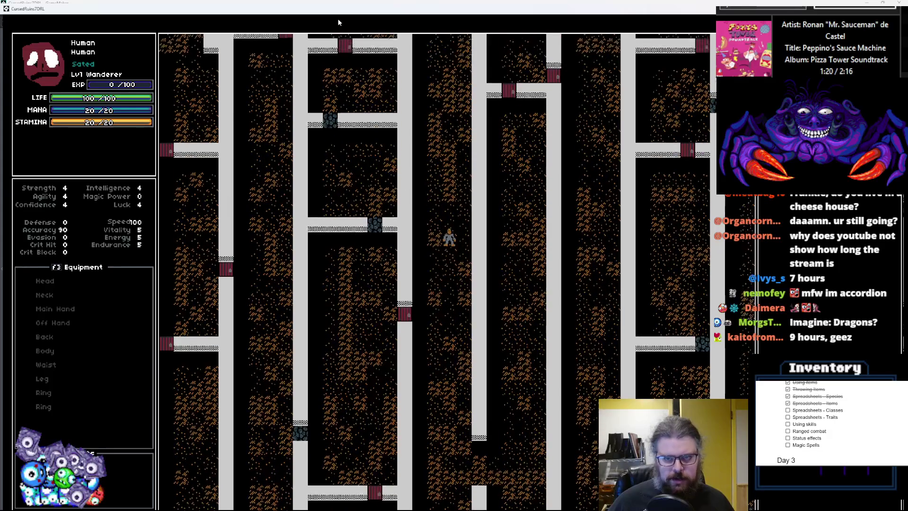
key("Up")
key("Up")
key("Up")
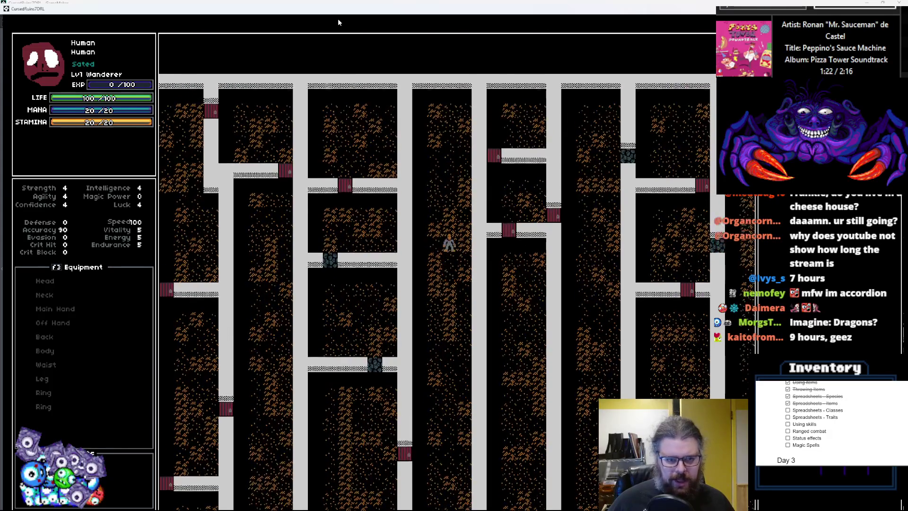
key("Down")
key("Down")
key("Down")
key("Down")
key("Down")
key("Down")
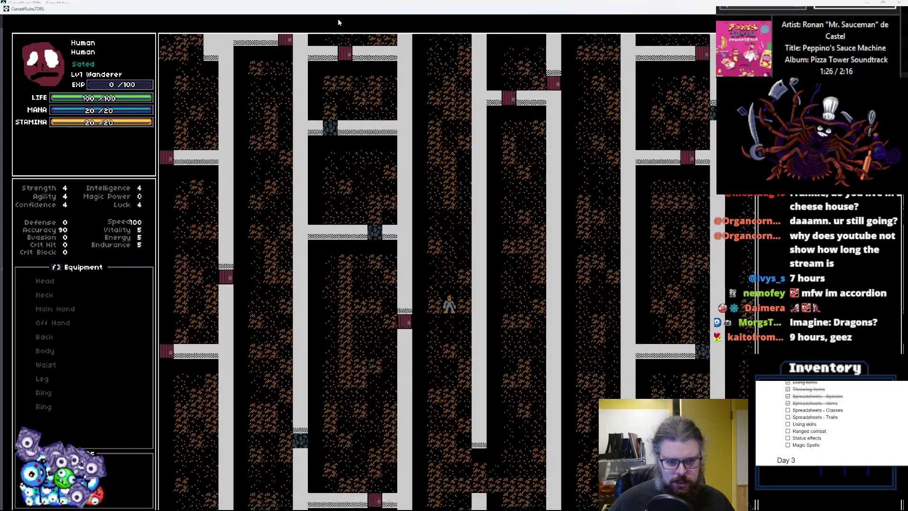
key("Left")
key("Left")
key("Left")
key("Down")
key("Down")
key("Down")
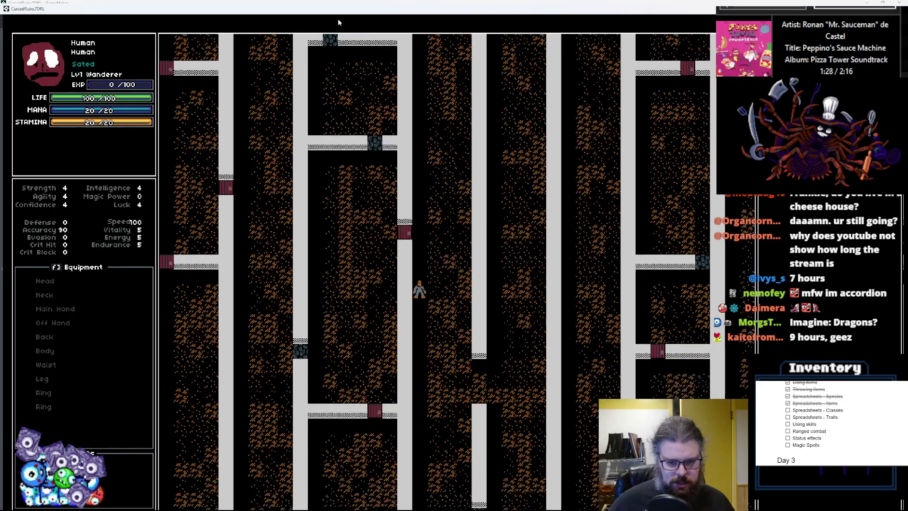
key("Down")
key("Down")
key("Down")
key("Right")
key("Right")
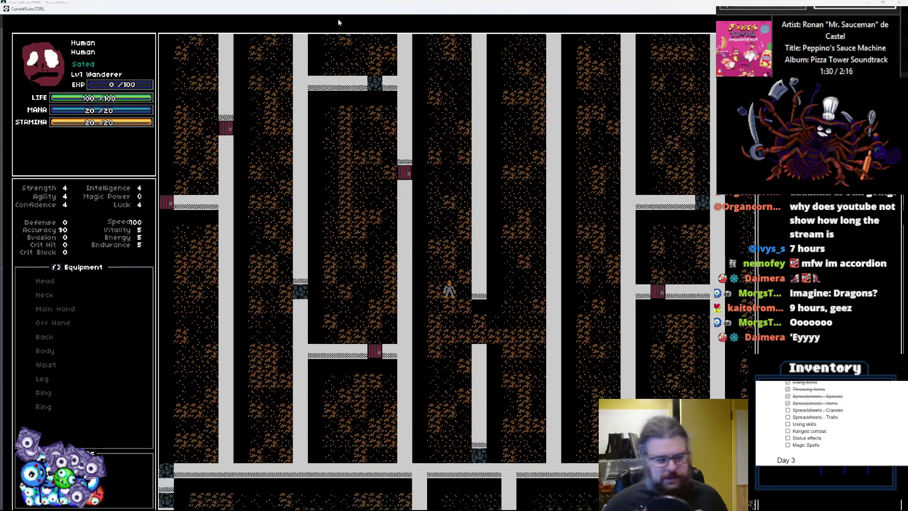
key("Down")
key("Down")
key("Down")
key("Right")
key("Right")
key("Right")
key("Right")
key("Right")
key("Down")
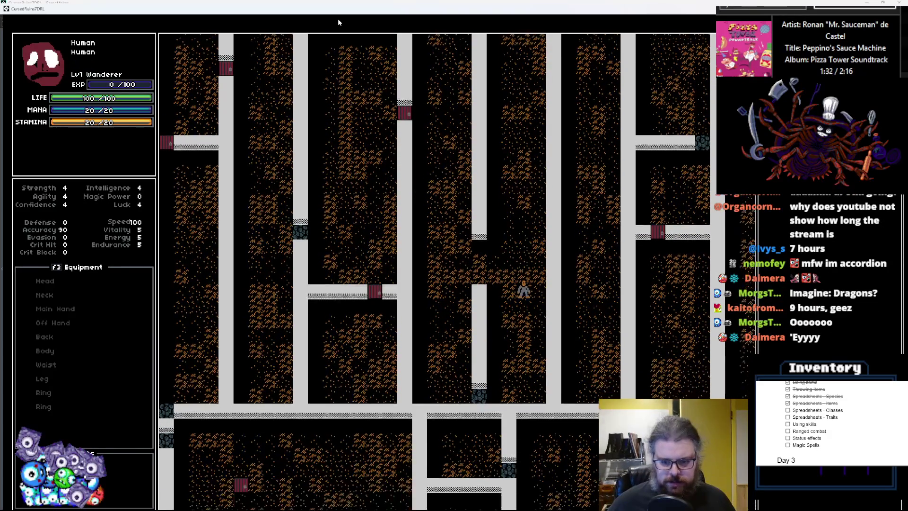
key("Down")
key("Down")
key("Down")
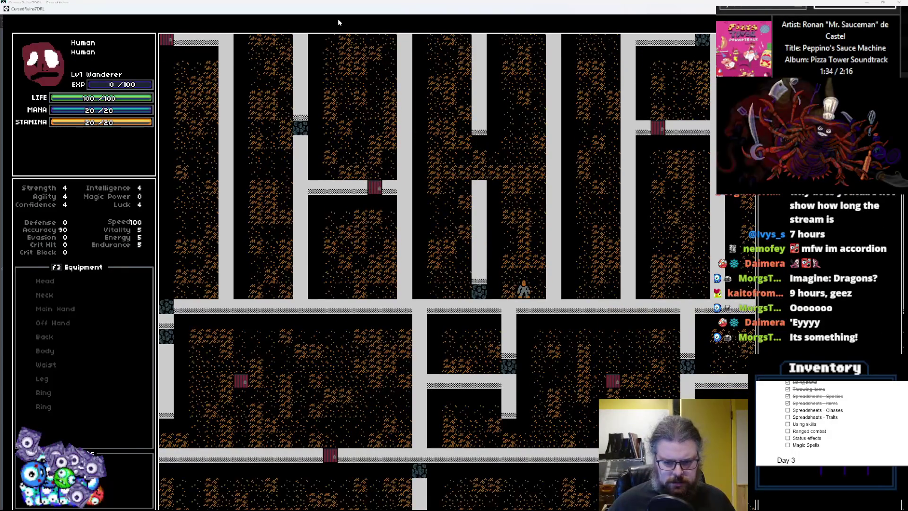
- Walk north to the top edge and back south-west, then exit fullscreen and close the game
key("Up")
key("Up")
key("Up")
key("Right")
key("Up")
key("Up")
key("Up")
key("Up")
key("Up")
key("Up")
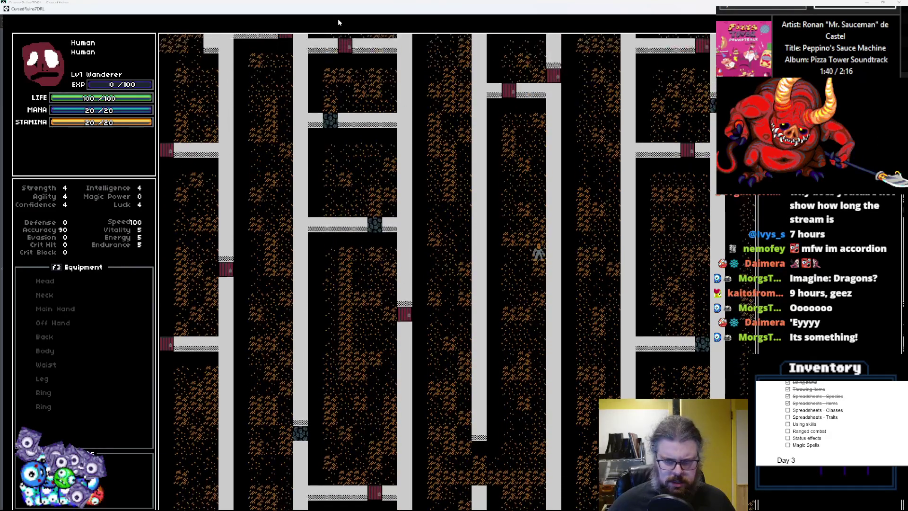
key("Up")
key("Up")
key("Up")
key("Left")
key("Left")
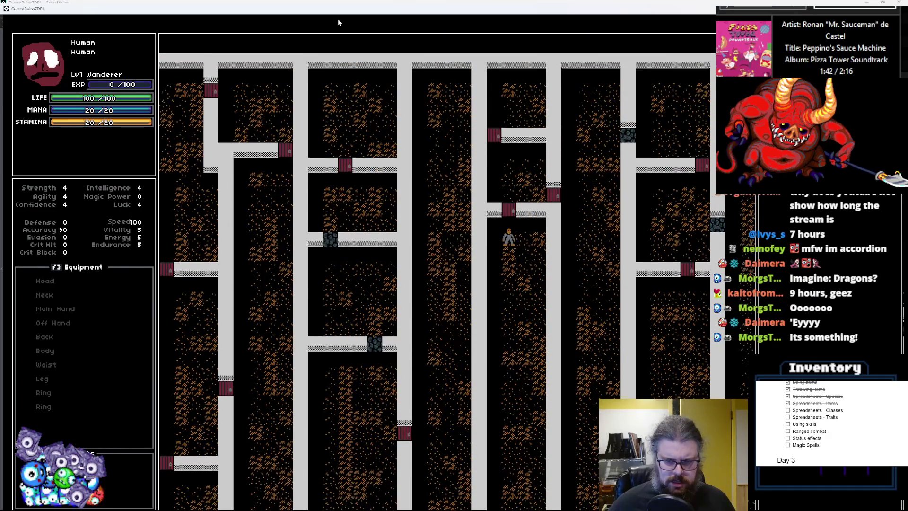
key("Up")
key("Up")
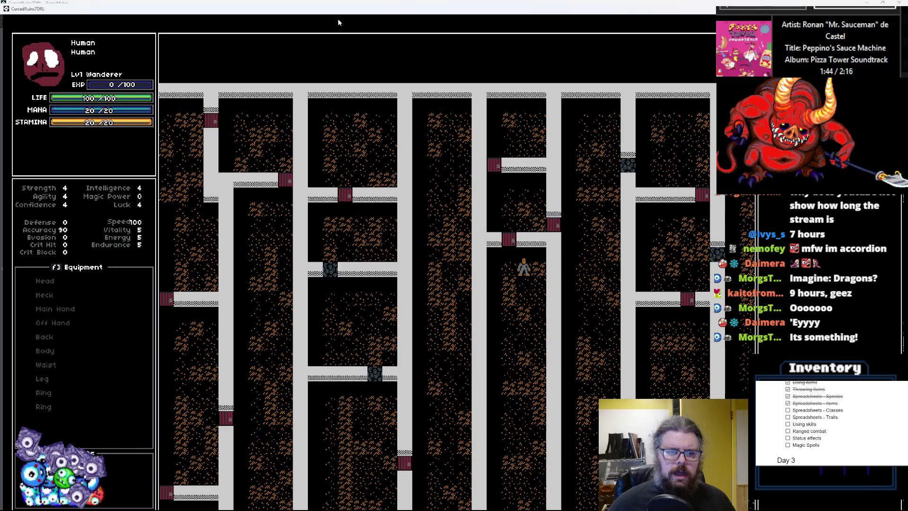
key("Down")
key("Down")
key("Down")
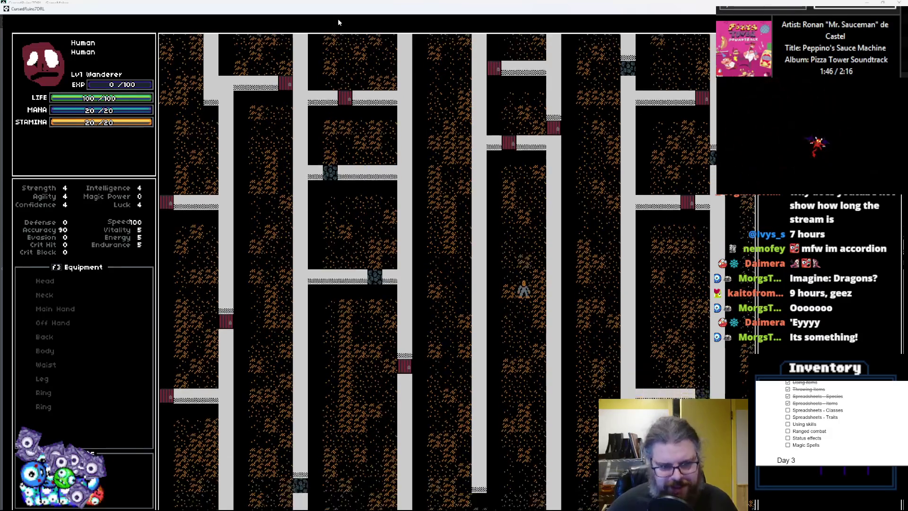
key("Down")
key("Down")
key("Down")
key("Left")
key("Left")
key("Down")
key("Down")
key("Down")
key("Left")
key("Left")
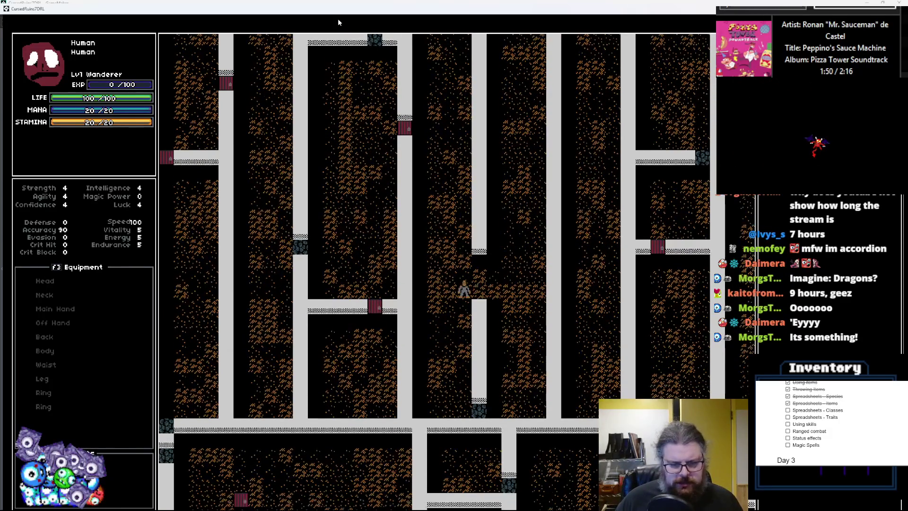
key("Down")
key("Down")
key("Down")
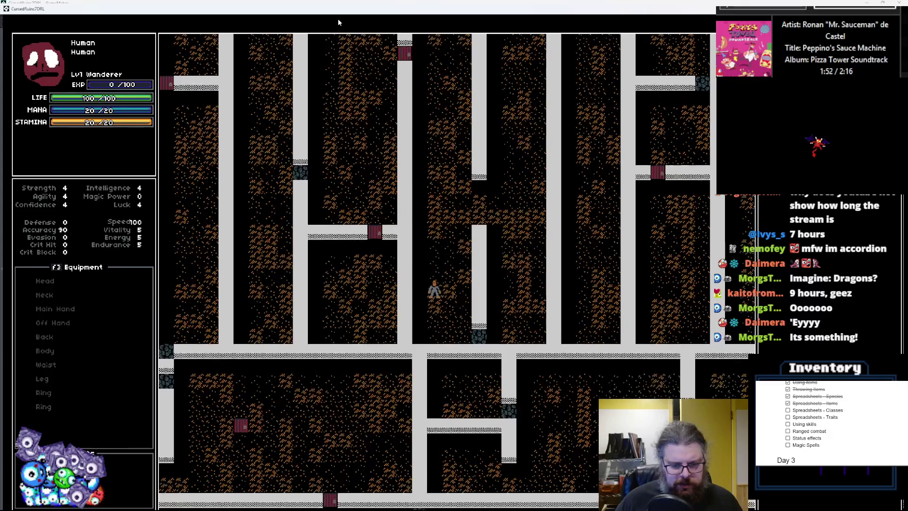
key("Down")
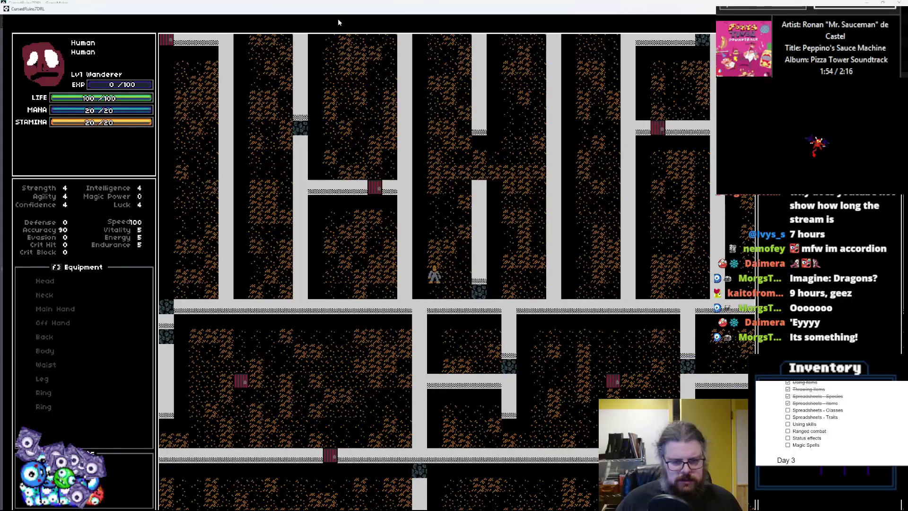
key("Up")
key("Up")
key("Up")
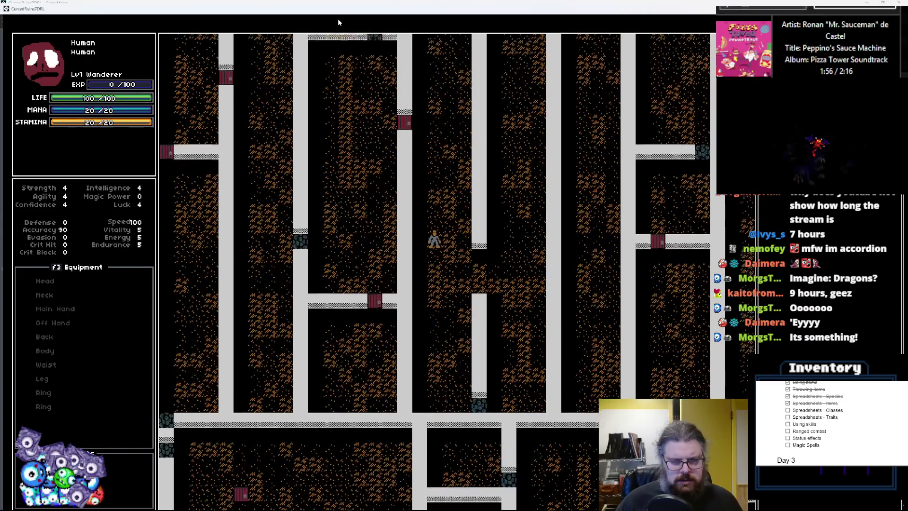
key("F11")
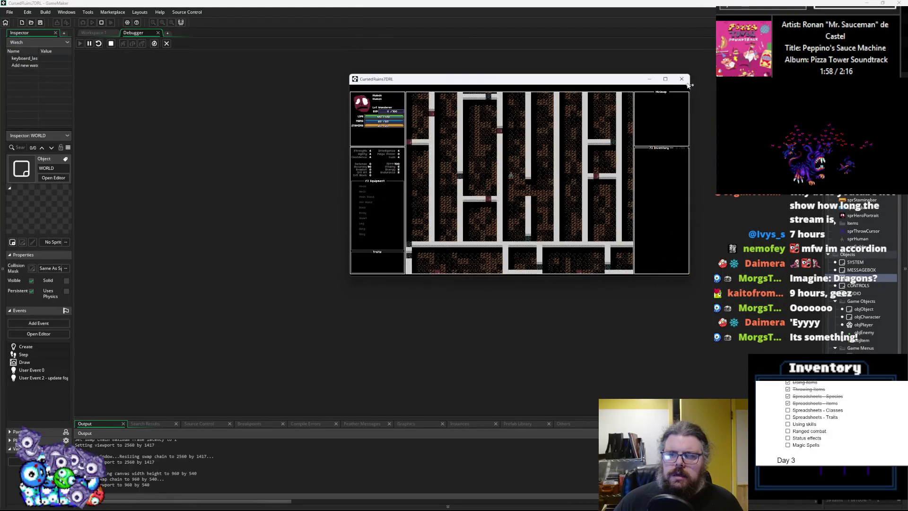
left_click(681, 79)
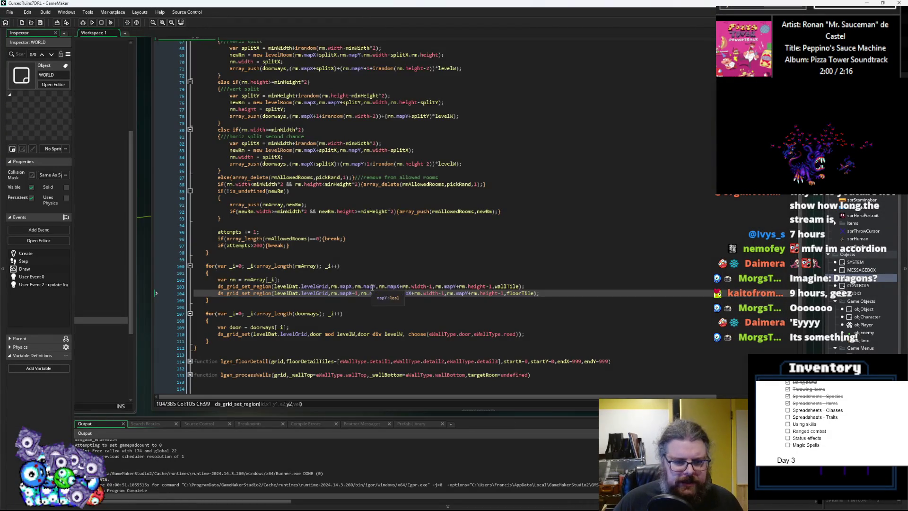
left_click(372, 287)
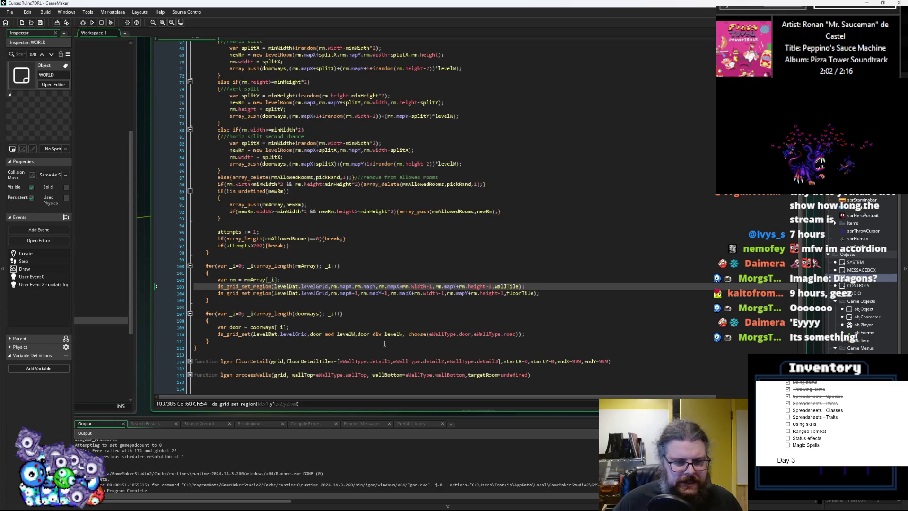
key("ctrl+Tab")
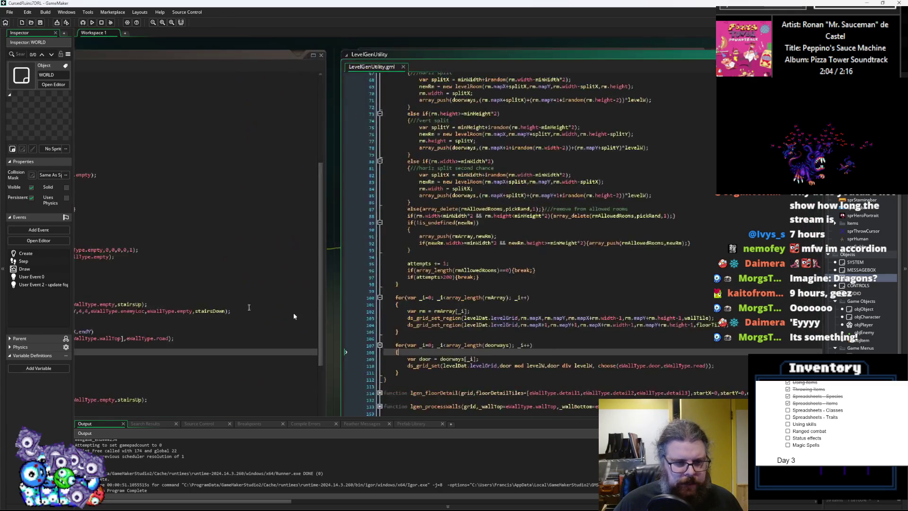
key("ctrl+Tab")
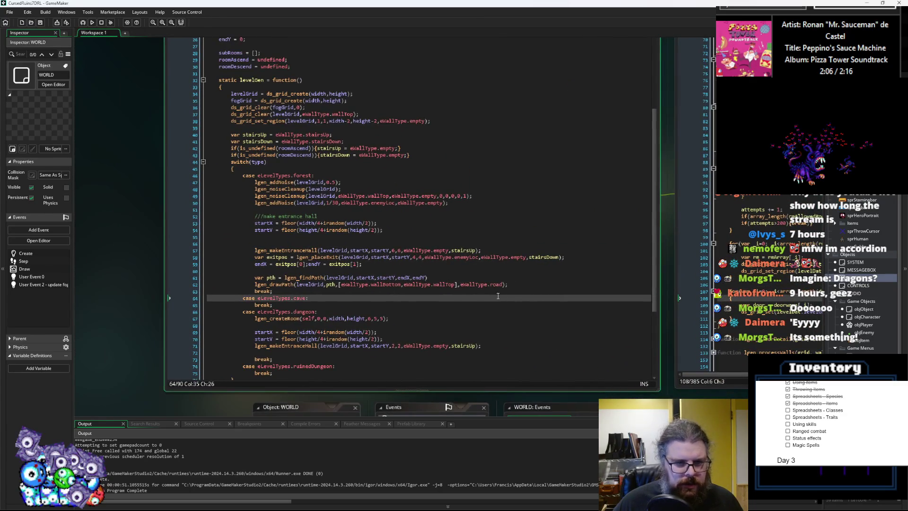
scroll(466, 318, "up", 6)
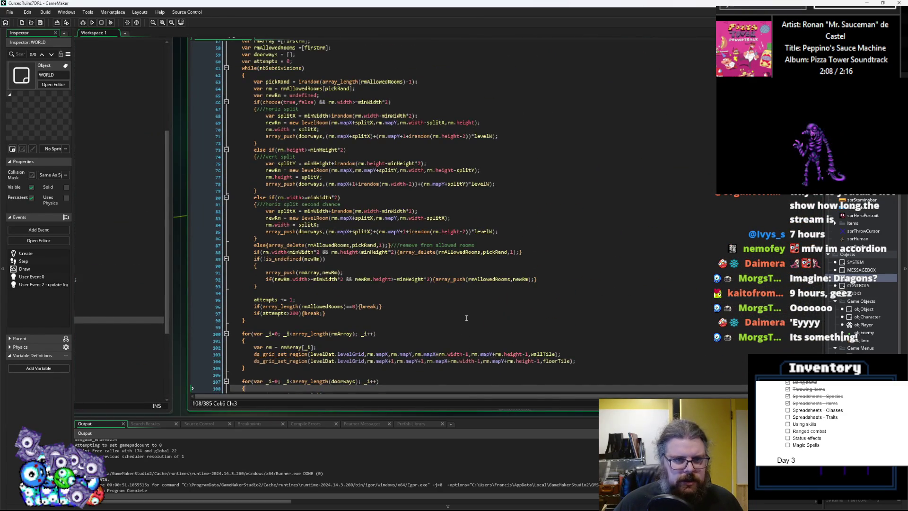
left_click(284, 121)
left_click(303, 120)
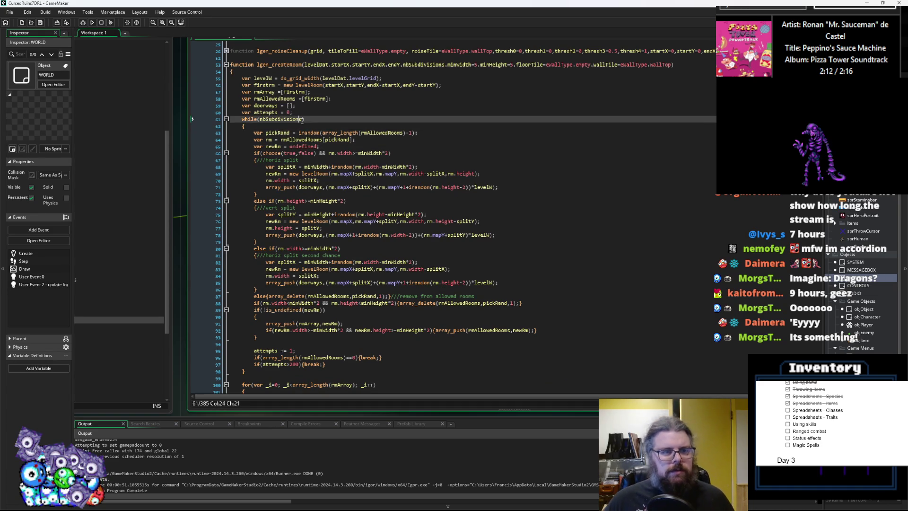
scroll(305, 130, "up", 3)
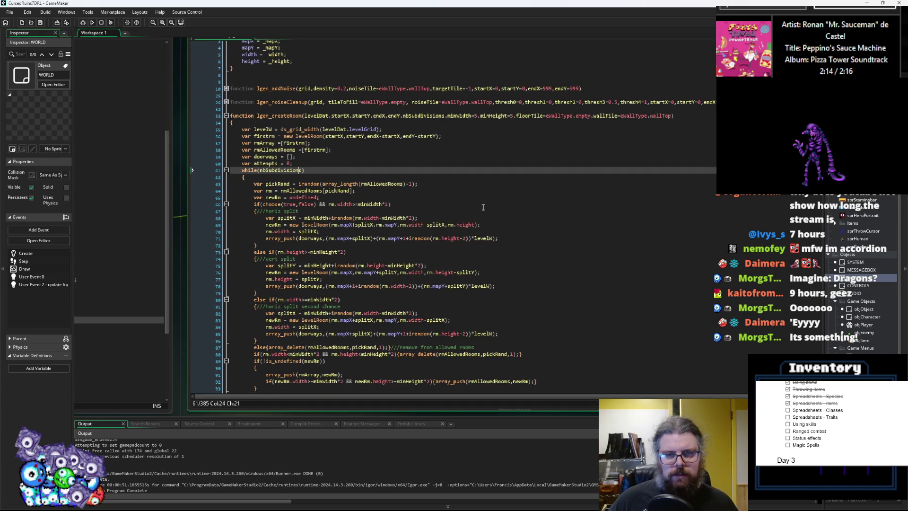
left_click(411, 116)
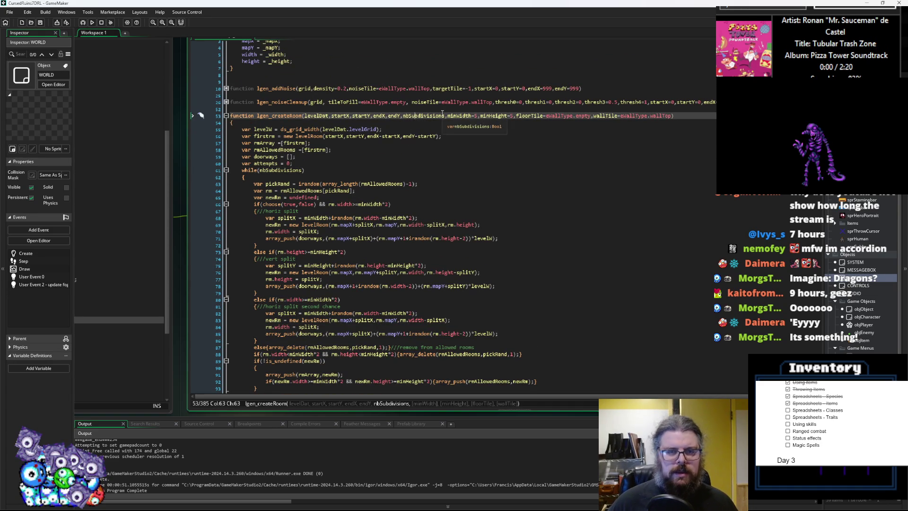
- Rename the nbSubdivisions parameter to maxSubdivisions and use it in the while loop
key("BackSpace")
key("BackSpace")
type("max")
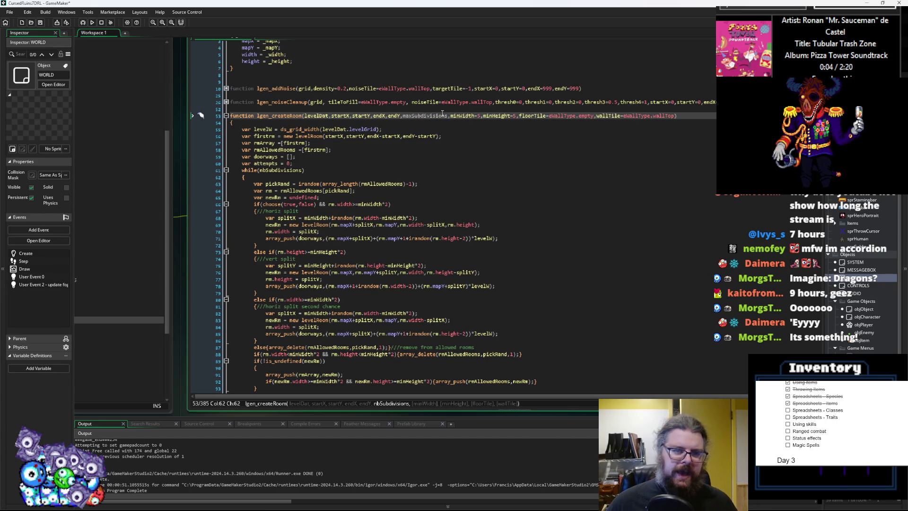
double_click(442, 116)
key("ctrl+c")
double_click(280, 170)
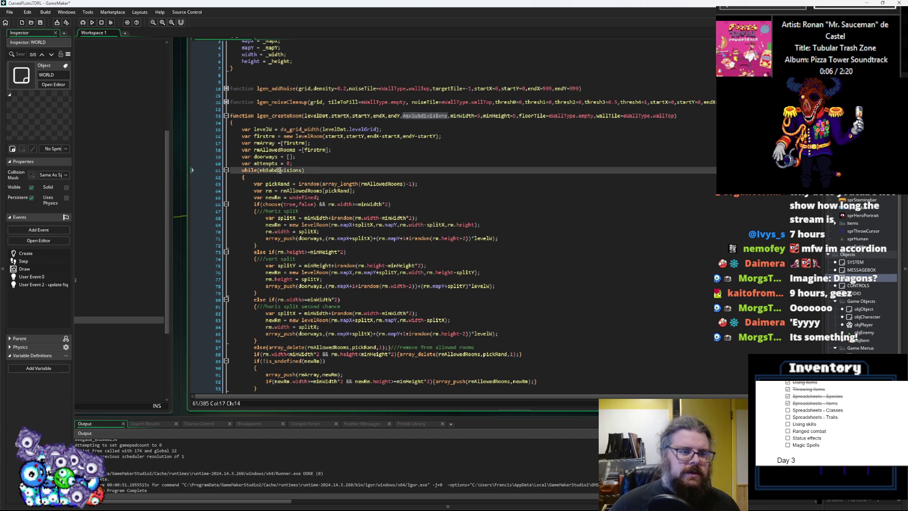
key("ctrl+v")
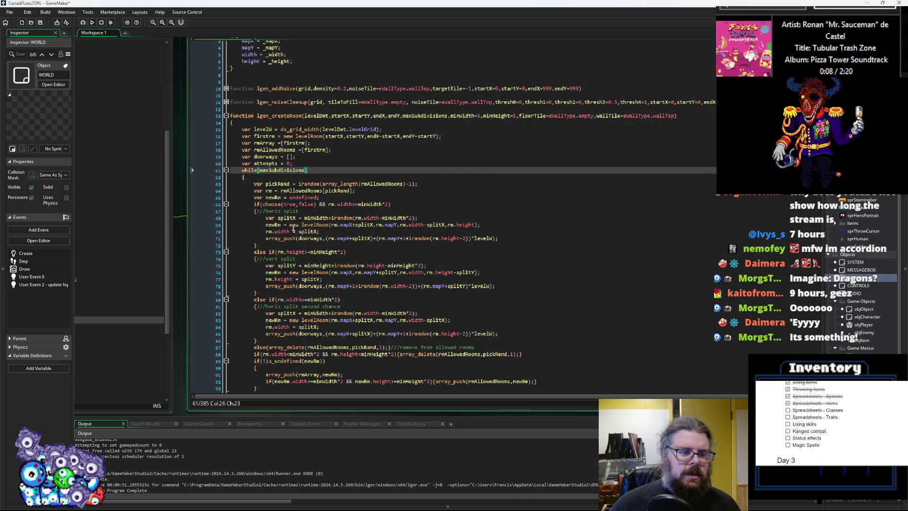
scroll(291, 226, "down", 3)
scroll(297, 236, "up", 1)
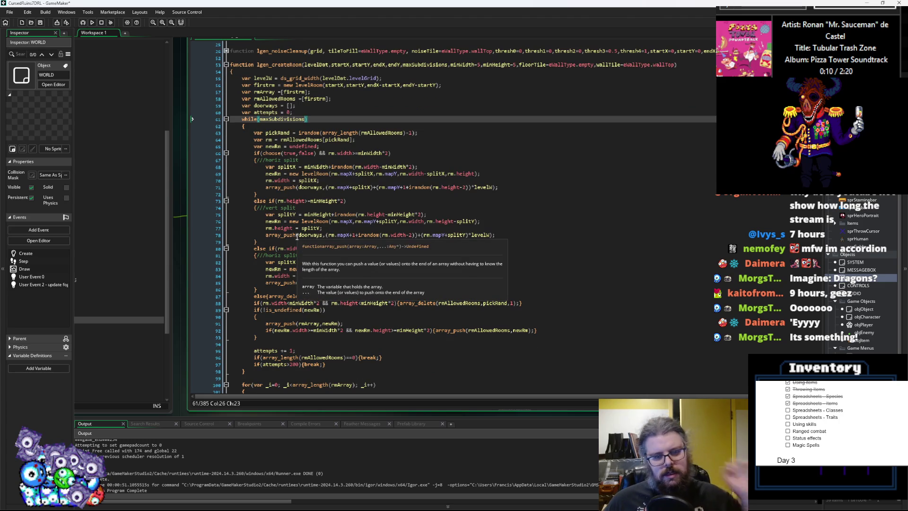
- Rewrite the loop condition as array_length(rmArray)<maxSubdivisions
left_click(261, 120)
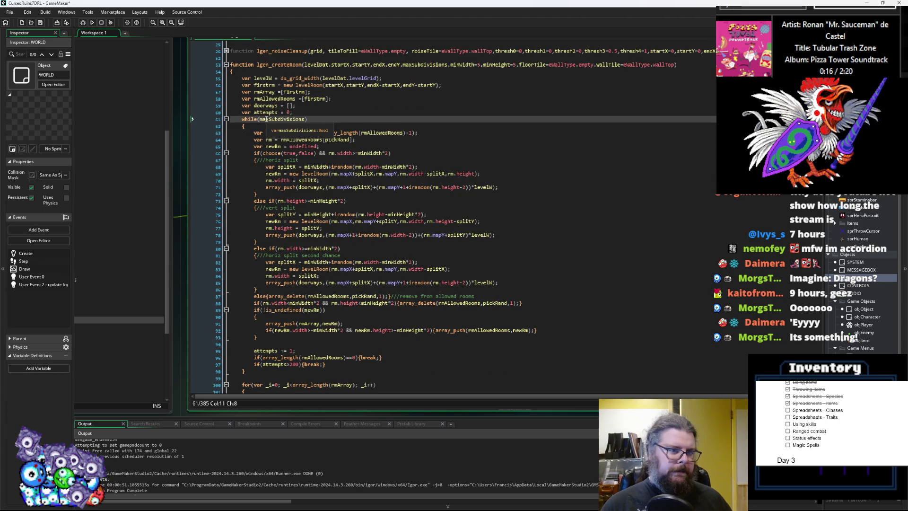
type("rmArra")
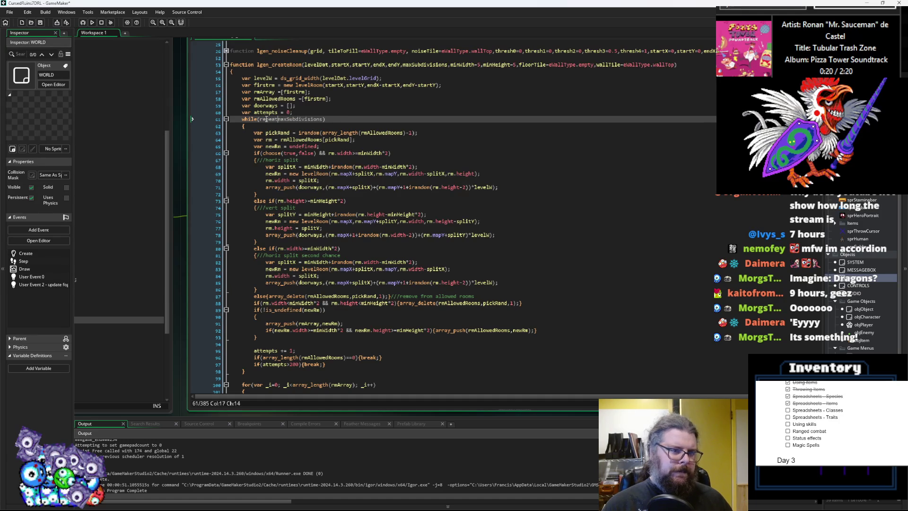
key("BackSpace")
key("BackSpace")
key("BackSpace")
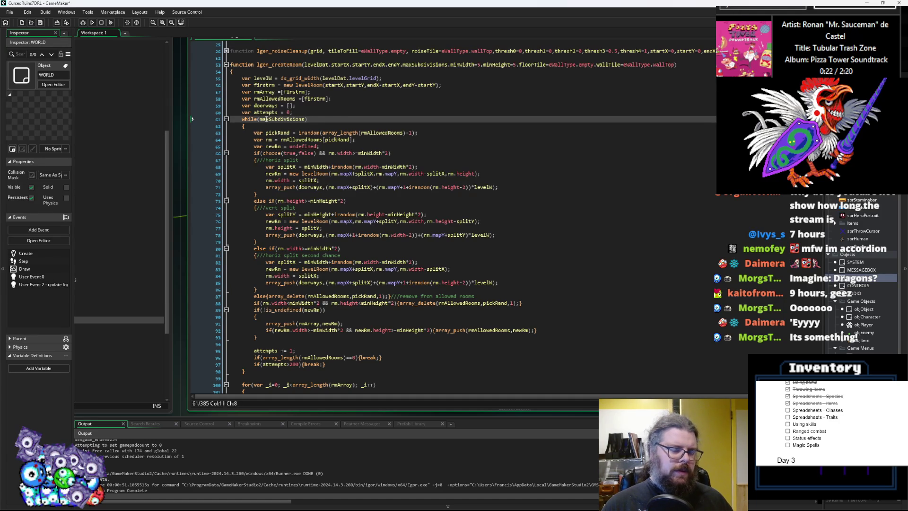
type("arra")
type("y_le")
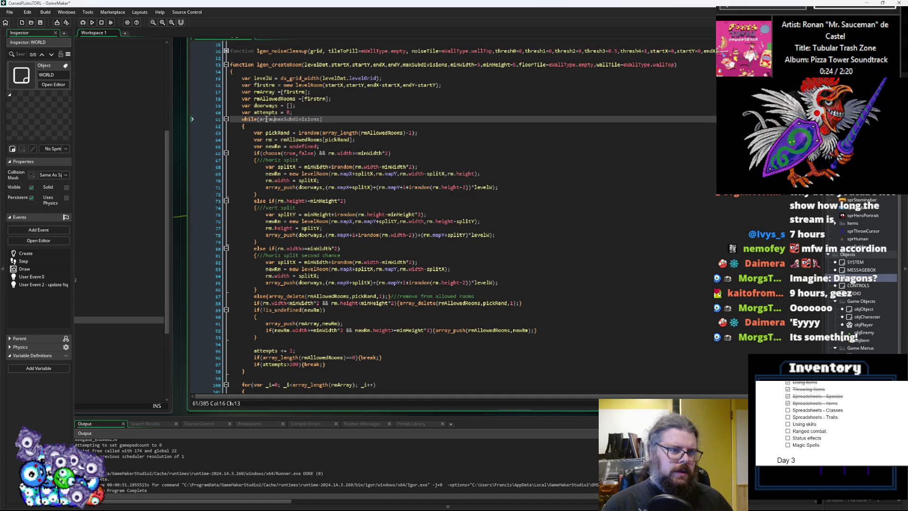
type("ngth()>")
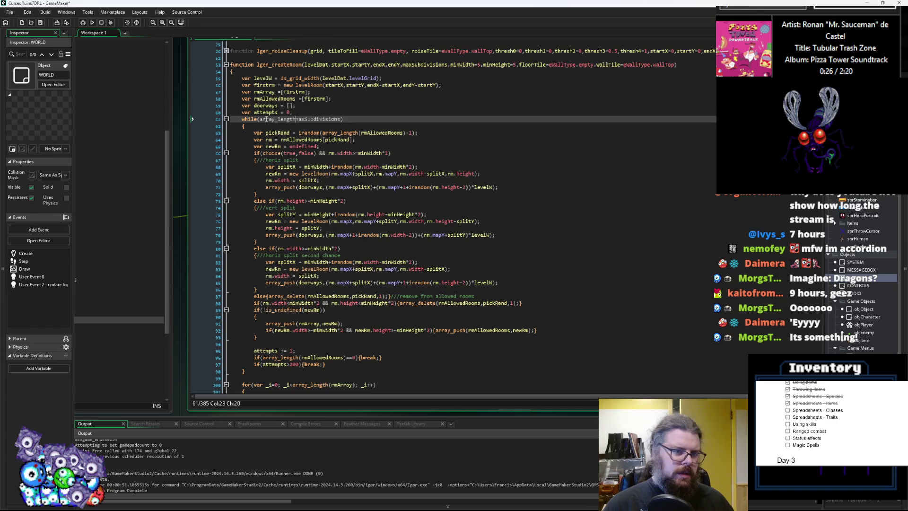
key("BackSpace")
type("<")
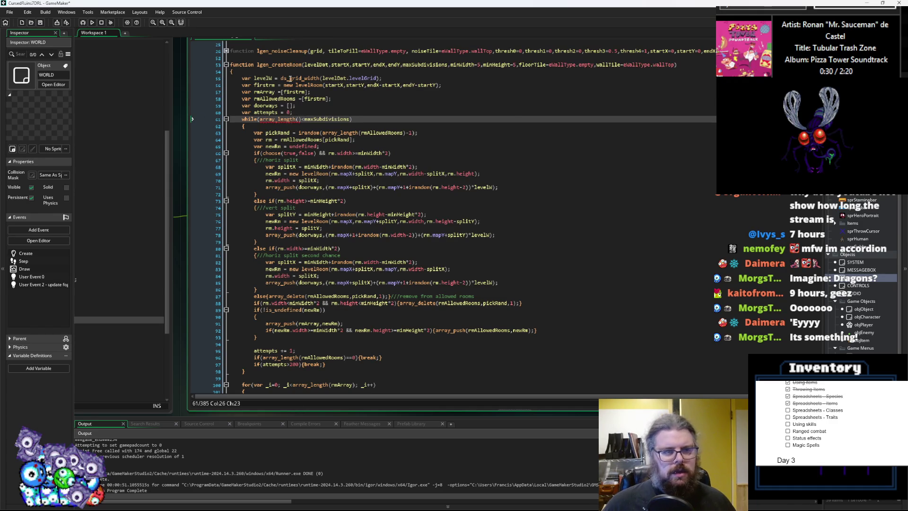
double_click(263, 93)
key("ctrl+c")
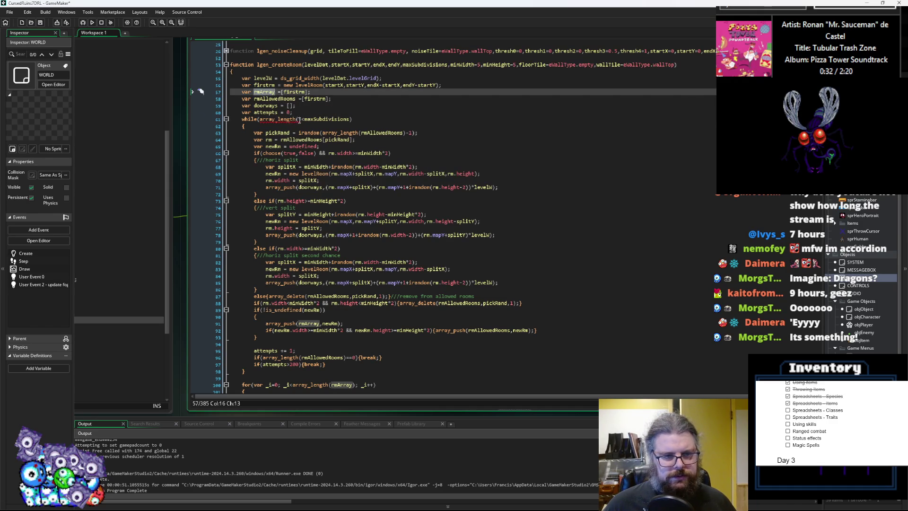
left_click(298, 119)
key("ctrl+v")
left_click(385, 119)
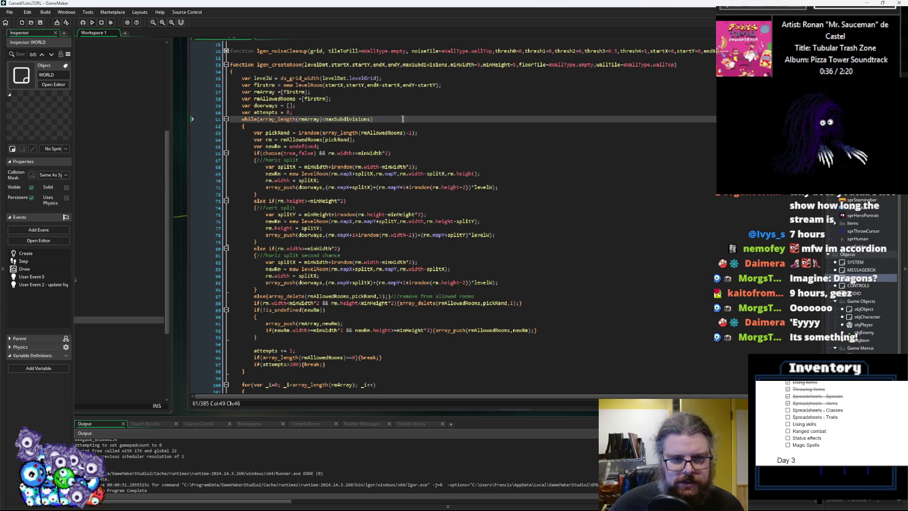
middle_click(324, 269)
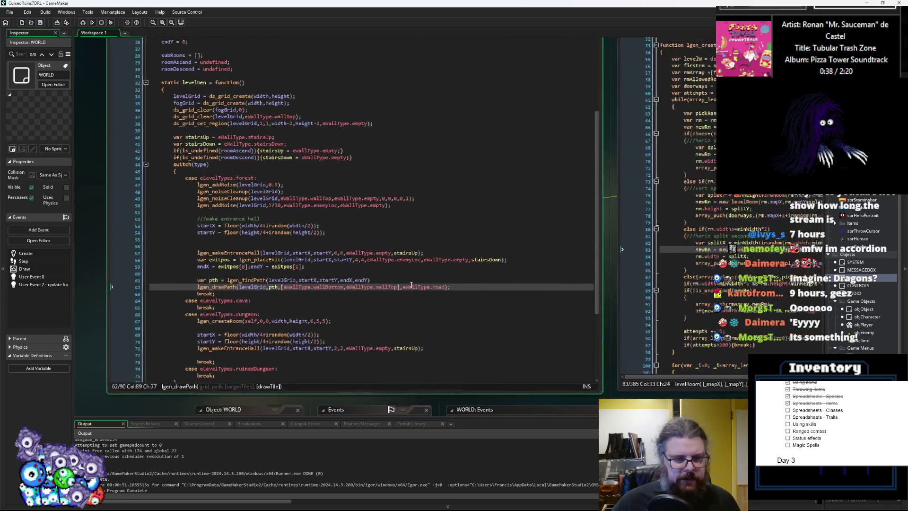
- Check lgen_createRoom's maxSubdivisions, minWidth and minHeight parameters, then return to the dungeon case
left_click(754, 235)
left_click(454, 112)
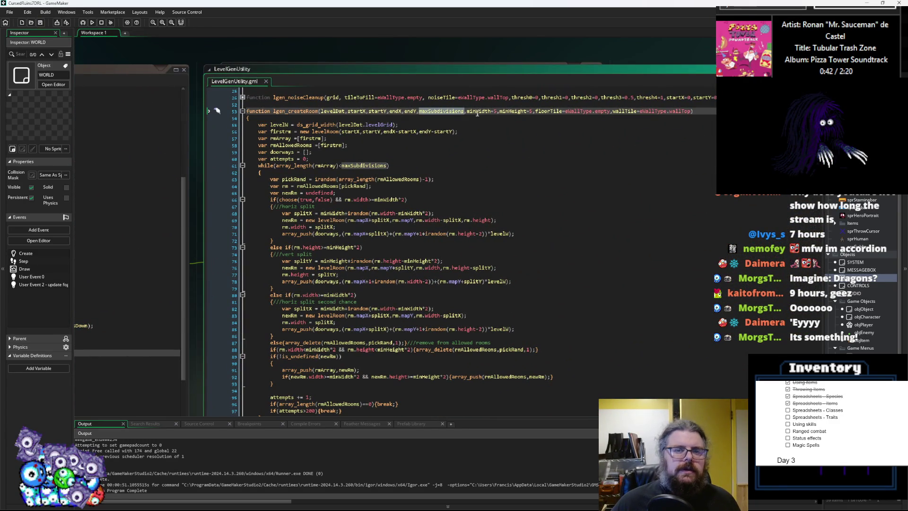
left_click(481, 114)
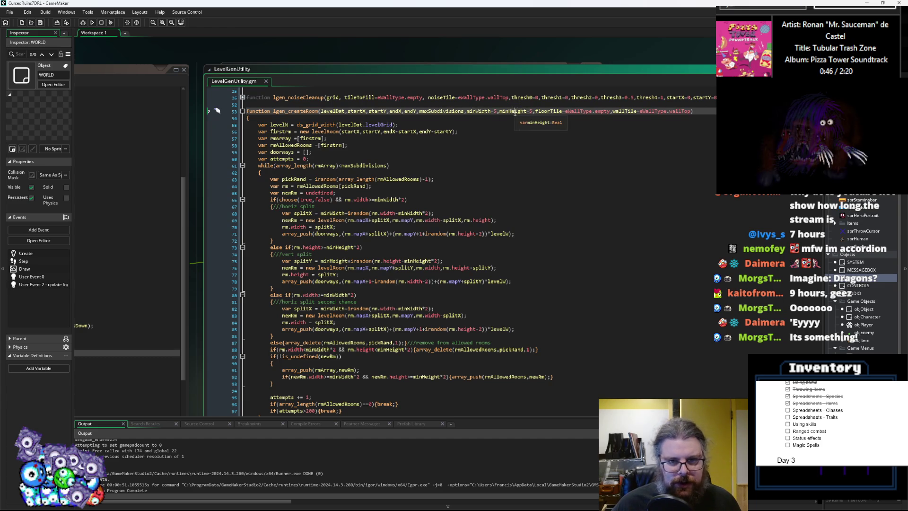
left_click(339, 274)
left_click(444, 283)
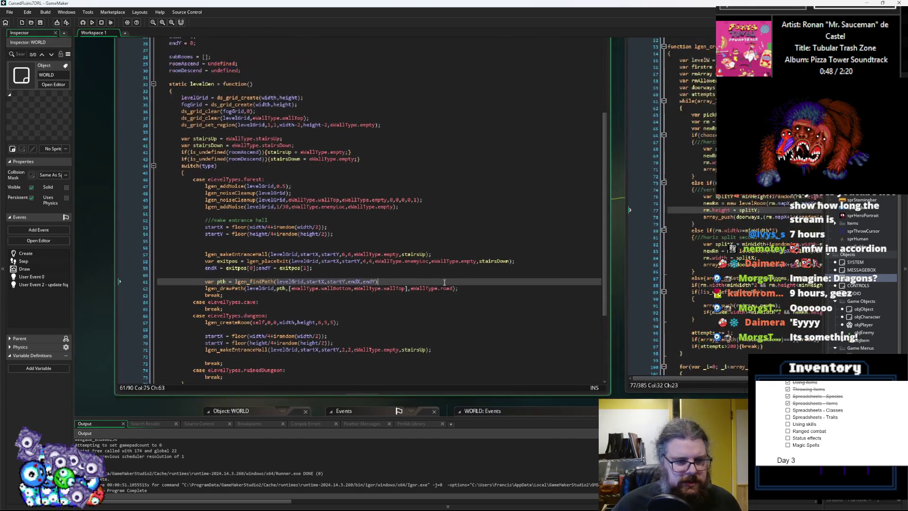
scroll(445, 282, "down", 5)
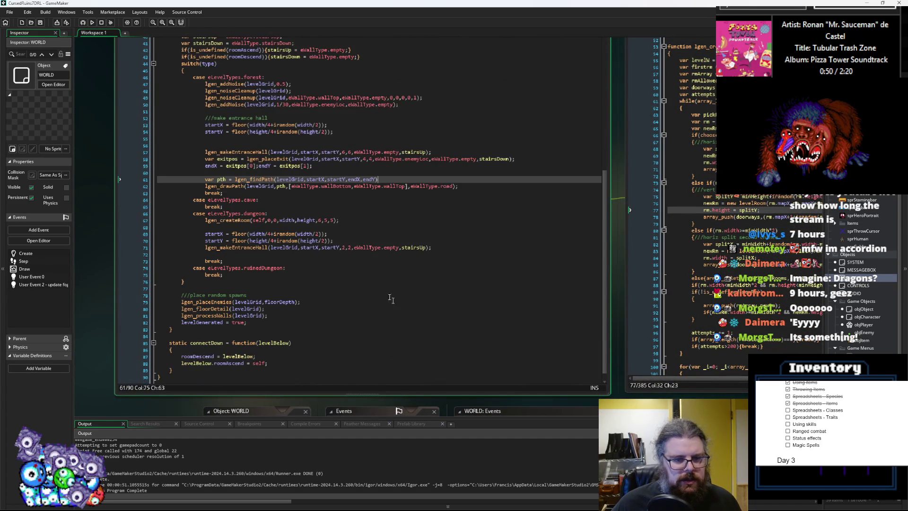
left_click(416, 247)
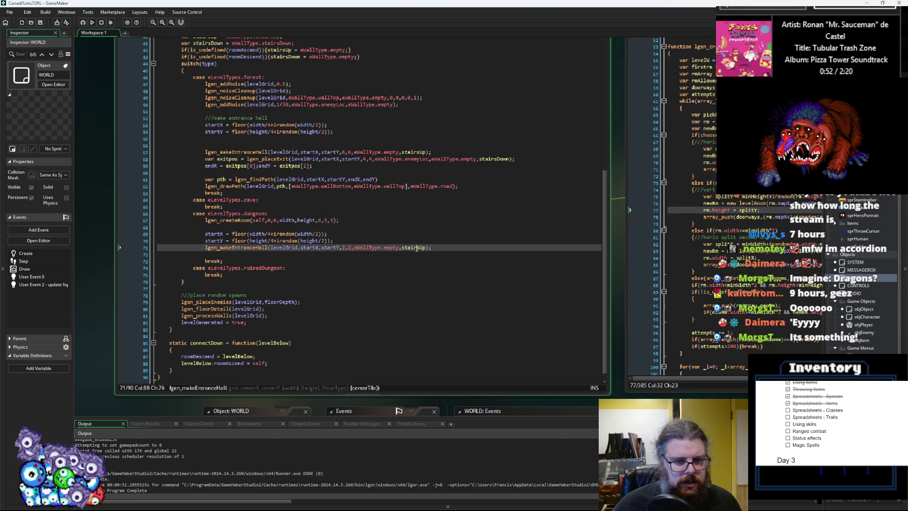
- Change the dungeon's lgen_createRoom arguments from 6,5,5 to 12,6,6 and start a debug run
left_click(322, 220)
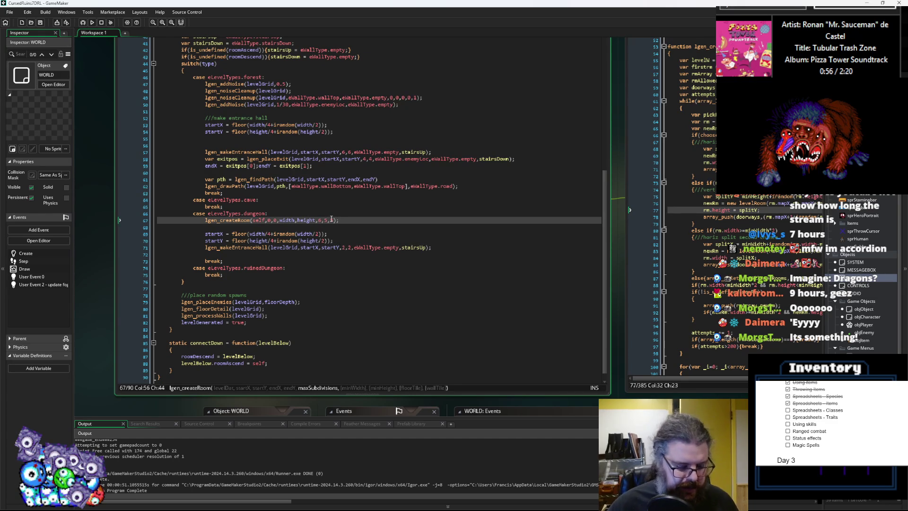
type("12")
key("Right")
key("Right")
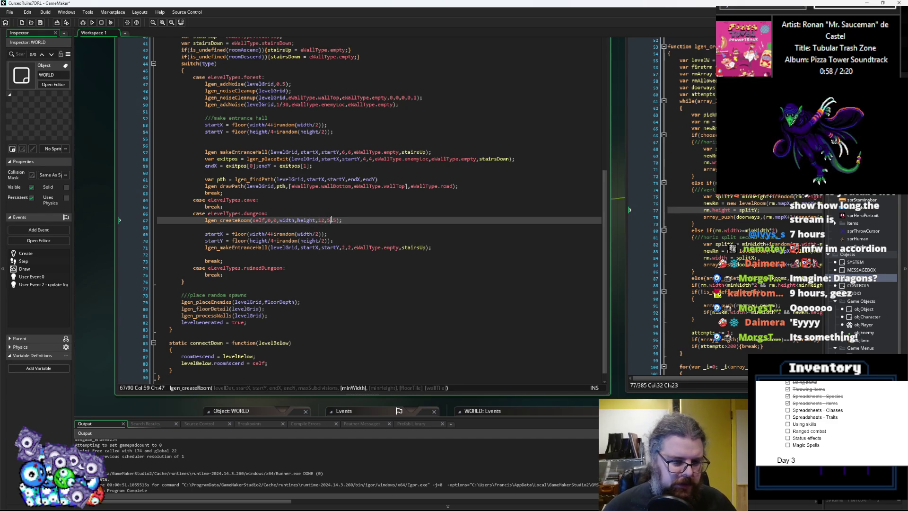
key("Right")
left_click(347, 221)
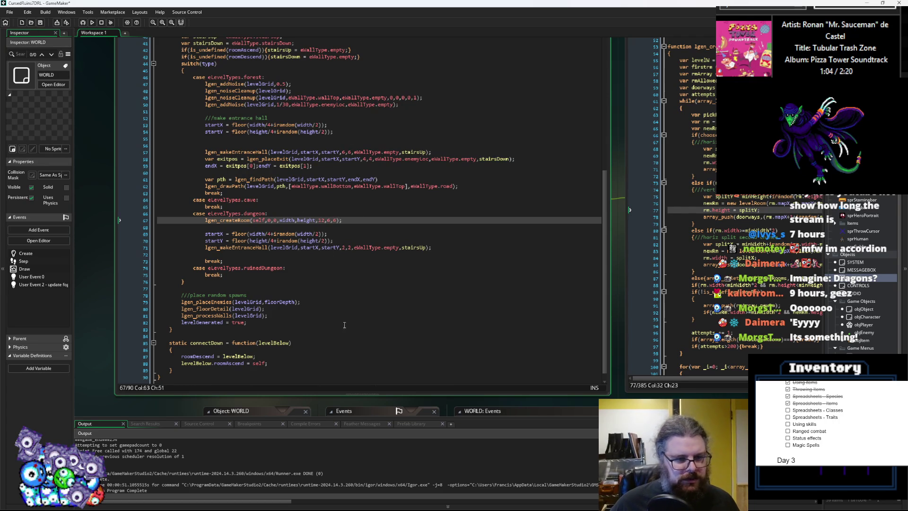
left_click(322, 223)
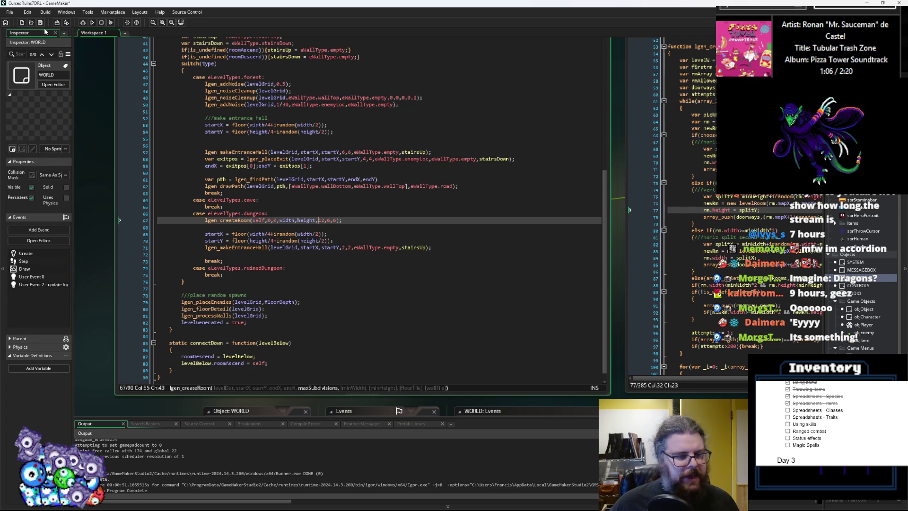
left_click(83, 22)
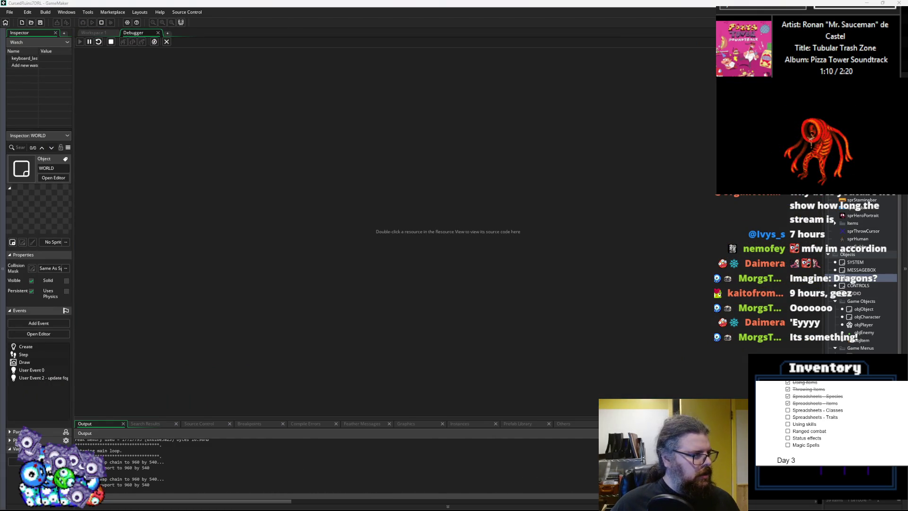
- Start a new game, show the map with M, and walk left and up through the wall gap
key("Return")
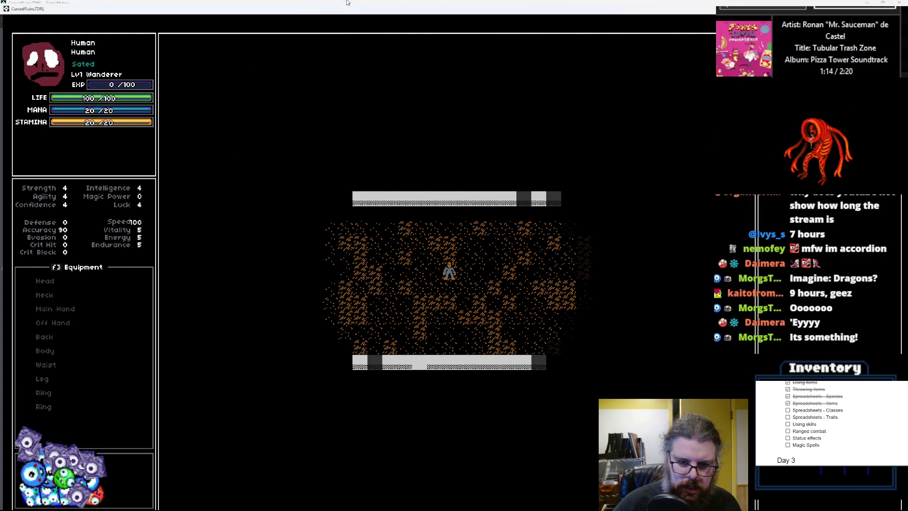
key("m")
key("Left")
key("Left")
key("Left")
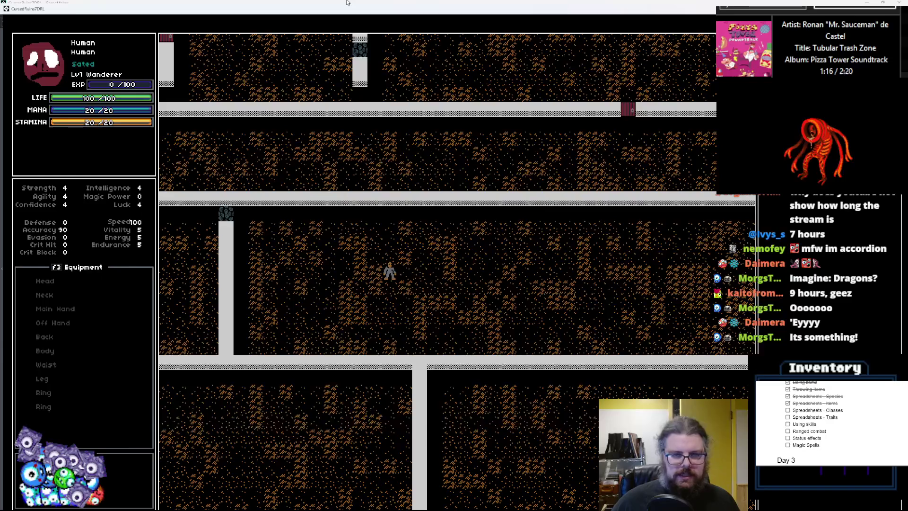
key("Up")
key("Up")
key("Up")
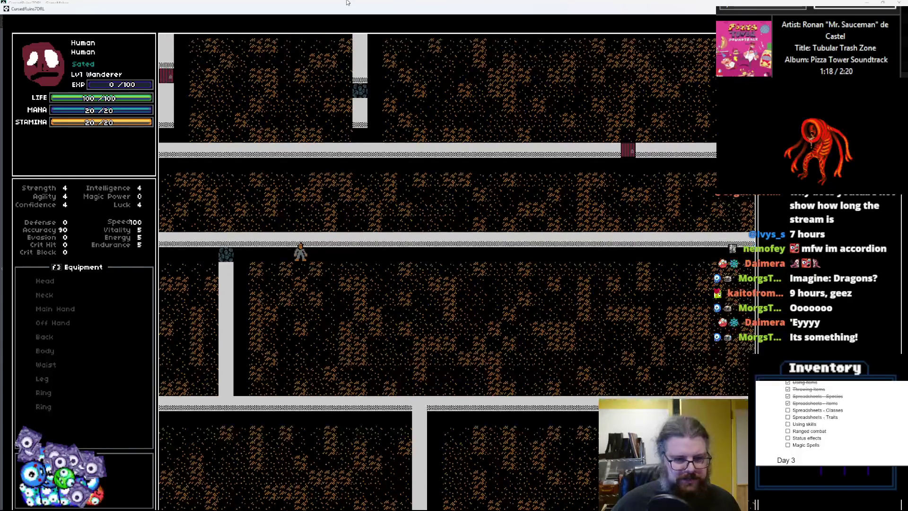
key("Left")
key("Left")
key("Left")
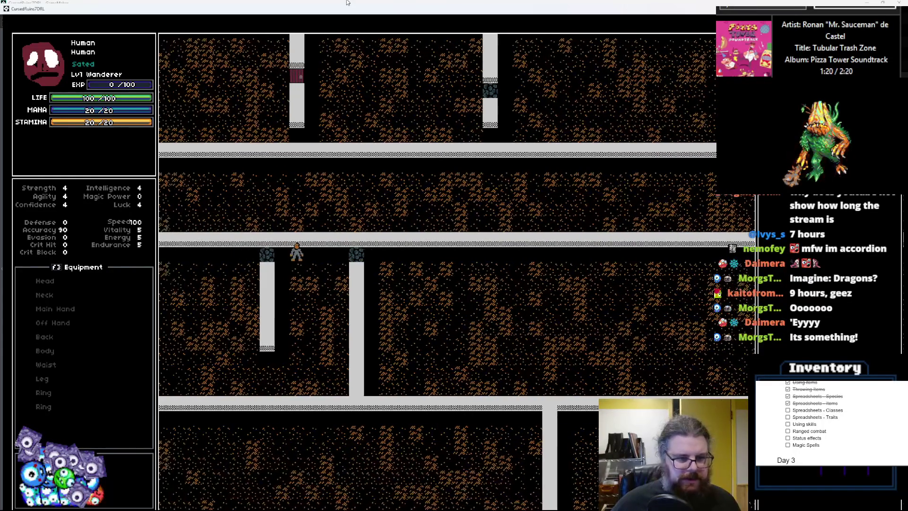
key("Left")
key("Left")
key("Left")
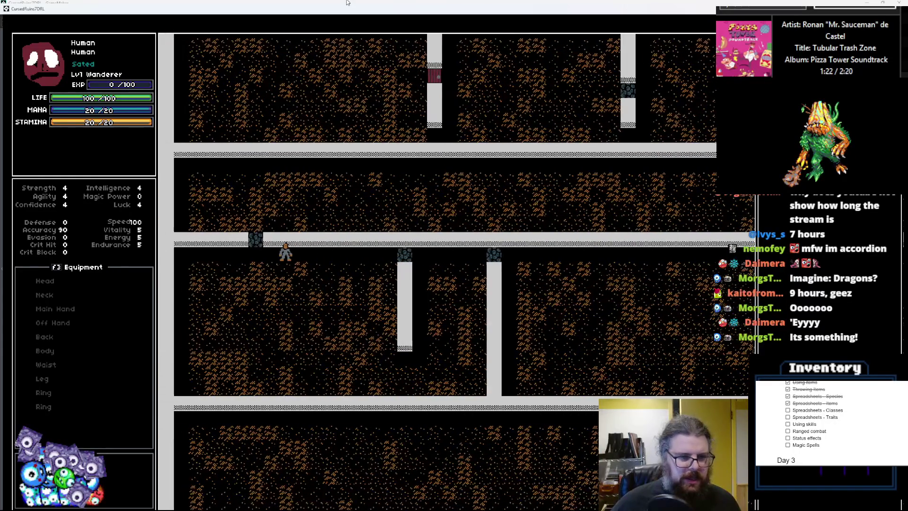
key("Up")
key("Up")
key("Right")
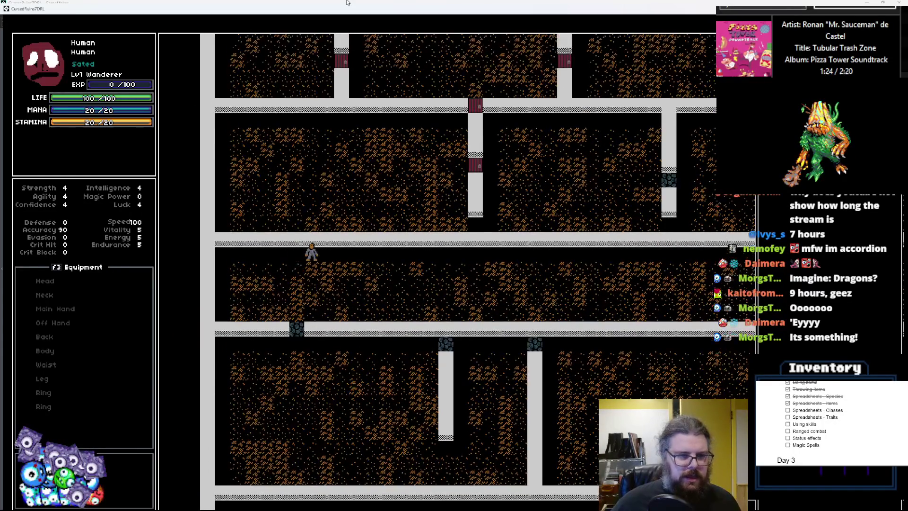
- Walk east along the corridor past the door, step back west, and quit with Escape
key("Right")
key("Right")
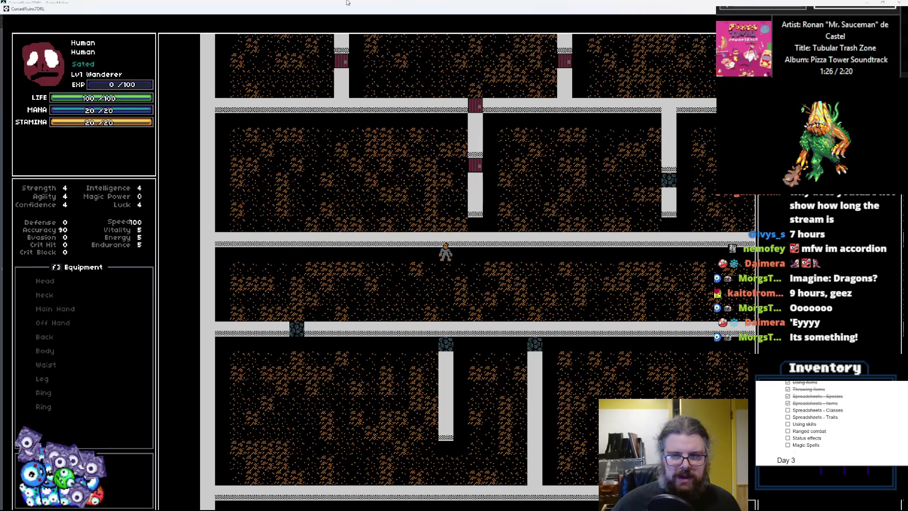
key("Right")
key("Right")
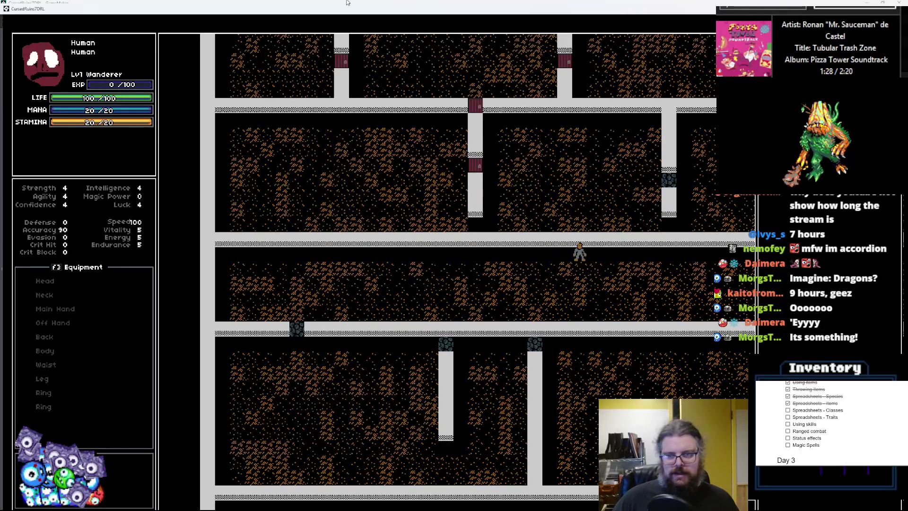
key("Right")
key("Right")
key("Right")
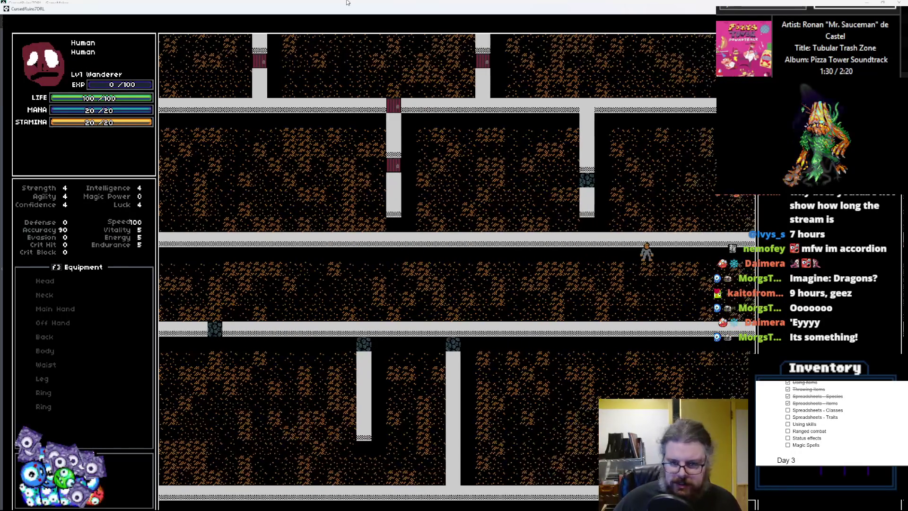
key("Right")
key("Right")
key("Right")
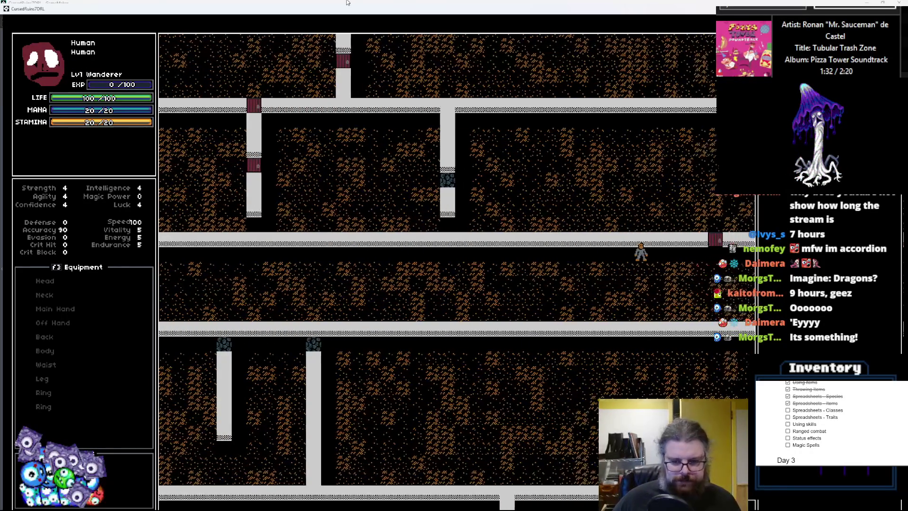
key("Right")
key("Right")
key("Right")
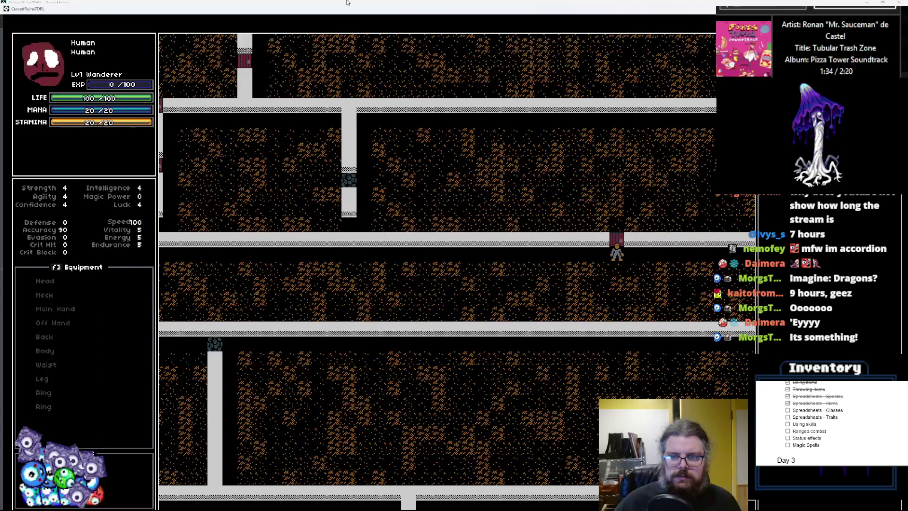
key("Right")
key("Right")
key("Right")
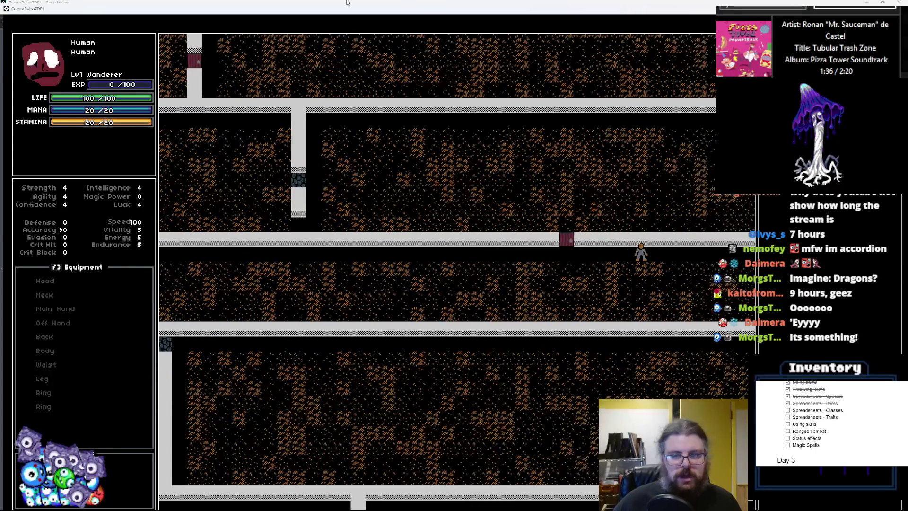
key("Right")
key("Right")
key("Right")
key("Down")
key("Down")
key("Down")
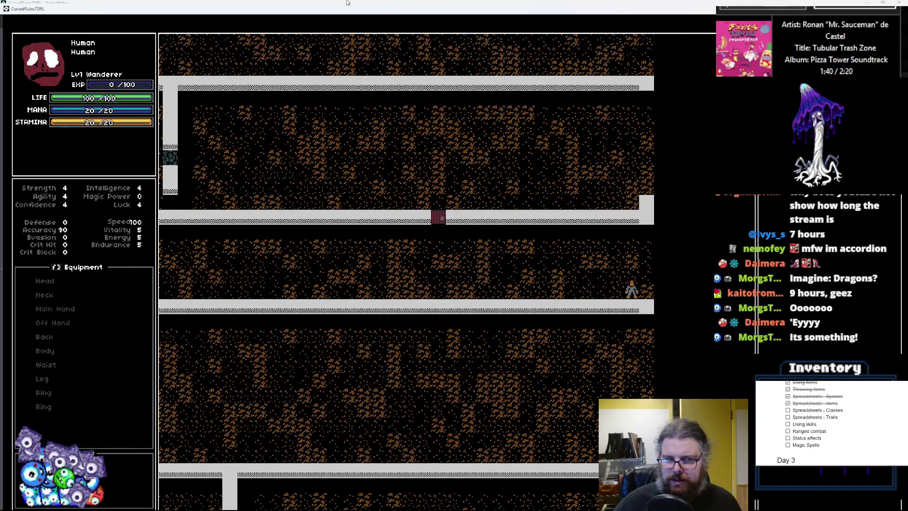
key("Left")
key("Left")
key("Left")
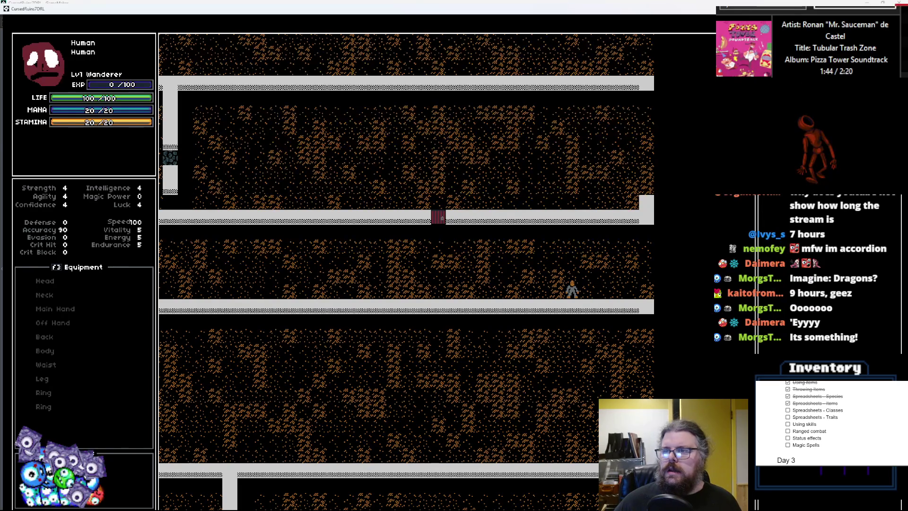
key("Escape")
- Change the dungeon's lgen_createRoom bounds to width-1 and height-1, then start a debug run
left_click(166, 43)
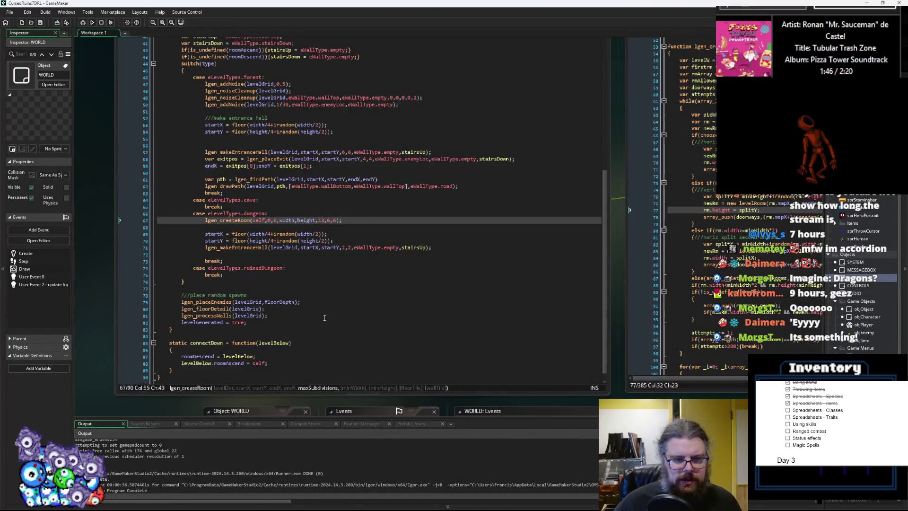
left_click(296, 220)
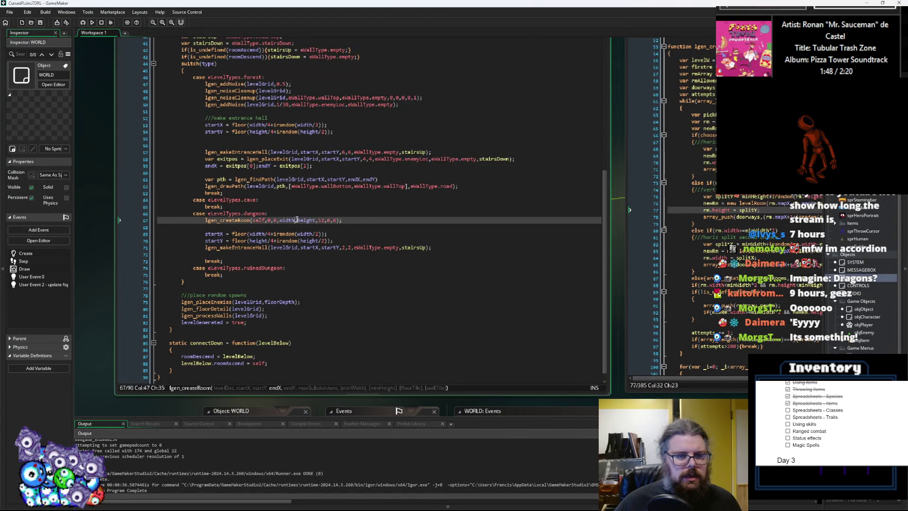
type("-1")
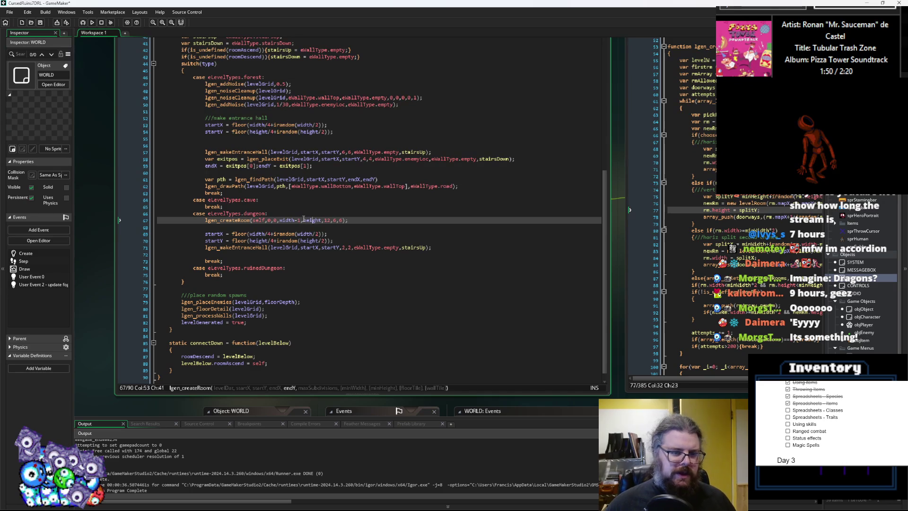
key("ctrl+Right")
key("ctrl+Right")
type("-1")
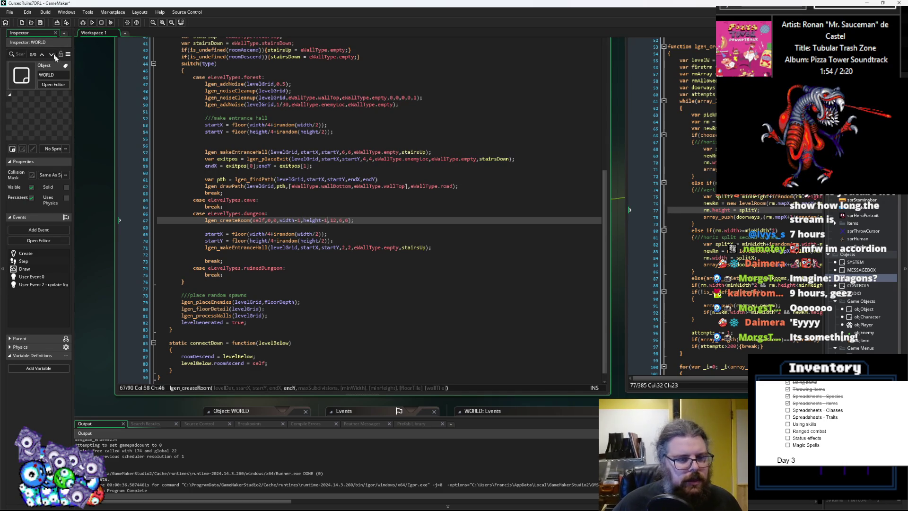
left_click(85, 22)
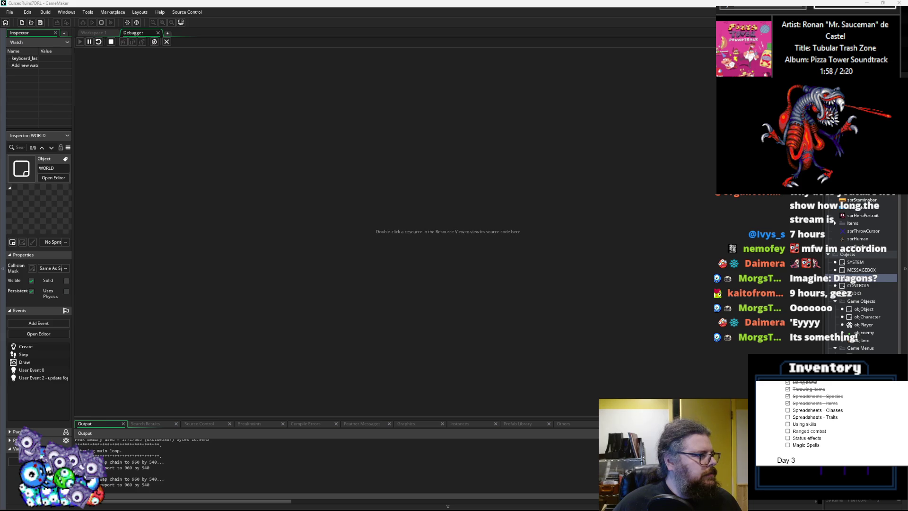
- Maximize the game window, start a new game, and walk up and left to the top wall
left_click_drag(269, 210, 254, 2)
key("Return")
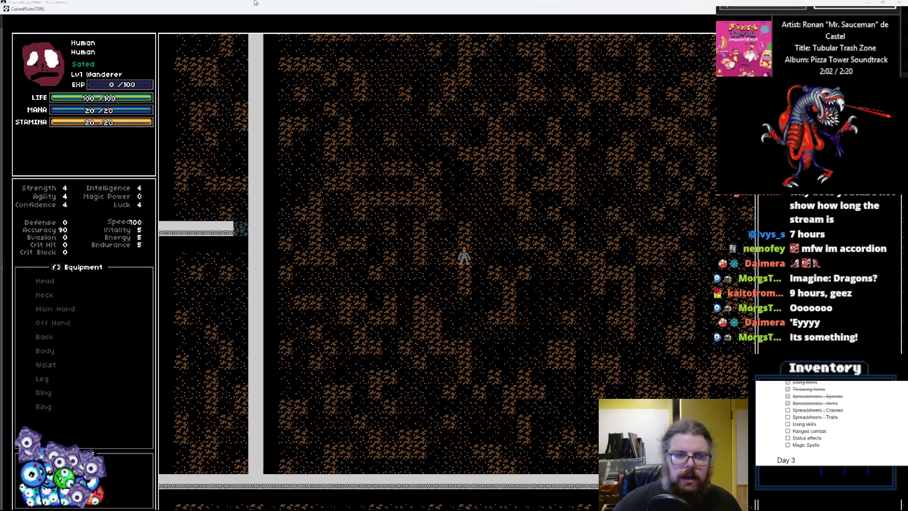
key("Up")
key("Up")
key("Up")
key("Up")
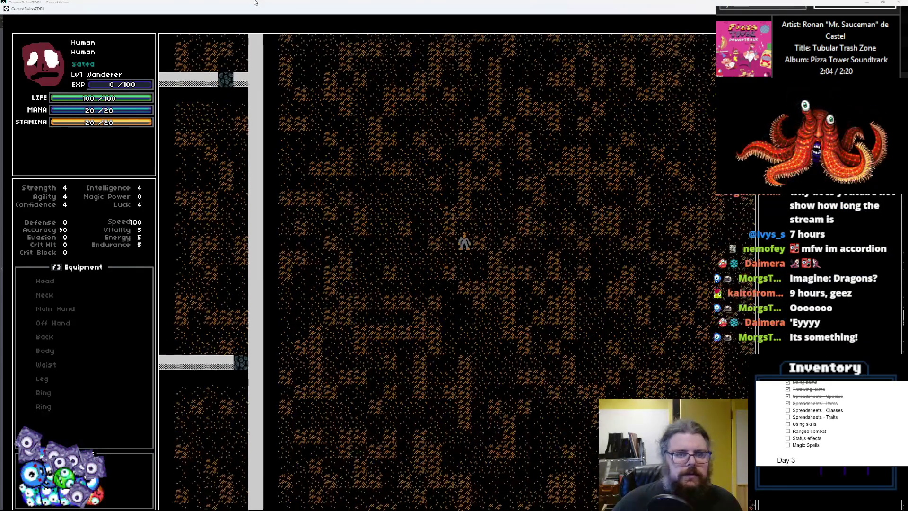
key("Up")
key("Left")
key("Left")
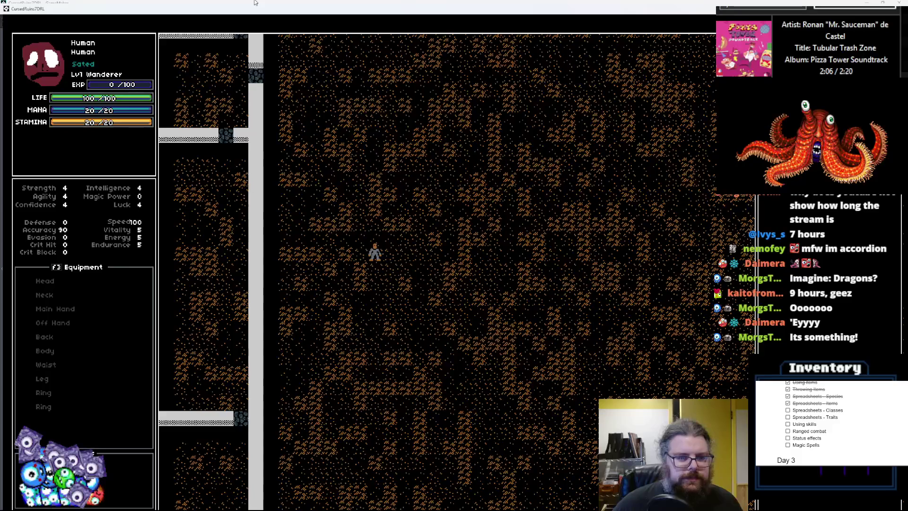
key("Up")
key("Up")
key("Left")
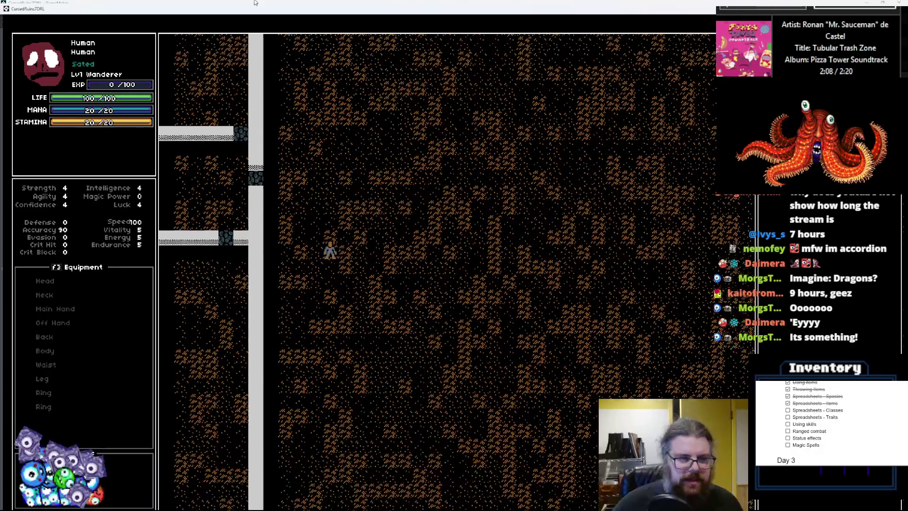
key("Up")
key("Up")
key("Up")
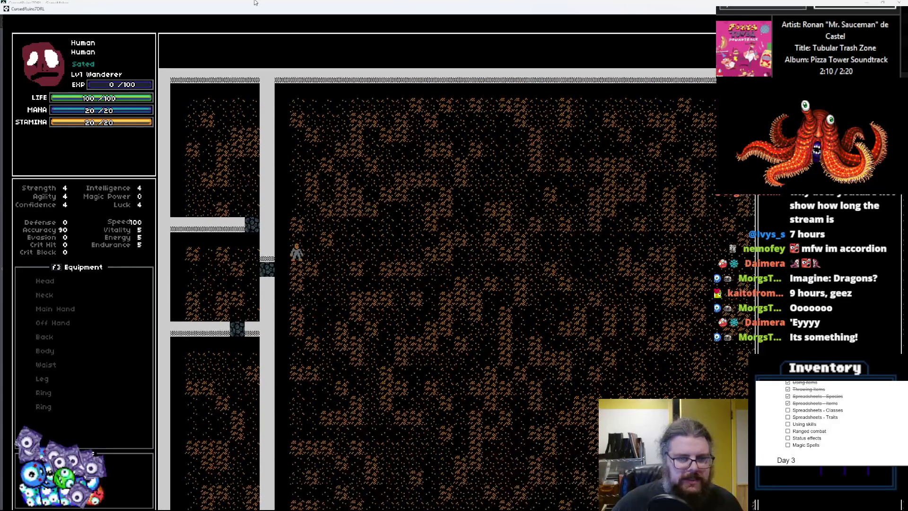
- Walk down to the bottom wall, then right along the bottom corridor toward new rooms
key("Down")
key("Down")
key("Down")
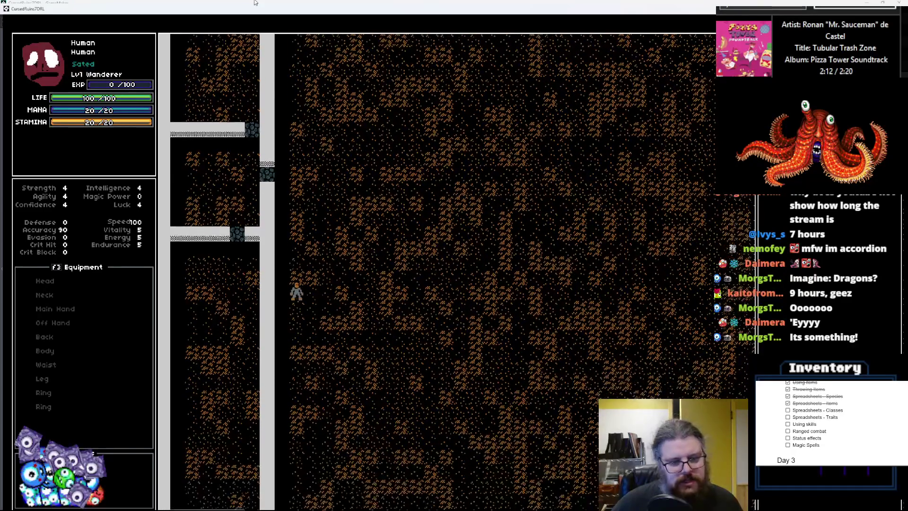
key("Down")
key("Down")
key("Down")
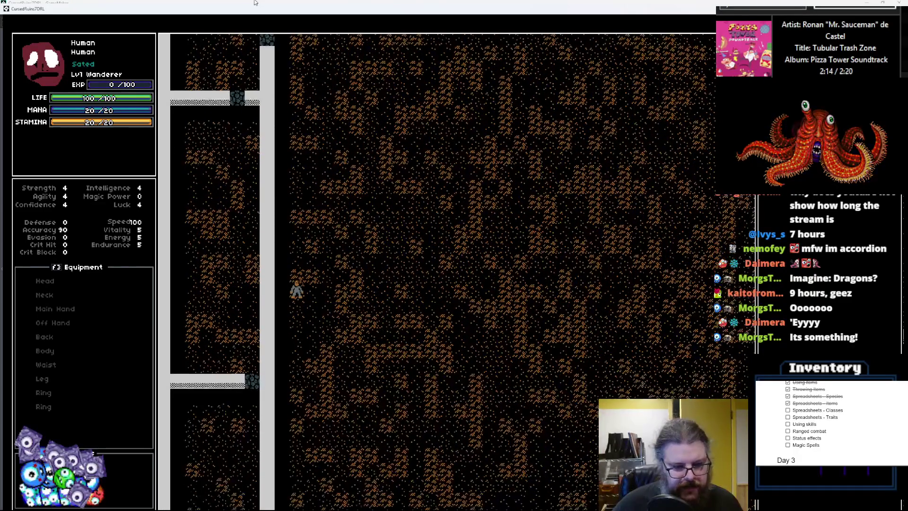
key("Down")
key("Down")
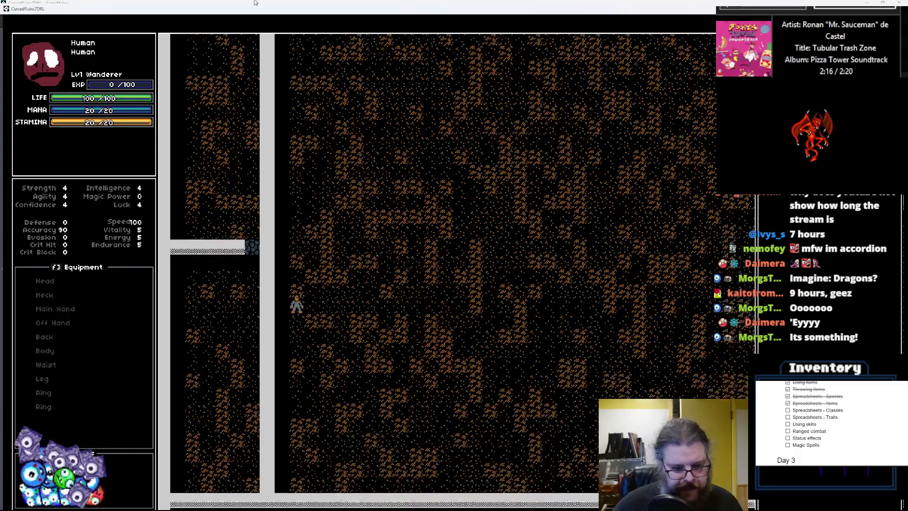
key("Down")
key("Down")
key("Down")
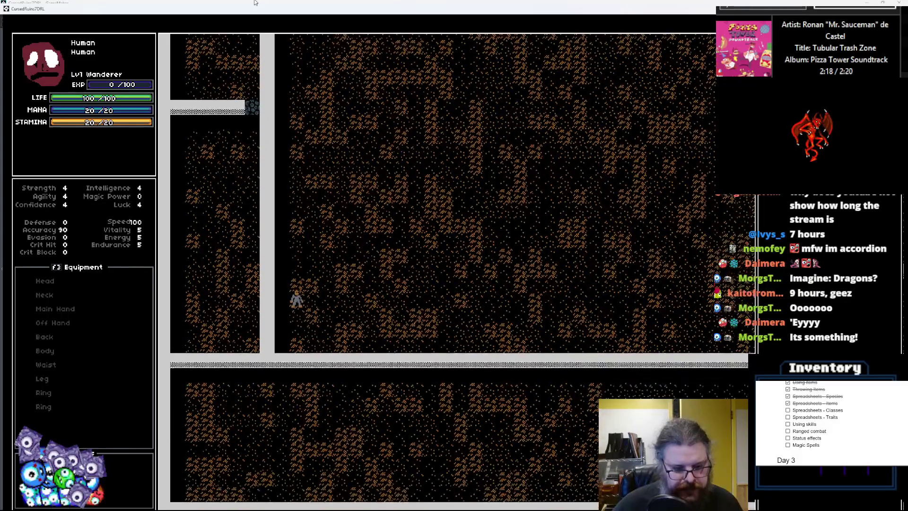
key("Right")
key("Right")
key("Right")
key("Right")
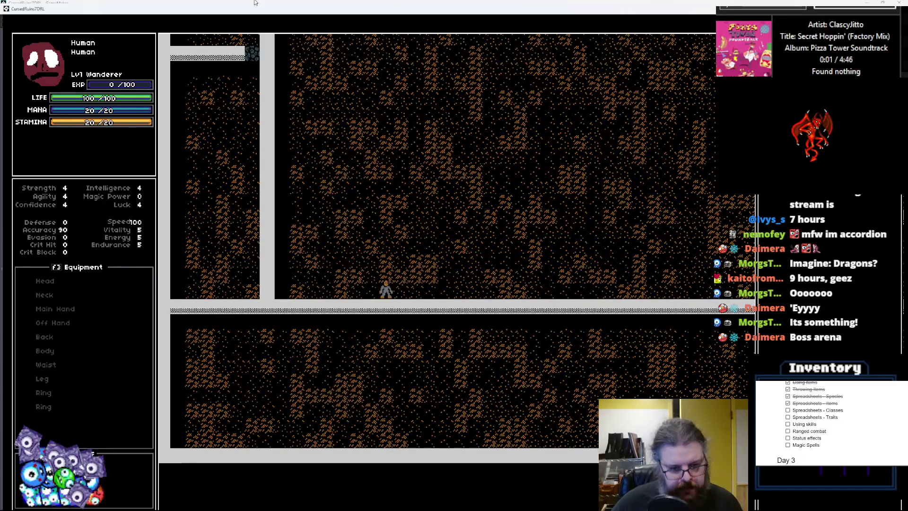
key("Right")
key("Right")
key("Right")
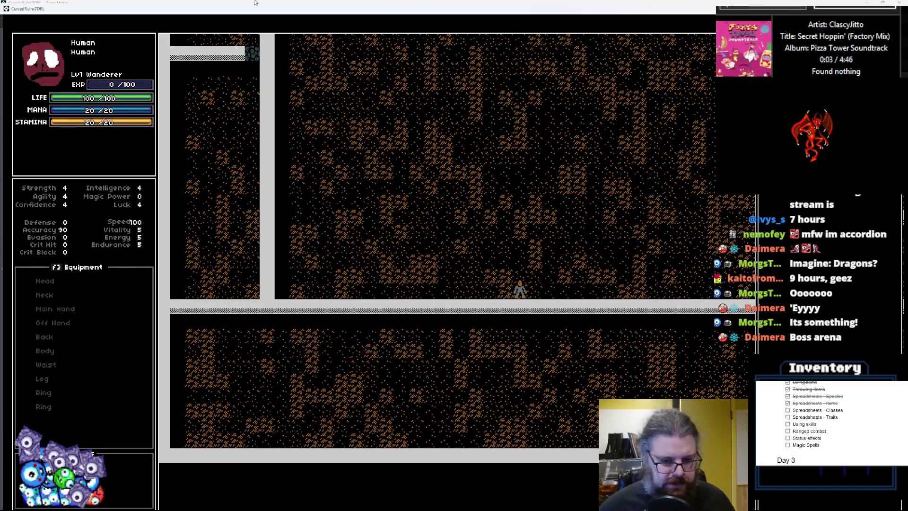
key("Right")
key("Right")
key("Right")
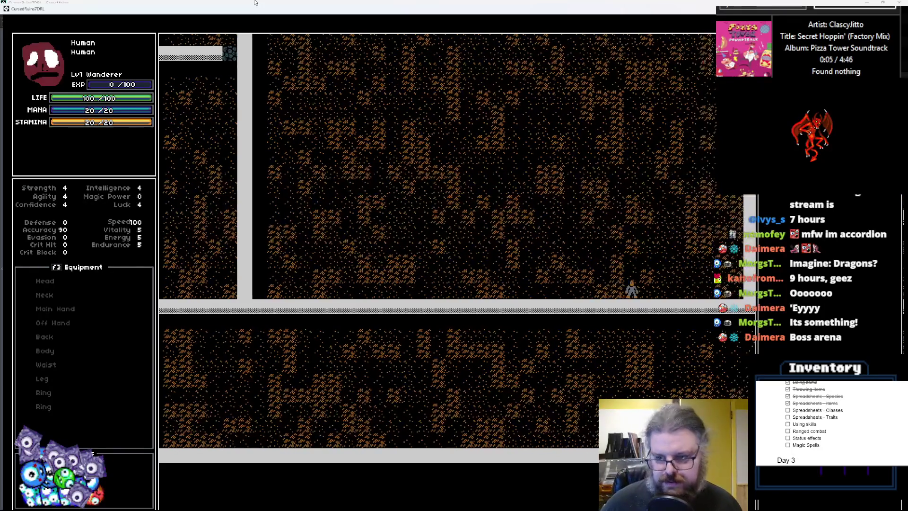
- Walk up the vertical corridor into a subdivided room to its door, then restore the window size
key("Right")
key("Up")
key("Up")
key("Up")
key("Right")
key("Right")
key("Right")
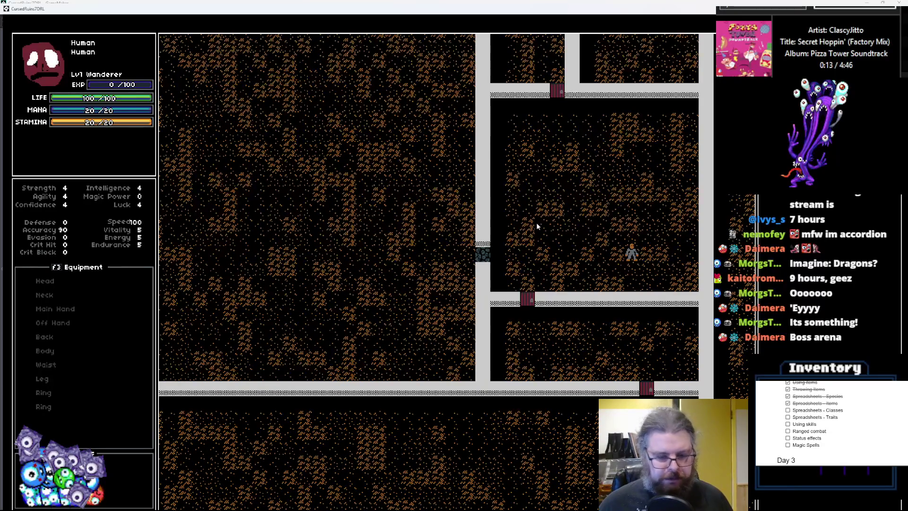
key("Up")
key("Up")
key("Up")
key("Left")
key("Left")
key("Left")
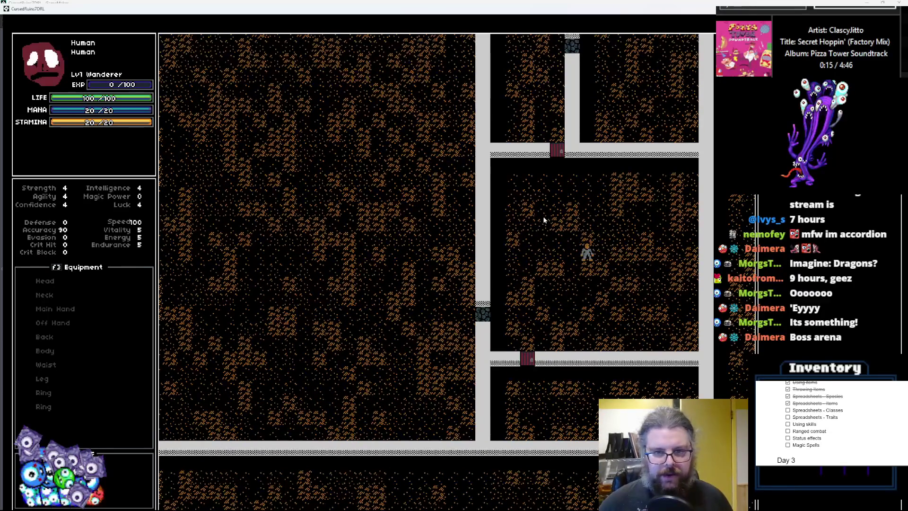
key("Up")
key("Up")
key("Up")
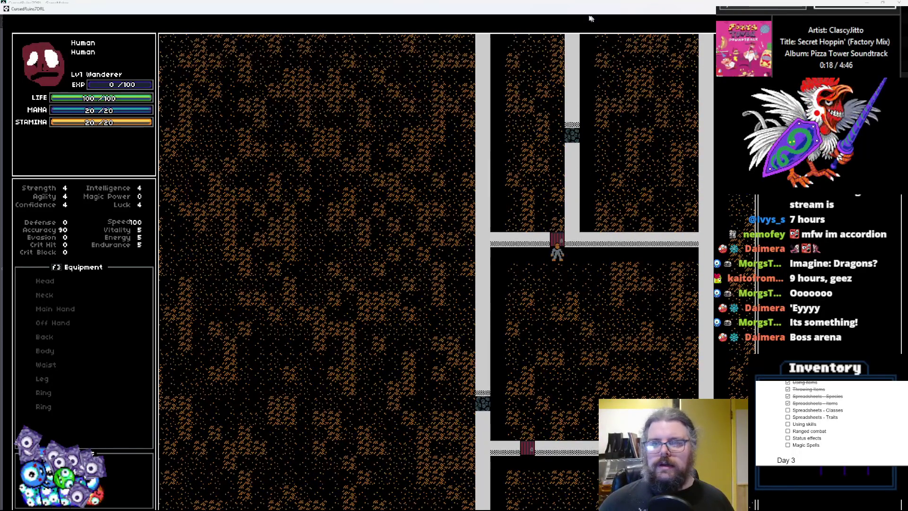
double_click(563, 15)
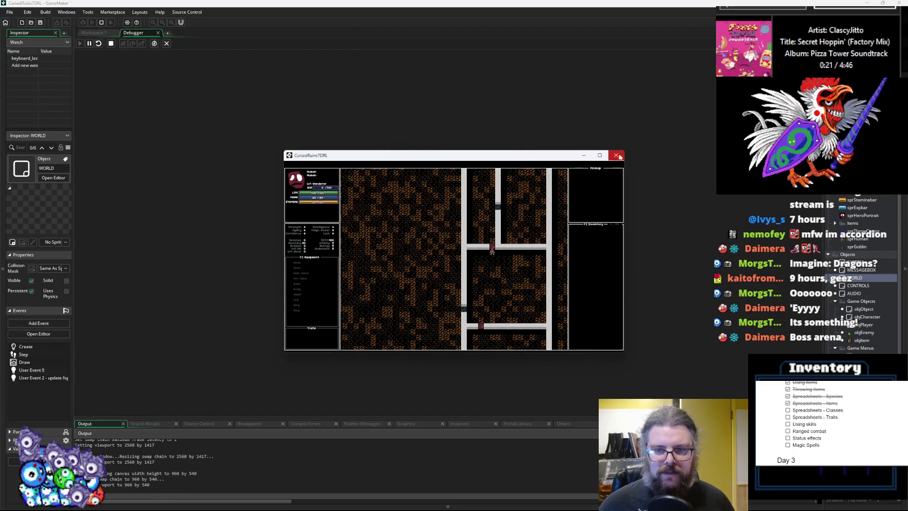
- Close the game and Debugger, then review the forest and dungeon case code (lines 67–71)
left_click(617, 156)
left_click(167, 43)
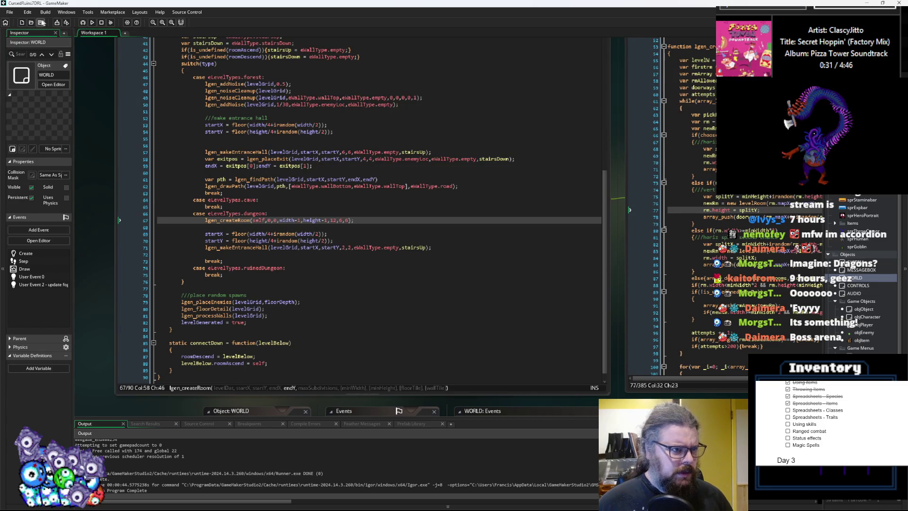
left_click(301, 248)
scroll(304, 246, "up", 3)
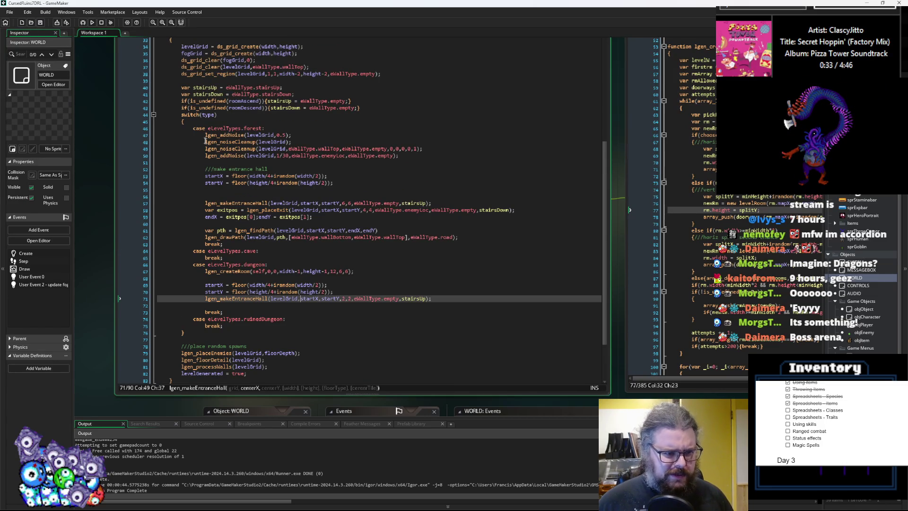
left_click_drag(206, 142, 331, 239)
left_click_drag(213, 271, 267, 298)
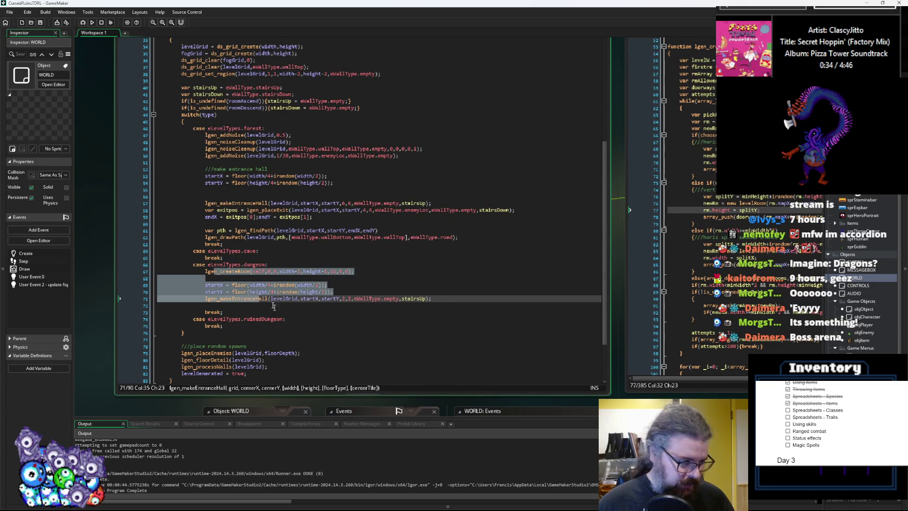
left_click(279, 311)
left_click(305, 307)
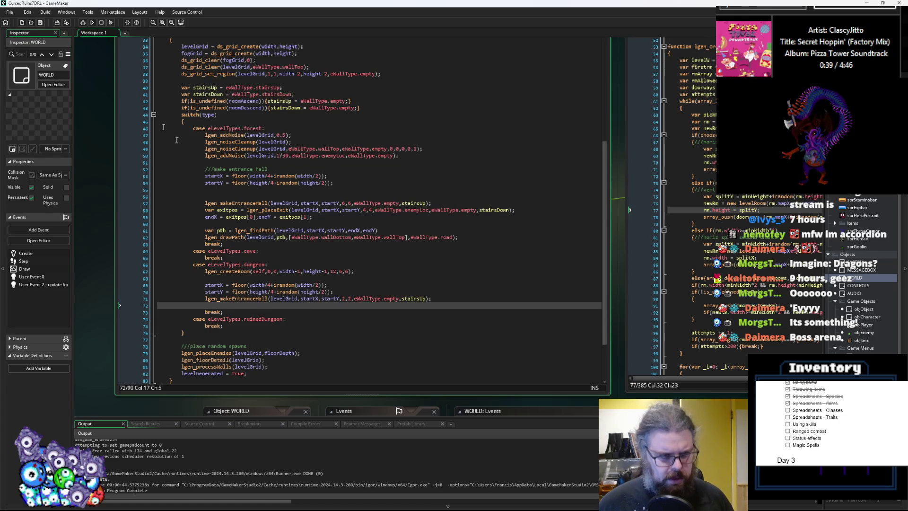
- Check lgen_makeEntranceHall's parameters and jump to the lgen_createRoom definition in LevelGenUtility.gml
left_click(321, 298)
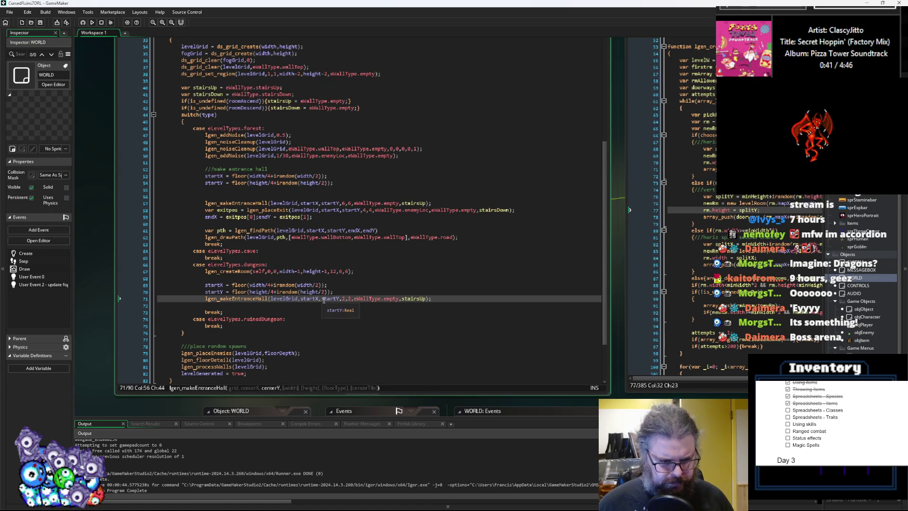
left_click(351, 273)
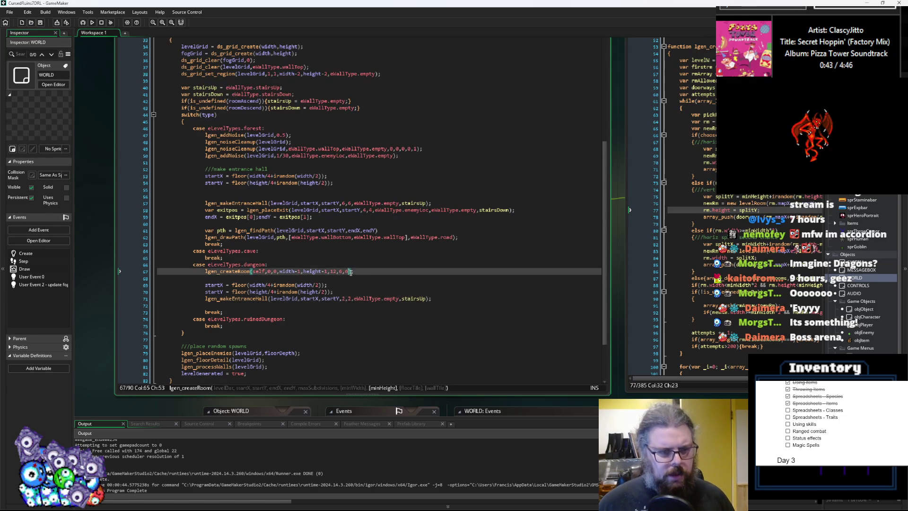
left_click(557, 265)
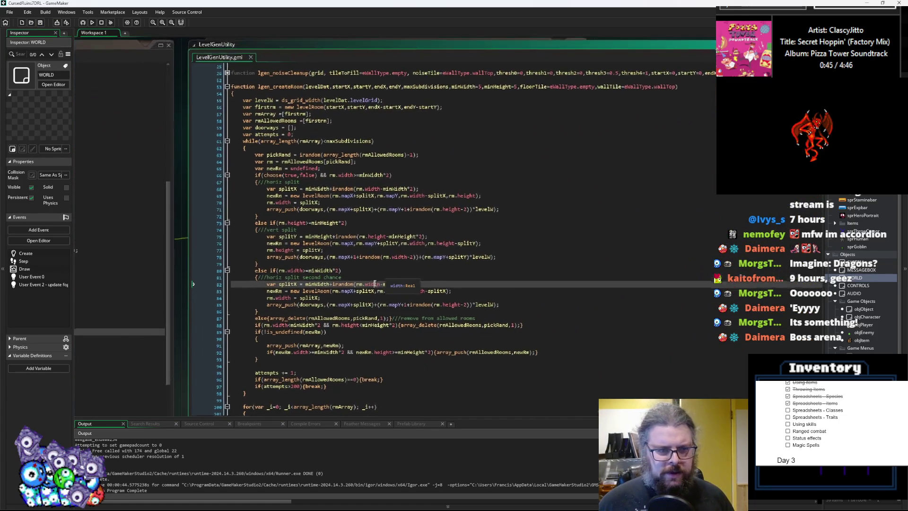
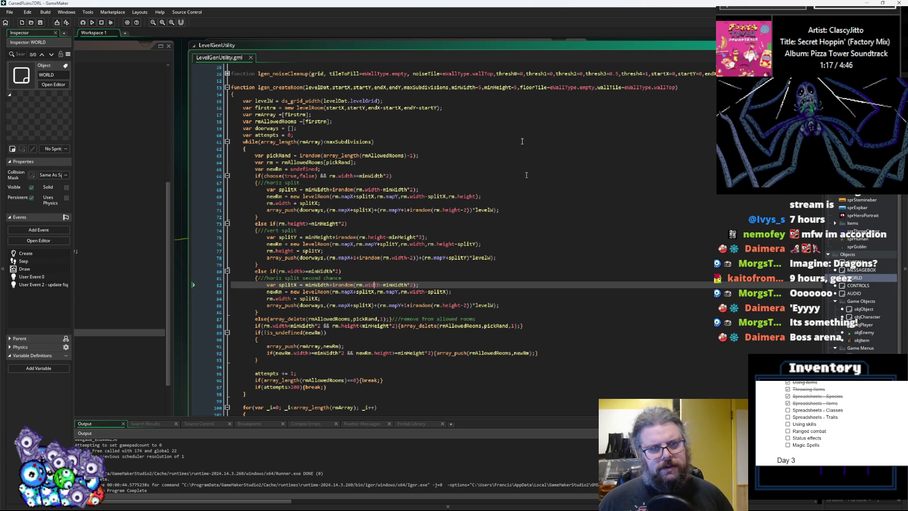
- Insert the parameters maxWidth=10,maxHeight=10 before minWidth in the lgen_createRoom signature
left_click(452, 87)
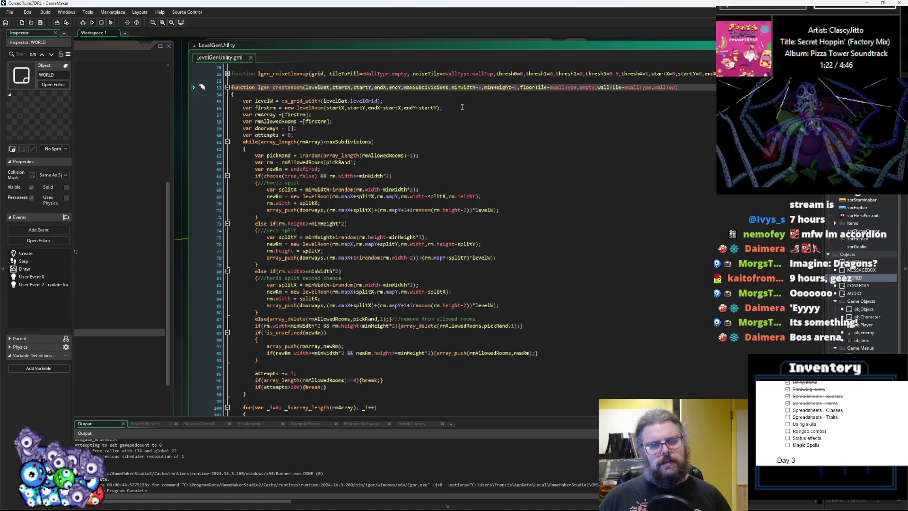
type("maxWidth=10")
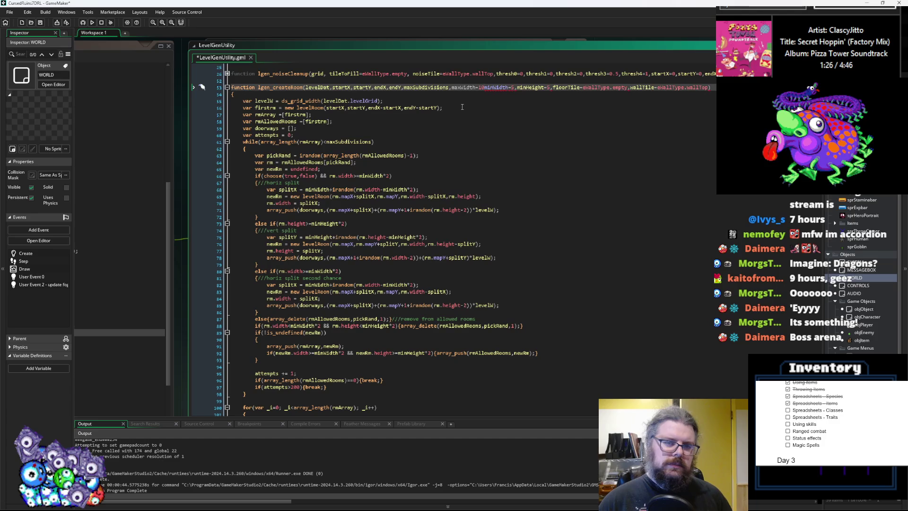
type(",max")
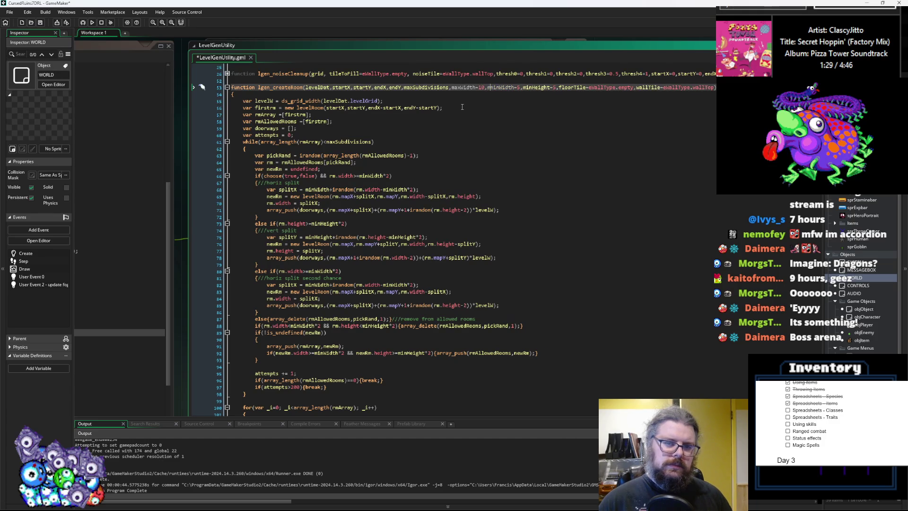
type("Height=10")
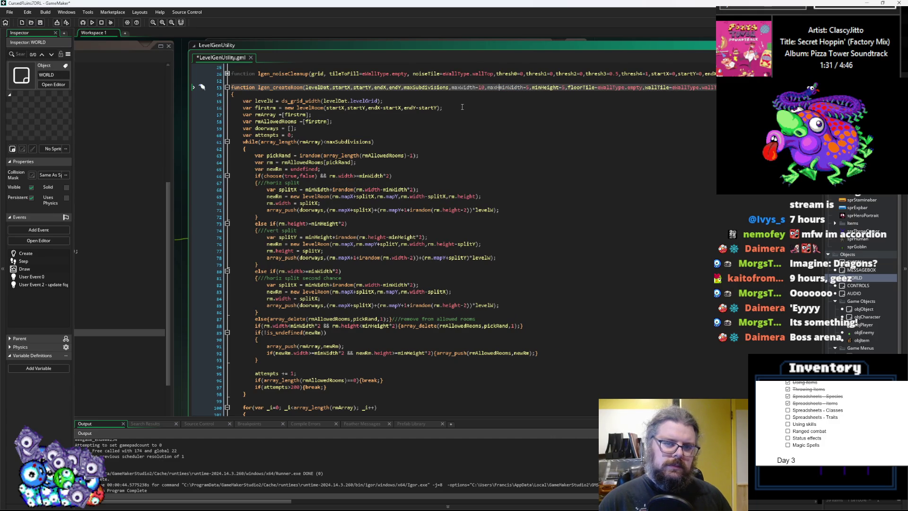
type(",")
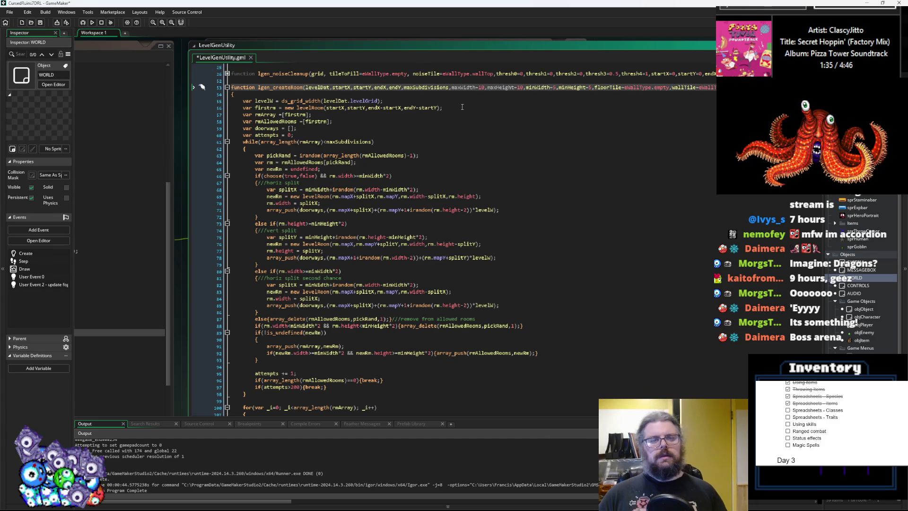
left_click(354, 134)
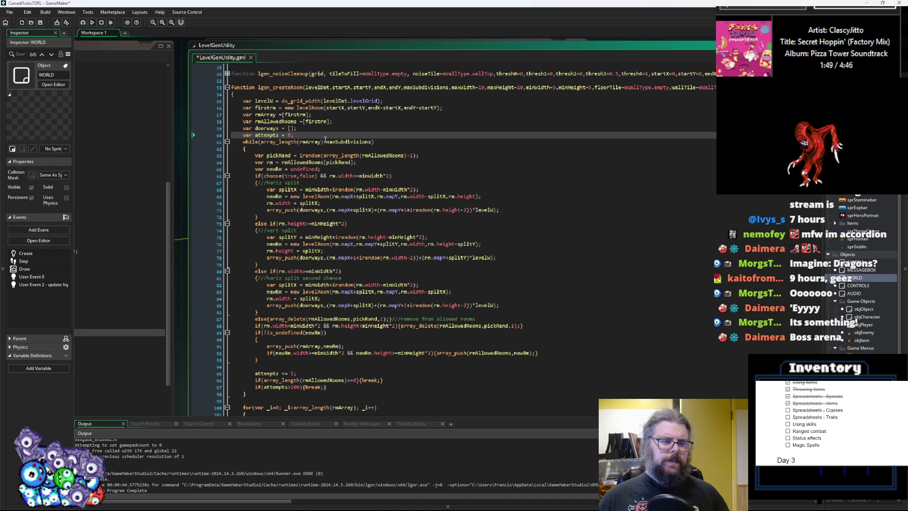
- Declare var rmRoomsTooBig =[firstrm]; on a new line after the rmAllowedRooms declaration
left_click(336, 120)
key("Return")
type("var")
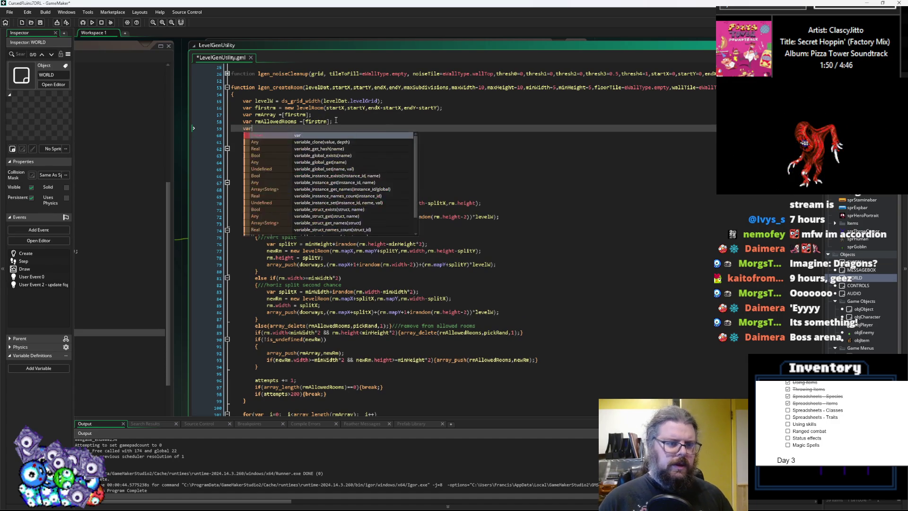
type(" rmRoomsTooBig")
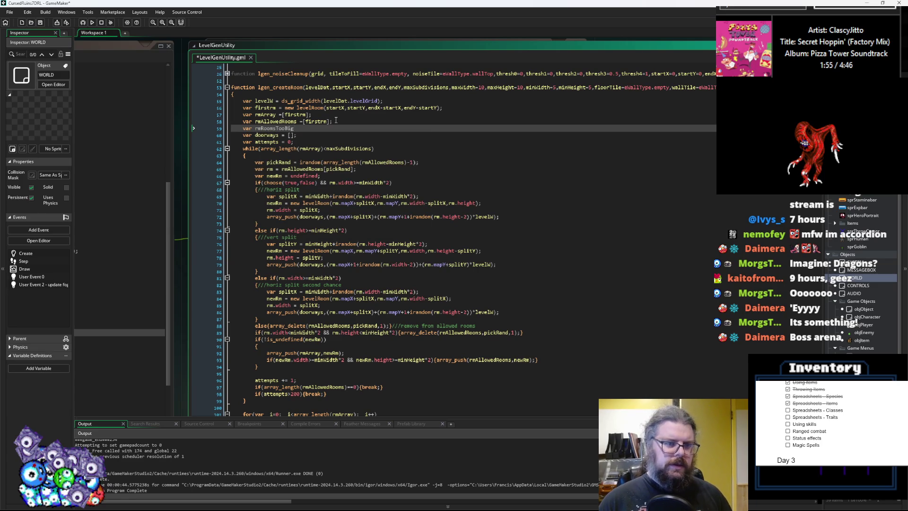
type(" = [fir")
key("BackSpace")
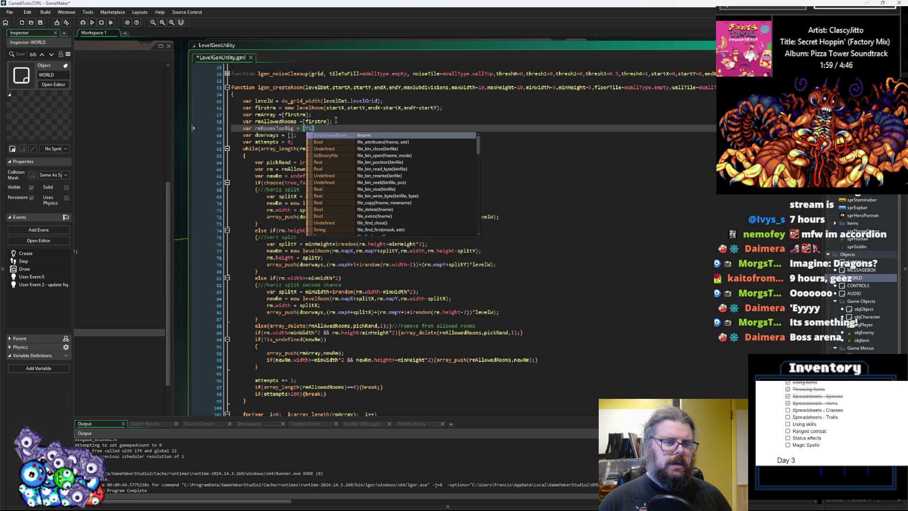
type("s")
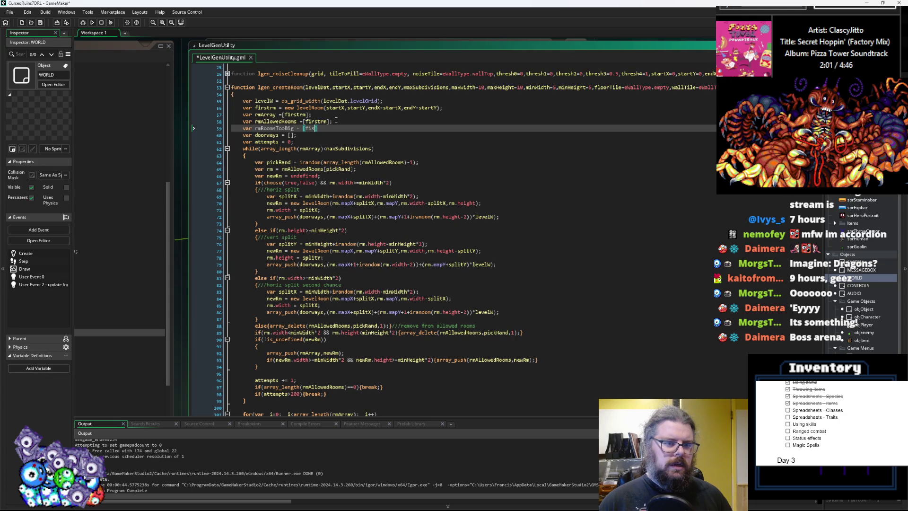
key("BackSpace")
type("rst")
key("Return")
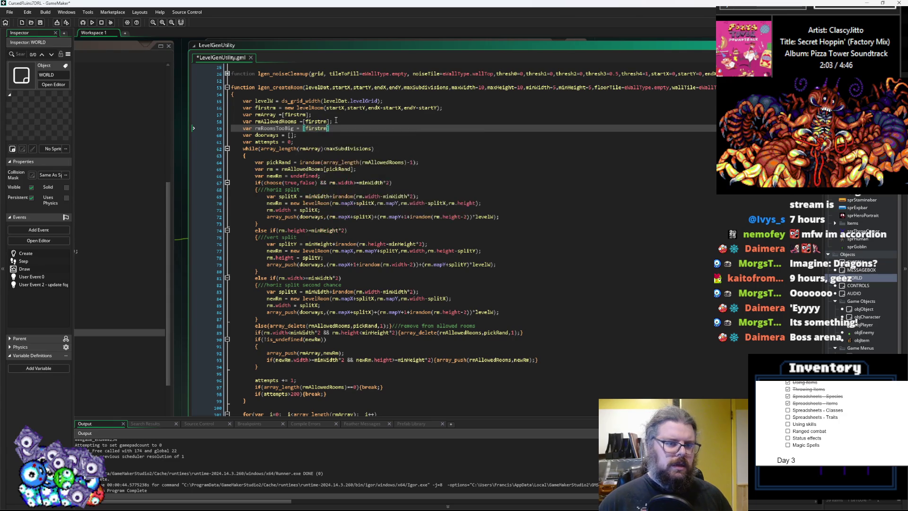
key("Left")
key("Left")
key("Left")
key("BackSpace")
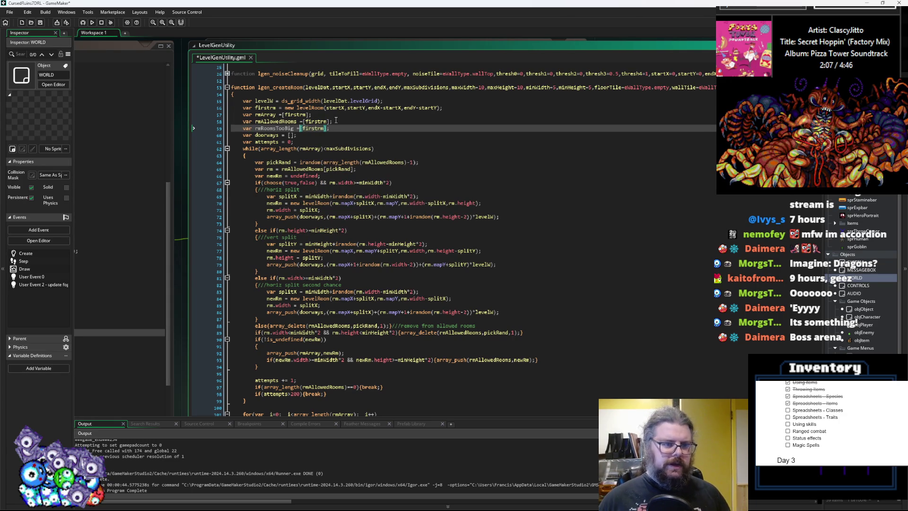
double_click(275, 128)
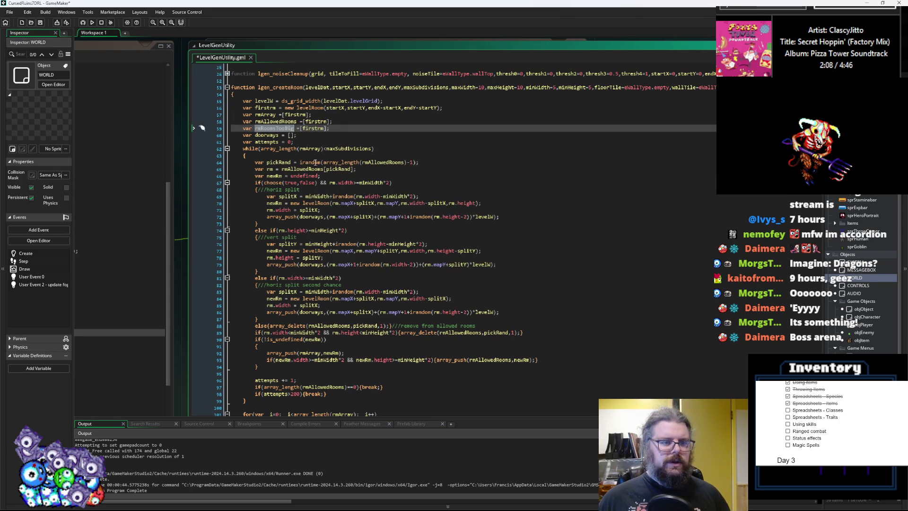
left_click(435, 282)
scroll(397, 276, "down", 1)
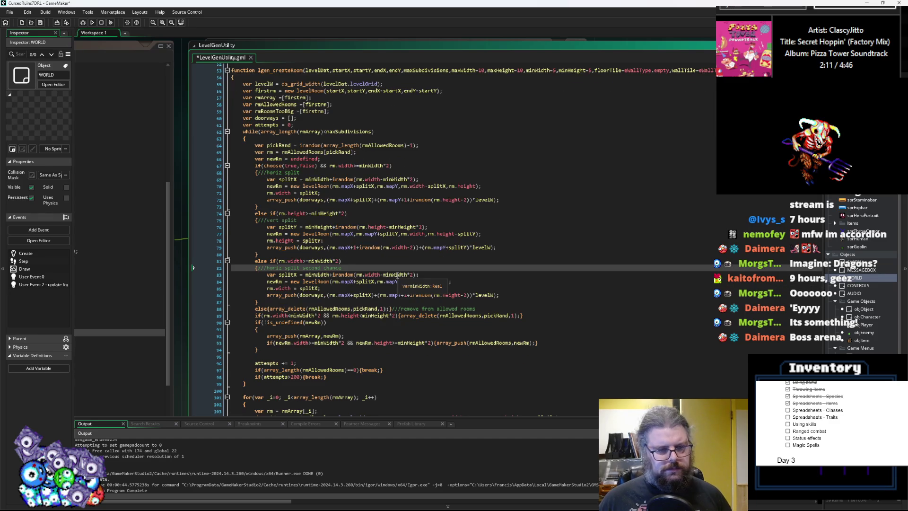
- Duplicate the room size-check and newRm block below the original
left_click(352, 358)
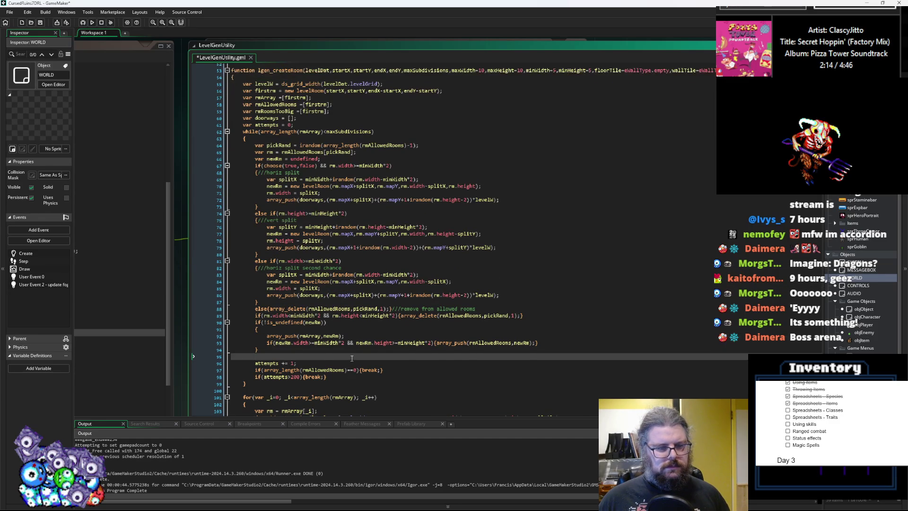
key("Return")
key("Return")
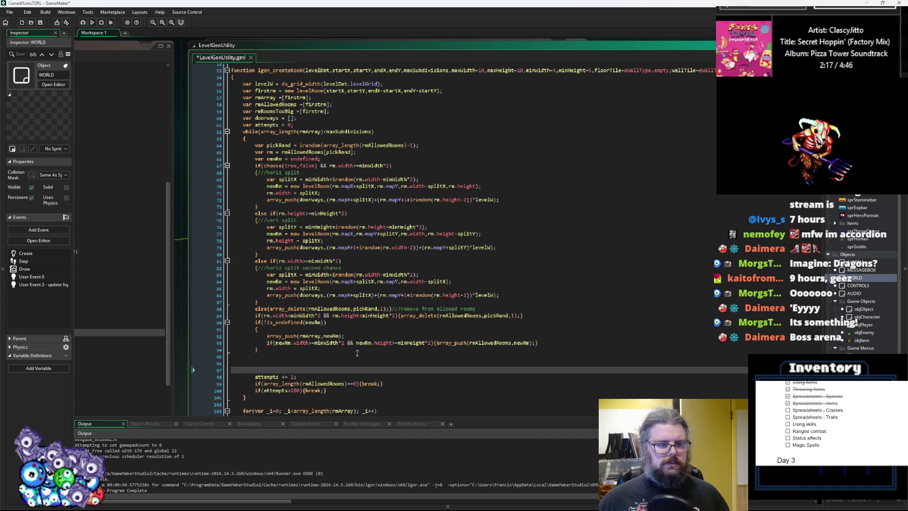
left_click(267, 349)
left_click_drag(267, 349, 263, 310)
key("ctrl+c")
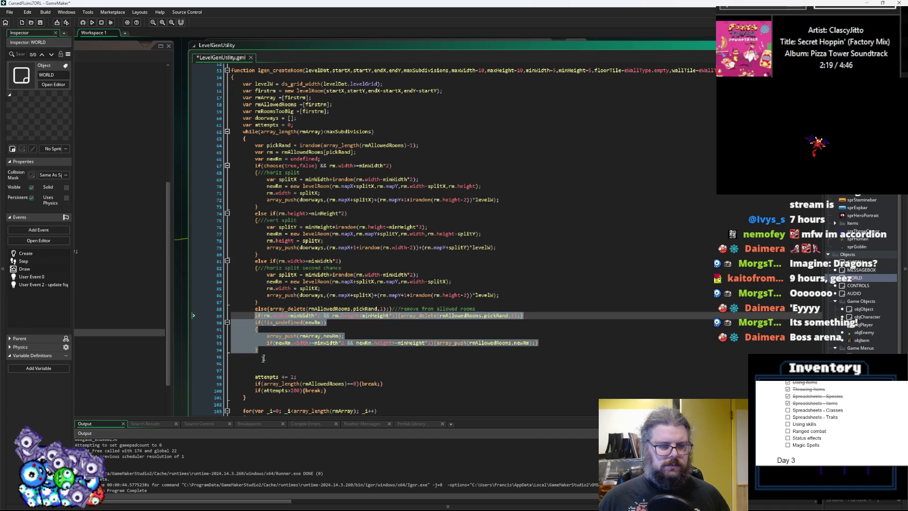
left_click(265, 362)
key("ctrl+v")
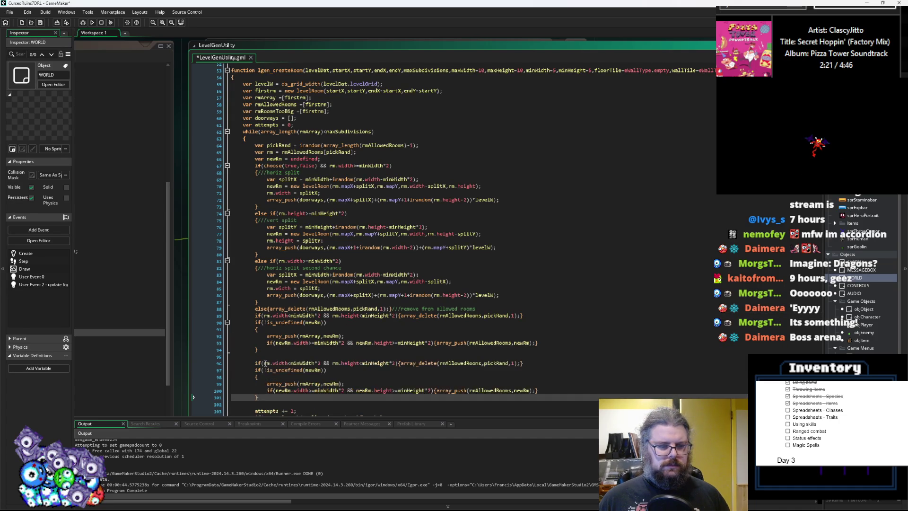
left_click(473, 173)
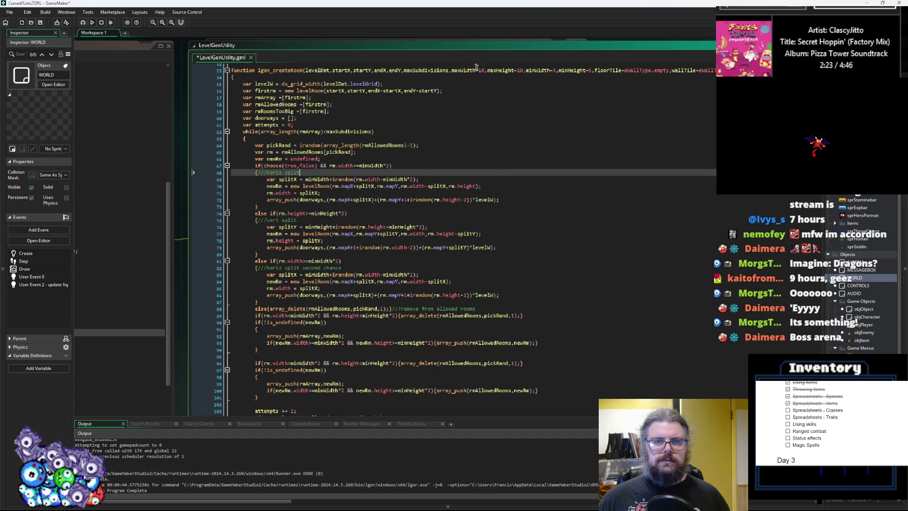
- Make the copied width check compare rm.width > maxWidth, dropping the *2 multiplier
left_click(503, 70)
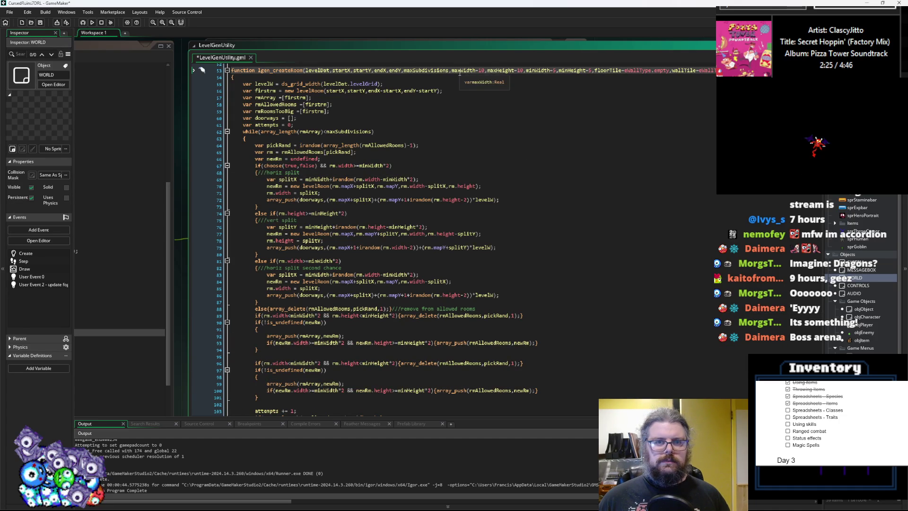
double_click(468, 70)
key("ctrl+c")
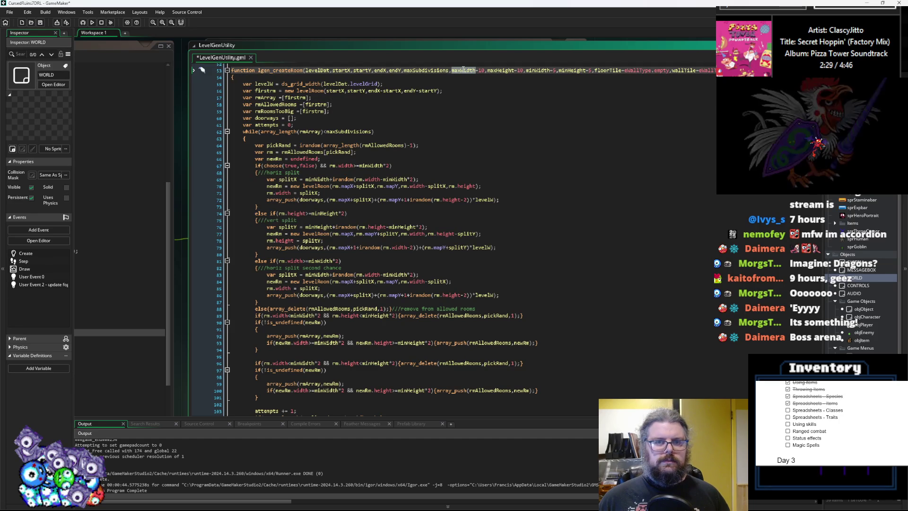
left_click(322, 362)
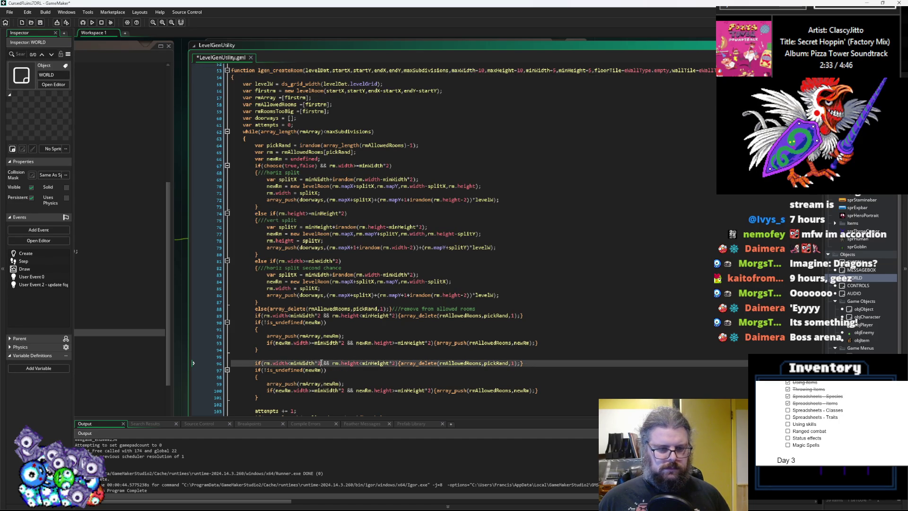
double_click(303, 363)
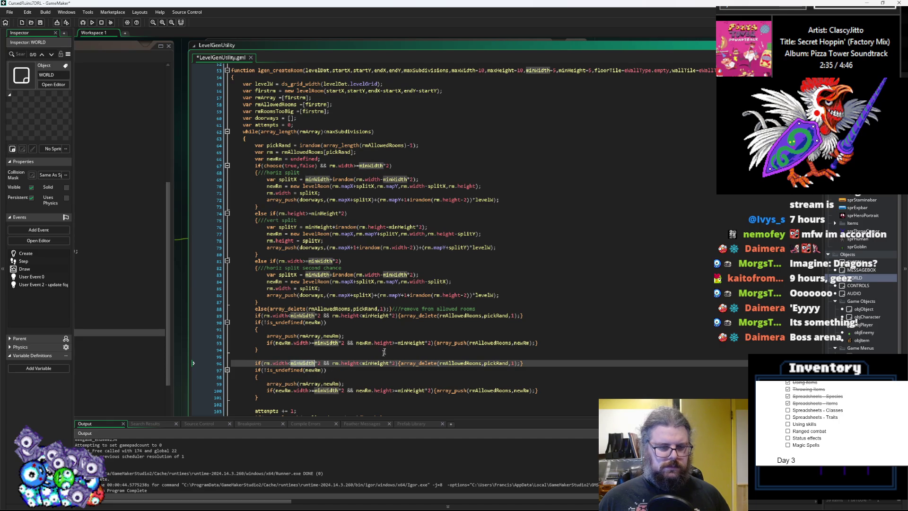
key("ctrl+v")
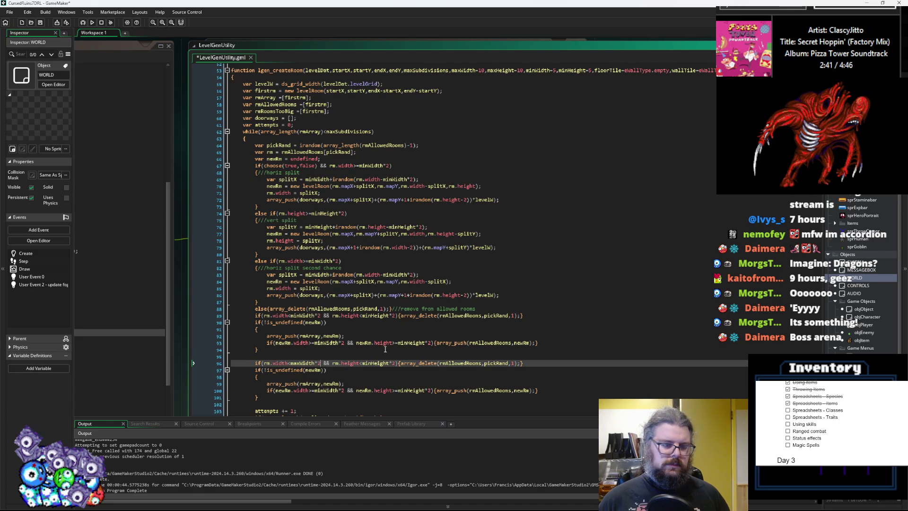
key("Left")
key("BackSpace")
type(">")
key("ctrl+Right")
key("BackSpace")
key("BackSpace")
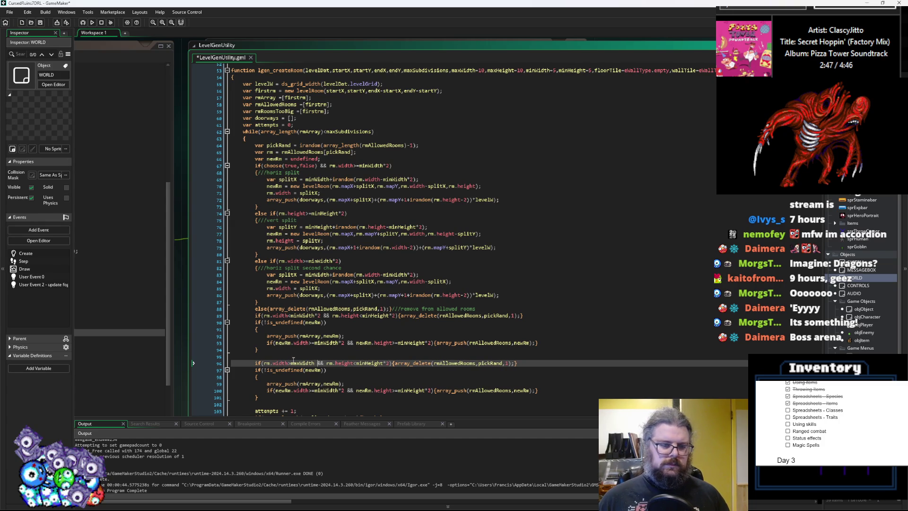
- Make the copied height check compare > maxHeight without the *2 multiplier
double_click(497, 71)
key("ctrl+c")
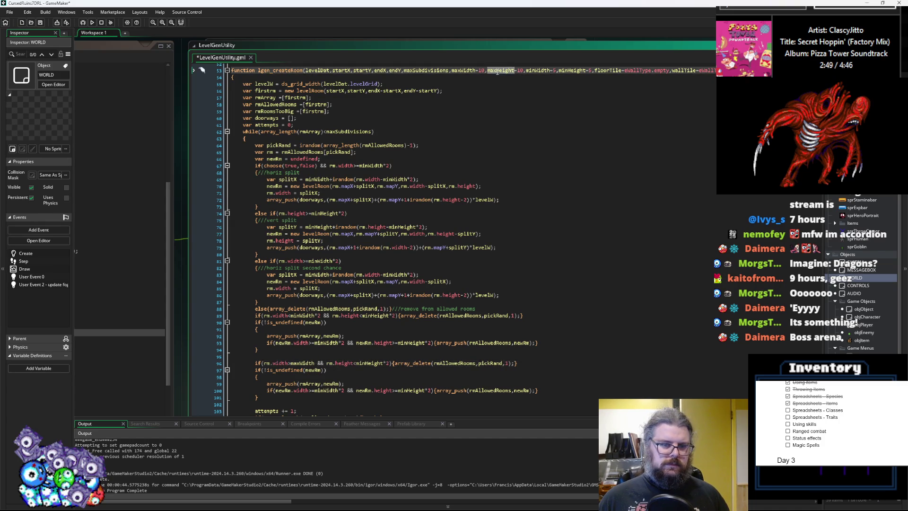
double_click(374, 364)
key("ctrl+v")
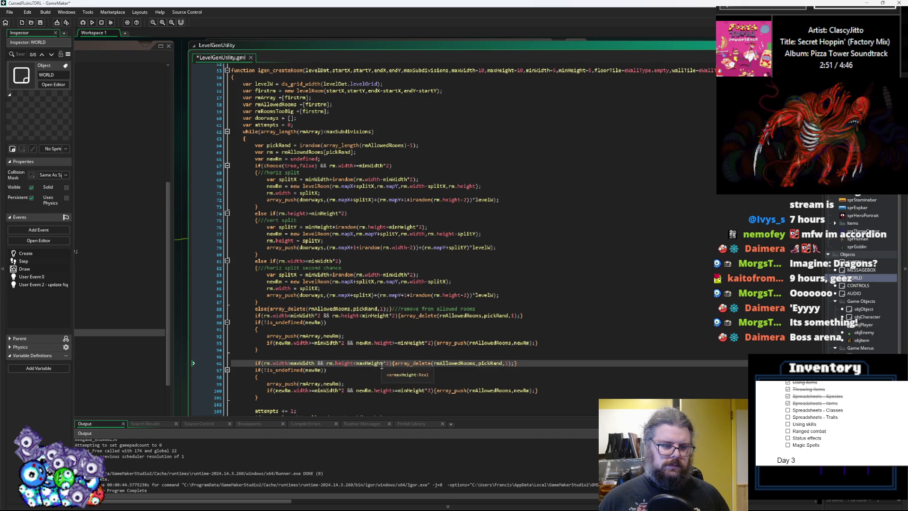
key("Delete")
key("Delete")
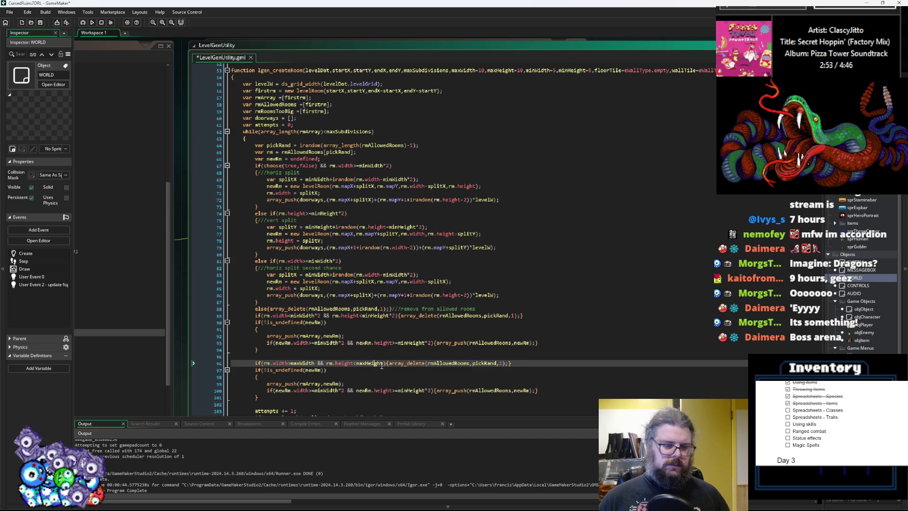
type(">")
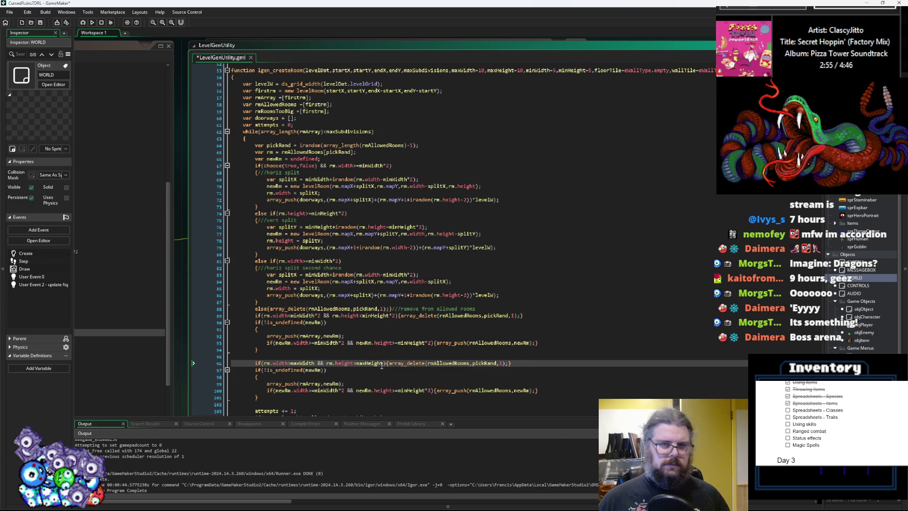
- Raise the maxWidth and maxHeight default values from 10 to 12 on line 53
left_click(506, 71)
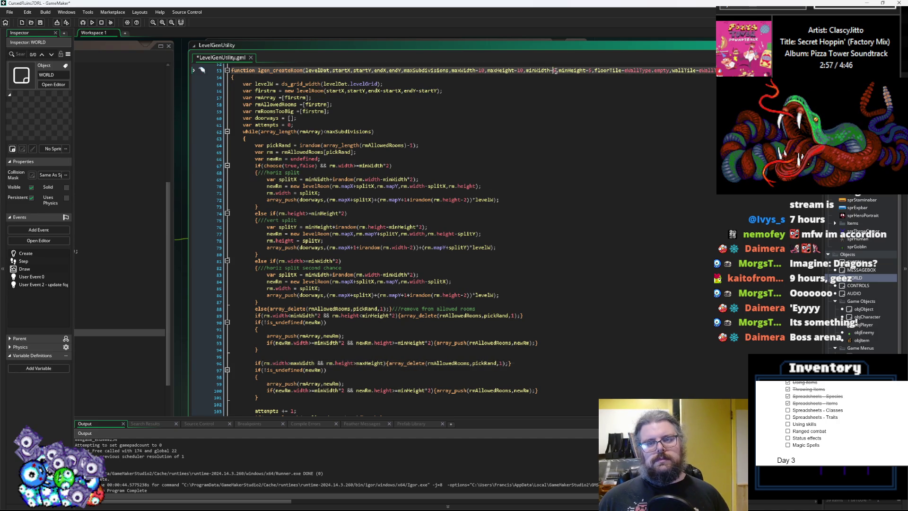
type("3")
left_click(553, 70)
left_click(484, 70)
key("BackSpace")
type("2")
left_click(524, 70)
key("BackSpace")
type("2")
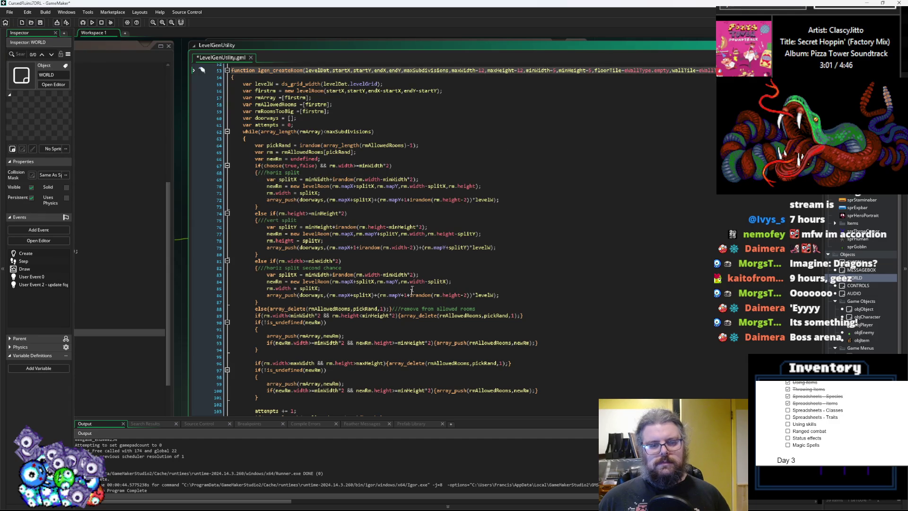
left_click(374, 369)
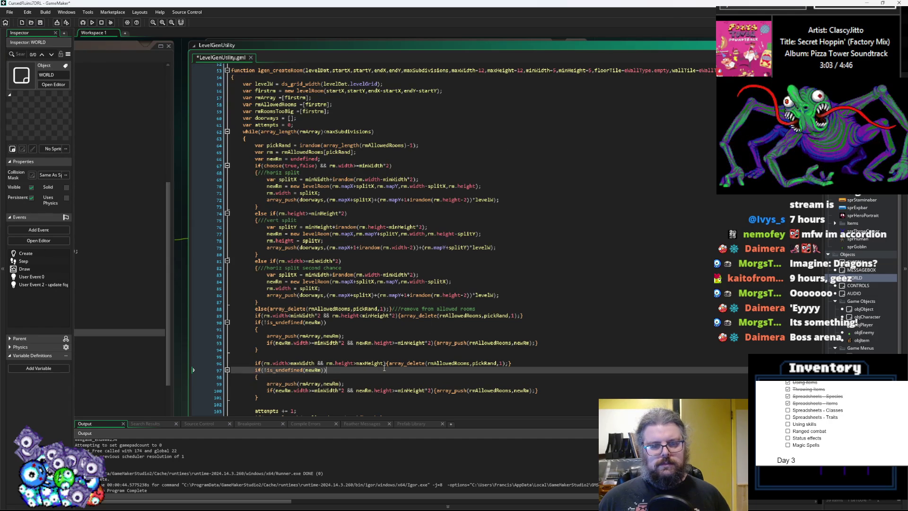
left_click(373, 358)
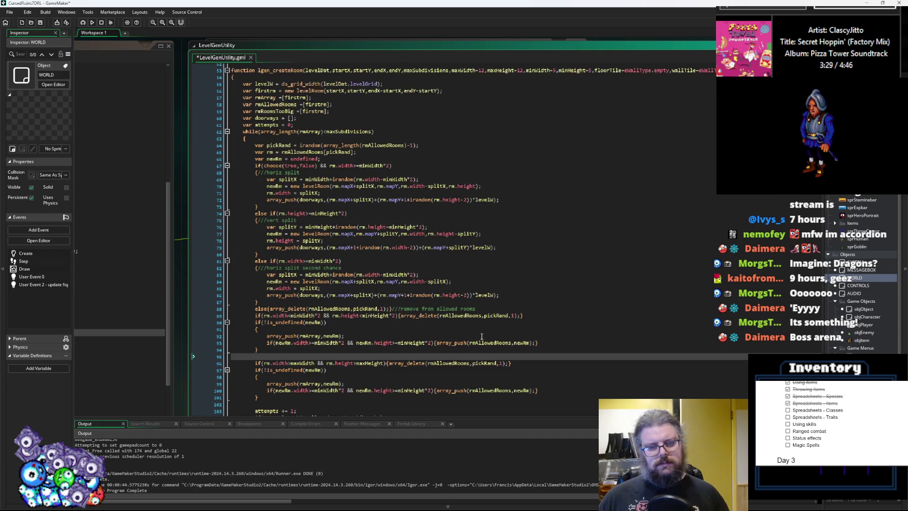
mouse_move(438, 390)
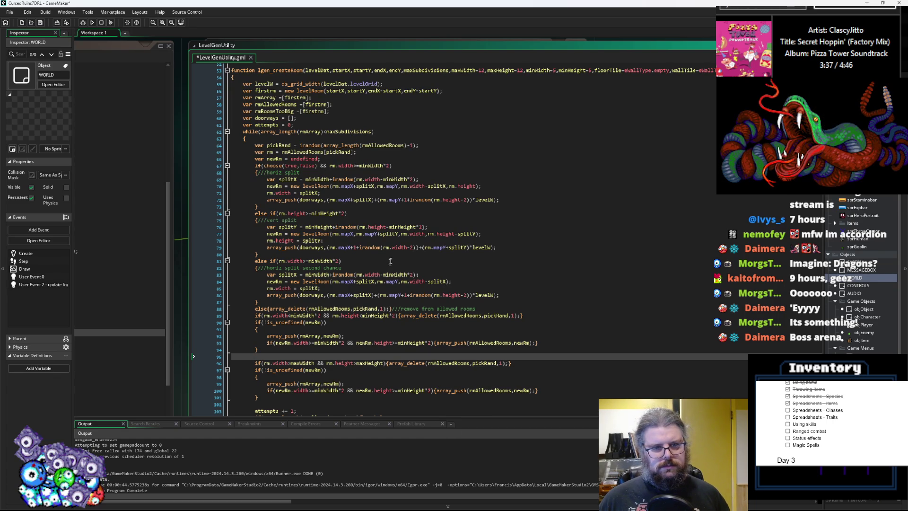
left_click(432, 140)
left_click(373, 131)
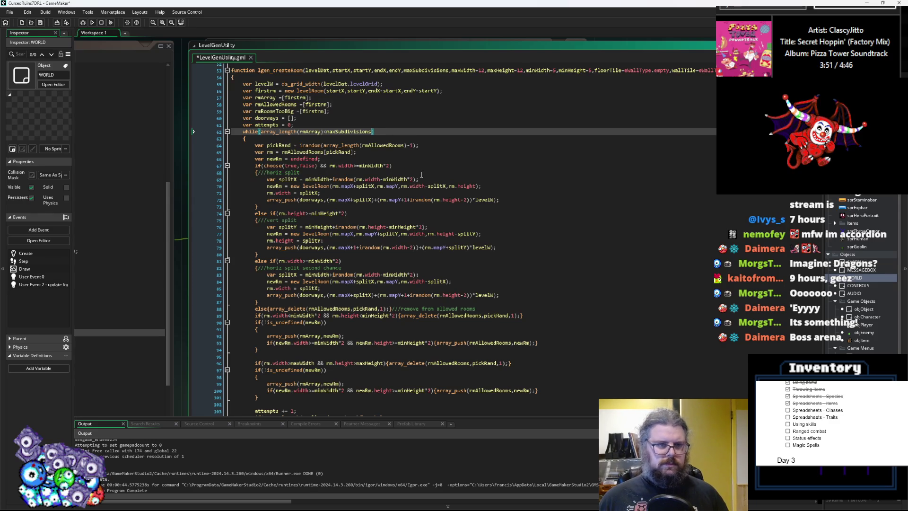
scroll(417, 163, "down", 1)
left_click(432, 111)
left_click(434, 105)
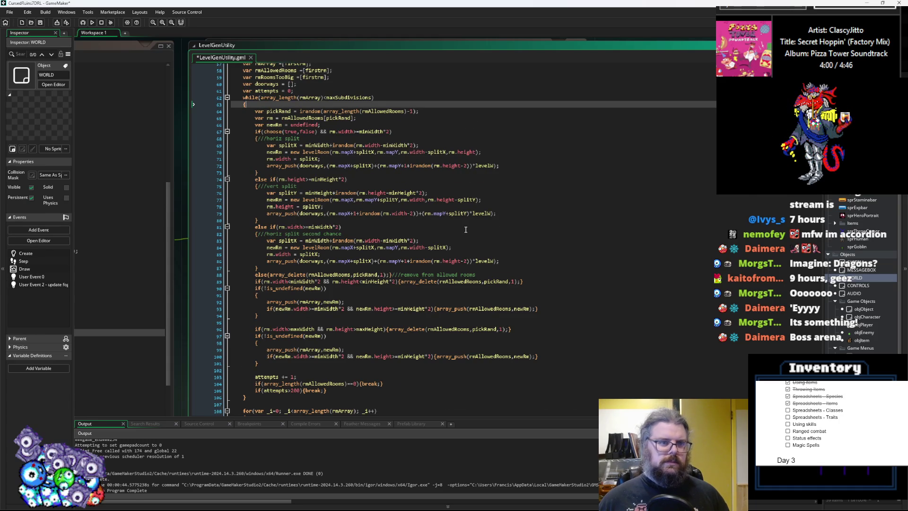
- Add a blank line after var rm = rmAllowedRooms[pickRand]; and remove stray blank lines after the brace
key("Return")
key("Return")
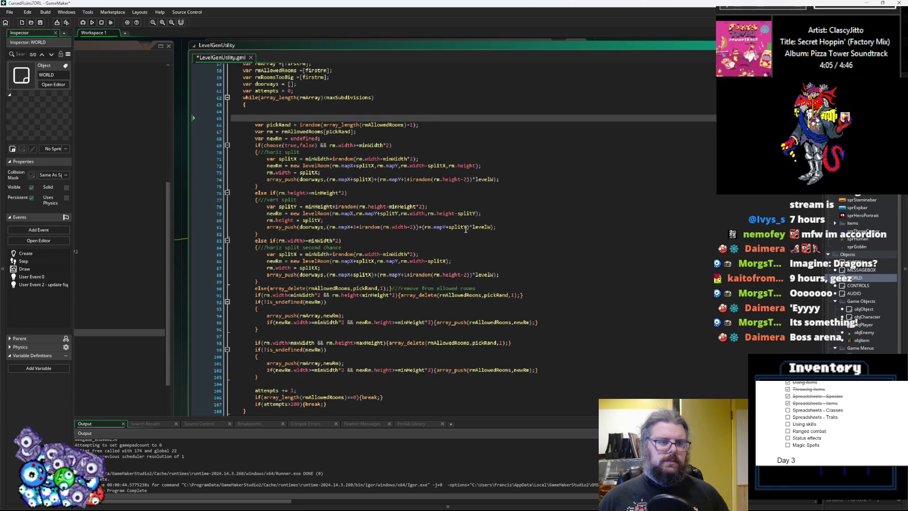
key("Down")
key("Down")
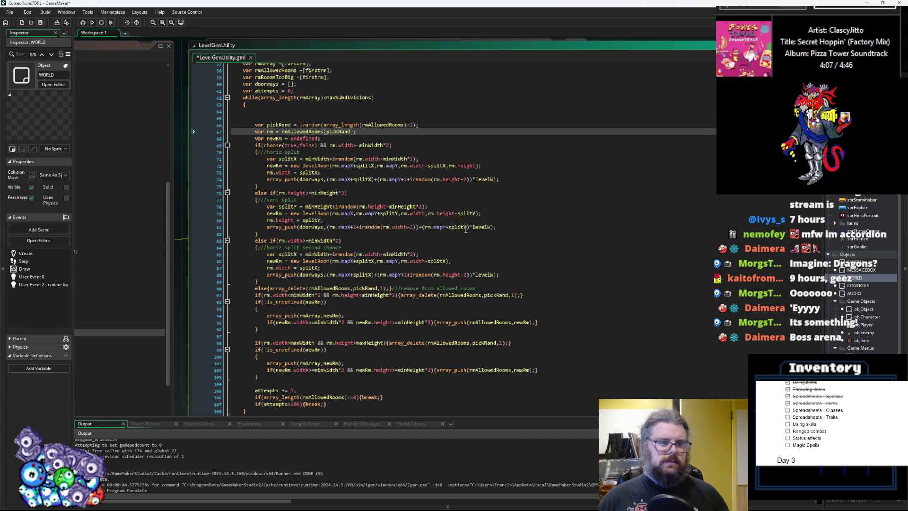
key("End")
key("Return")
key("Up")
key("Up")
key("Up")
key("Up")
type("var")
key("BackSpace")
key("BackSpace")
key("BackSpace")
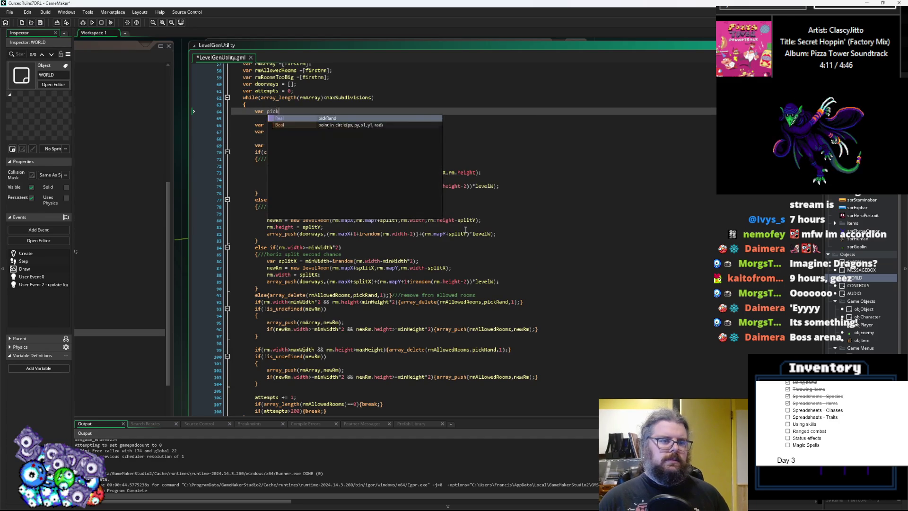
key("BackSpace")
key("Down")
key("BackSpace")
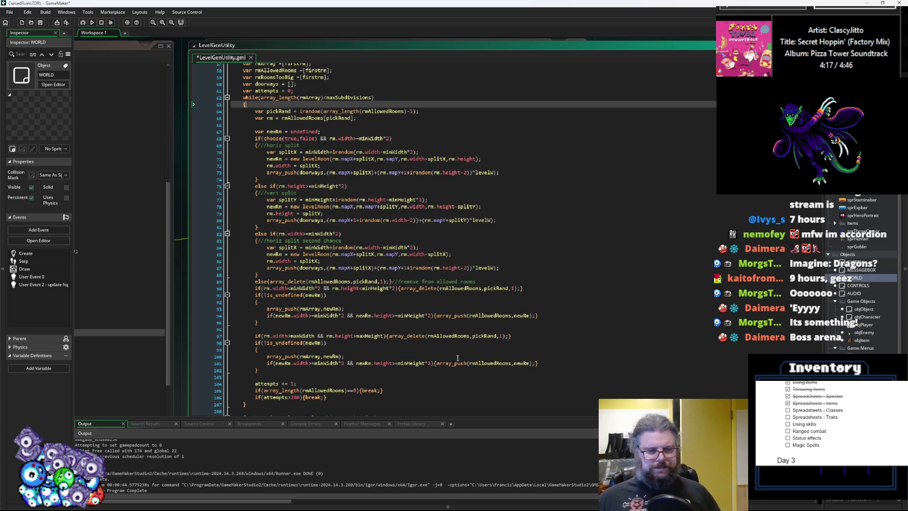
- Scroll down to review the newRm check and the too-big room check on line 97
scroll(383, 240, "down", 1)
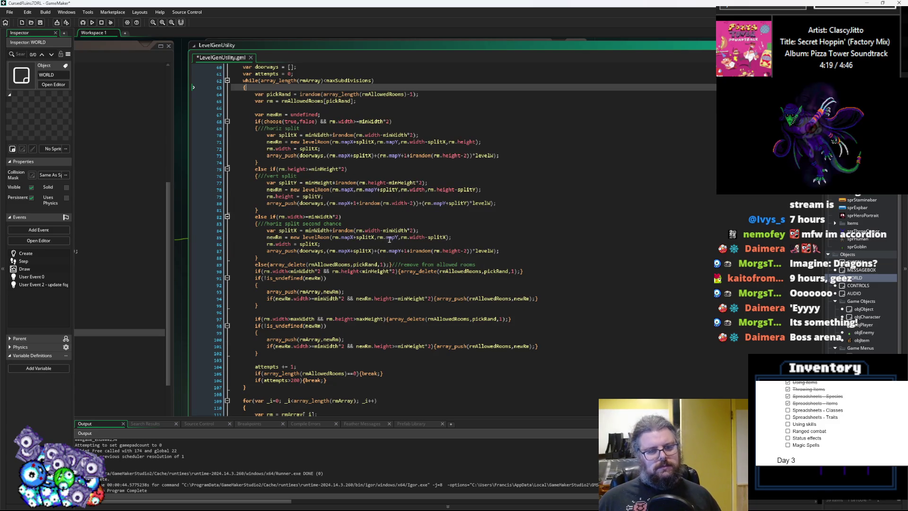
left_click(363, 324)
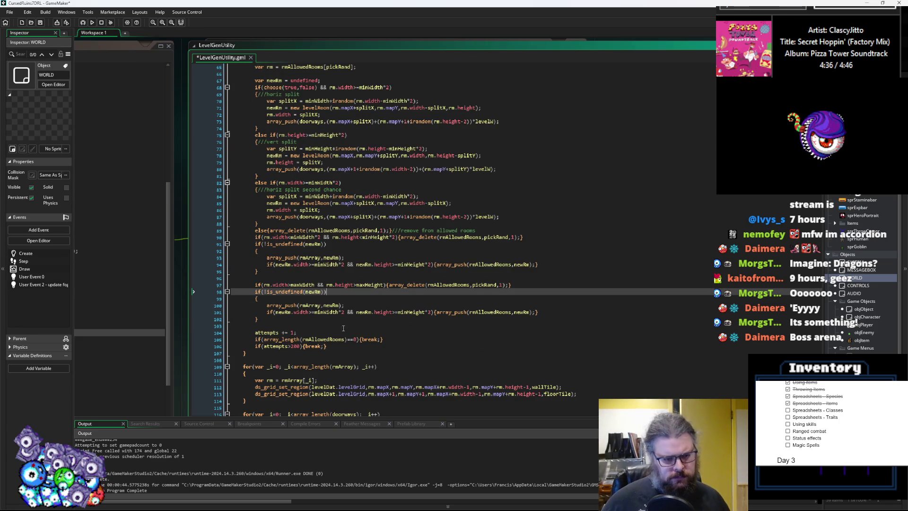
scroll(323, 287, "down", 1)
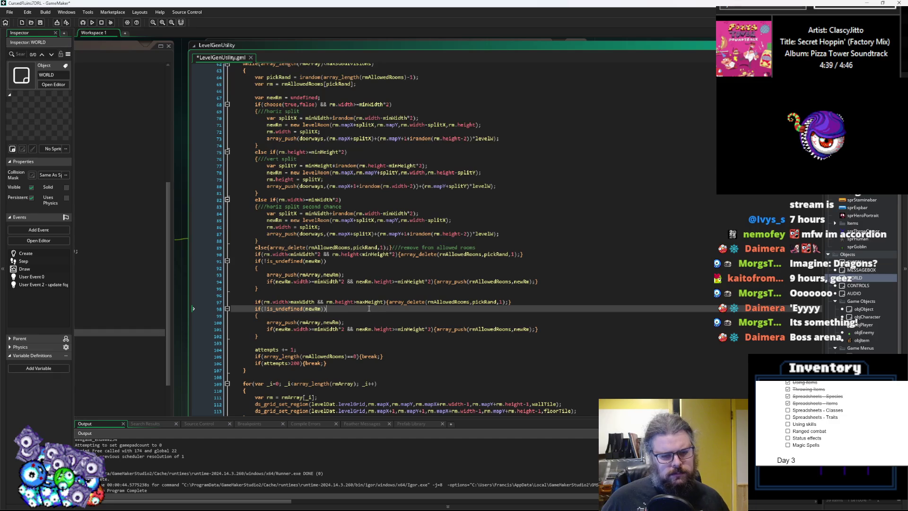
left_click(333, 302)
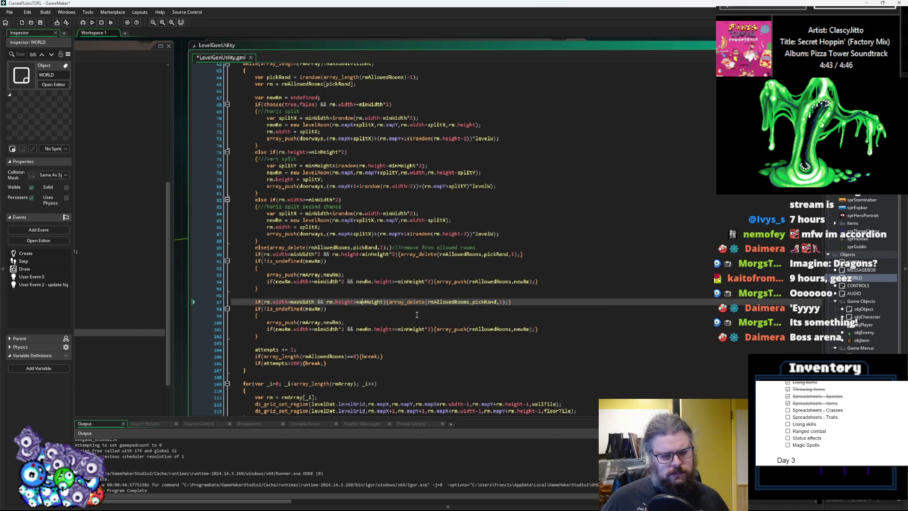
scroll(416, 314, "down", 3)
scroll(406, 311, "down", 3)
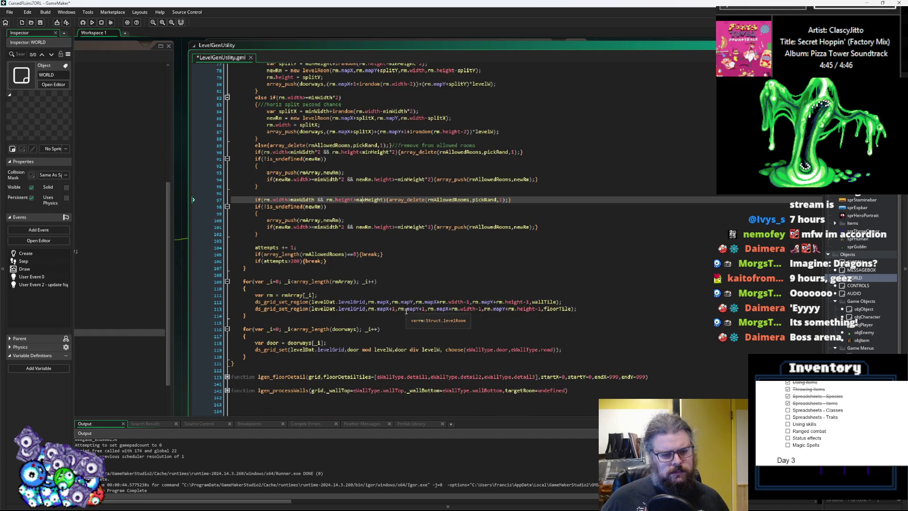
left_click(593, 310)
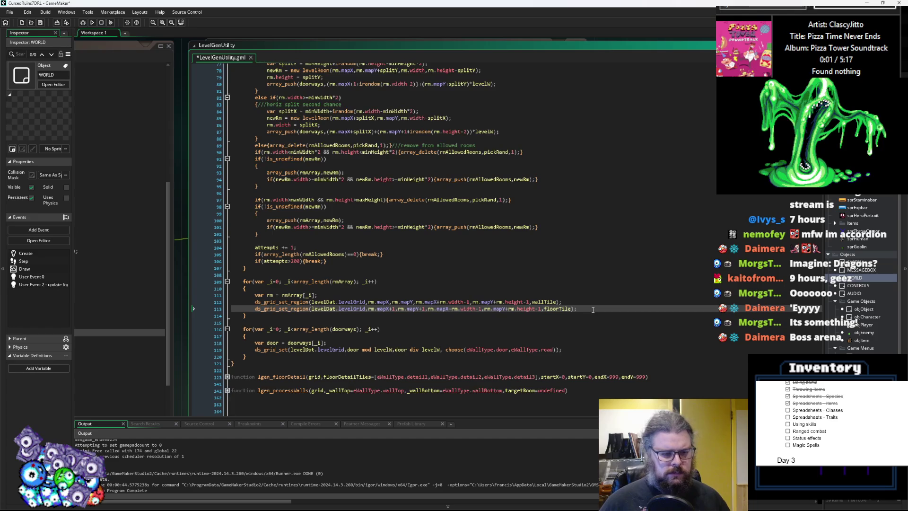
key("Return")
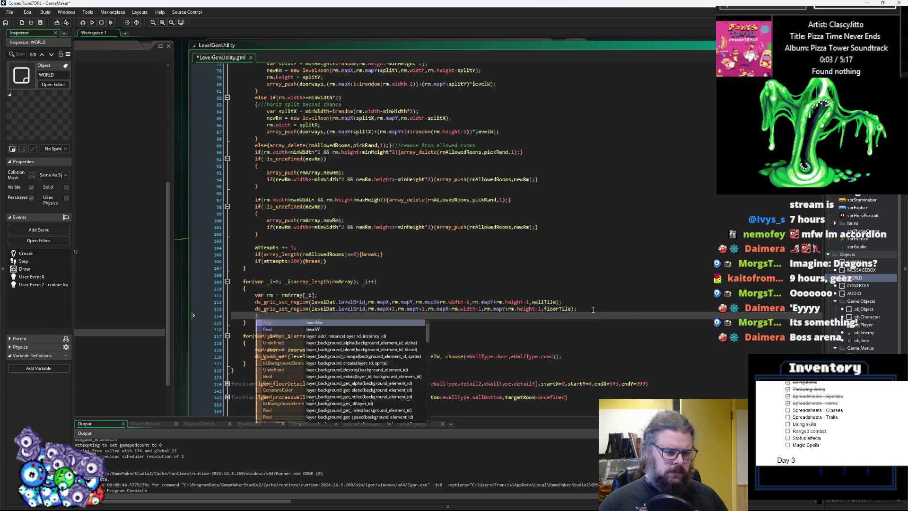
type("evelDat.")
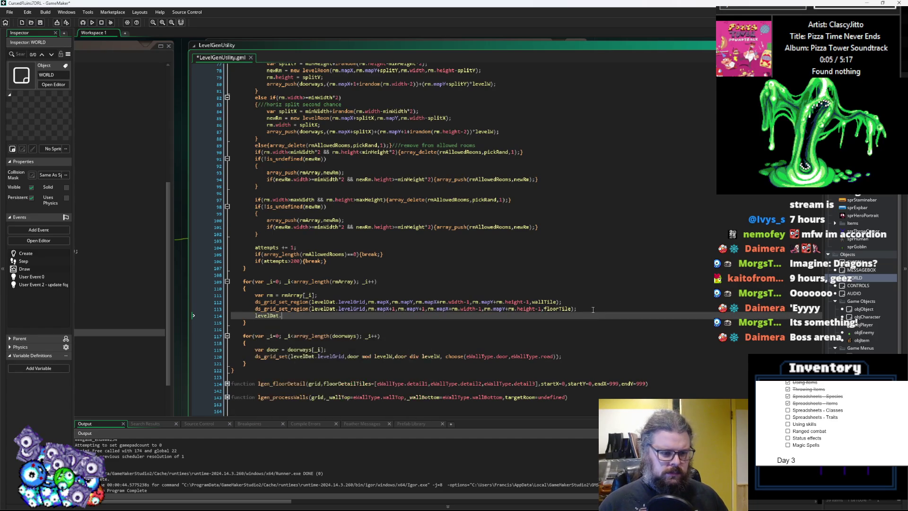
type("subRooms")
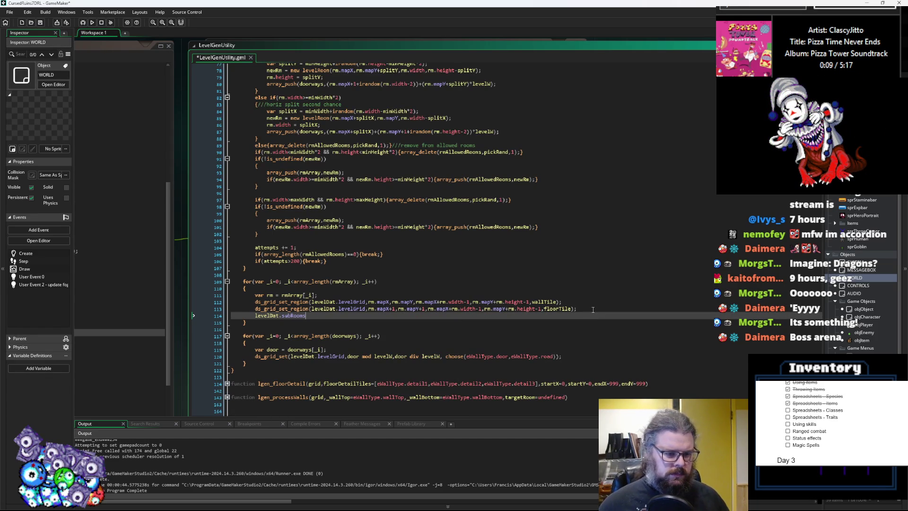
left_click(357, 183)
key("ctrl+Tab")
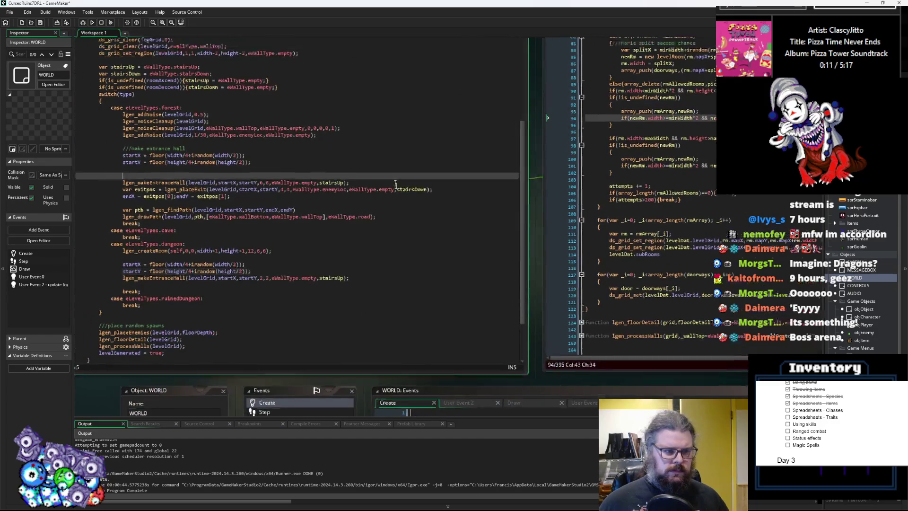
scroll(409, 204, "up", 10)
left_click(523, 206)
key("ctrl+Tab")
left_click(405, 264)
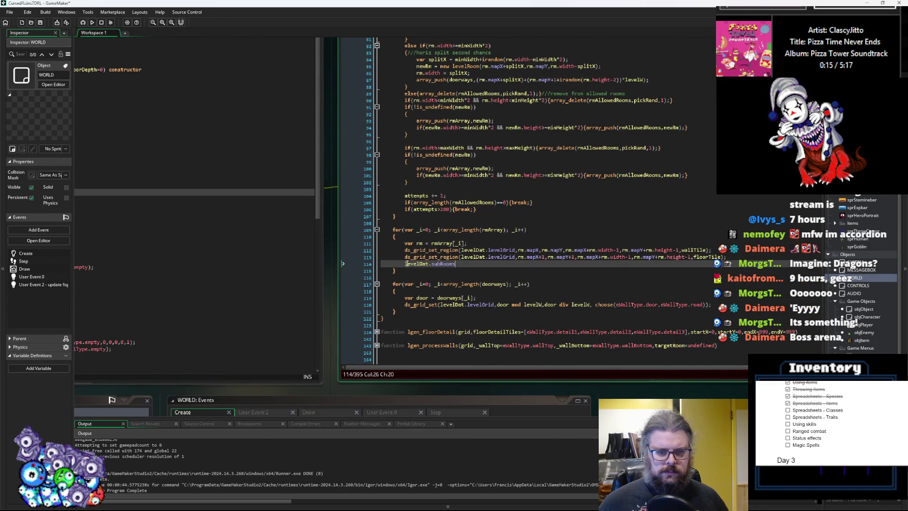
type("array_")
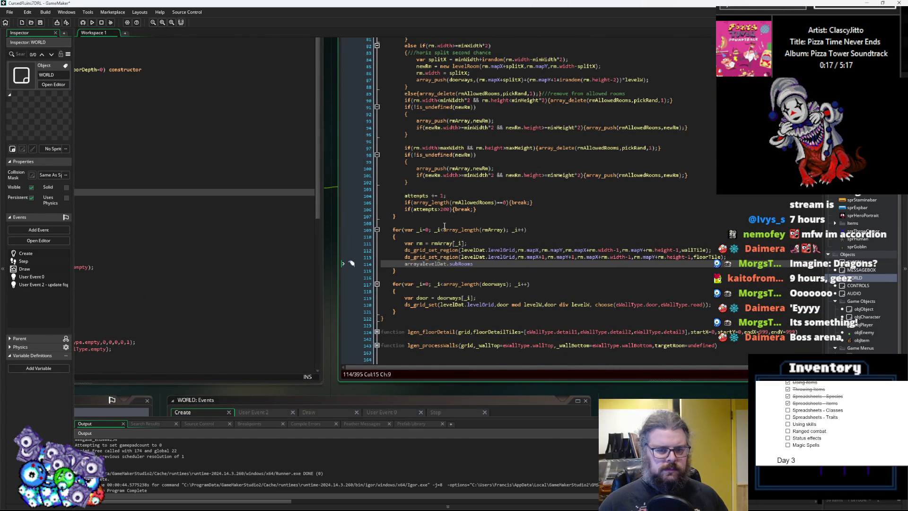
type("push(")
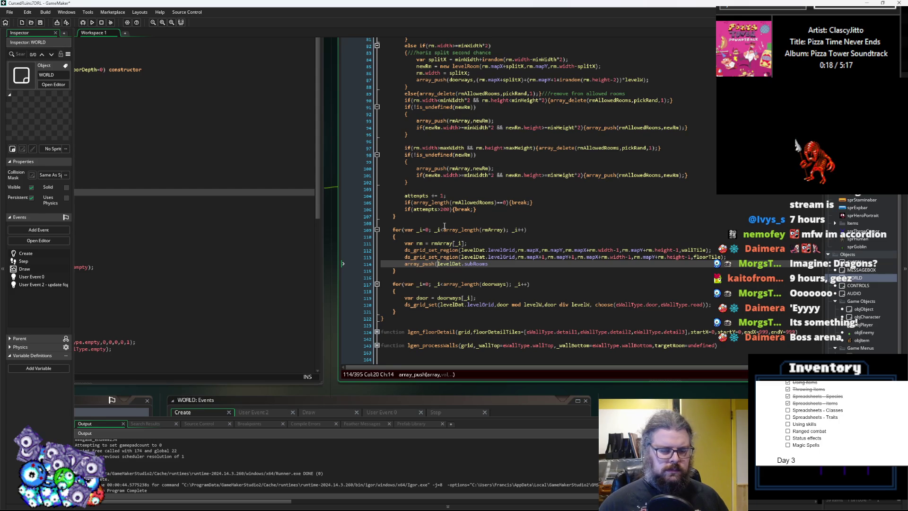
key("End")
type(")")
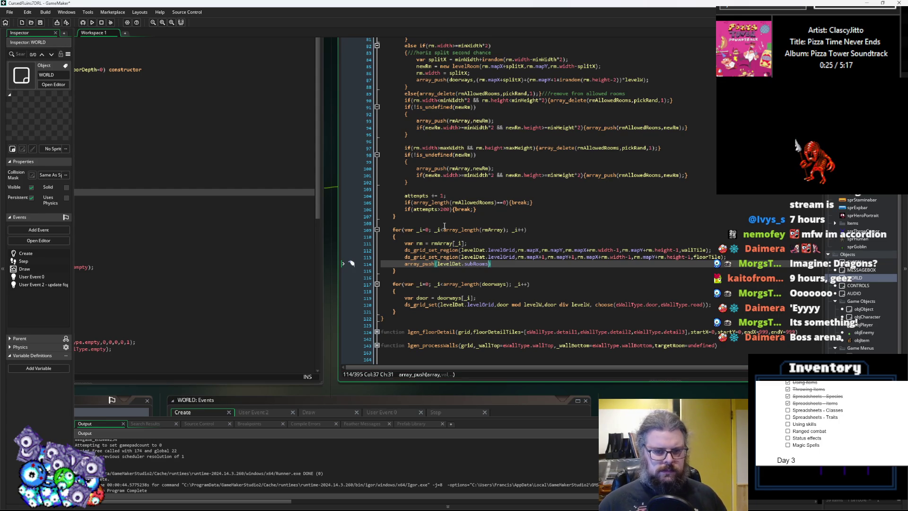
type(",")
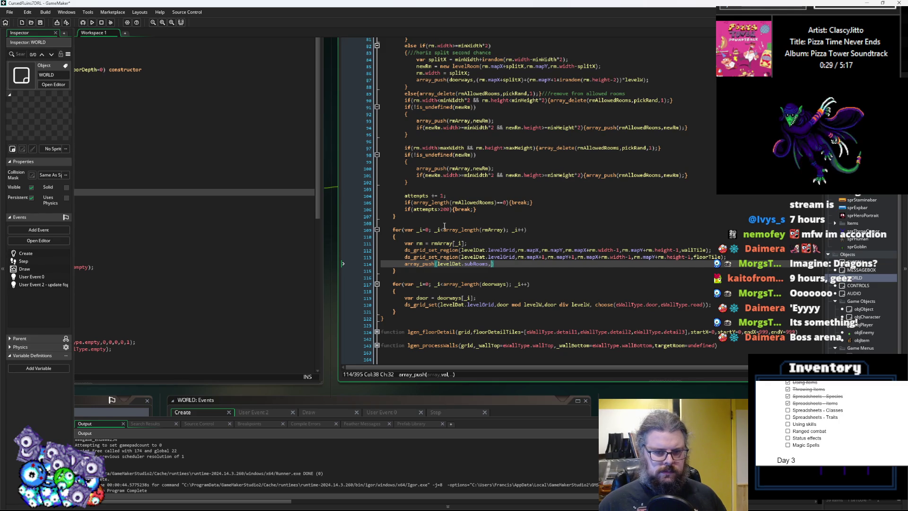
type("rm)")
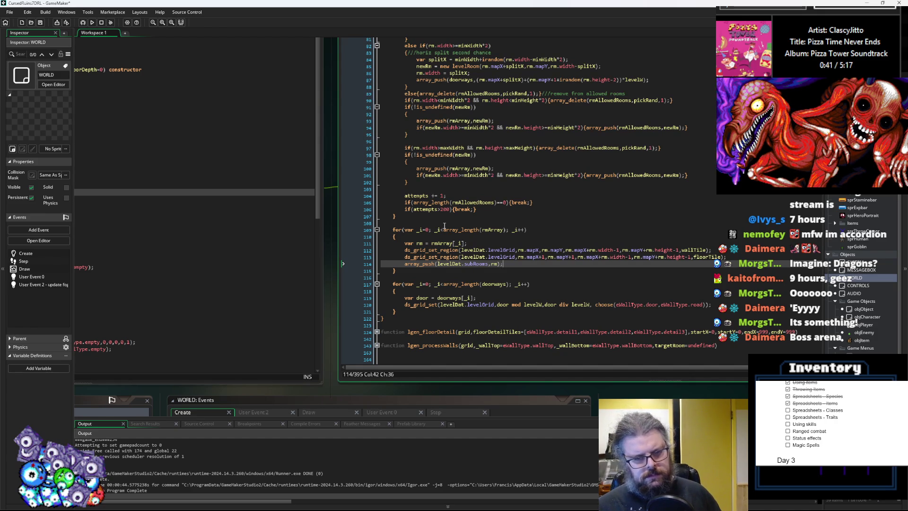
key("Return")
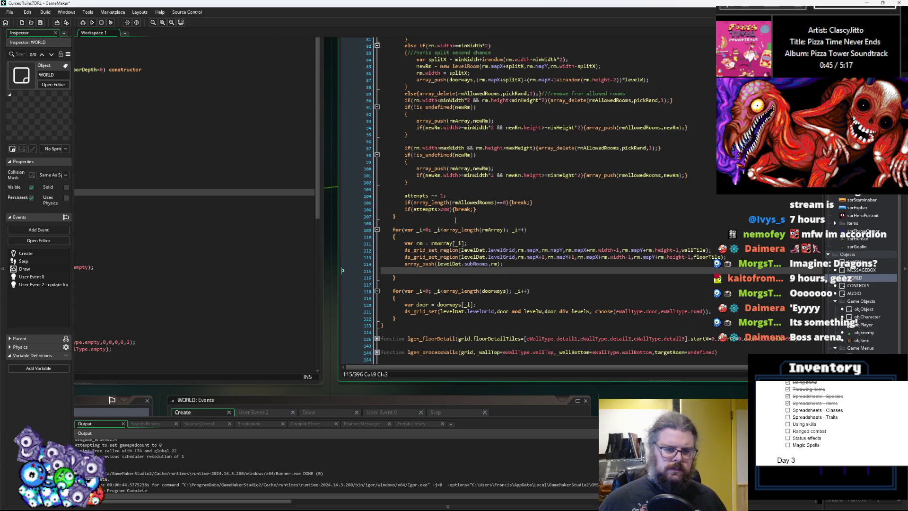
scroll(378, 213, "up", 3)
left_click(382, 260)
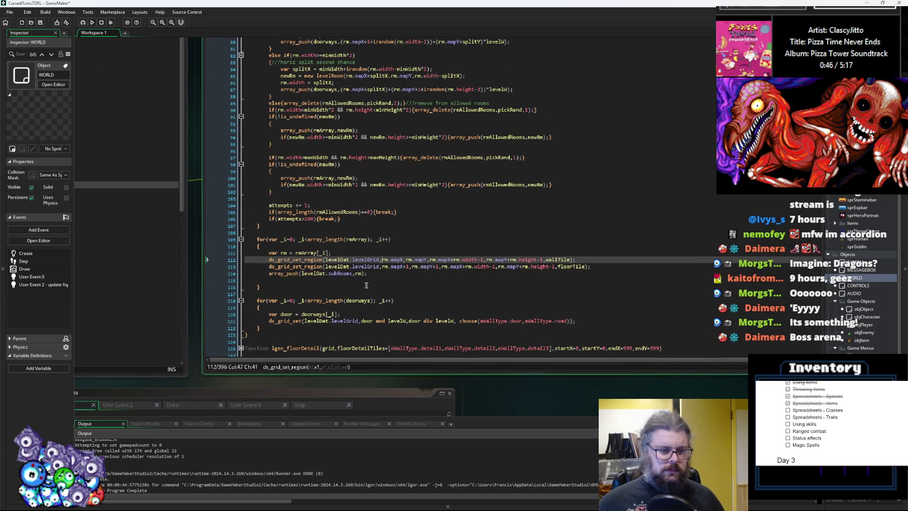
key("Down")
key("Down")
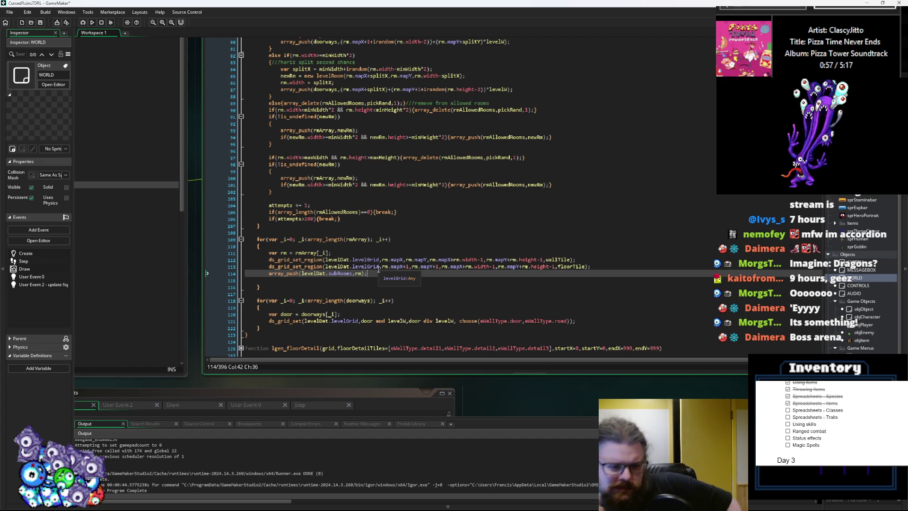
key("Delete")
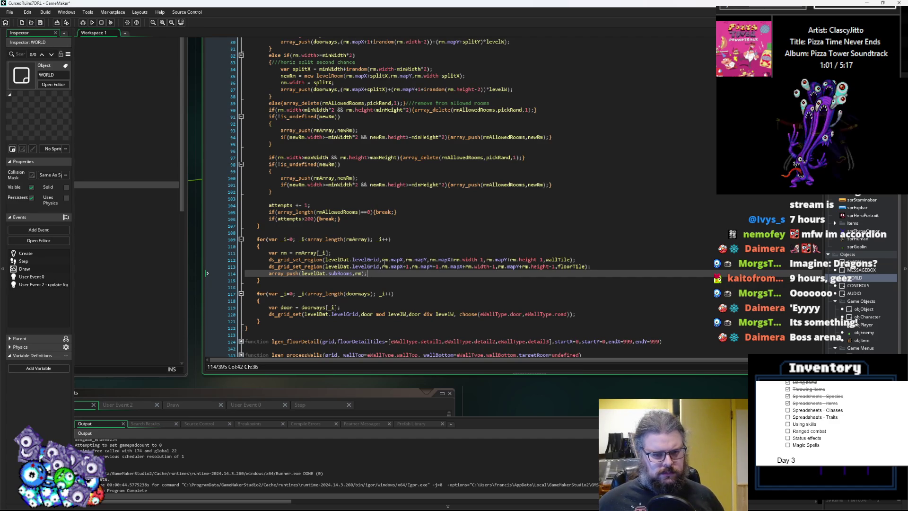
scroll(381, 265, "up", 15)
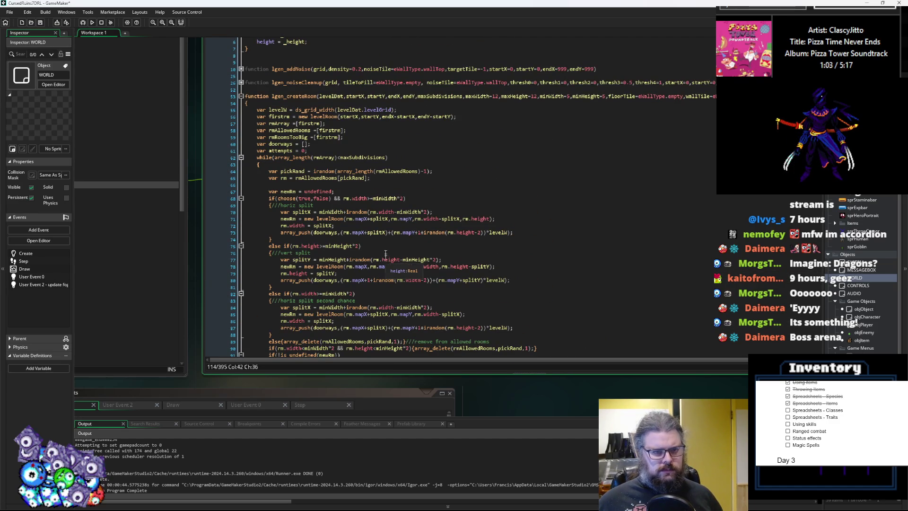
- Move the newRm declaration up under the rm declaration and open blank lines for a new check
left_click(355, 131)
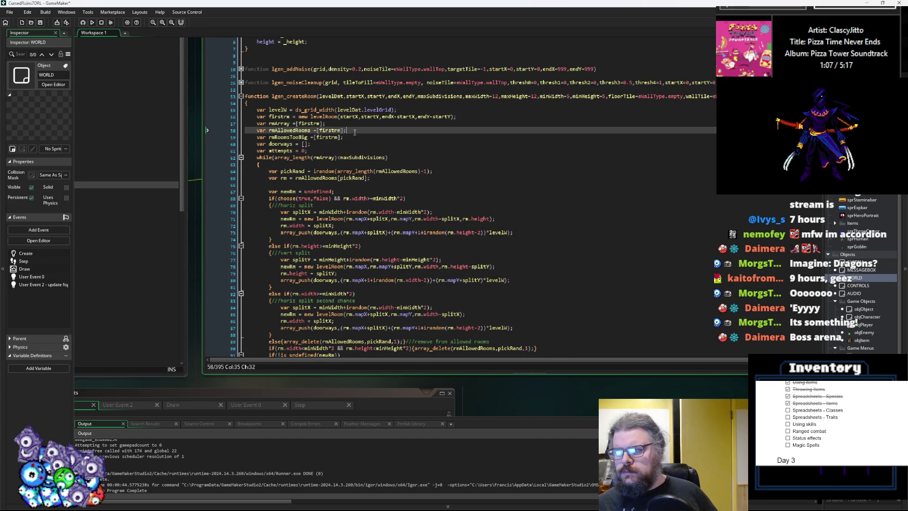
key("Up")
scroll(359, 138, "down", 1)
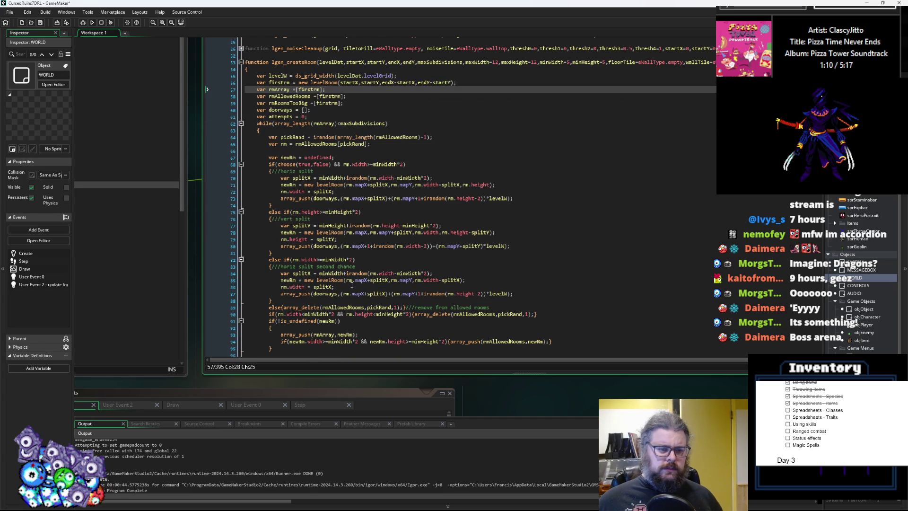
left_click(429, 157)
key("Return")
key("Return")
key("Up")
key("Up")
key("Up")
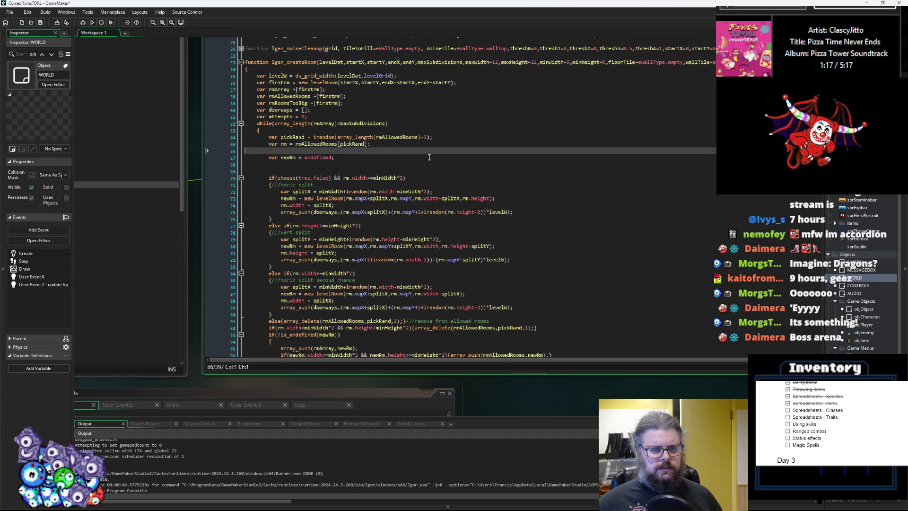
key("Delete")
key("Down")
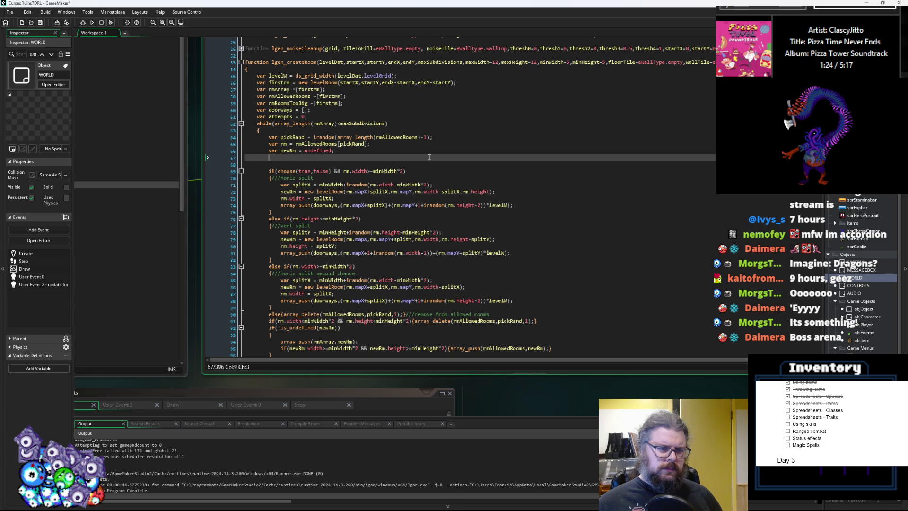
key("Return")
key("Return")
key("Up")
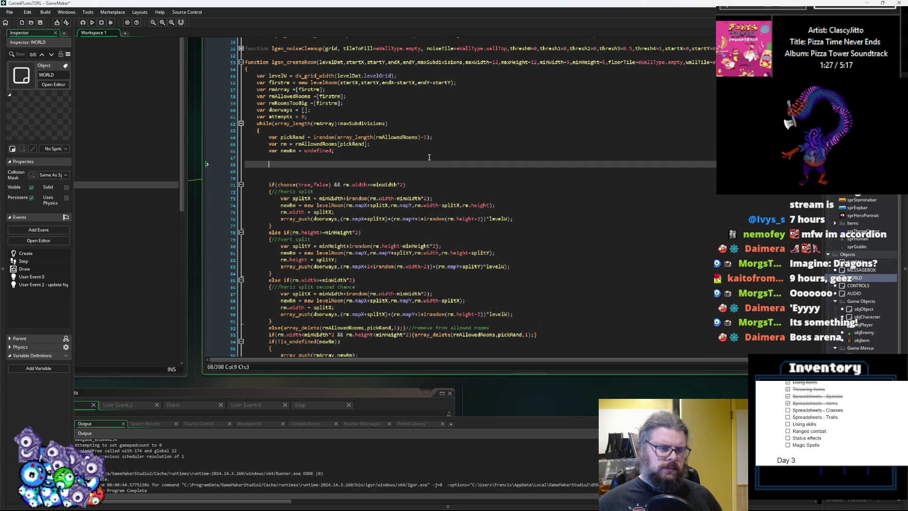
- Start an if(array_length(rmRoomsTooBig)>0) block with braces below newRm
type("if(")
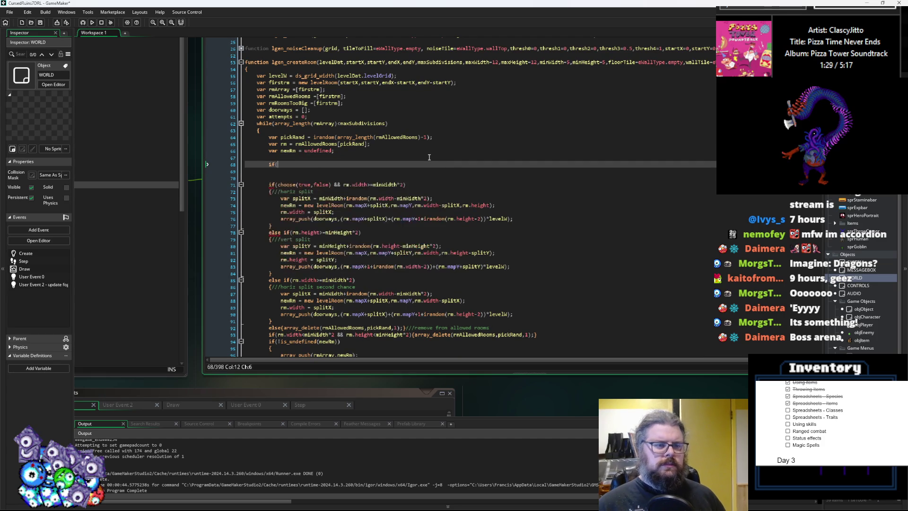
type("arra")
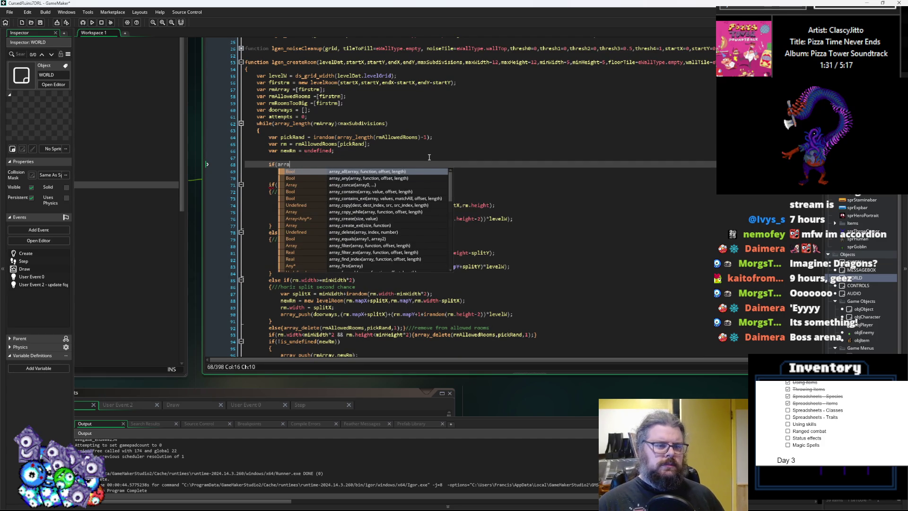
type("y_leng")
key("Return")
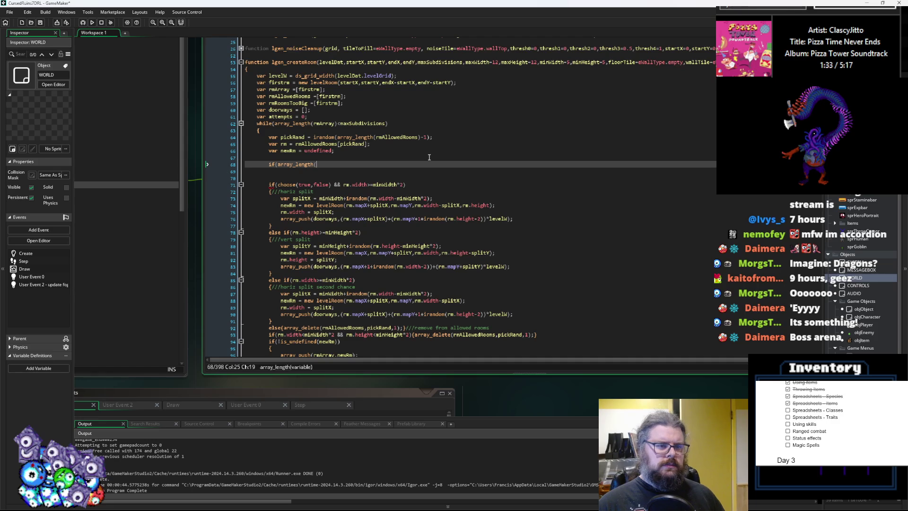
double_click(289, 103)
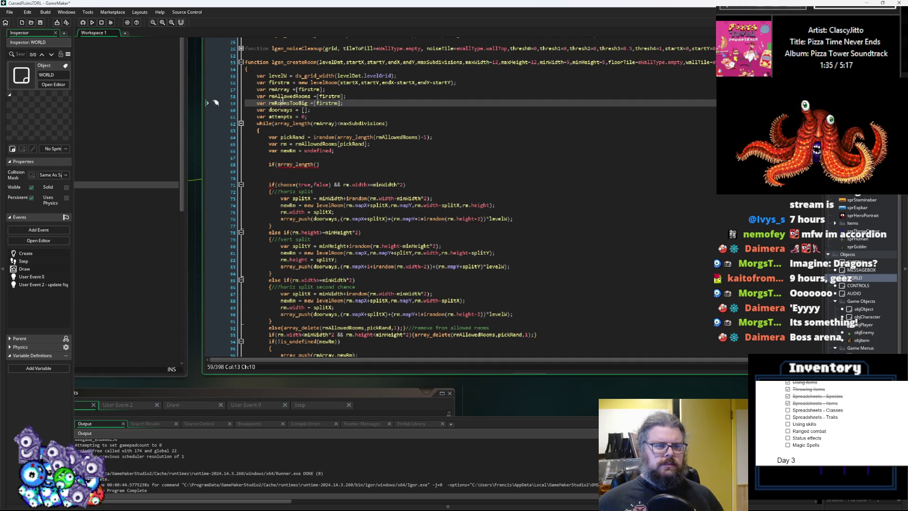
key("ctrl+c")
left_click(316, 165)
key("ctrl+v")
type(")")
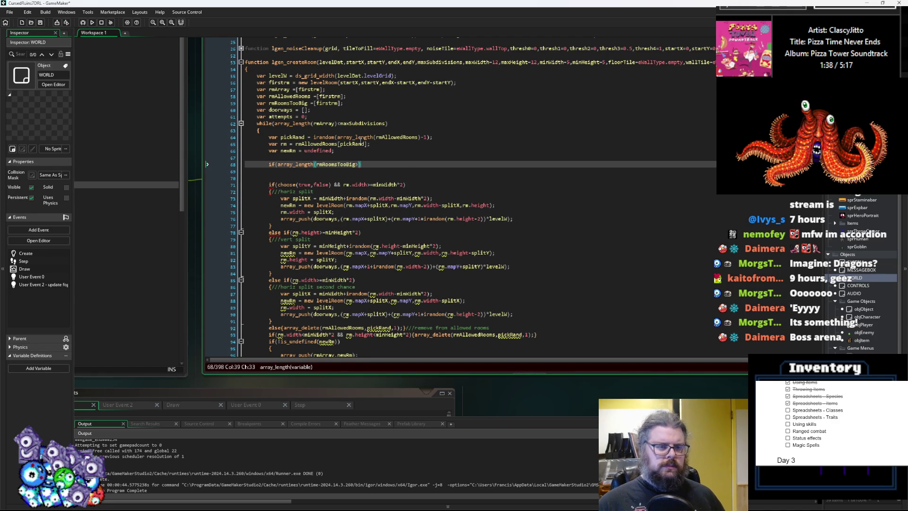
type(">0)")
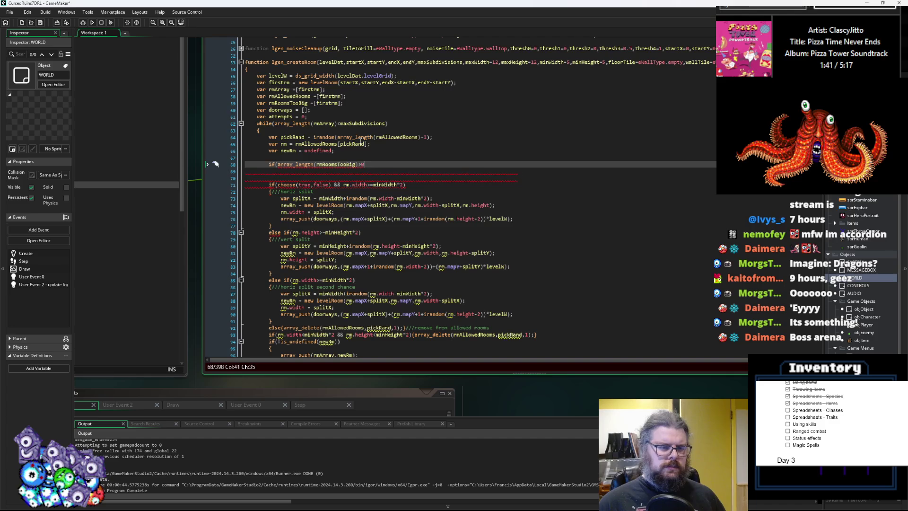
key("Return")
type("{")
key("Return")
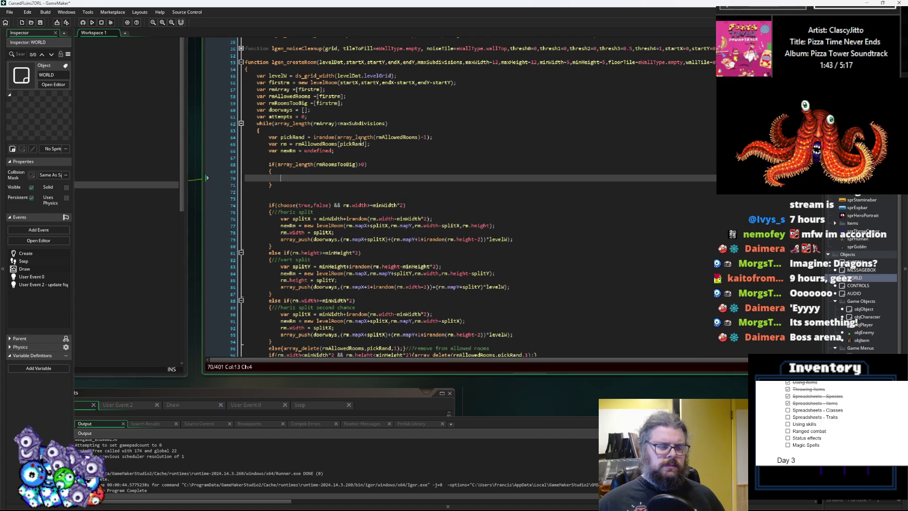
type("rm =")
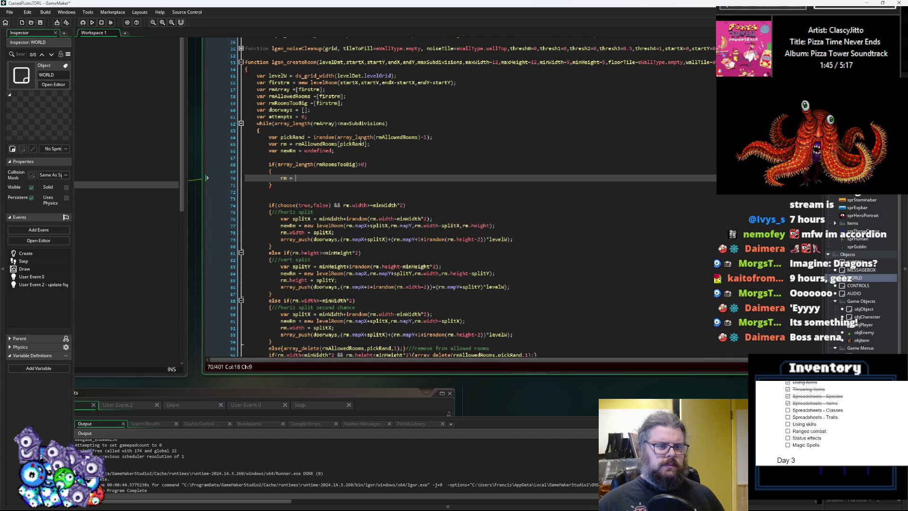
- Copy the pickRand line into the new block, switching its array to rmRoomsTooBig
left_click_drag(433, 137, 272, 141)
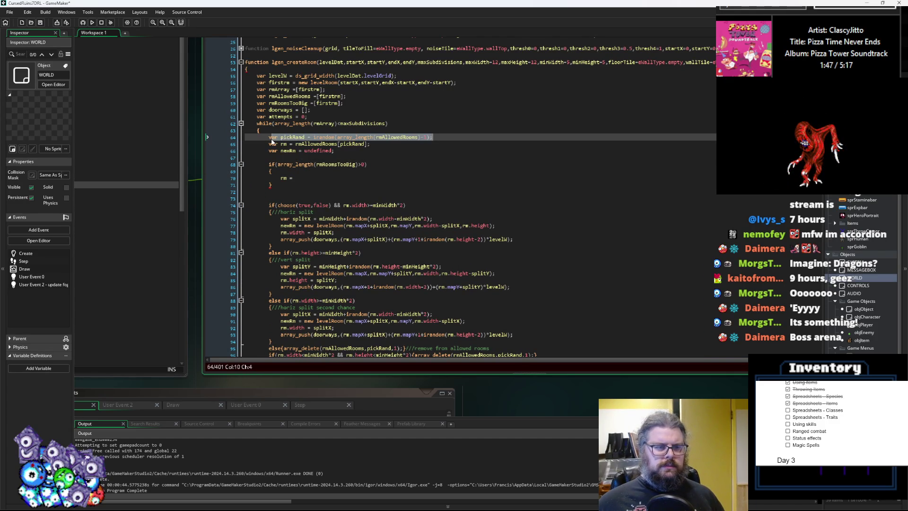
left_click(290, 176)
key("Return")
key("ctrl+v")
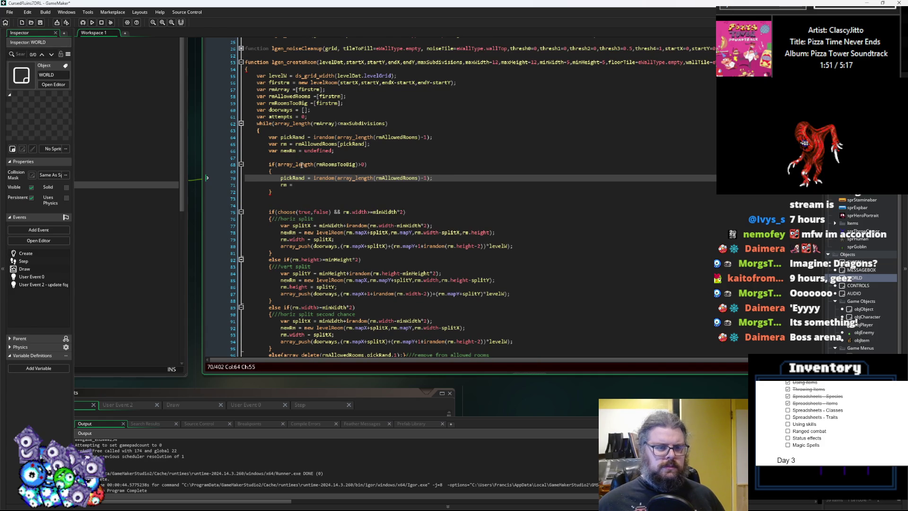
left_click(331, 164)
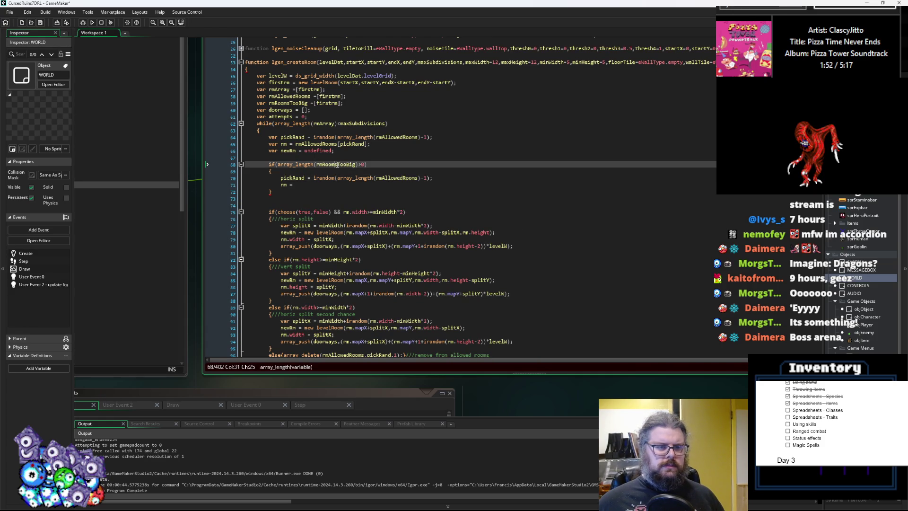
double_click(396, 179)
type("rmRoomsTooBig")
left_click(297, 191)
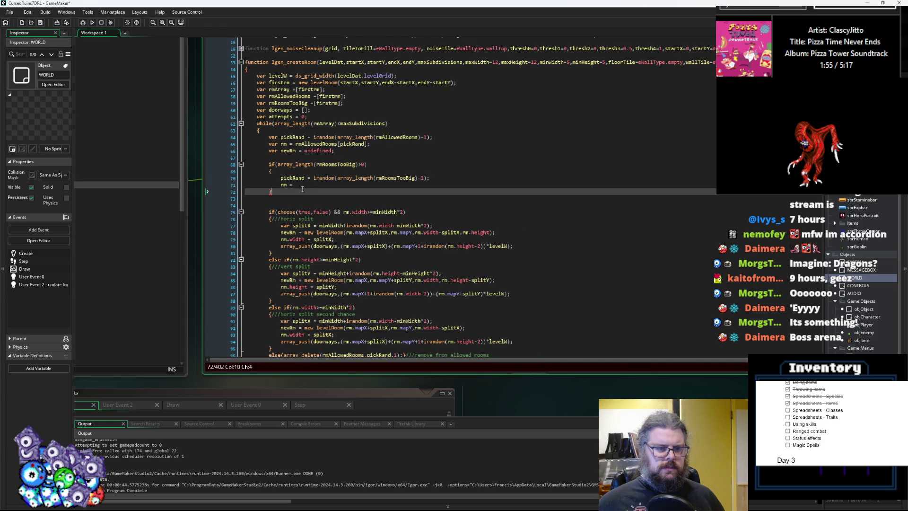
left_click(303, 185)
double_click(328, 143)
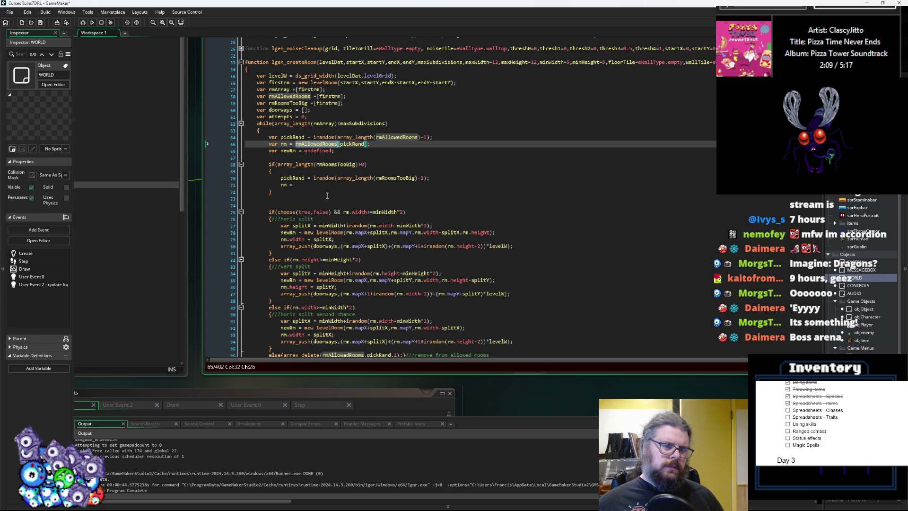
- Declare var rmWasTooBig = false; below newRm and set rmWasTooBig = true; inside the branch
left_click(406, 157)
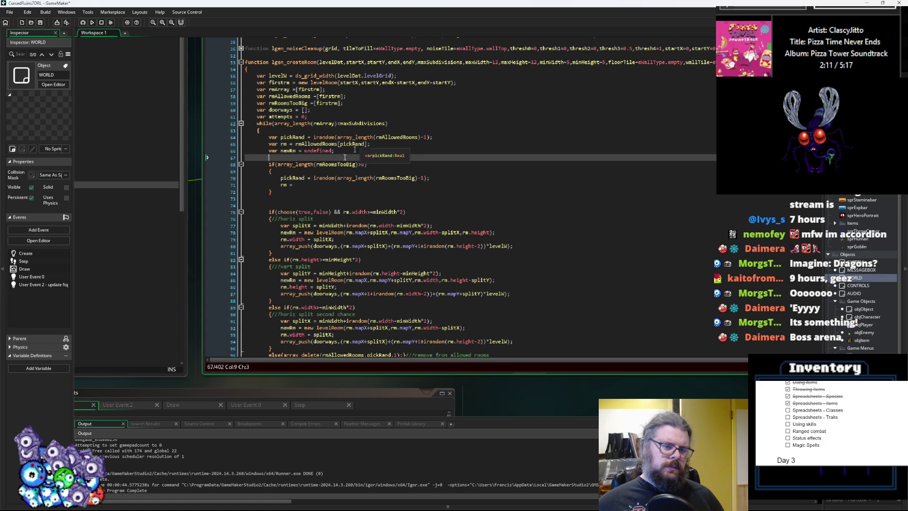
type("var wa")
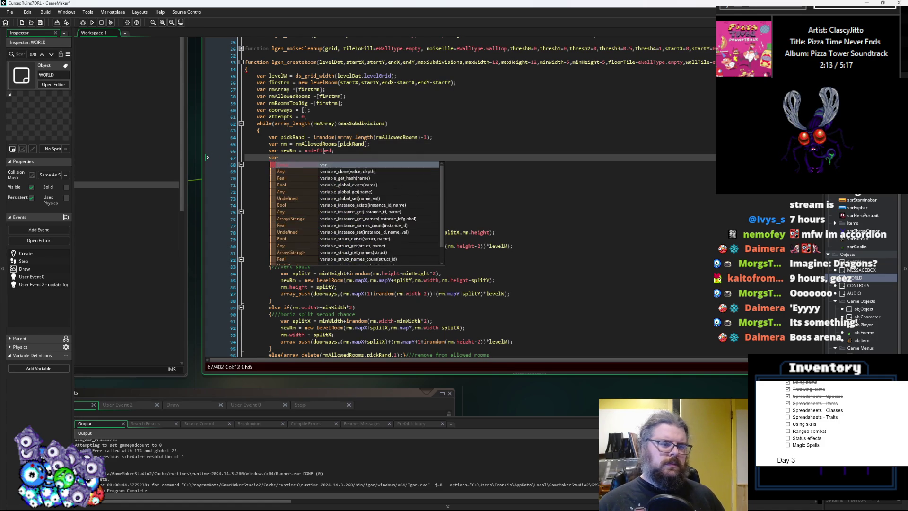
key("BackSpace")
key("BackSpace")
type("rm")
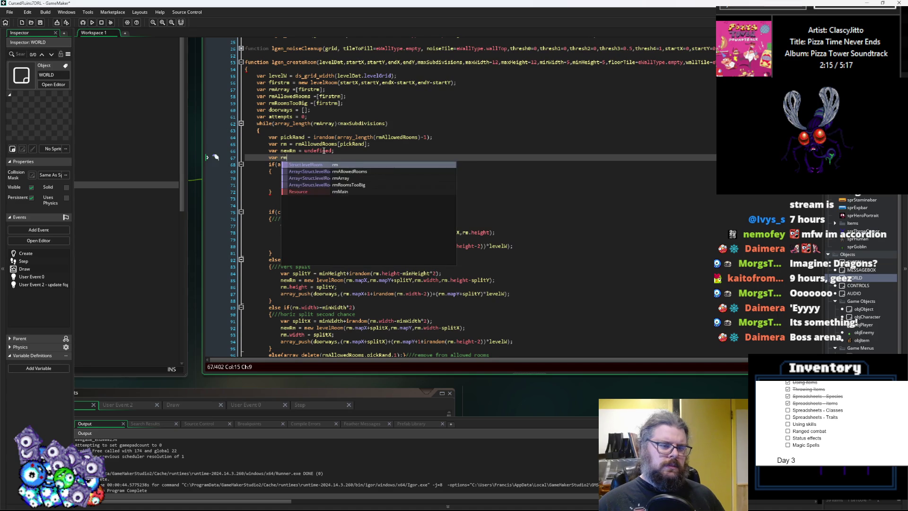
type("WasTooBig =")
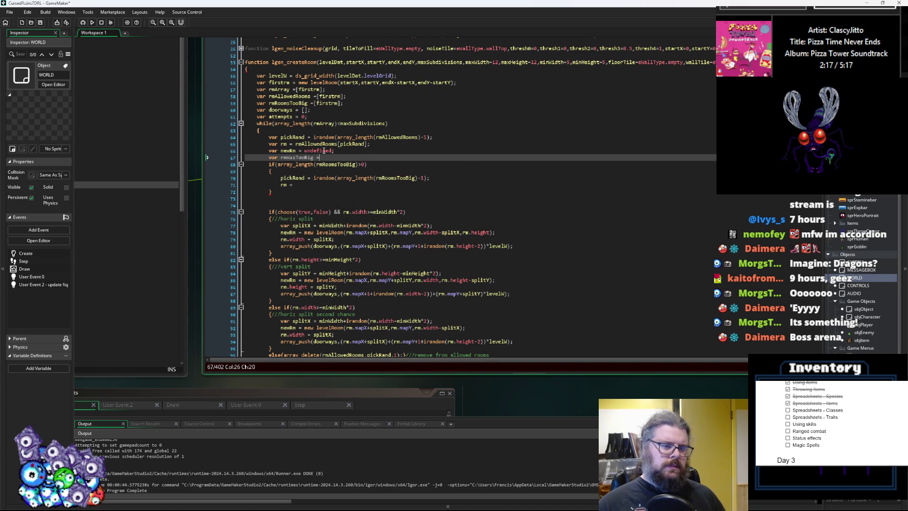
type(" false;")
double_click(288, 160)
left_click(293, 173)
key("Return")
key("ctrl+v")
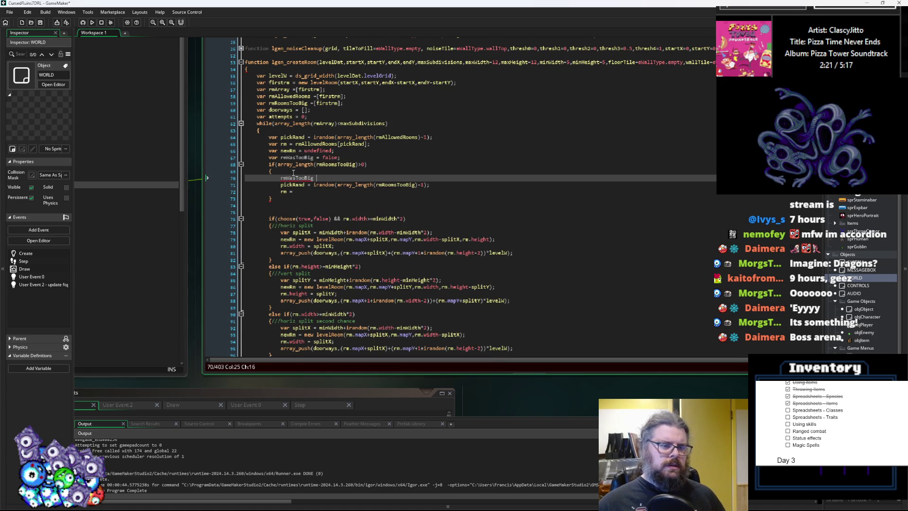
type("= false;")
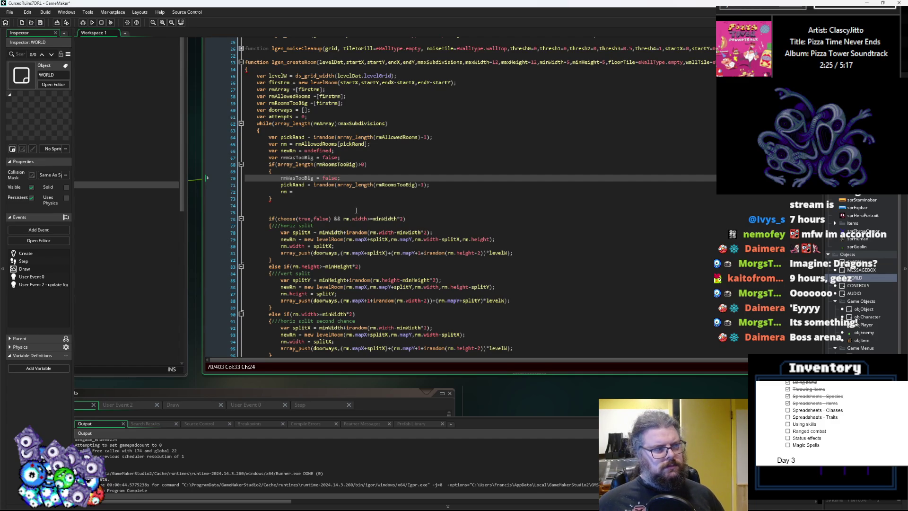
left_click(302, 185)
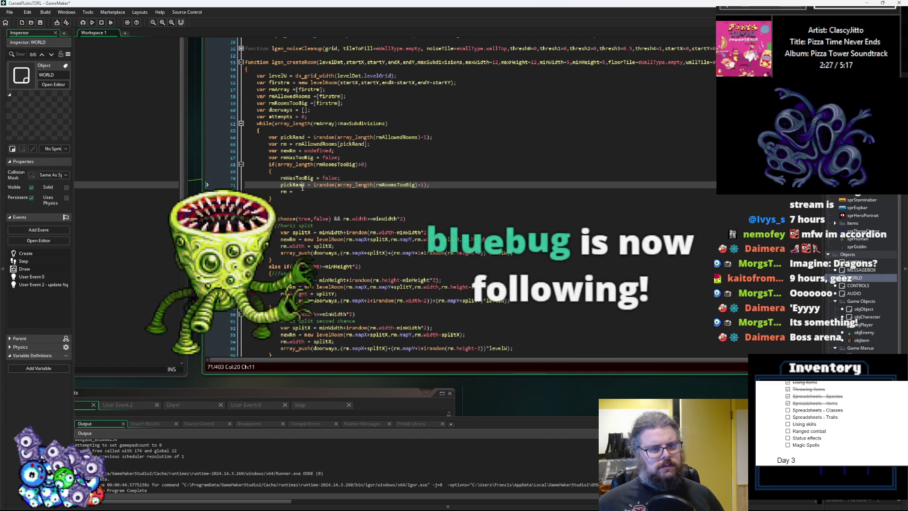
double_click(331, 178)
type("true")
- Assign rm = rmRoomsTooBig[pickRand]; in the branch and clear the indentation after the block
key("Down")
key("Down")
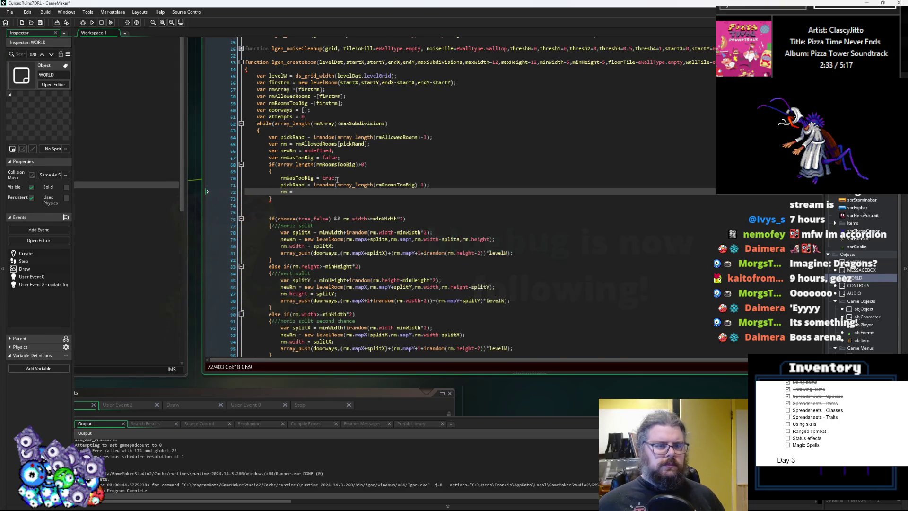
left_click_drag(378, 144, 296, 145)
key("ctrl+c")
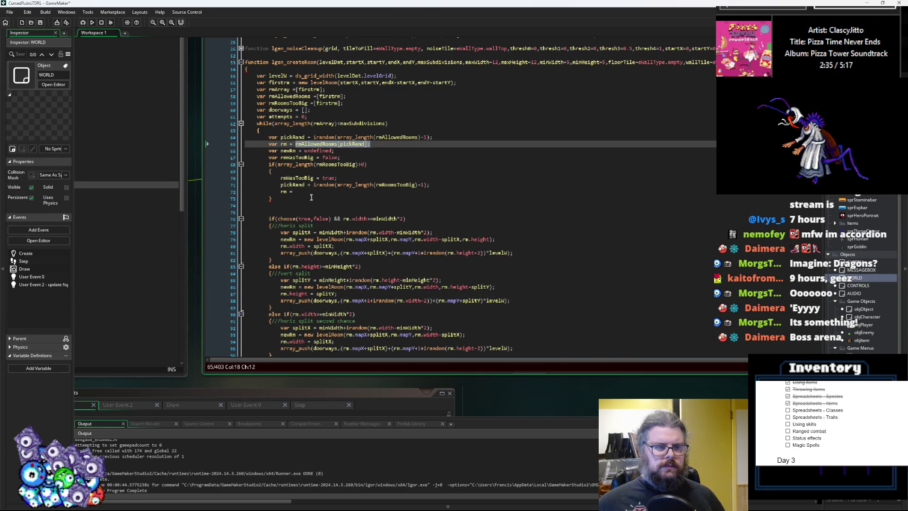
left_click(295, 191)
key("ctrl+v")
left_click(293, 184)
left_click(371, 191)
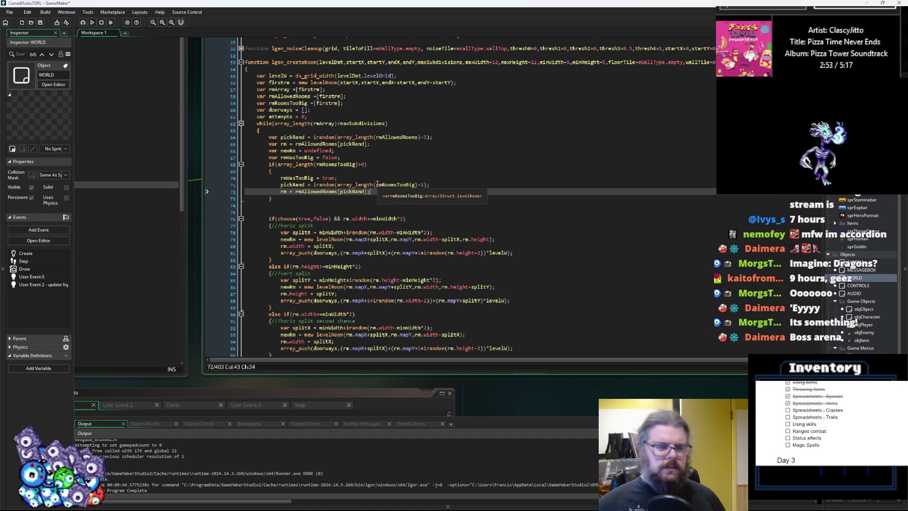
left_click(316, 191)
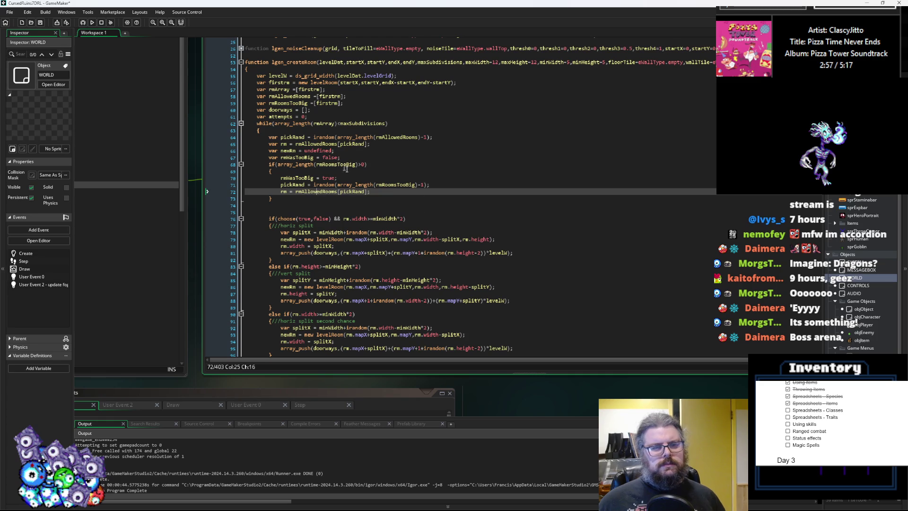
double_click(395, 184)
key("ctrl+c")
double_click(317, 191)
key("ctrl+v")
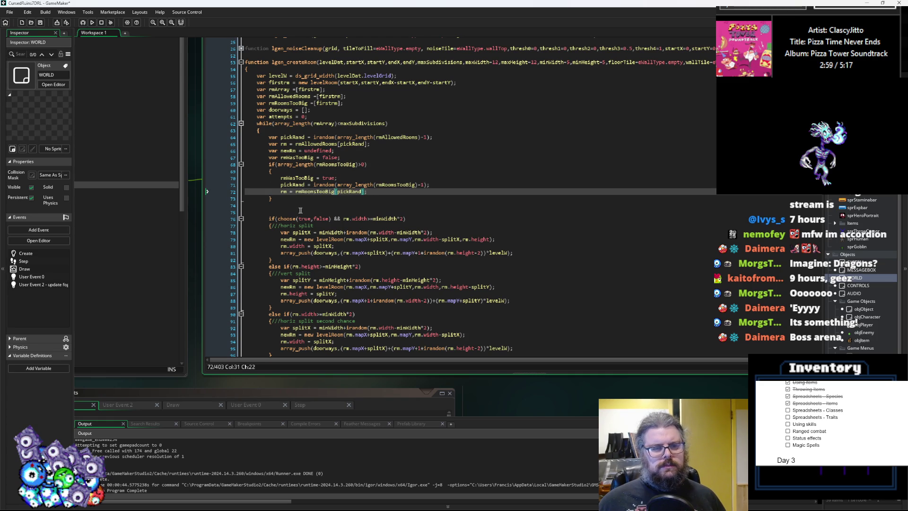
left_click(292, 207)
key("BackSpace")
key("BackSpace")
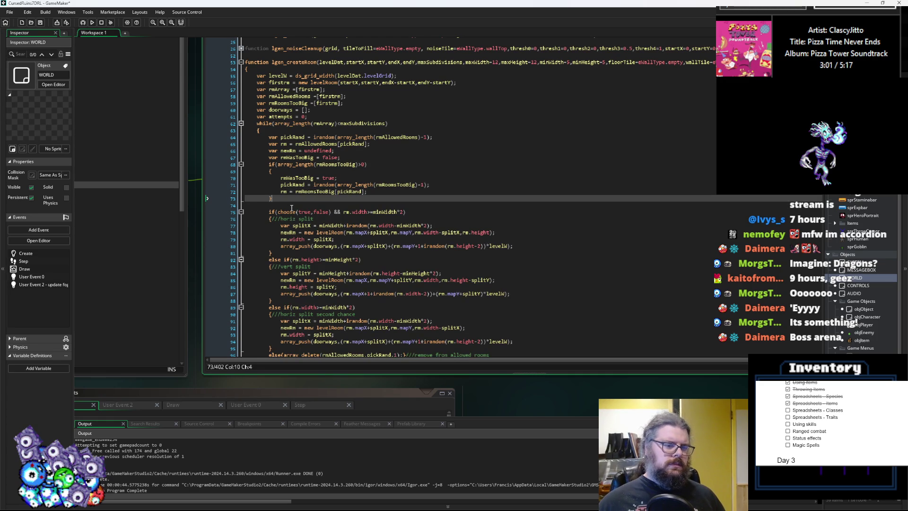
scroll(362, 188, "down", 3)
scroll(363, 186, "up", 3)
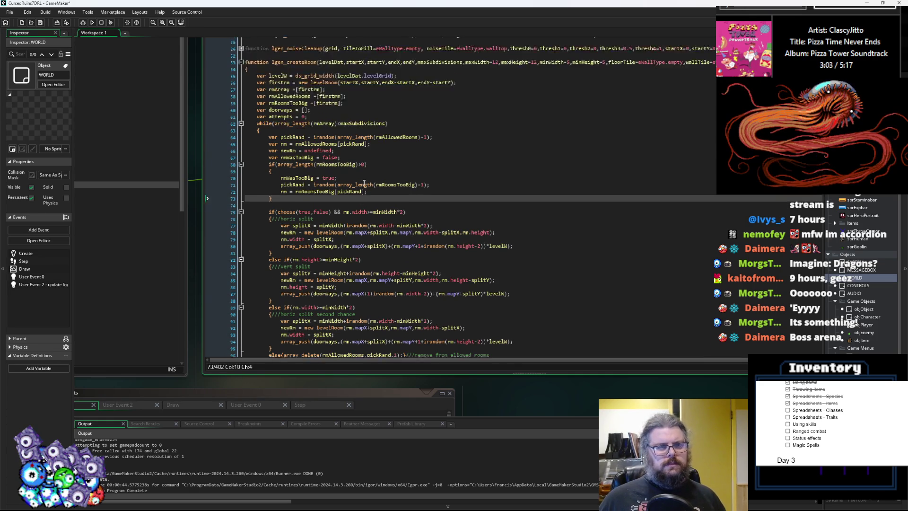
- Append && array_length(rmRoomsTooBig)>0 to the maxSubdivisions while condition on line 62
left_click(340, 123)
type("<")
key("ctrl+Right")
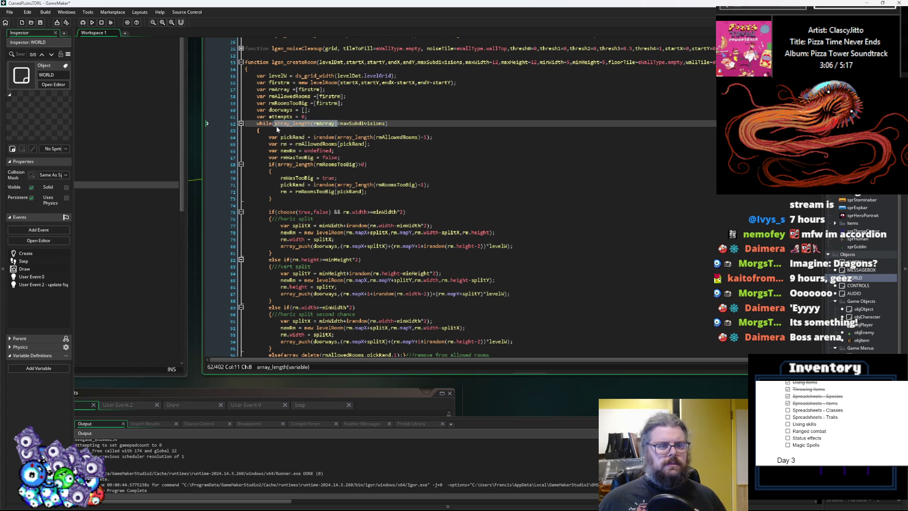
type("&& array_length(rmArray)")
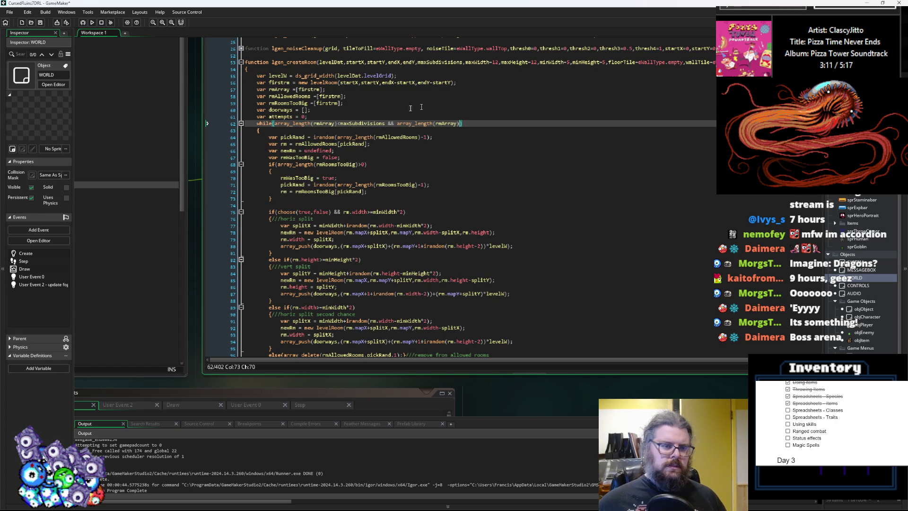
left_click(287, 157)
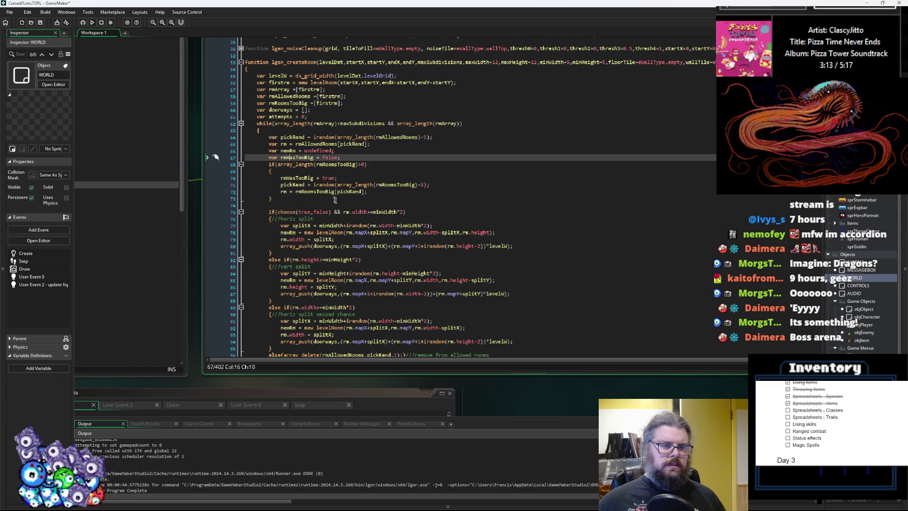
left_click(312, 192)
double_click(311, 192)
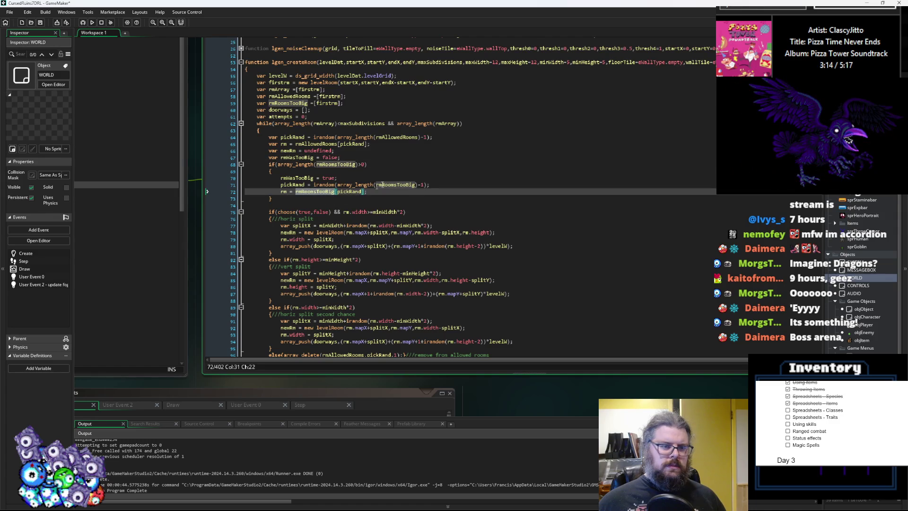
double_click(442, 124)
key("ctrl+v")
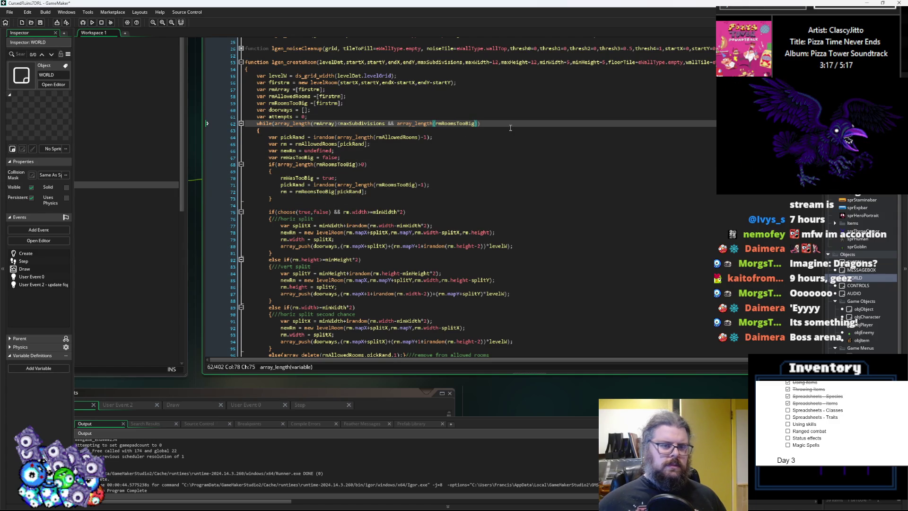
type(")>0")
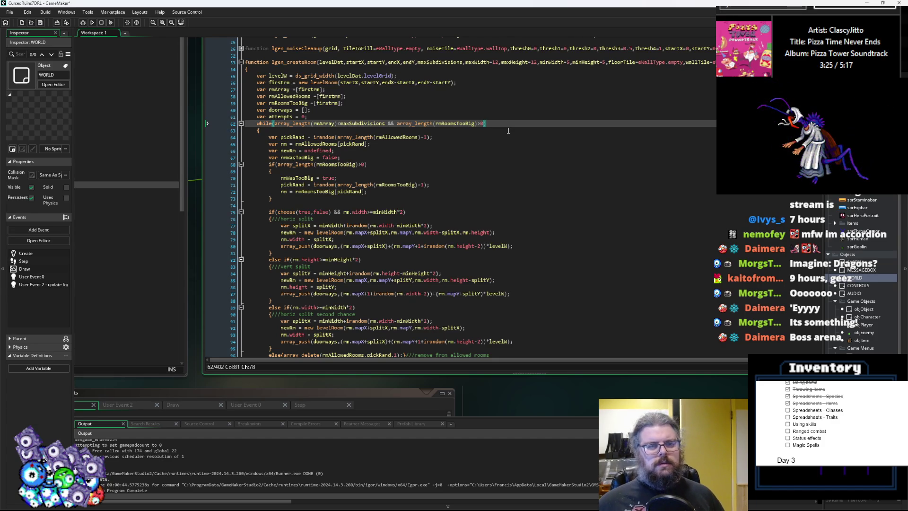
scroll(495, 135, "down", 3)
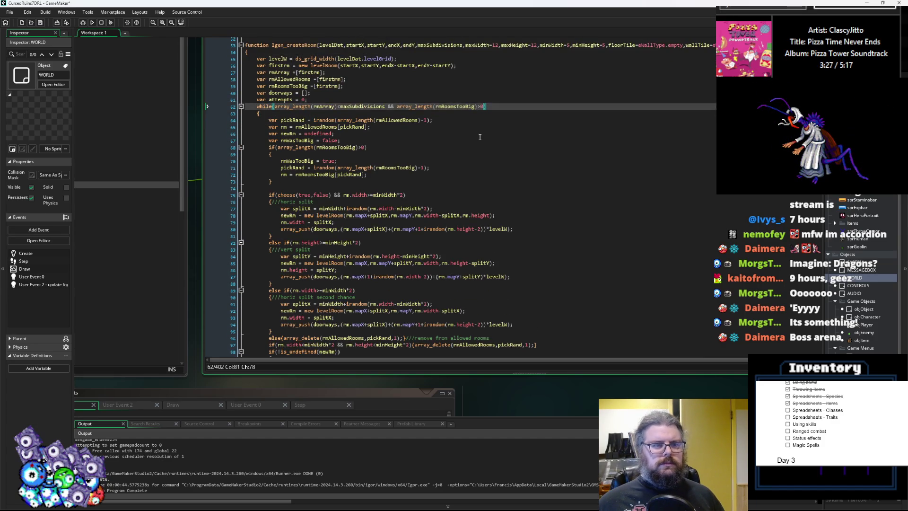
scroll(379, 122, "up", 2)
left_click(257, 121)
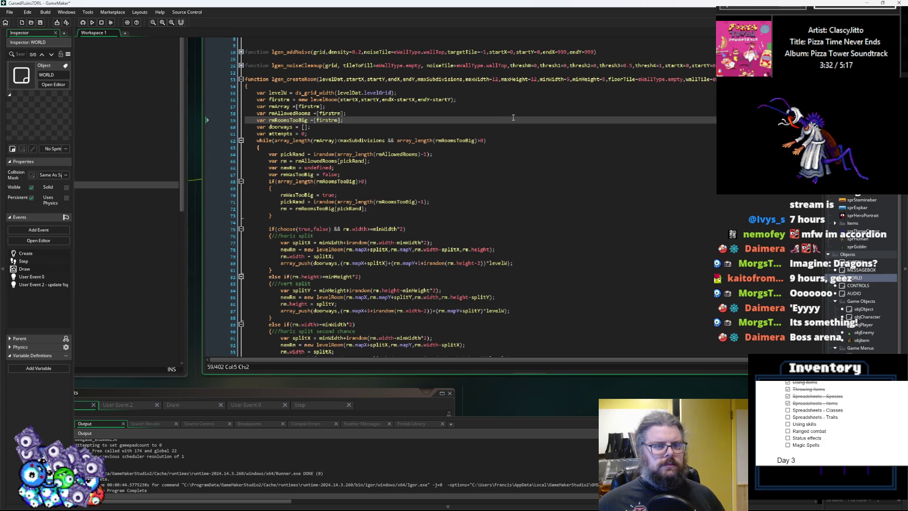
left_click(523, 149)
- Add a '//check if resulting rooms are to' comment and an empty if() line after the else branch
scroll(523, 147, "down", 10)
left_click(515, 165)
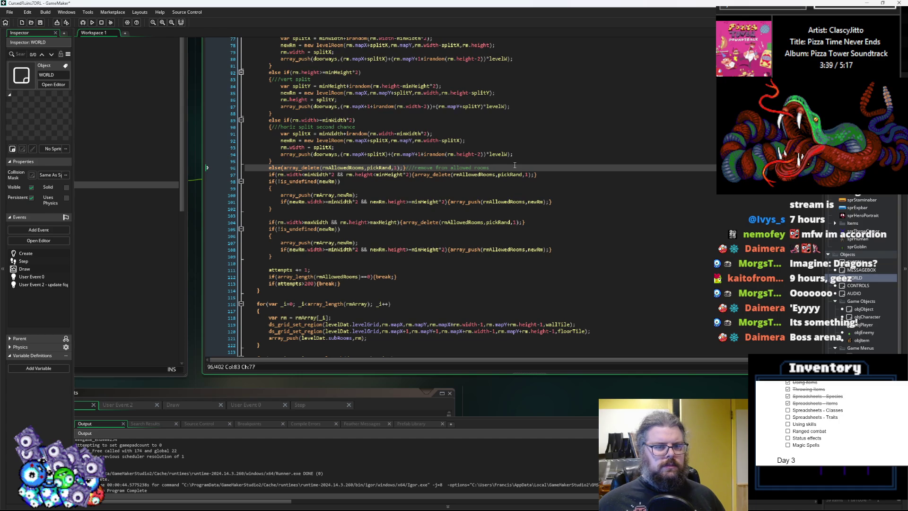
key("Return")
key("Return")
type("//")
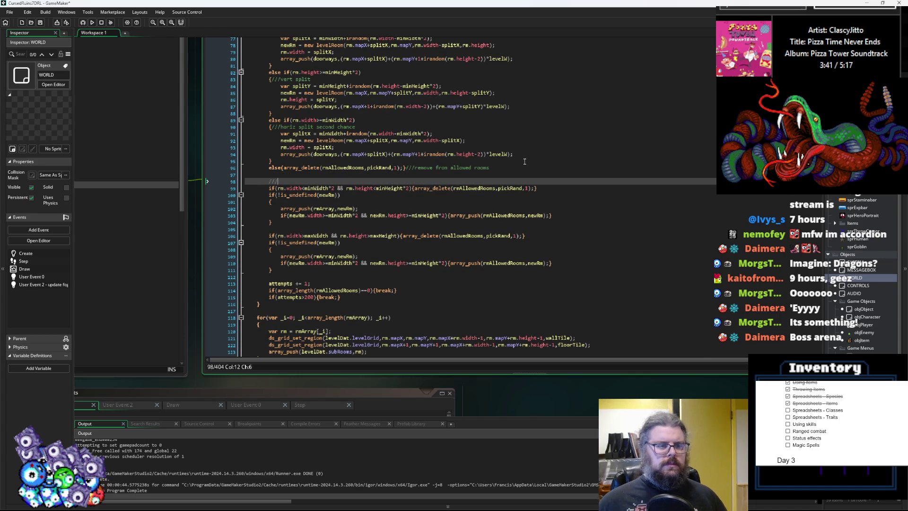
type("check if re")
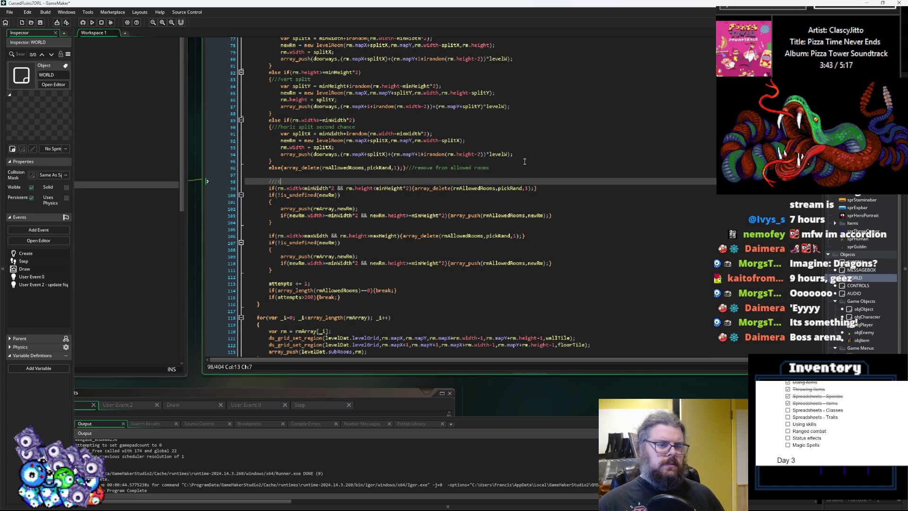
type("sul")
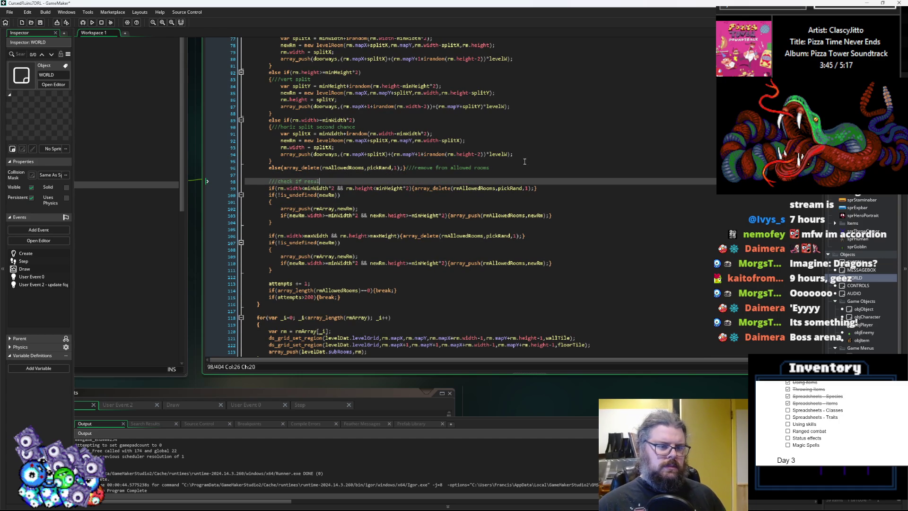
type("ting rooms ar")
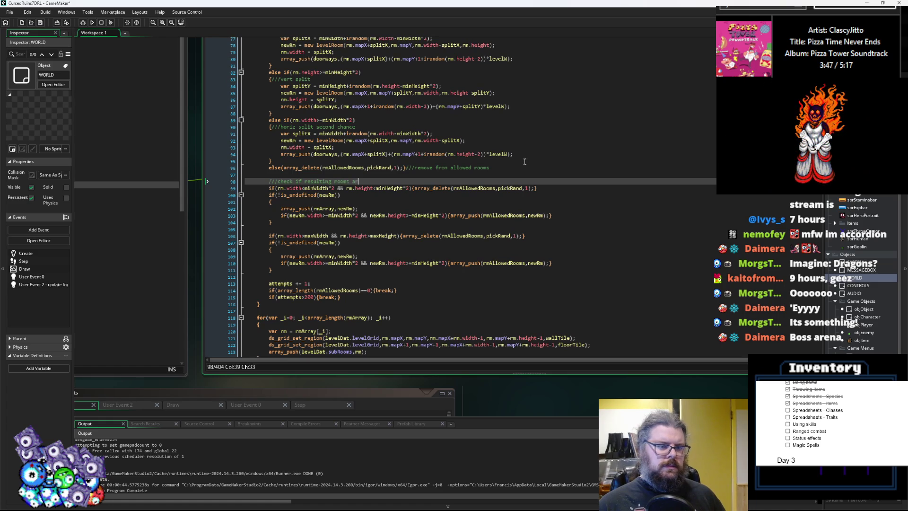
type("e too big")
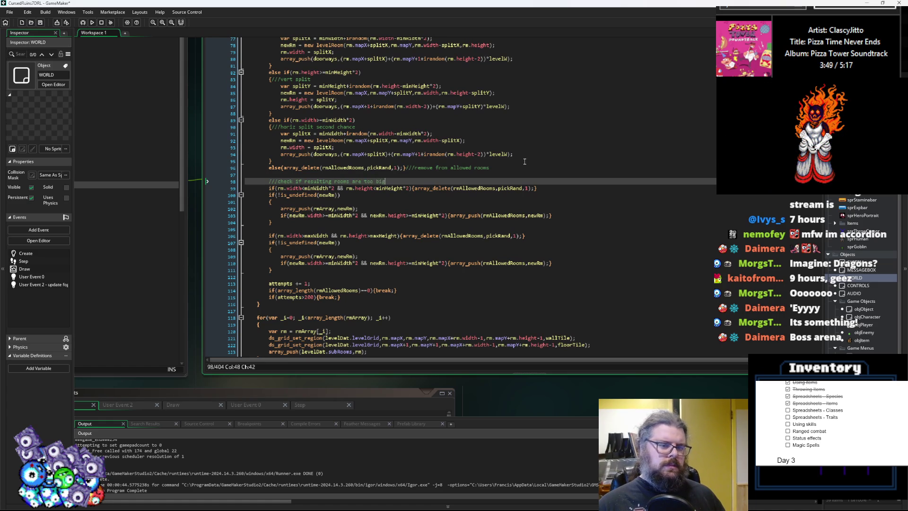
key("Return")
type("if()")
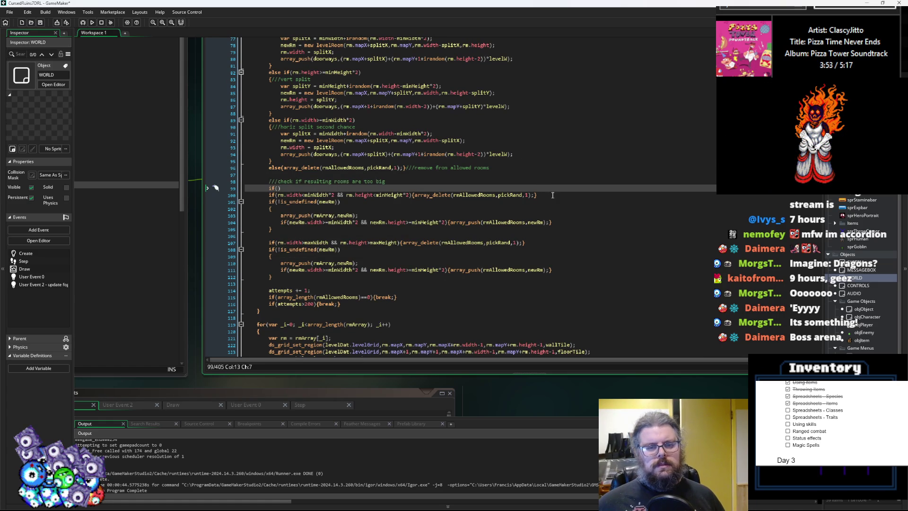
- Move the too-big room check block up to replace the placeholder if() line
left_click_drag(552, 193, 265, 196)
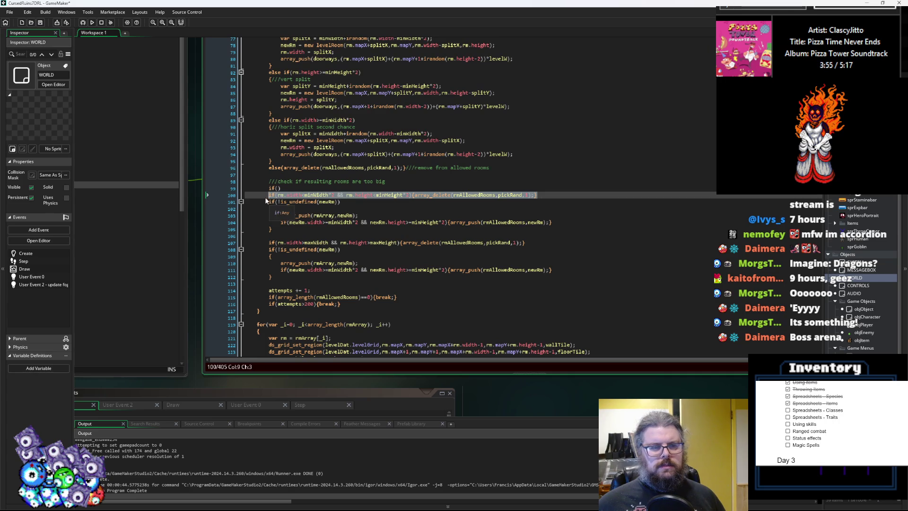
left_click(312, 188)
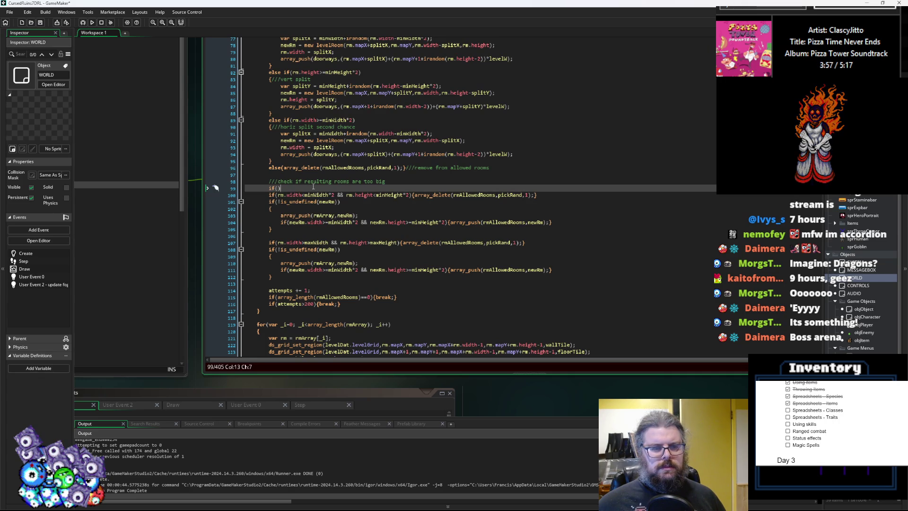
mouse_move(555, 273)
left_mouse_down()
mouse_move(359, 274)
mouse_move(270, 260)
mouse_move(267, 244)
left_mouse_up()
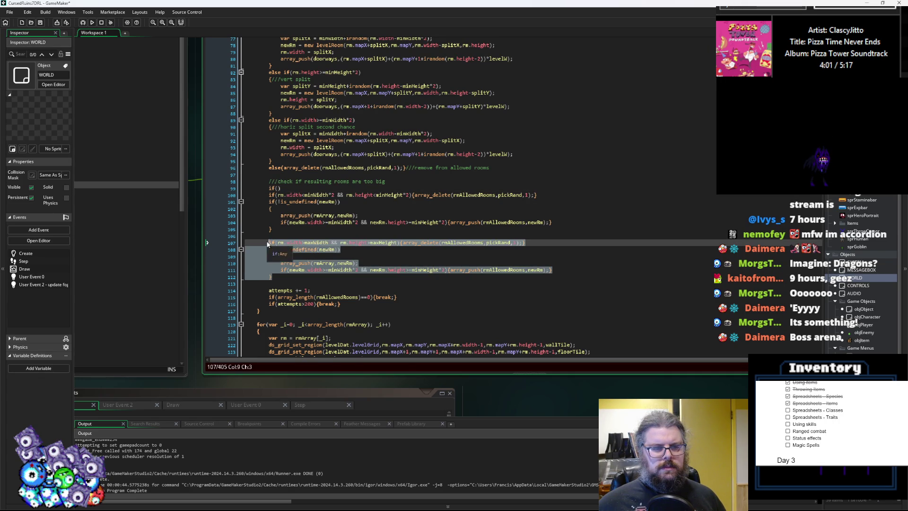
key("ctrl+x")
left_click(321, 185)
key("BackSpace")
key("BackSpace")
key("BackSpace")
key("BackSpace")
key("Return")
key("Return")
key("Up")
key("Up")
key("ctrl+v")
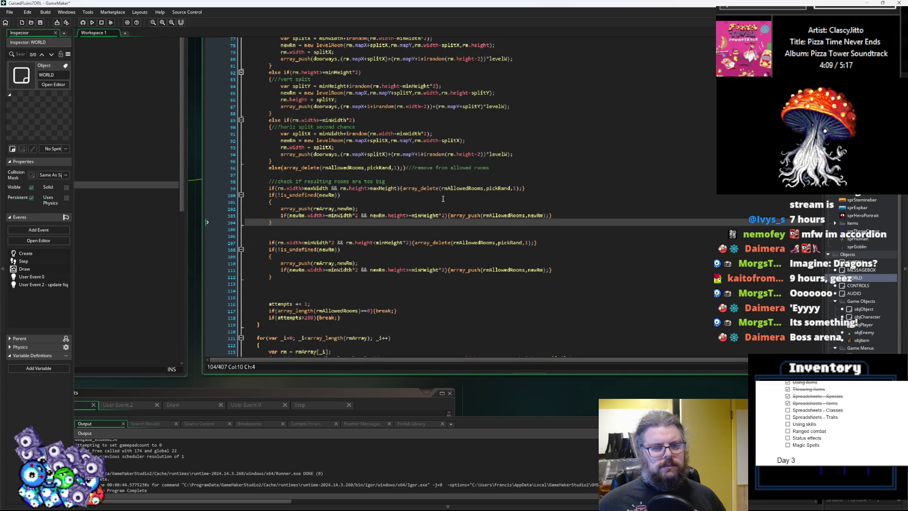
- Move the array_push and re-add check lines into the second if(!is_undefined(newRm)) block
mouse_move(441, 188)
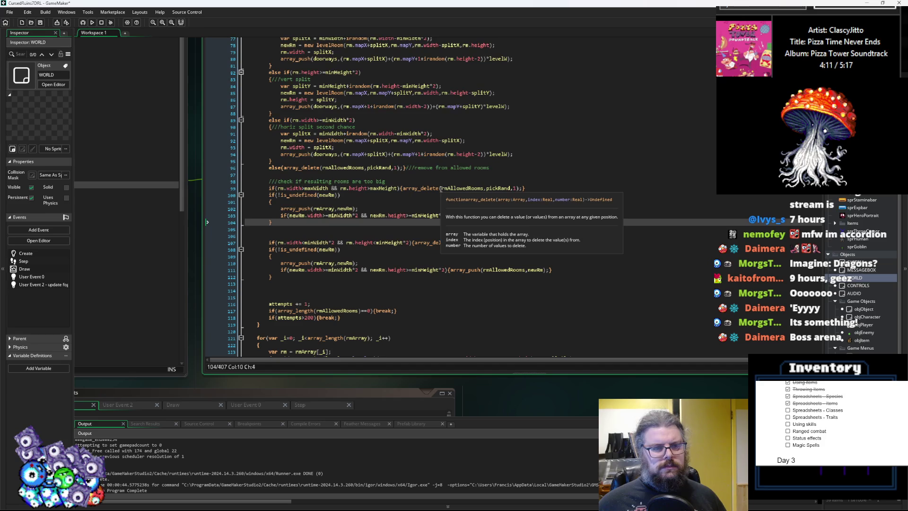
scroll(406, 218, "up", 1)
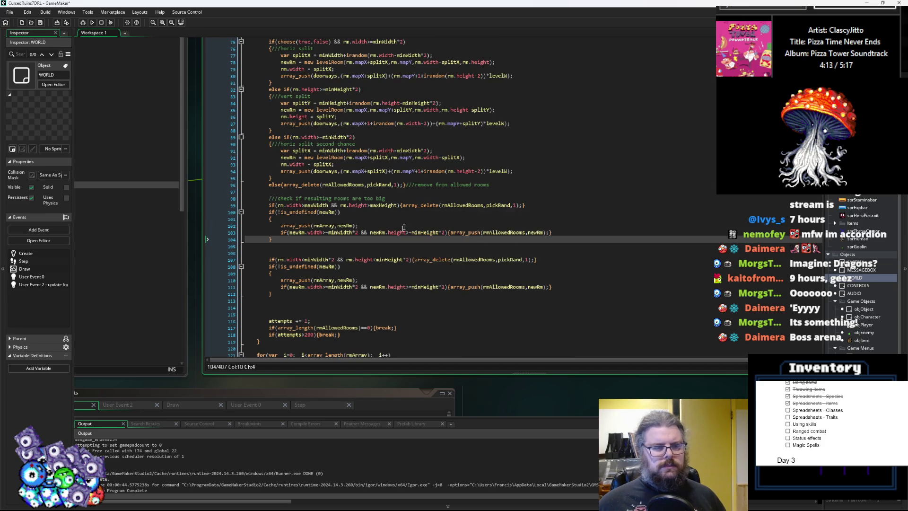
mouse_move(448, 208)
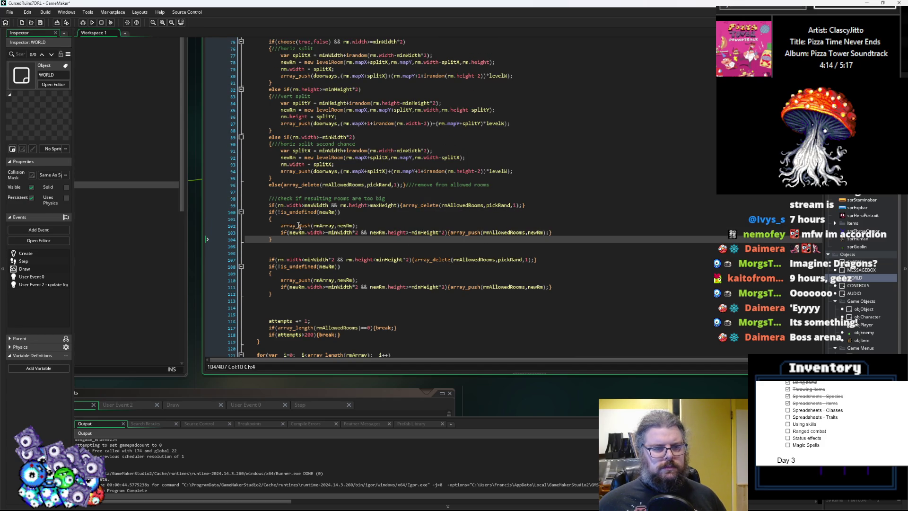
left_click(280, 219)
left_click(363, 241)
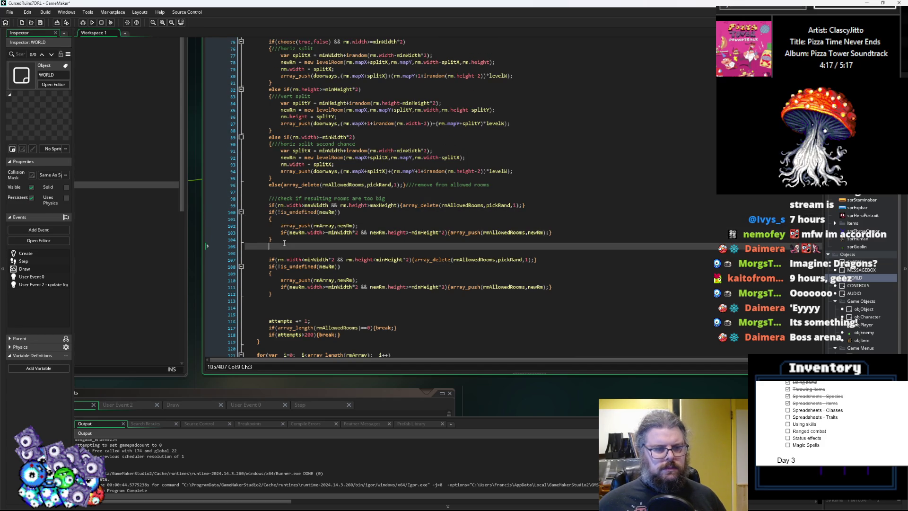
left_click(557, 233)
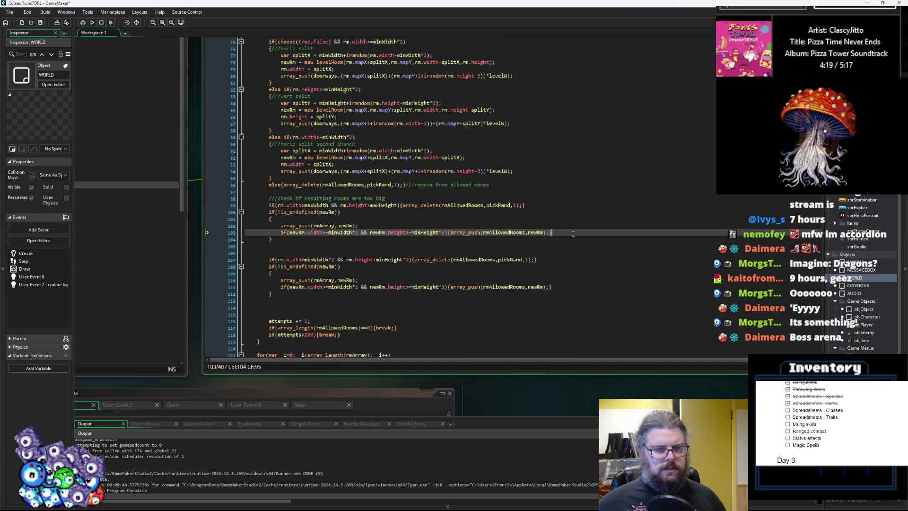
left_click_drag(557, 234, 280, 226)
key("ctrl+x")
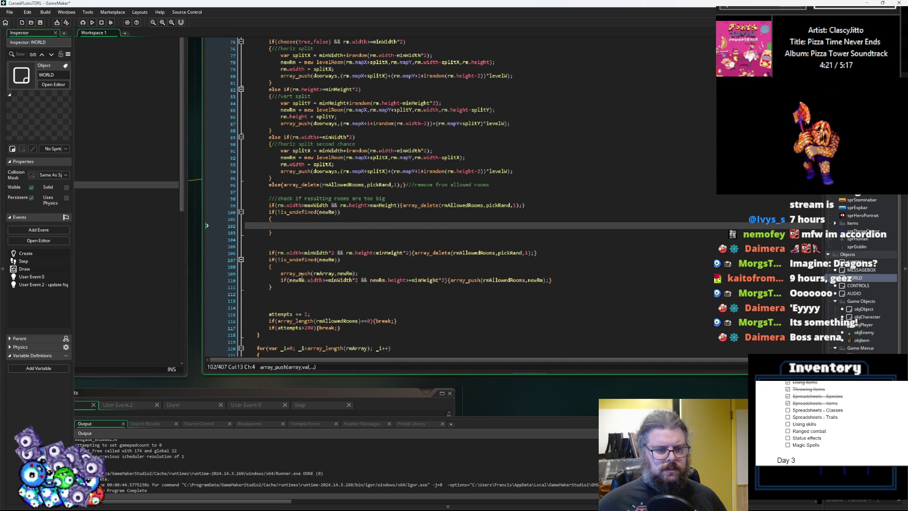
left_click(303, 266)
key("Return")
key("ctrl+v")
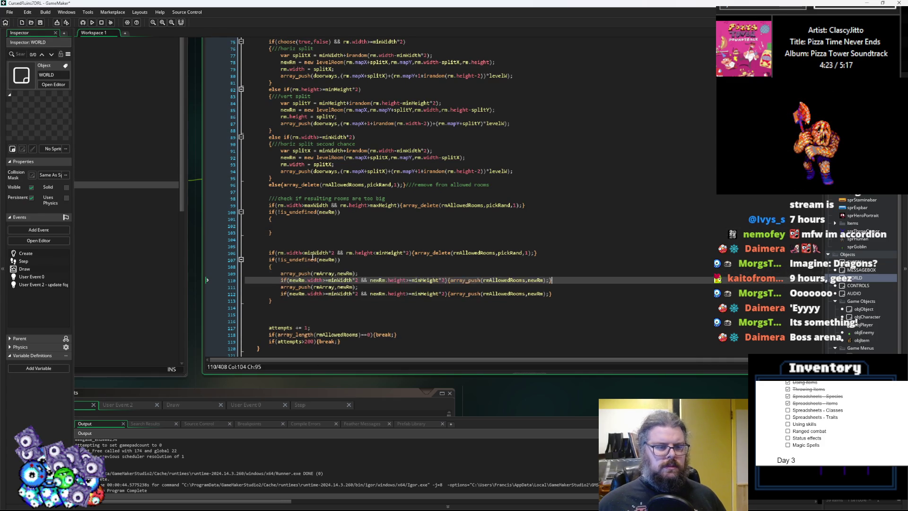
key("Return")
- Delete the duplicate array_push line and the now-empty first newRm block
key("Down")
key("End")
key("shift+Home")
key("BackSpace")
key("BackSpace")
key("BackSpace")
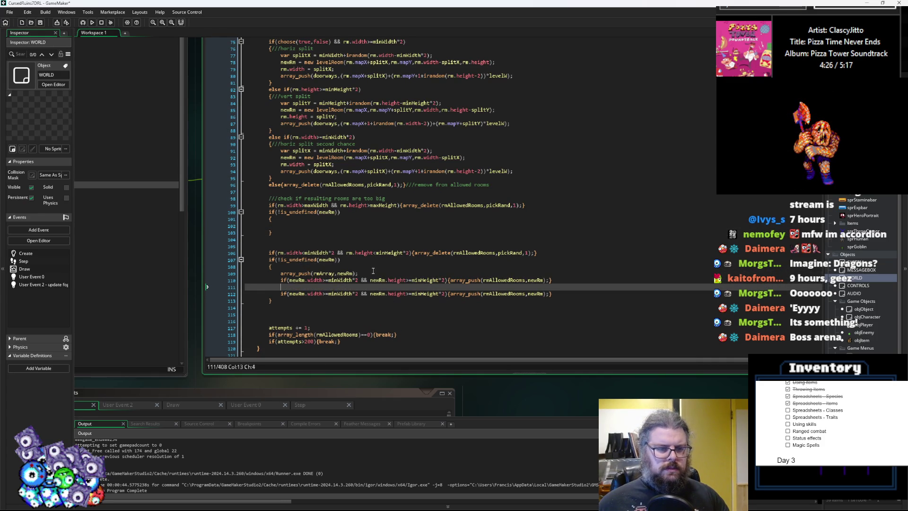
left_click(365, 274)
key("Return")
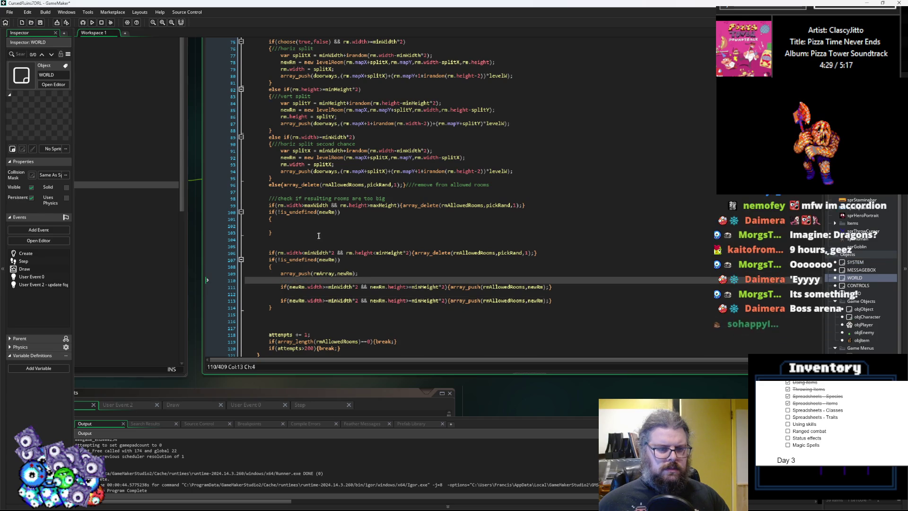
left_click_drag(281, 233, 225, 211)
key("Delete")
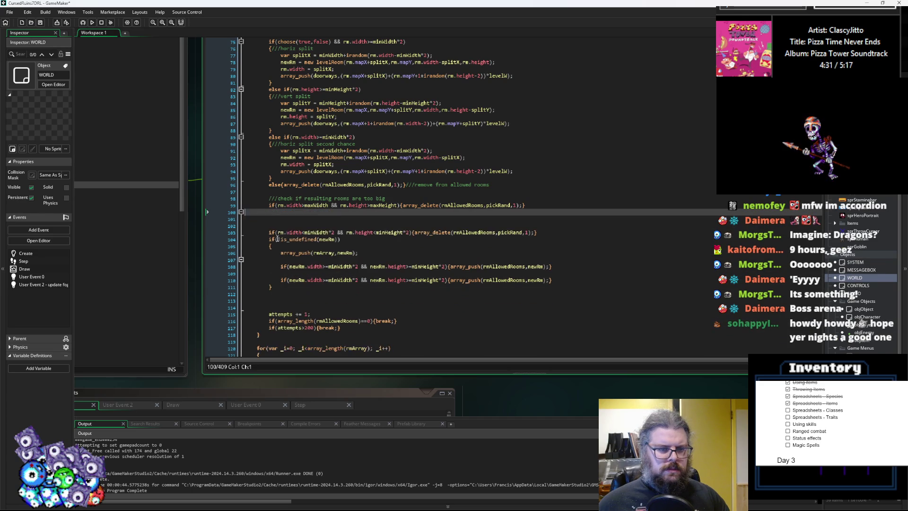
- Remove the blank lines between the size checks and make the too-small check an else if
left_click(287, 232)
left_click(497, 232)
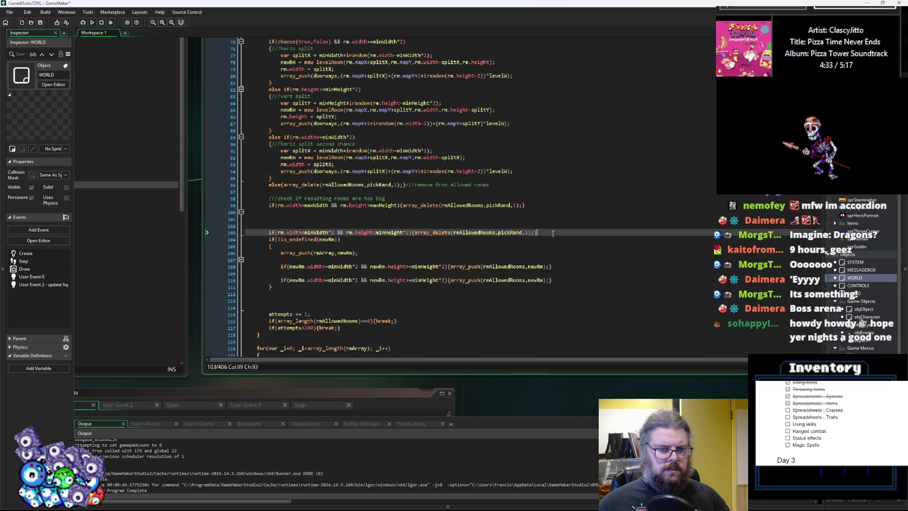
key("Return")
left_click(498, 223)
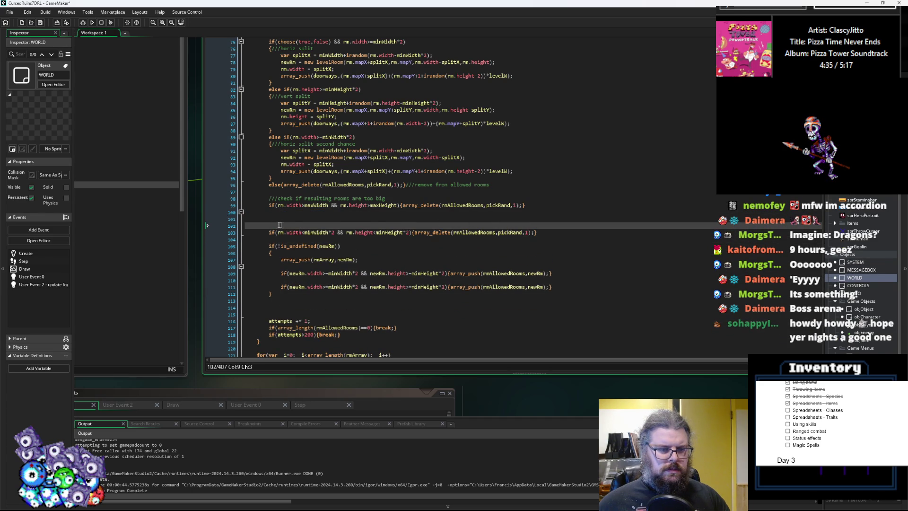
key("BackSpace")
key("BackSpace")
key("BackSpace")
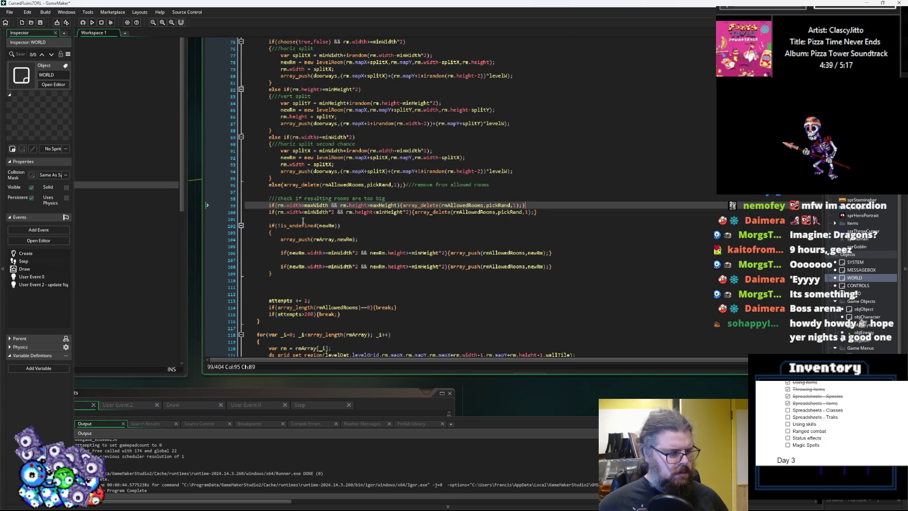
mouse_move(314, 224)
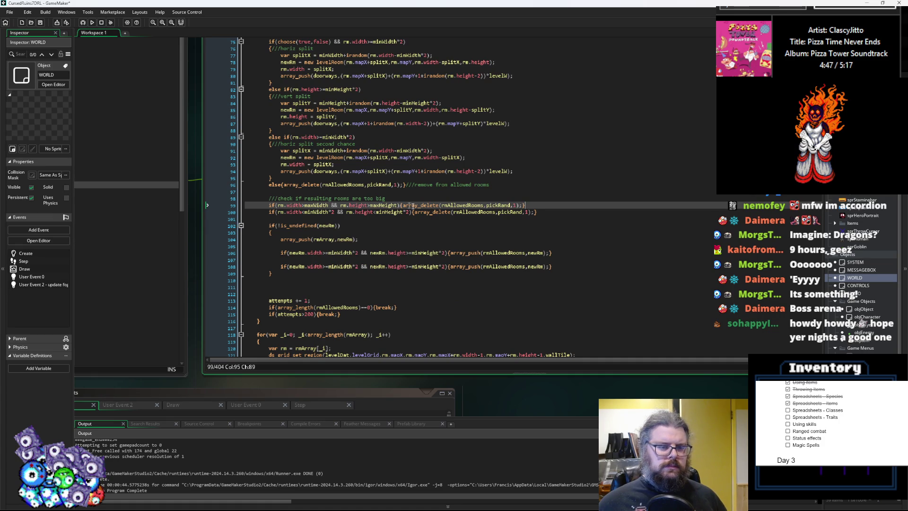
key("Return")
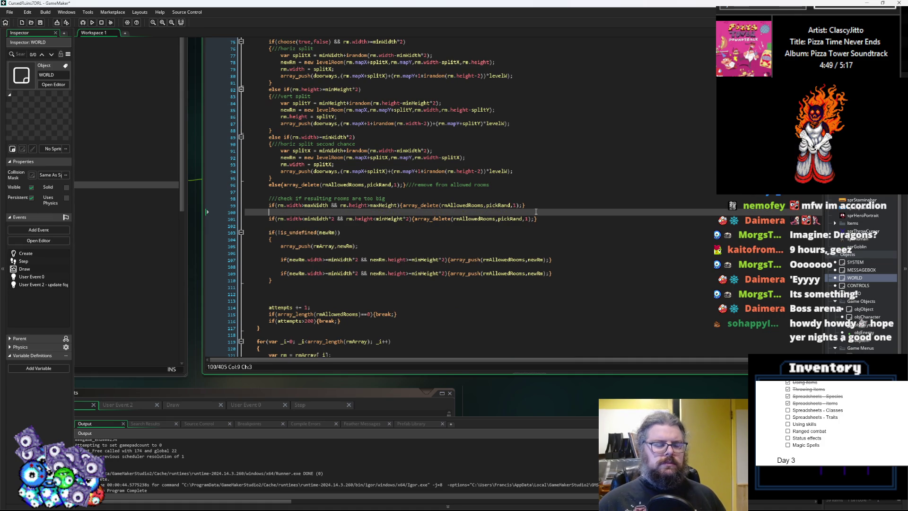
type("e{}")
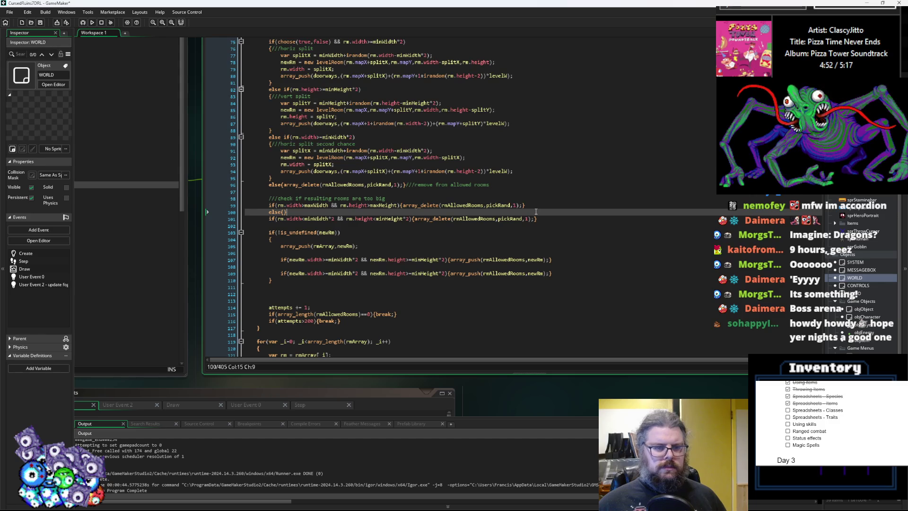
key("Down")
key("Left")
key("Left")
key("Left")
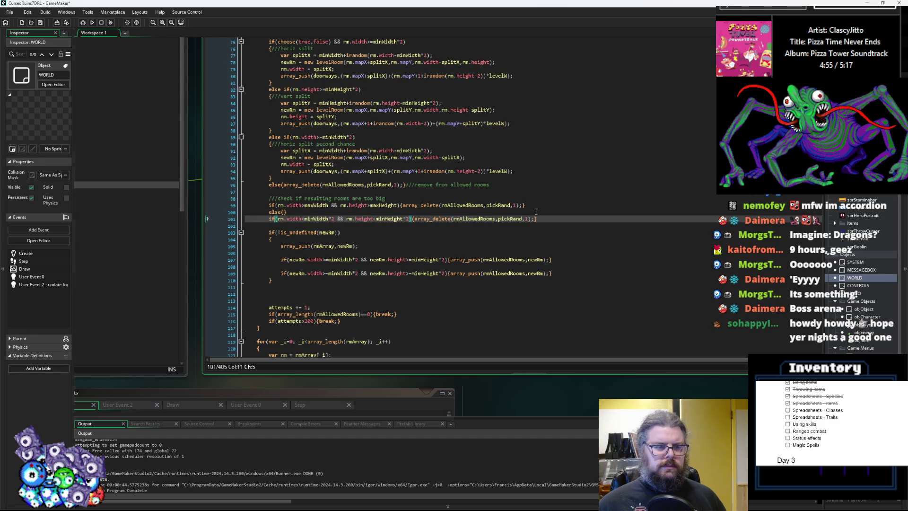
key("BackSpace")
key("BackSpace")
key("BackSpace")
key("BackSpace")
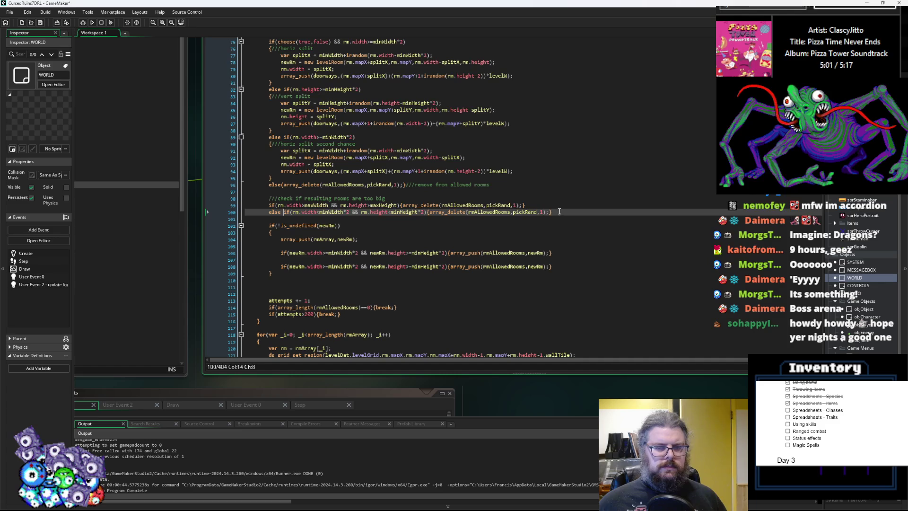
- Check where rmWasTooBig is used and open a blank line above the too-big check
left_click(383, 199)
scroll(283, 116, "up", 8)
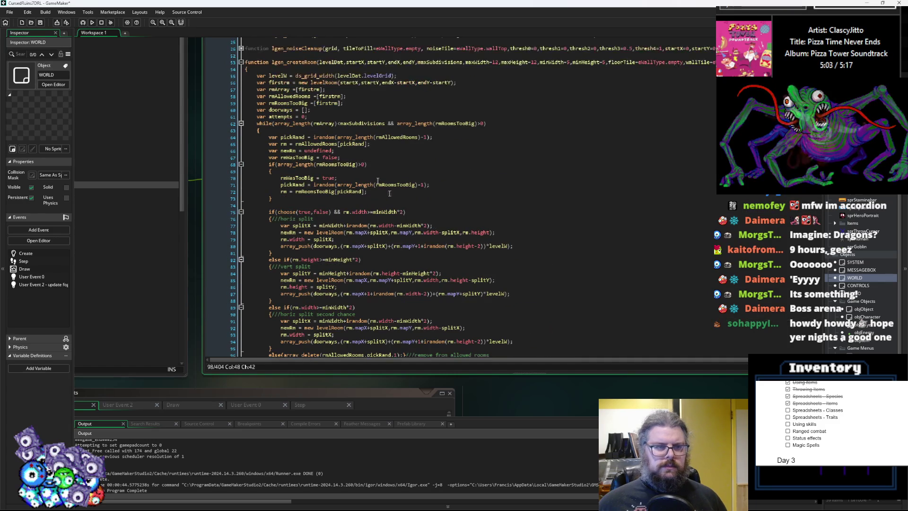
left_click(297, 144)
left_click(313, 157)
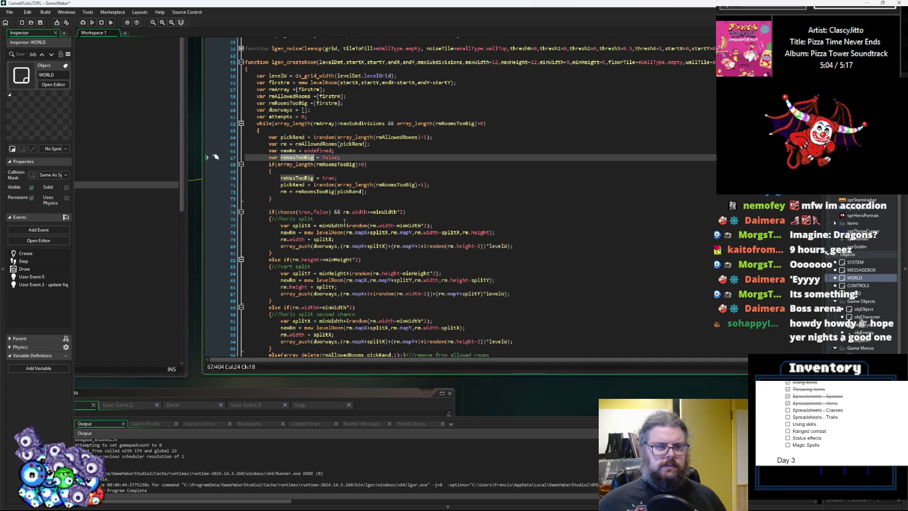
scroll(339, 210, "down", 4)
scroll(339, 210, "down", 6)
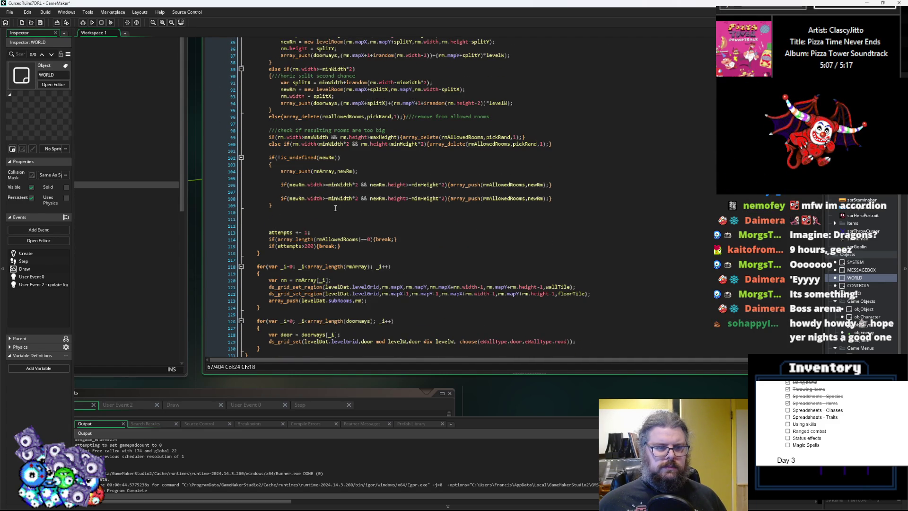
scroll(303, 215, "up", 1)
left_click(270, 188)
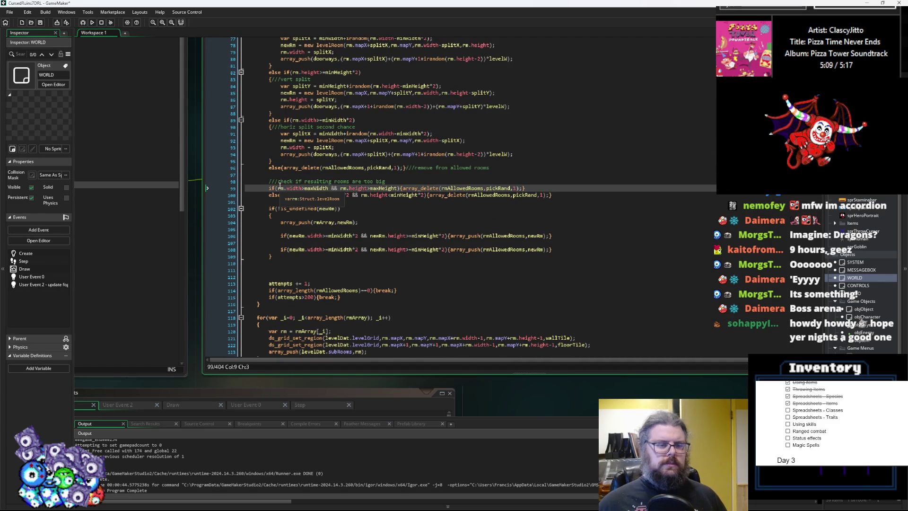
key("Return")
key("Up")
- Add an empty if(rmWasTooBig) block and wrap the existing size checks in an else { } branch
type("if(")
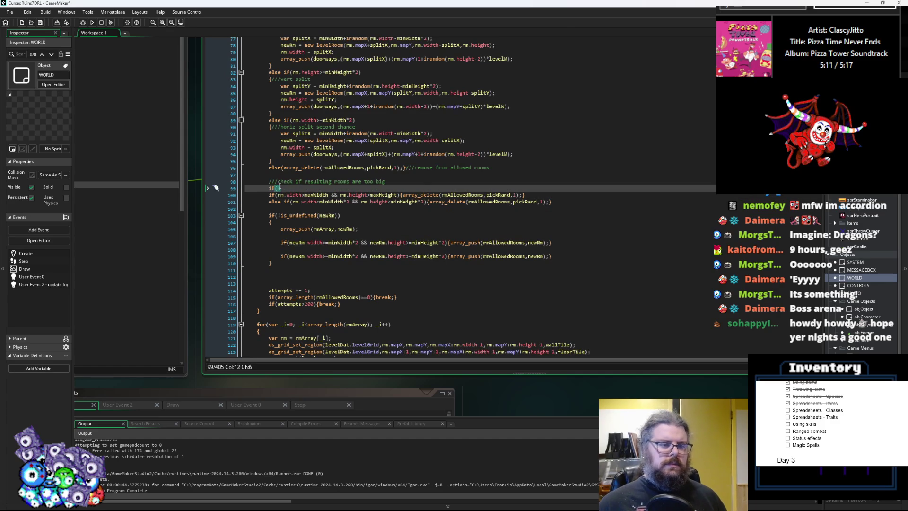
type("rmWasTooBig)")
key("Left")
key("Left")
key("Return")
key("Right")
key("Return")
key("Right")
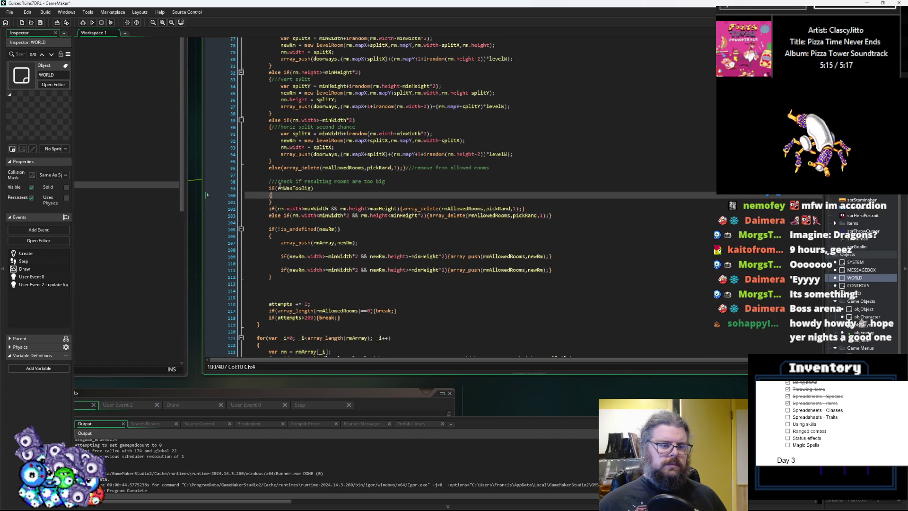
key("Return")
type("else")
key("Return")
type("{")
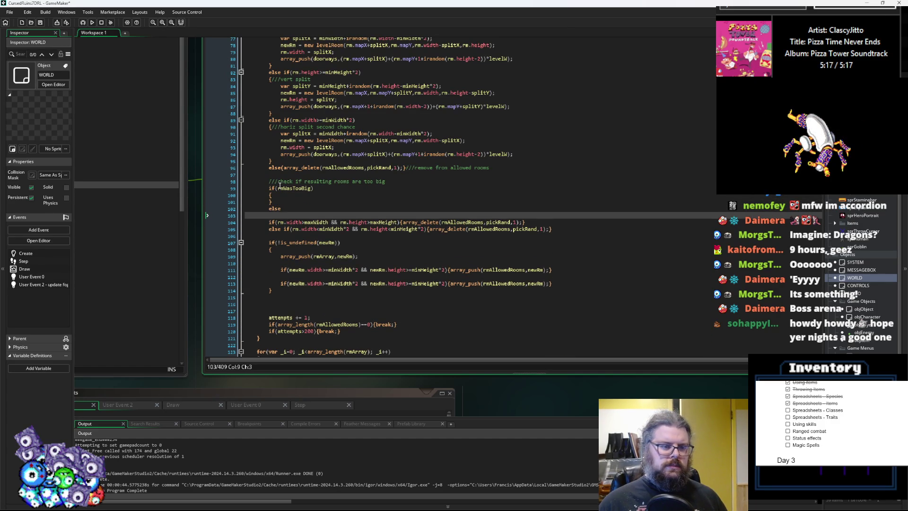
left_click(566, 229)
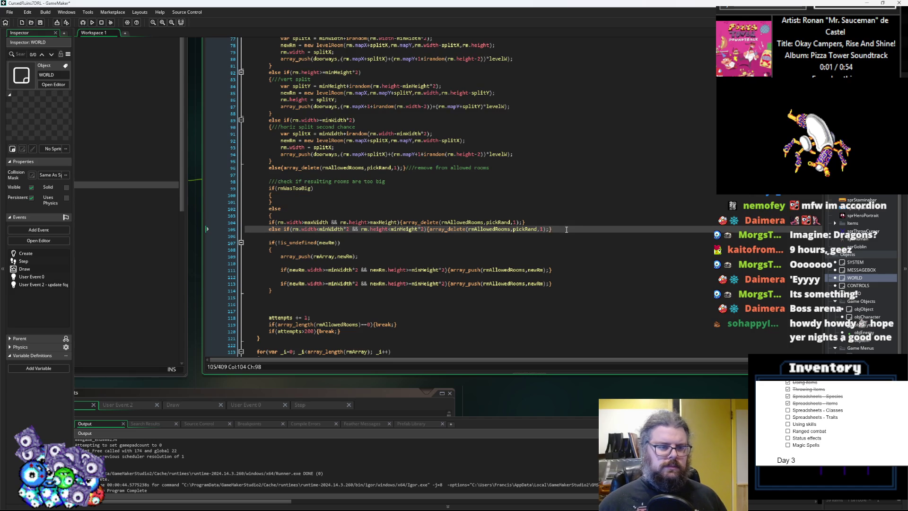
key("Return")
type("}")
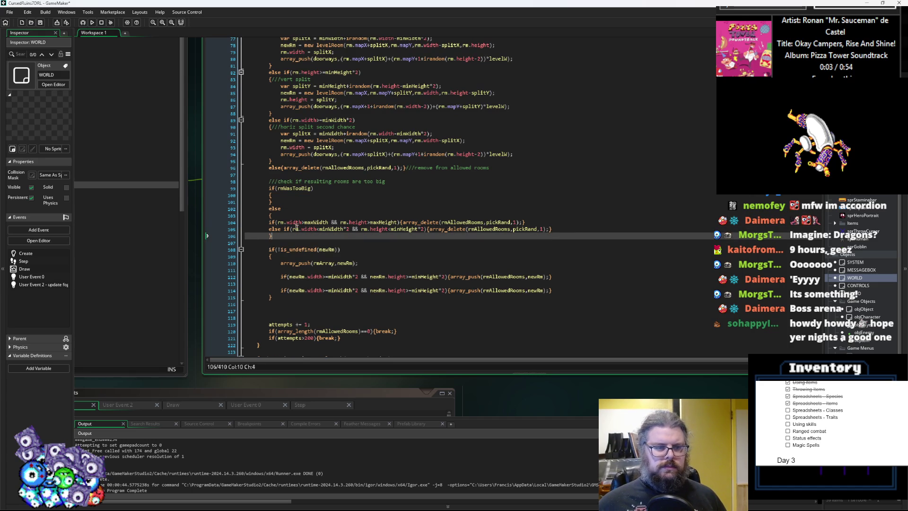
- Paste a copy of the size-check lines into the rmWasTooBig block and indent its else line
left_click_drag(285, 229, 269, 222)
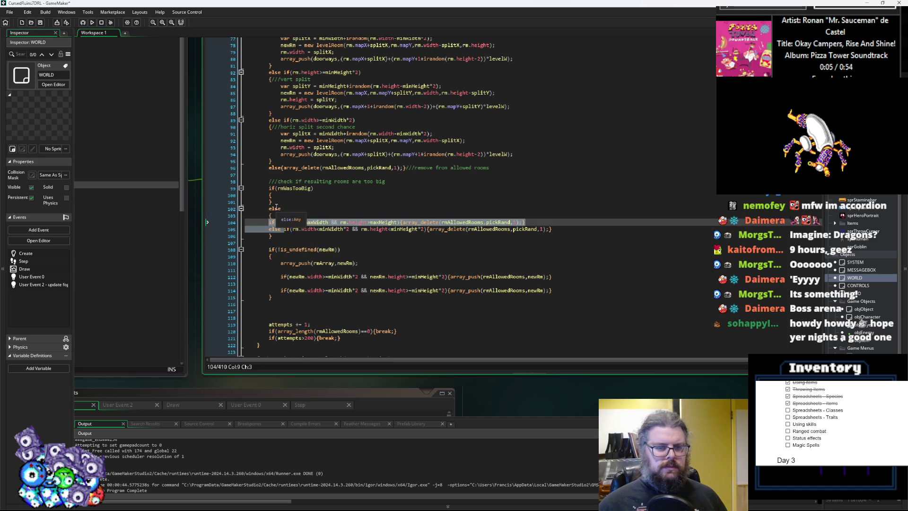
key("ctrl+c")
left_click(288, 201)
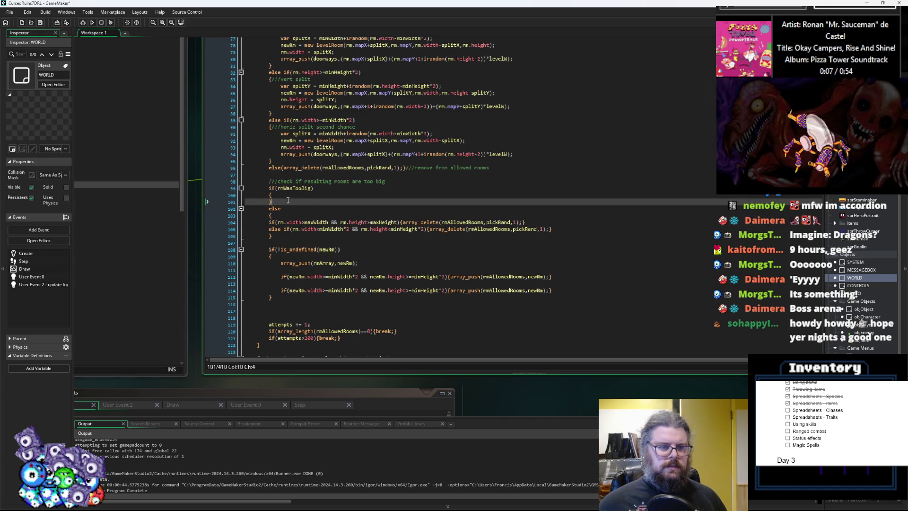
key("ctrl+v")
key("Home")
key("Tab")
left_click_drag(552, 243, 291, 245)
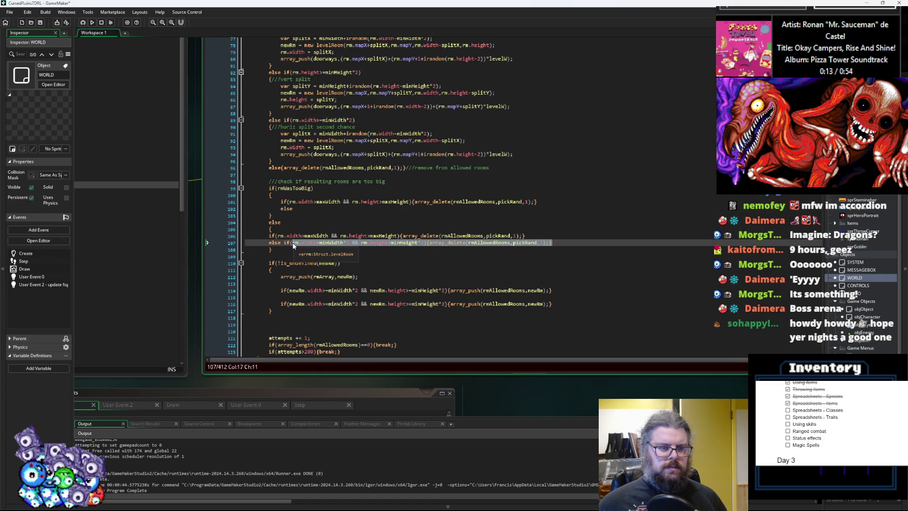
- Append the minWidth*2 check after the else on line 102, add else{} below, and indent line 108
left_click(305, 209)
key("ctrl+v")
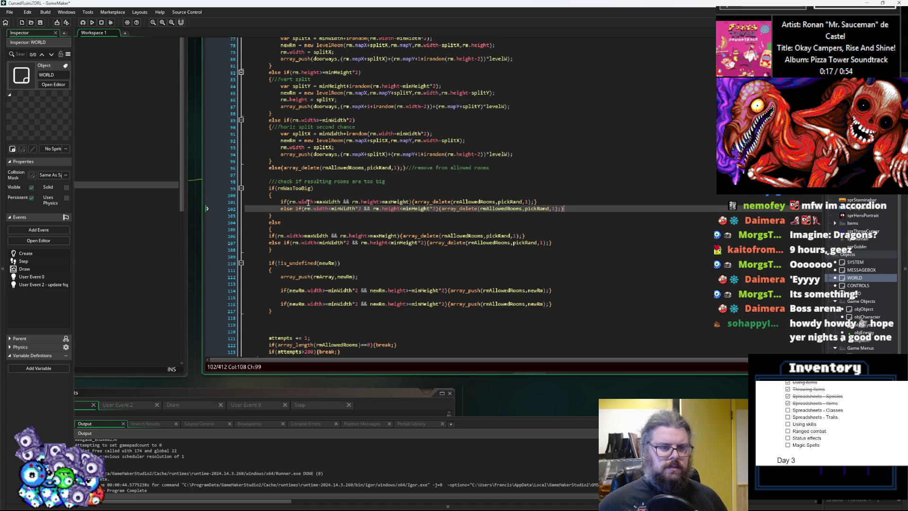
key("Return")
type("else{}")
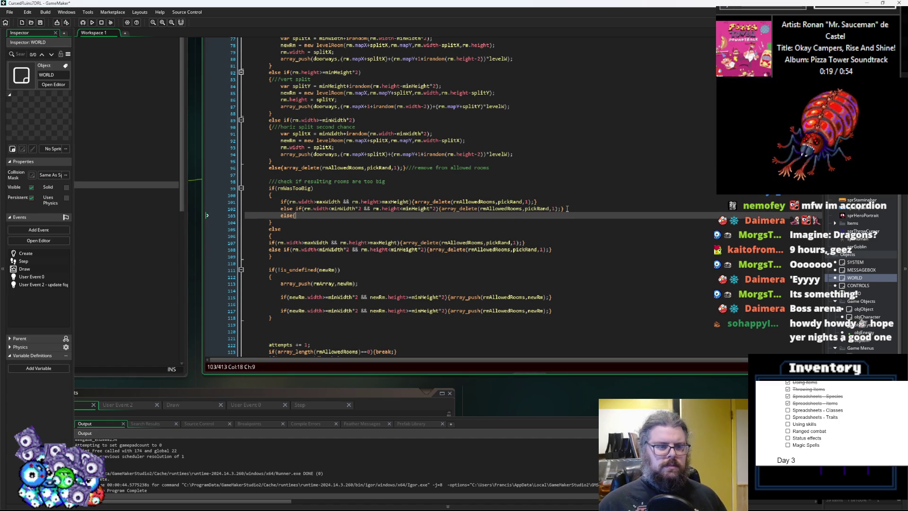
left_click(267, 250)
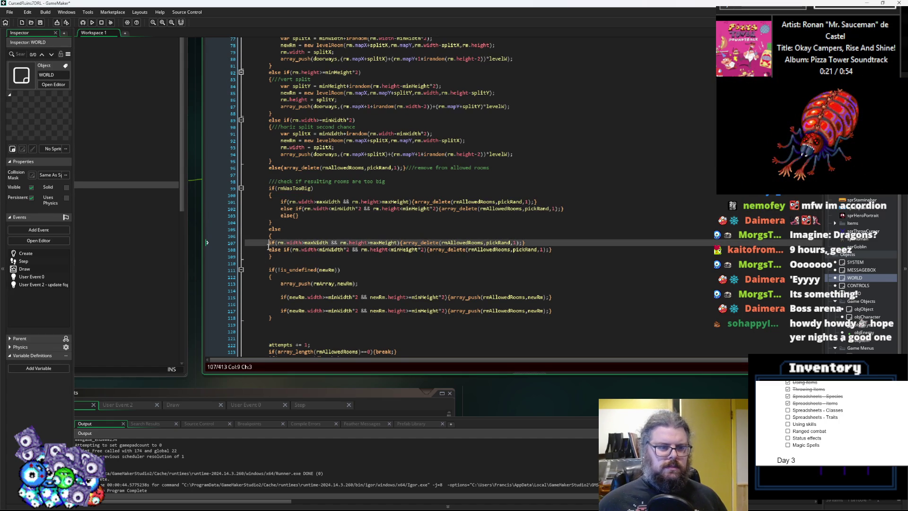
key("Tab")
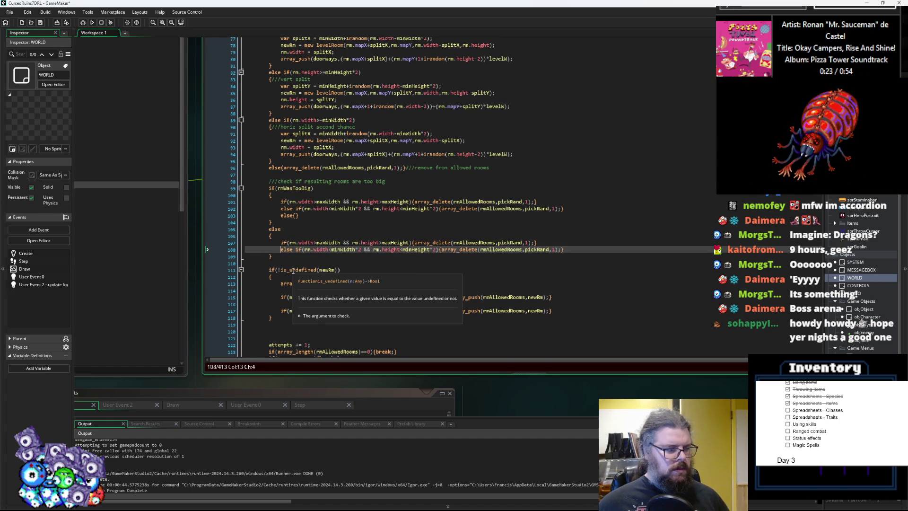
left_click(327, 229)
left_click(329, 215)
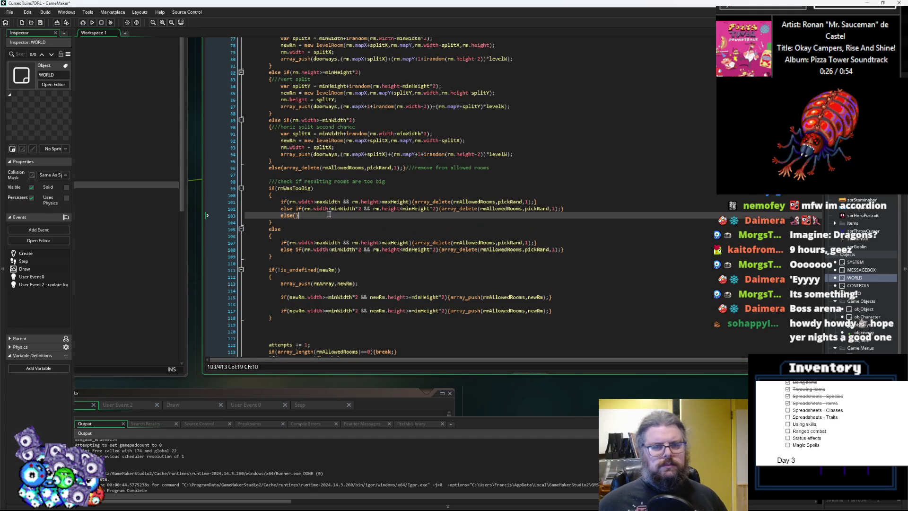
- Change line 101's condition to width < maxWidth || height < maxHeight
left_click(449, 202)
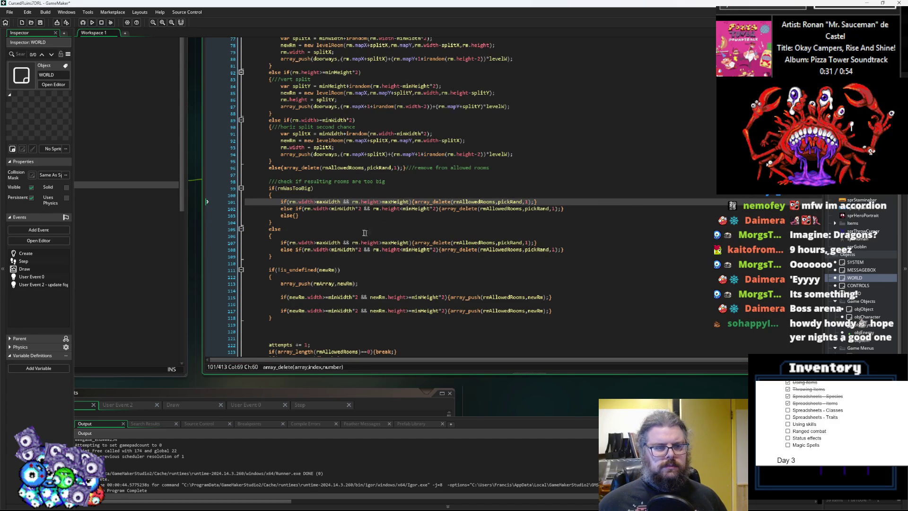
left_click(315, 202)
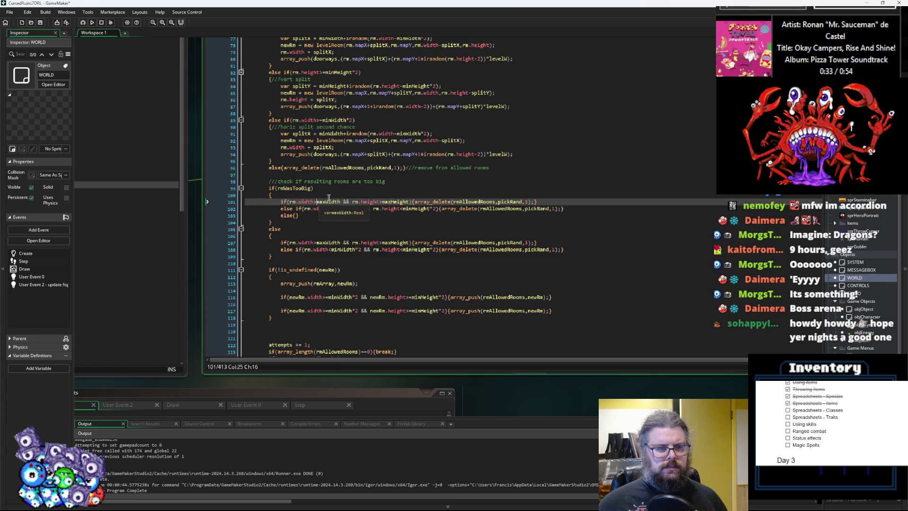
key("BackSpace")
type("<")
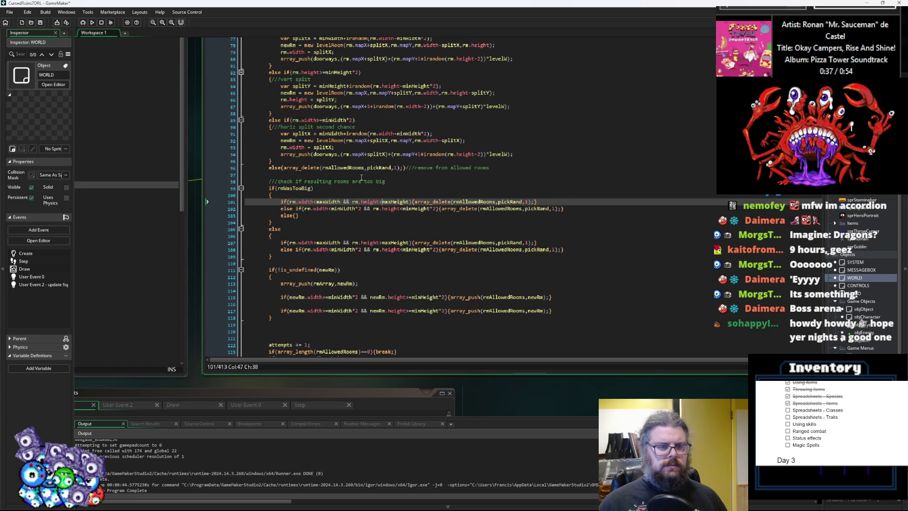
key("BackSpace")
type("<")
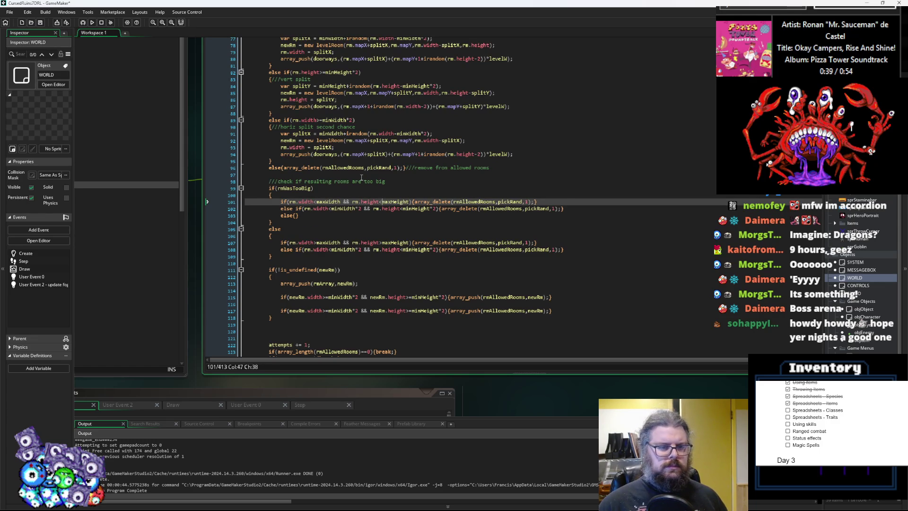
key("Left")
key("Left")
key("Left")
key("BackSpace")
key("BackSpace")
type("||")
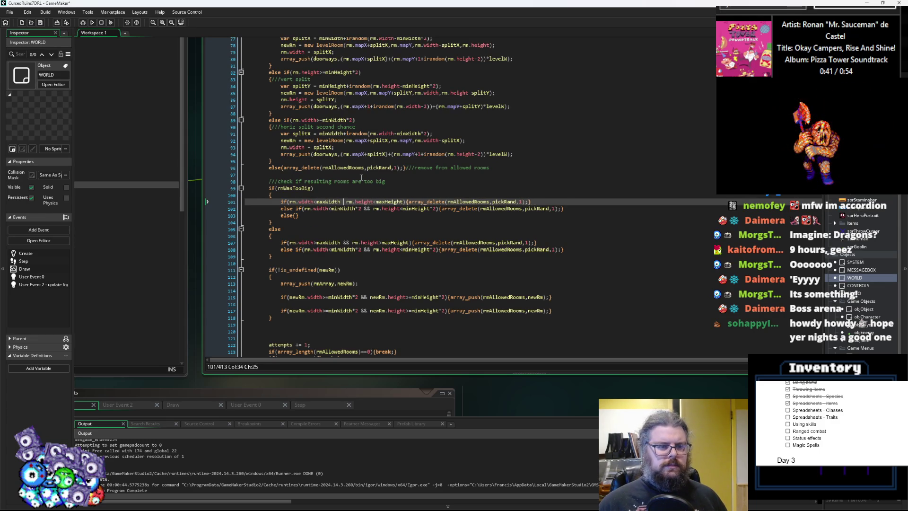
key("Right")
key("Right")
key("Right")
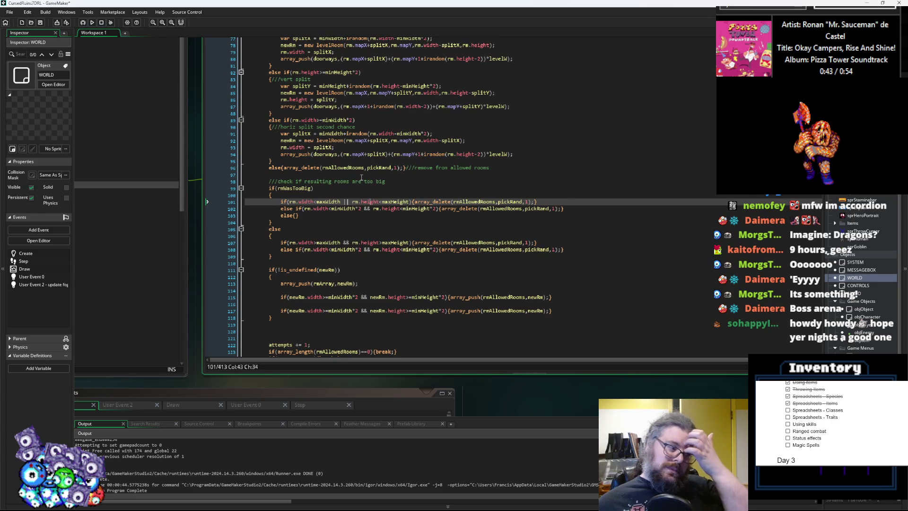
key("Right")
key("Right")
key("Right")
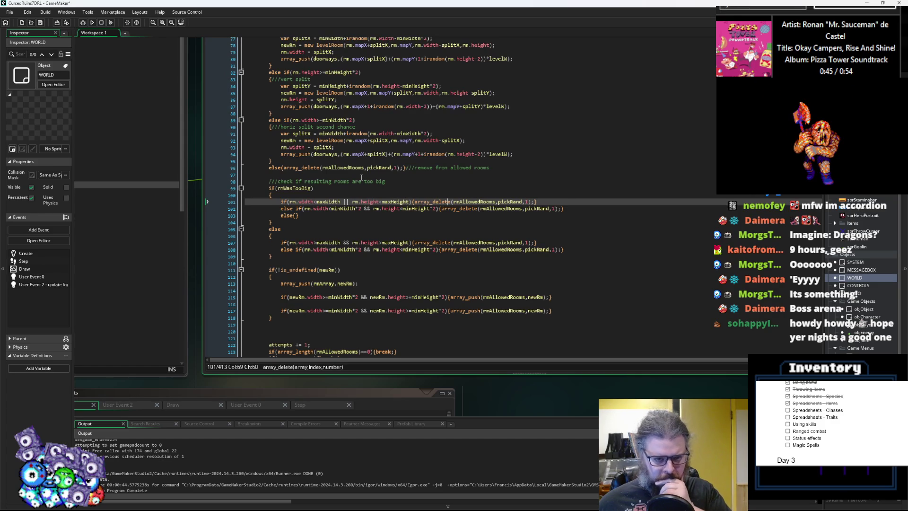
key("Right")
key("Right")
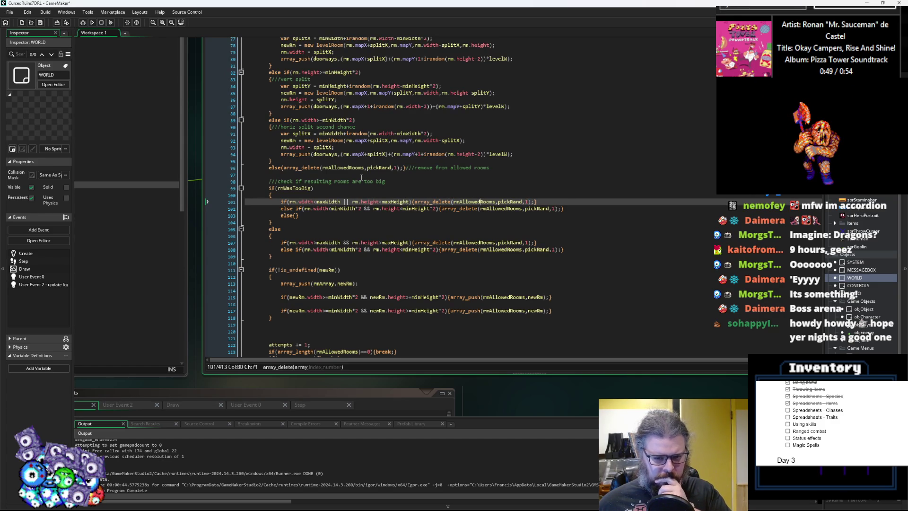
key("Right")
key("Right")
key("Right")
key("Left")
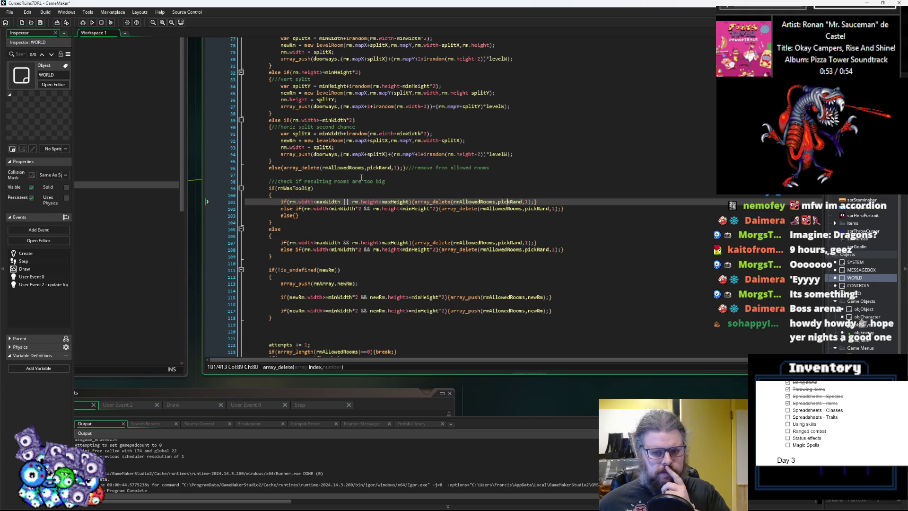
key("Right")
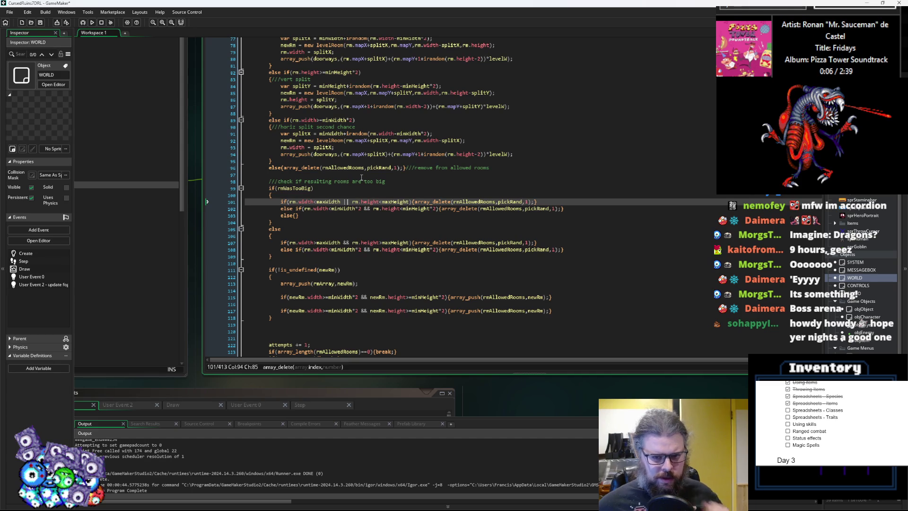
- Replace rmAllowedRooms with rmWasTooBig in line 101's array_delete, then review the function
left_click(299, 188)
left_click(495, 201)
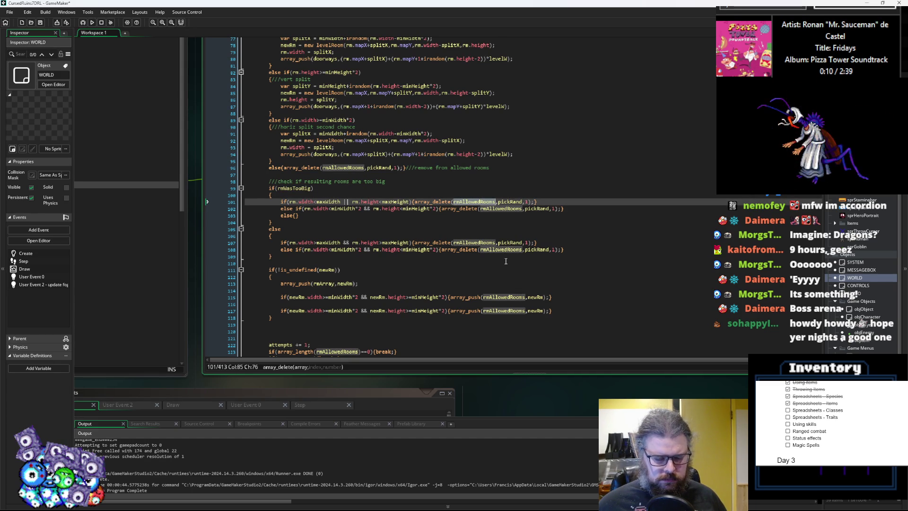
key("ctrl+v")
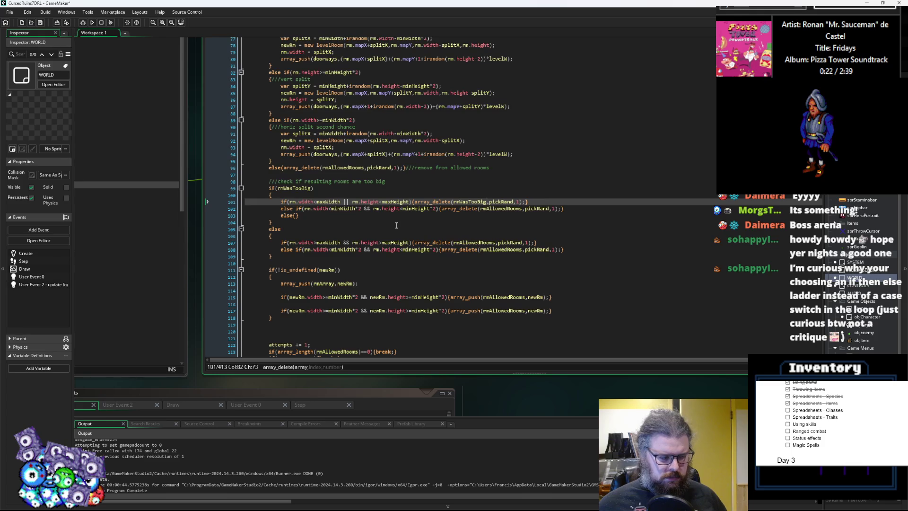
scroll(396, 226, "up", 4)
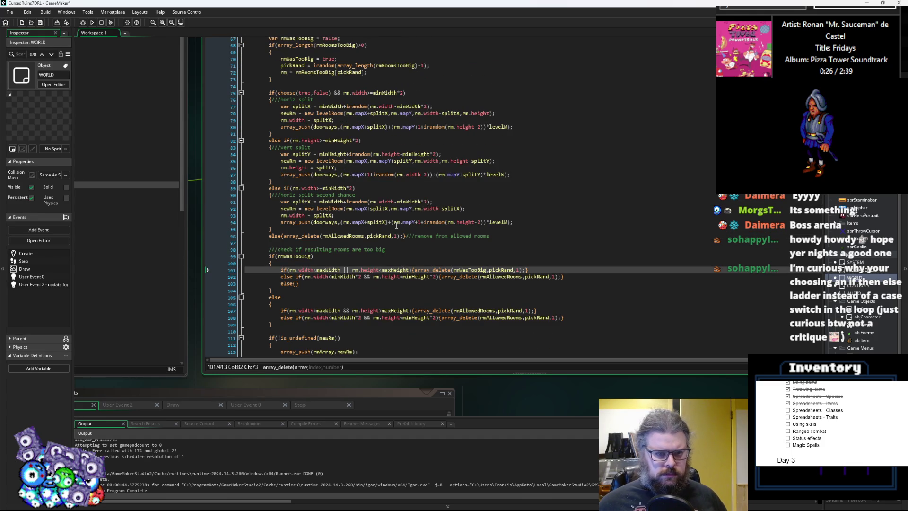
scroll(396, 226, "down", 4)
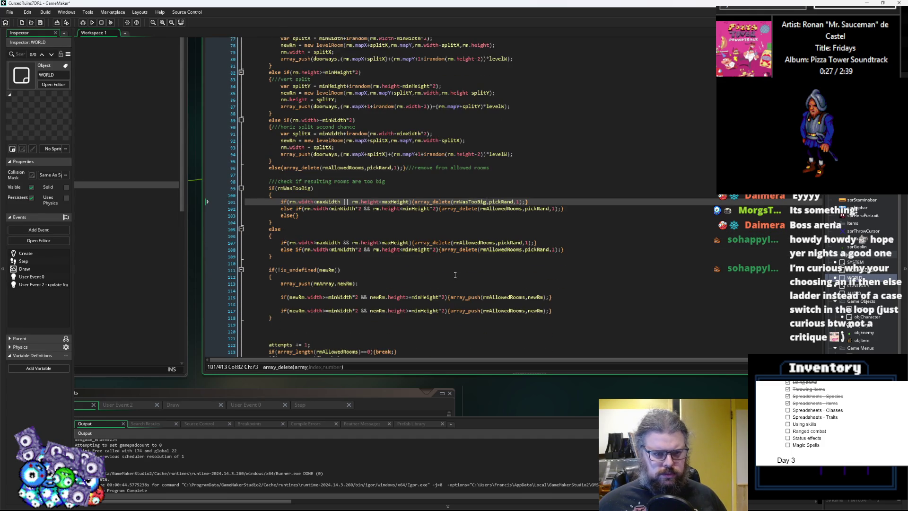
scroll(454, 275, "up", 4)
scroll(455, 275, "up", 4)
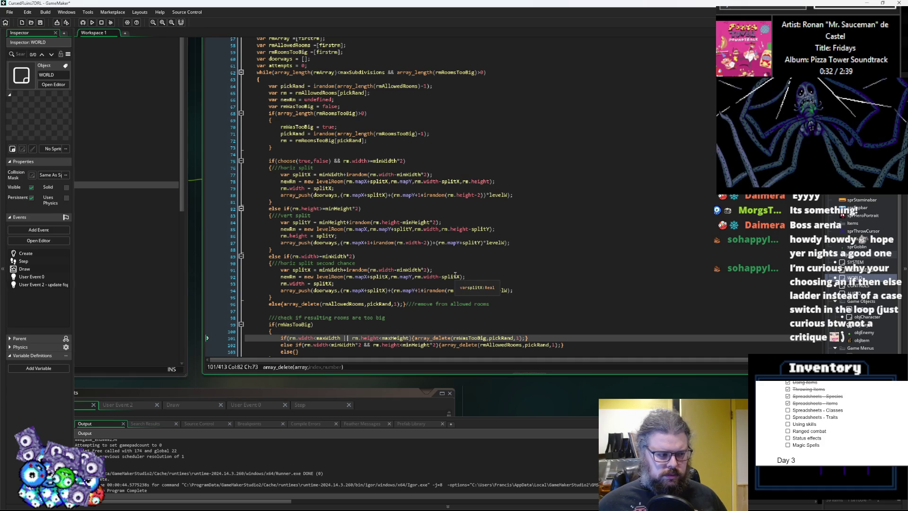
scroll(454, 275, "down", 2)
scroll(455, 275, "down", 3)
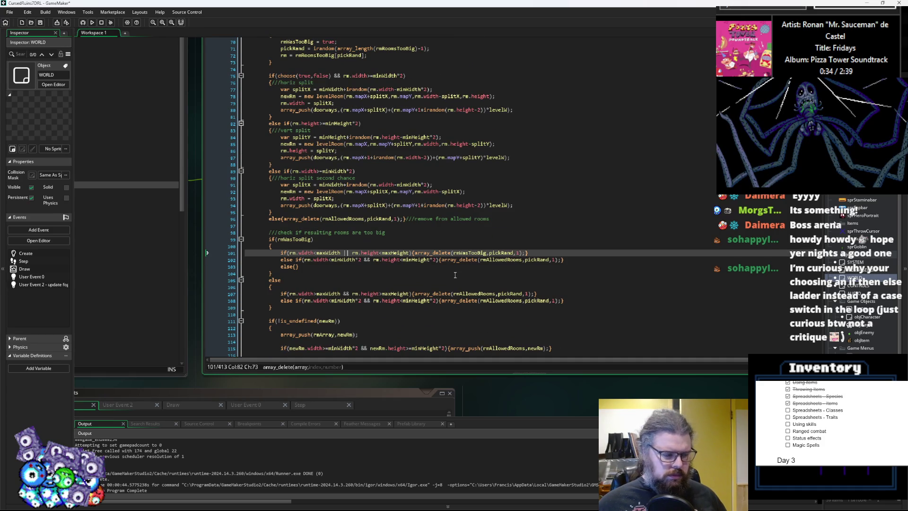
scroll(455, 274, "down", 1)
scroll(455, 275, "down", 3)
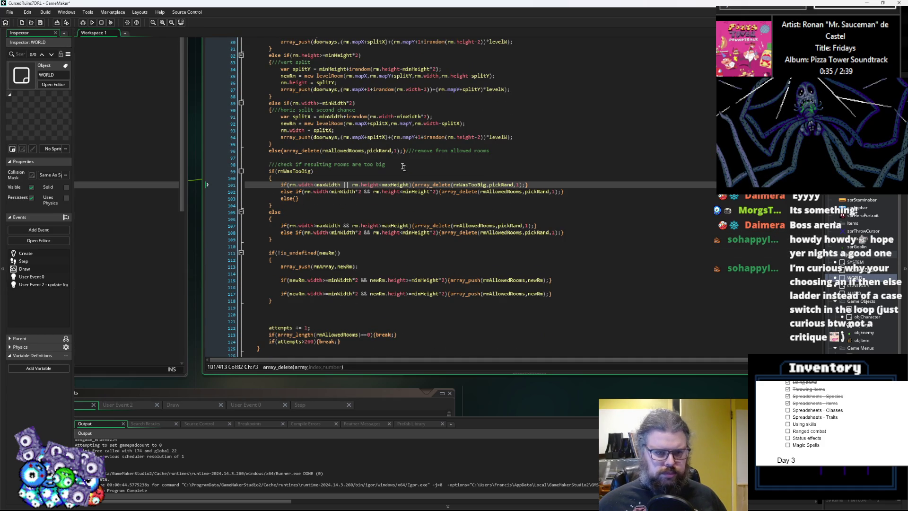
left_click(417, 191)
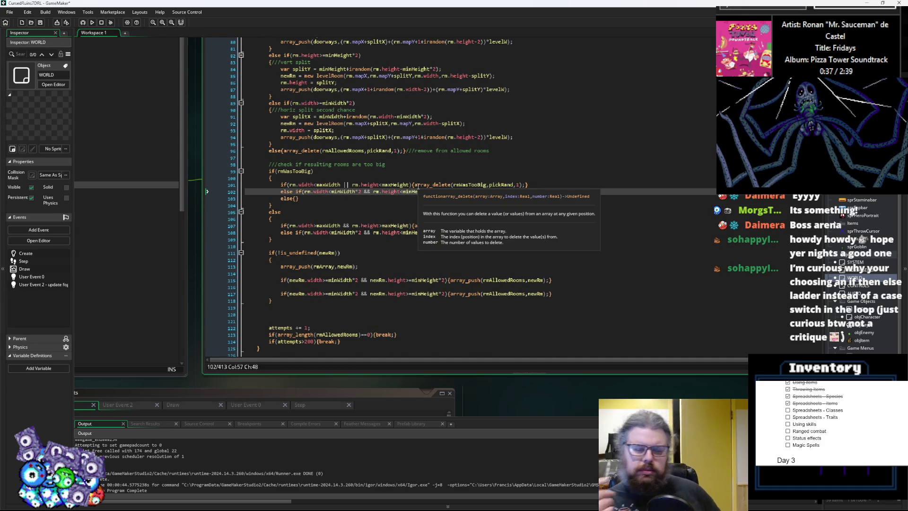